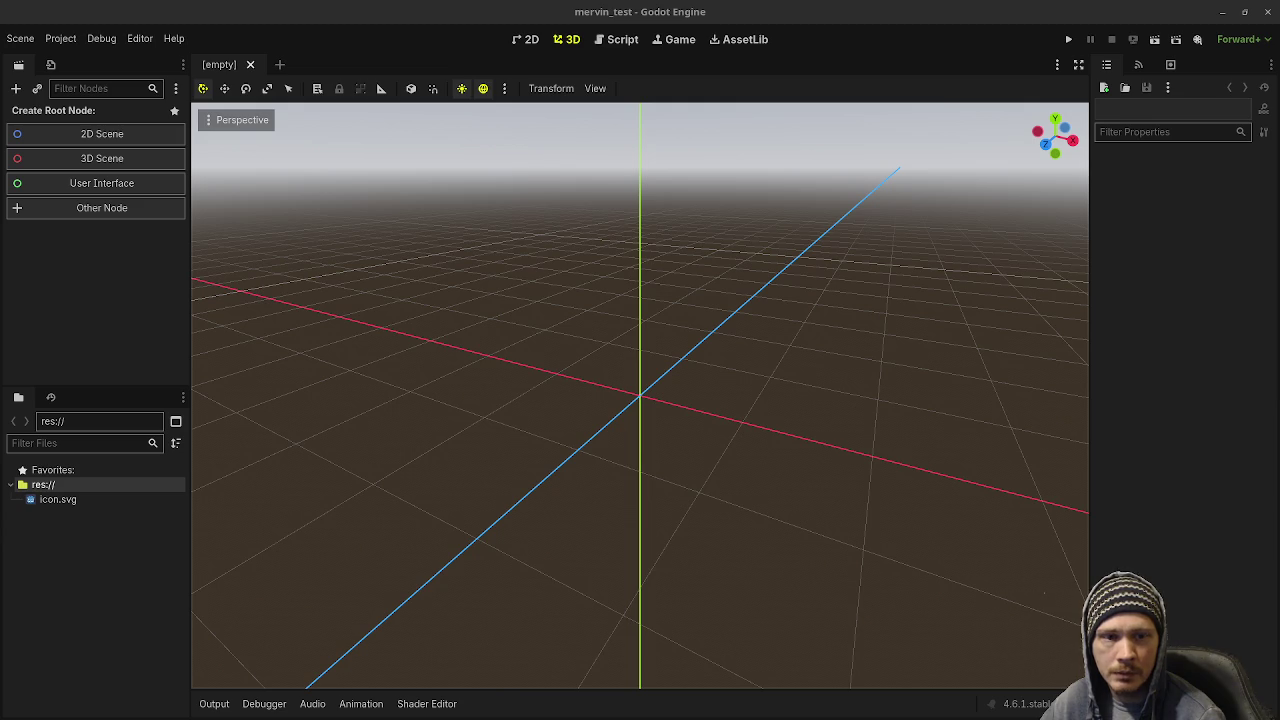
From the FileSystem dock's res:// root, open Documents/dev/godot/prototypes/mervin_test in the file manager
{"action": "left_click", "coordinate": [55, 499]}
{"action": "left_click", "coordinate": [50, 486]}
{"action": "right_click", "coordinate": [52, 488]}
{"action": "mouse_move", "coordinate": [105, 499]}
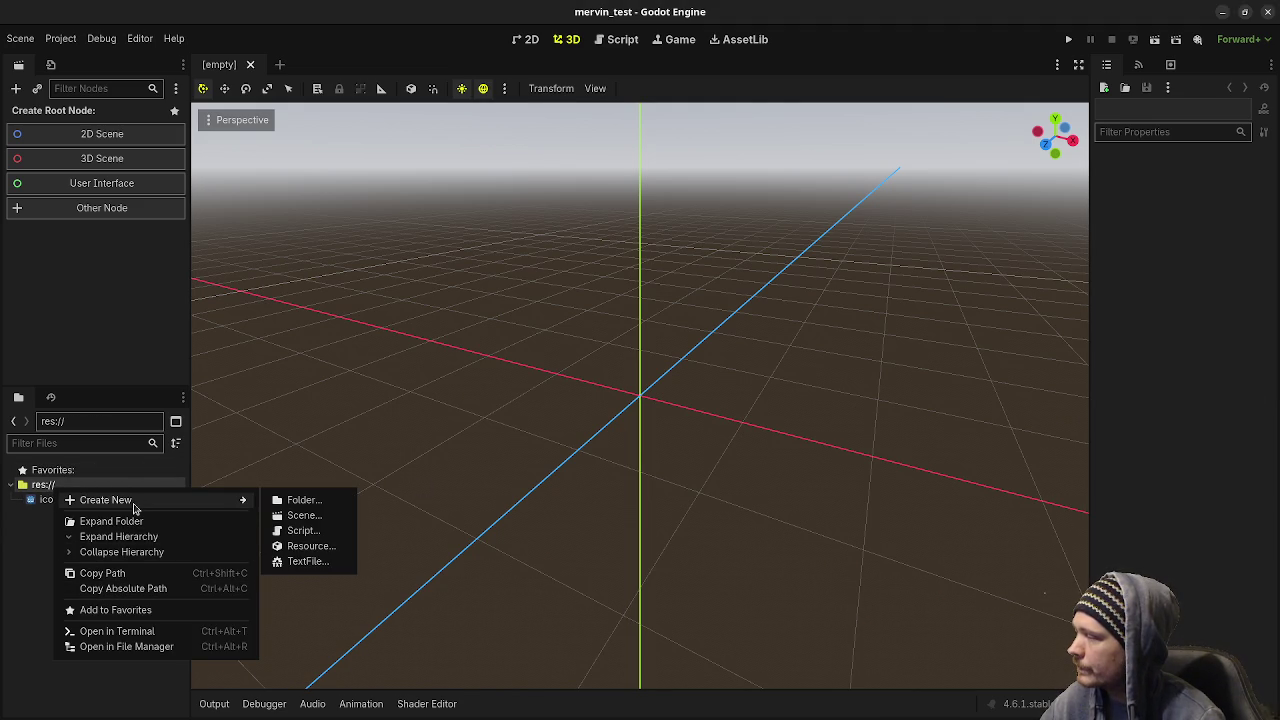
{"action": "left_click", "coordinate": [124, 648]}
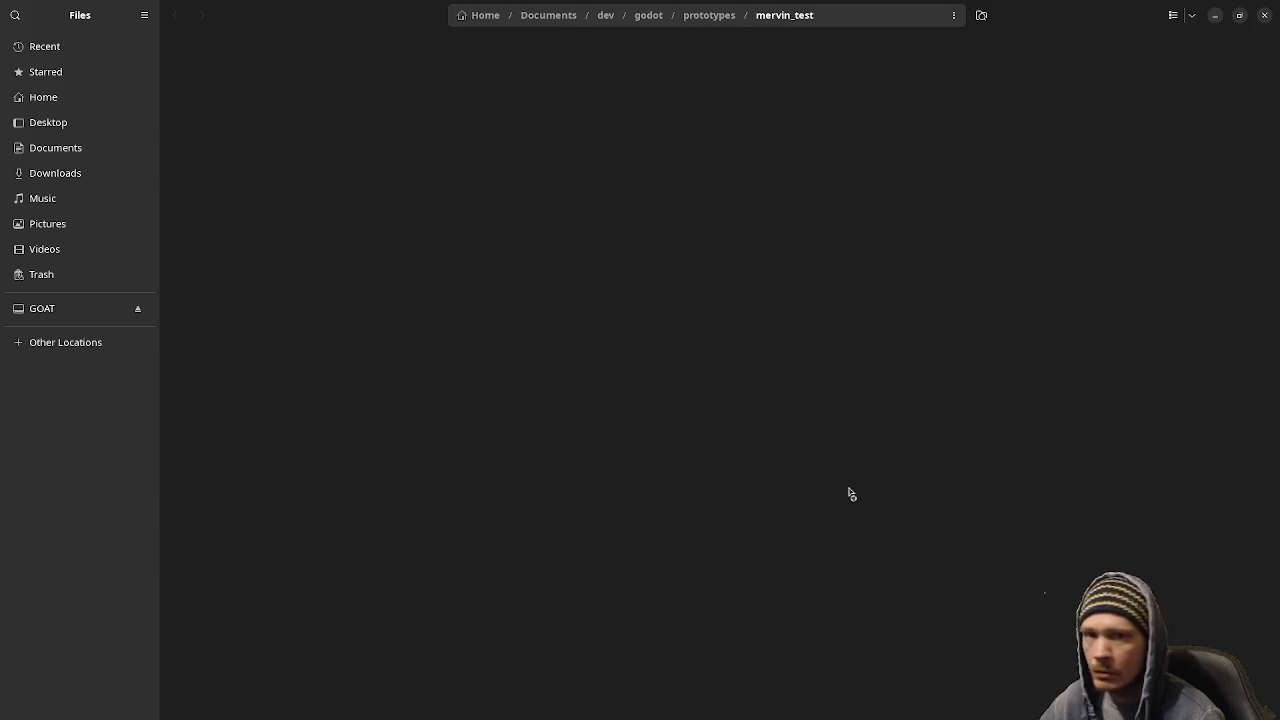
Paste mervin_albedo.png and mervin_rigged.blend into the mervin_test folder and minimize Files
{"action": "right_click", "coordinate": [516, 240]}
{"action": "left_click", "coordinate": [534, 298]}
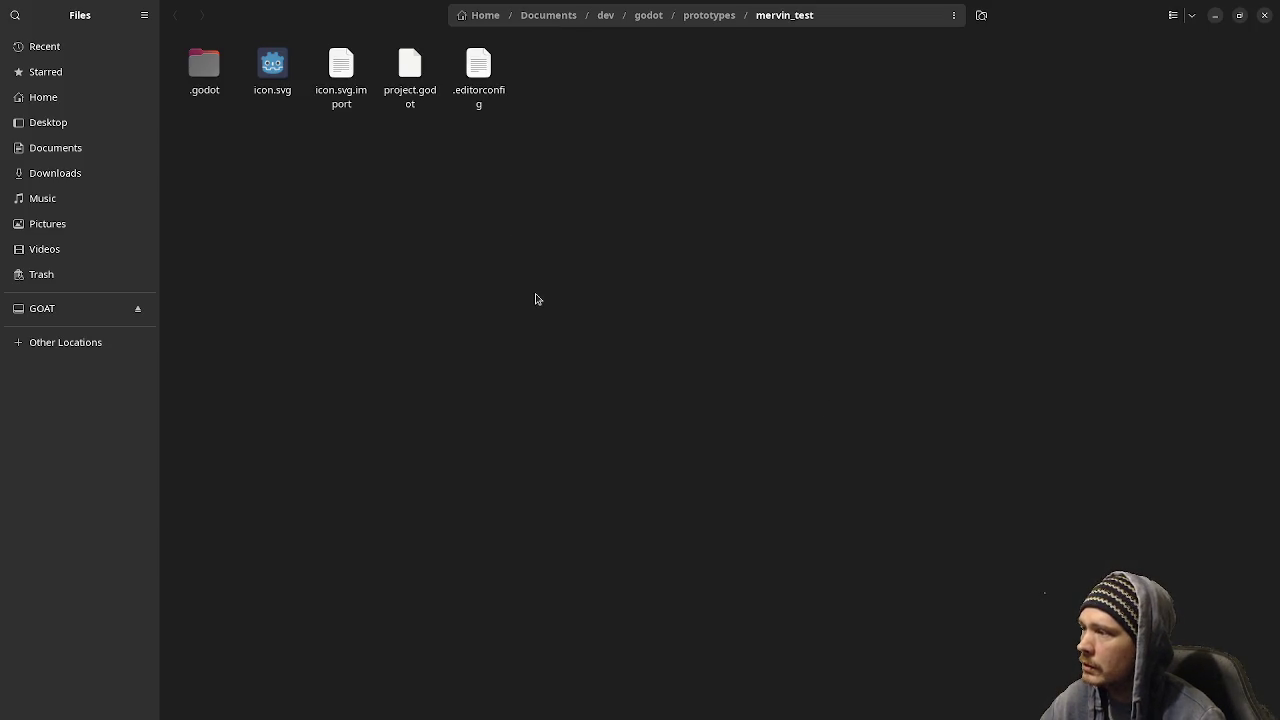
{"action": "left_click", "coordinate": [1214, 17]}
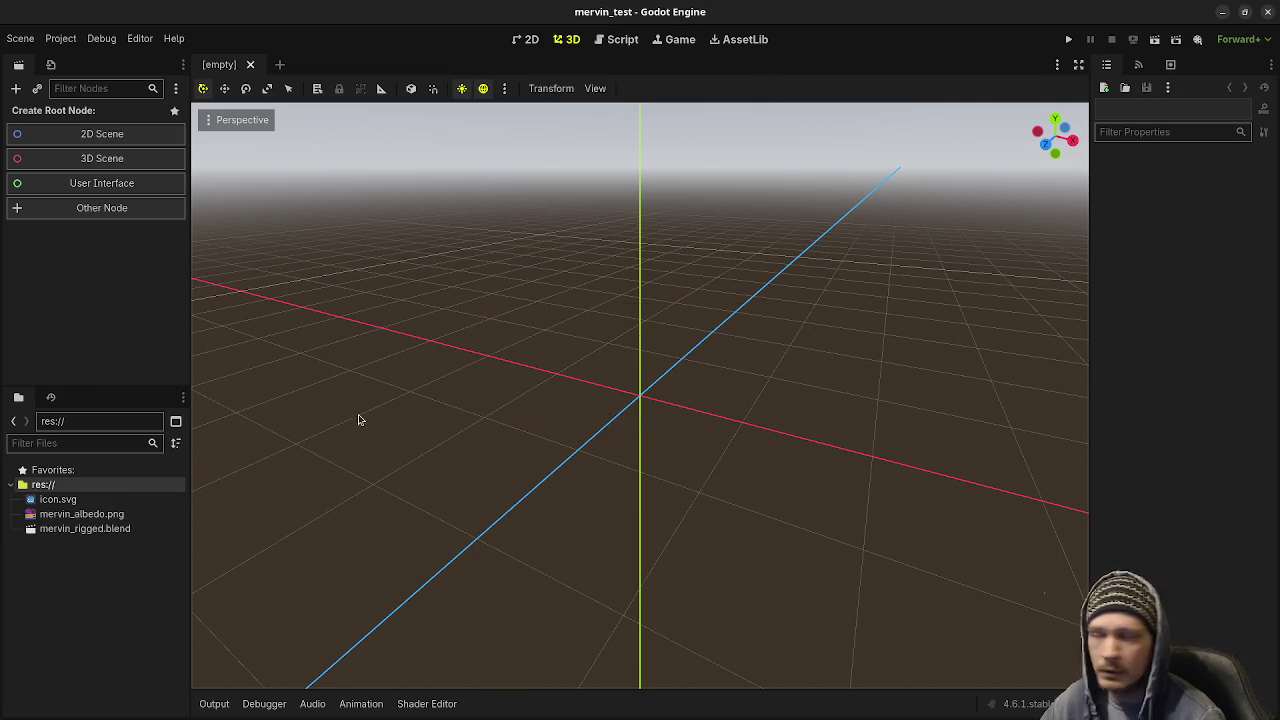
Drop mervin_rigged.blend into the 3D viewport under a Node3D root and inspect it up close
{"action": "left_click_drag", "start_coordinate": [64, 533], "coordinate": [617, 423]}
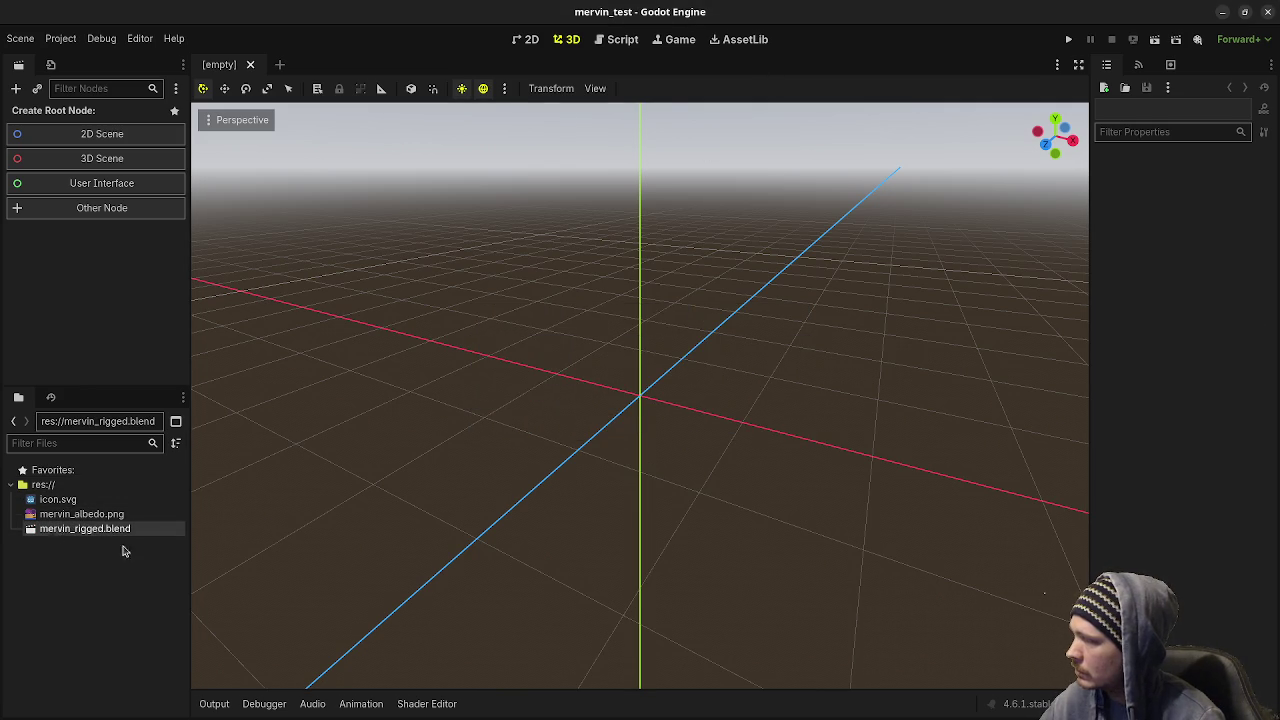
{"action": "mouse_move", "coordinate": [536, 310]}
{"action": "middle_mouse_down"}
{"action": "mouse_move", "coordinate": [619, 243]}
{"action": "mouse_move", "coordinate": [660, 300]}
{"action": "middle_mouse_up"}
{"action": "scroll", "coordinate": [660, 300], "scroll_direction": "up", "scroll_amount": 5}
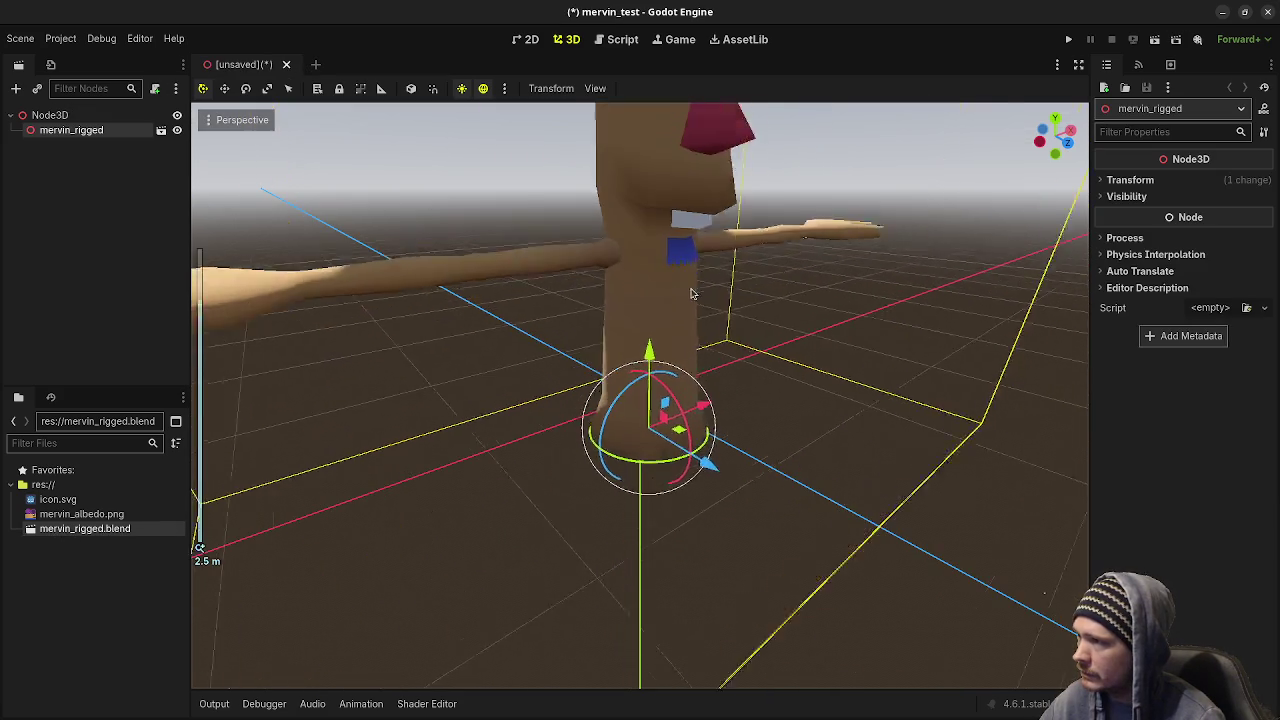
{"action": "scroll", "coordinate": [680, 350], "scroll_direction": "up", "scroll_amount": 3}
{"action": "mouse_move", "coordinate": [700, 400]}
{"action": "middle_mouse_down"}
{"action": "mouse_move", "coordinate": [733, 447]}
{"action": "mouse_move", "coordinate": [720, 417]}
{"action": "middle_mouse_up"}
{"action": "scroll", "coordinate": [720, 417], "scroll_direction": "up", "scroll_amount": 2}
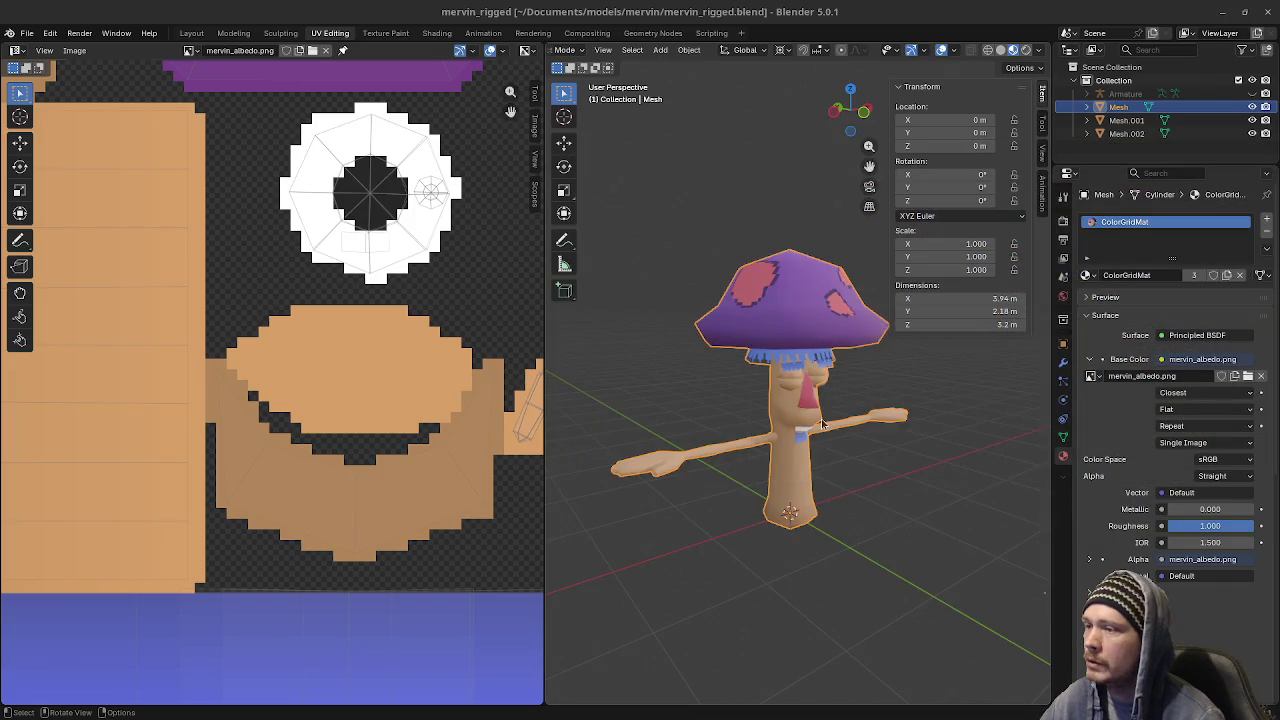
{"action": "scroll", "coordinate": [821, 418], "scroll_direction": "up", "scroll_amount": 5}
{"action": "left_click", "coordinate": [795, 392]}
{"action": "left_click", "coordinate": [781, 395]}
{"action": "left_click", "coordinate": [780, 384]}
{"action": "left_click", "coordinate": [775, 404]}
{"action": "key", "text": "Tab"}
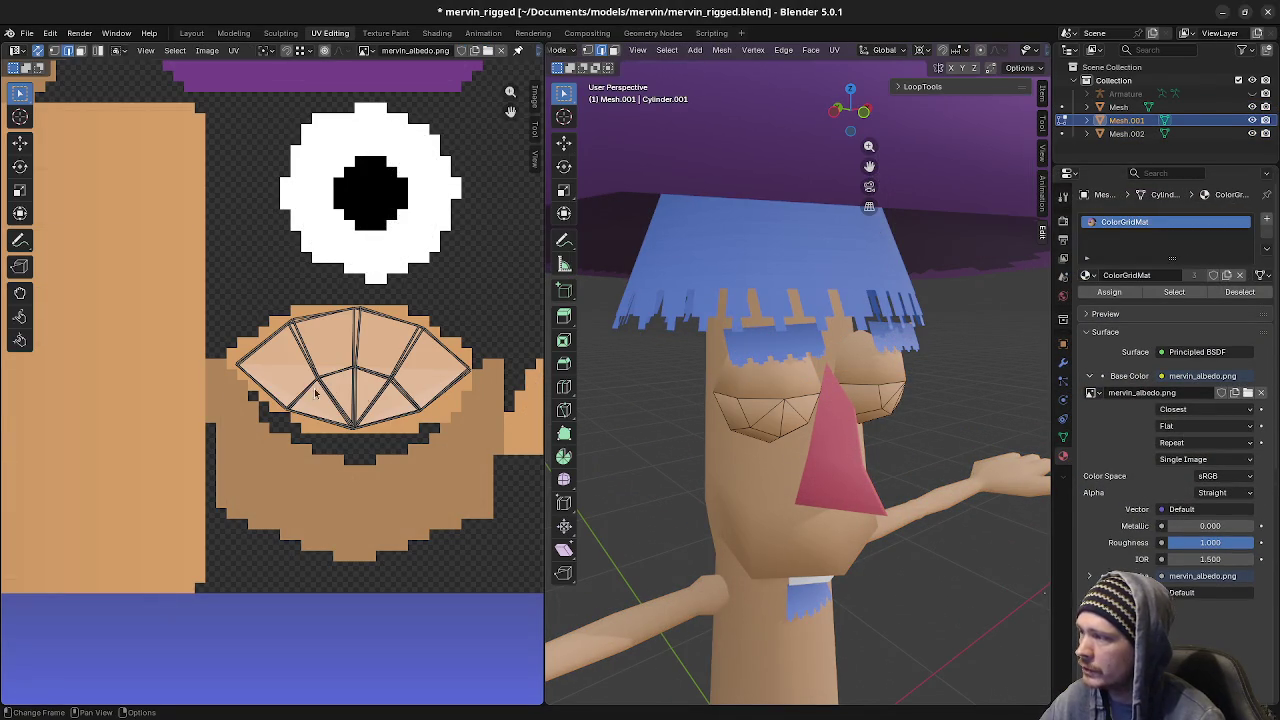
{"action": "key", "text": "Tab"}
{"action": "left_click", "coordinate": [751, 380]}
{"action": "key", "text": "Tab"}
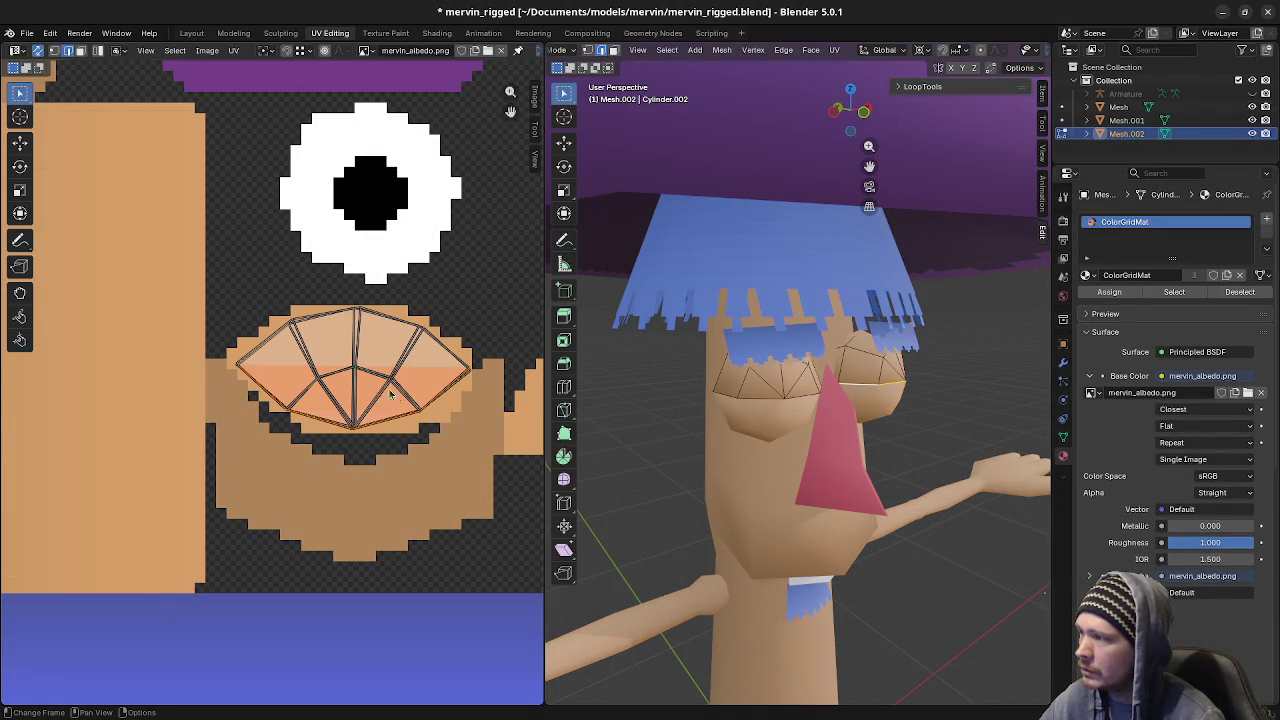
{"action": "key", "text": "Tab"}
{"action": "mouse_move", "coordinate": [779, 388]}
{"action": "middle_mouse_down"}
{"action": "mouse_move", "coordinate": [917, 416]}
{"action": "mouse_move", "coordinate": [736, 422]}
{"action": "middle_mouse_up"}
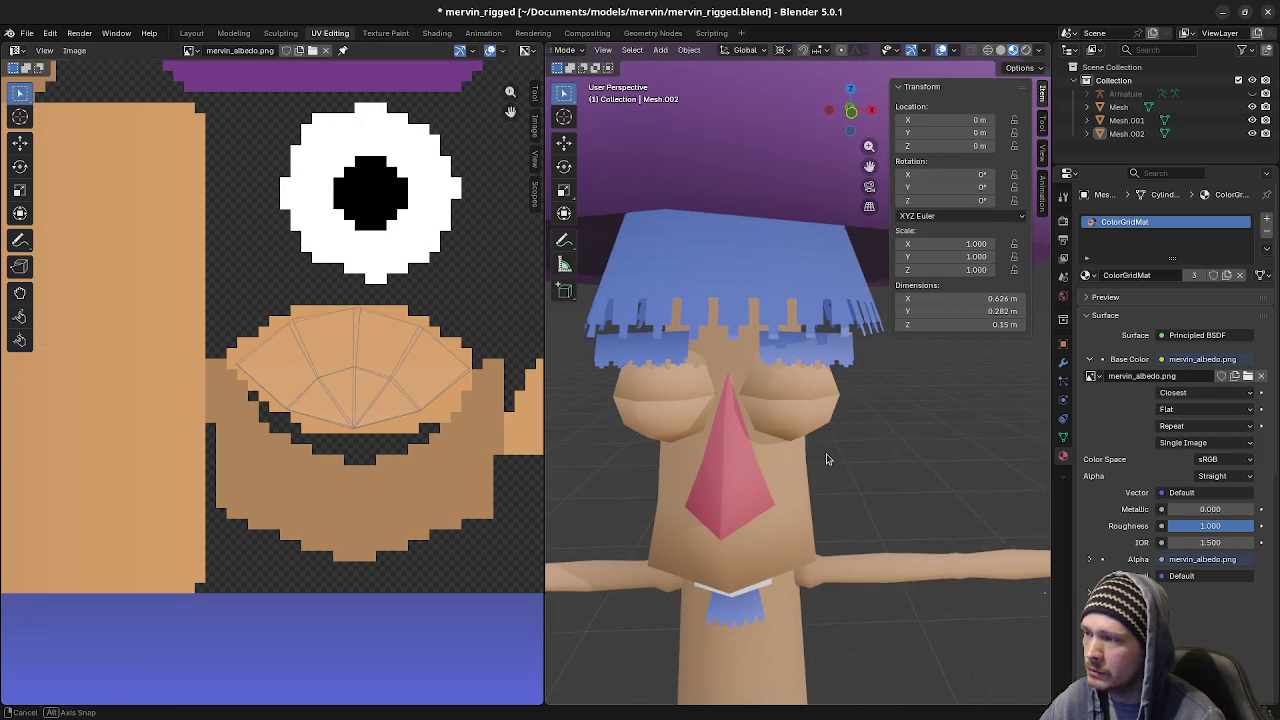
{"action": "middle_click_drag", "start_coordinate": [829, 466], "coordinate": [826, 455]}
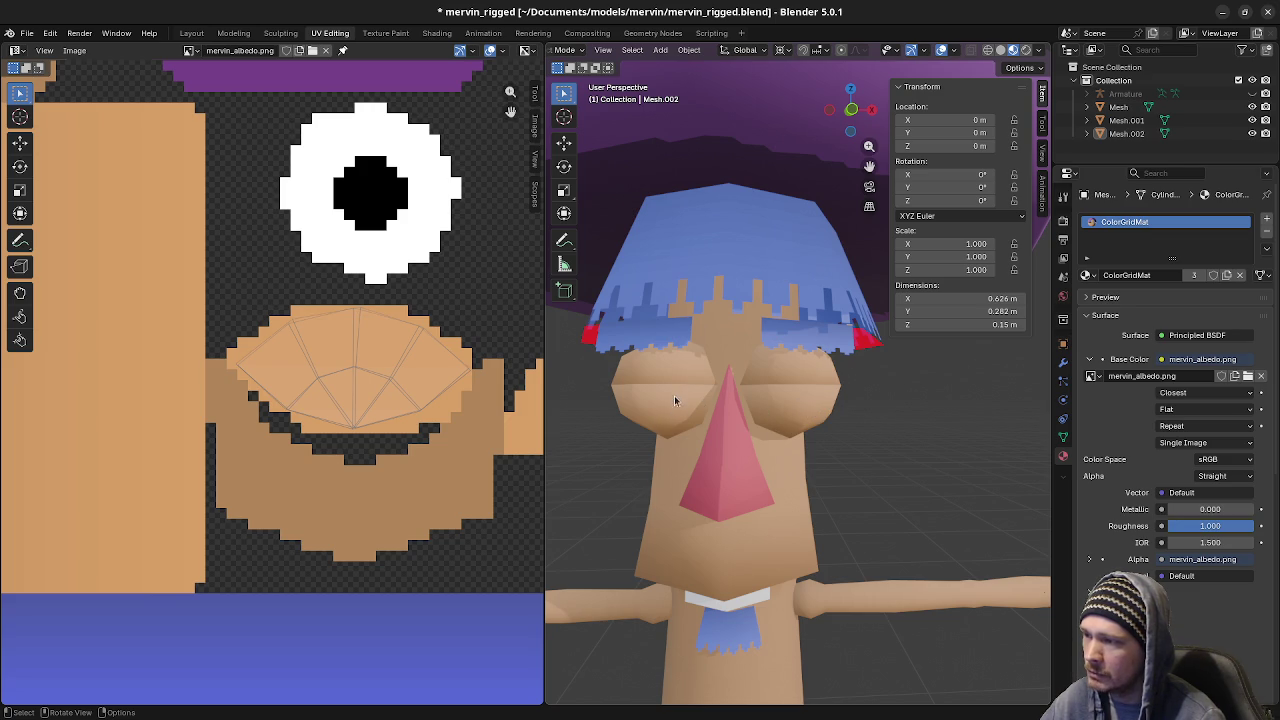
{"action": "mouse_move", "coordinate": [824, 410]}
{"action": "middle_mouse_down"}
{"action": "mouse_move", "coordinate": [697, 400]}
{"action": "mouse_move", "coordinate": [812, 410]}
{"action": "mouse_move", "coordinate": [825, 365]}
{"action": "middle_mouse_up"}
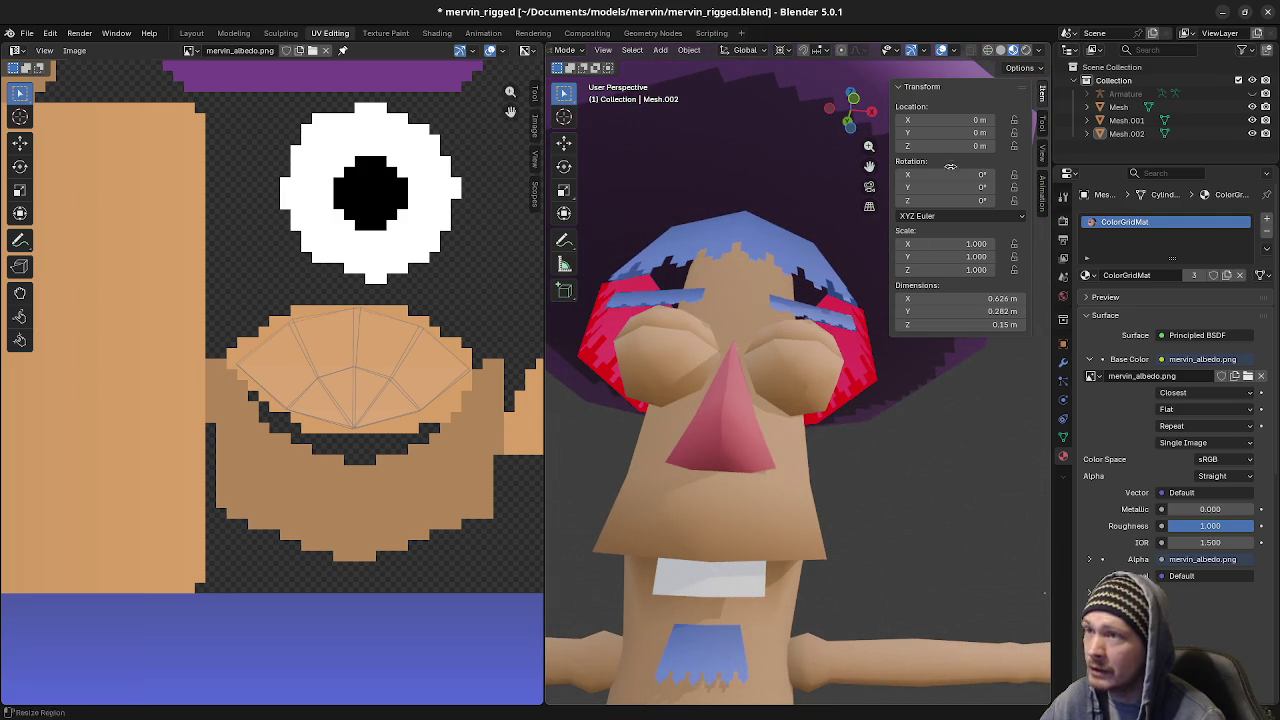
{"action": "left_click", "coordinate": [957, 54]}
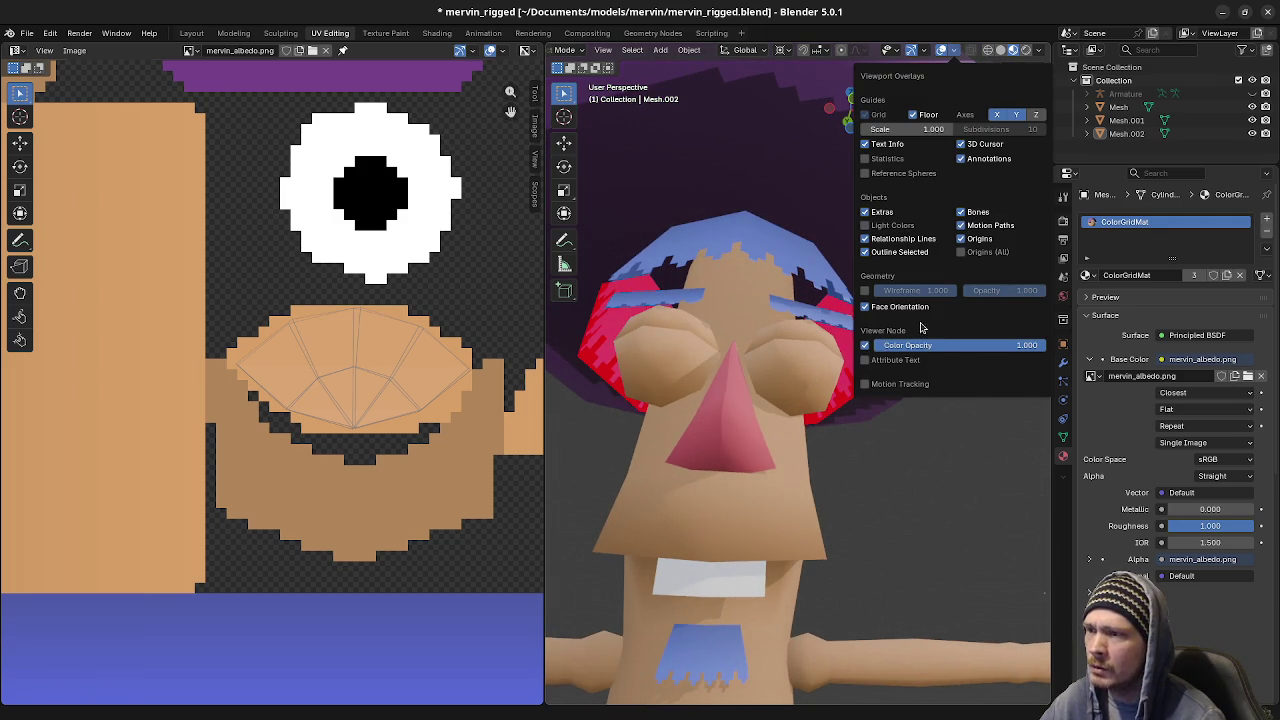
{"action": "middle_click_drag", "start_coordinate": [826, 466], "coordinate": [789, 453]}
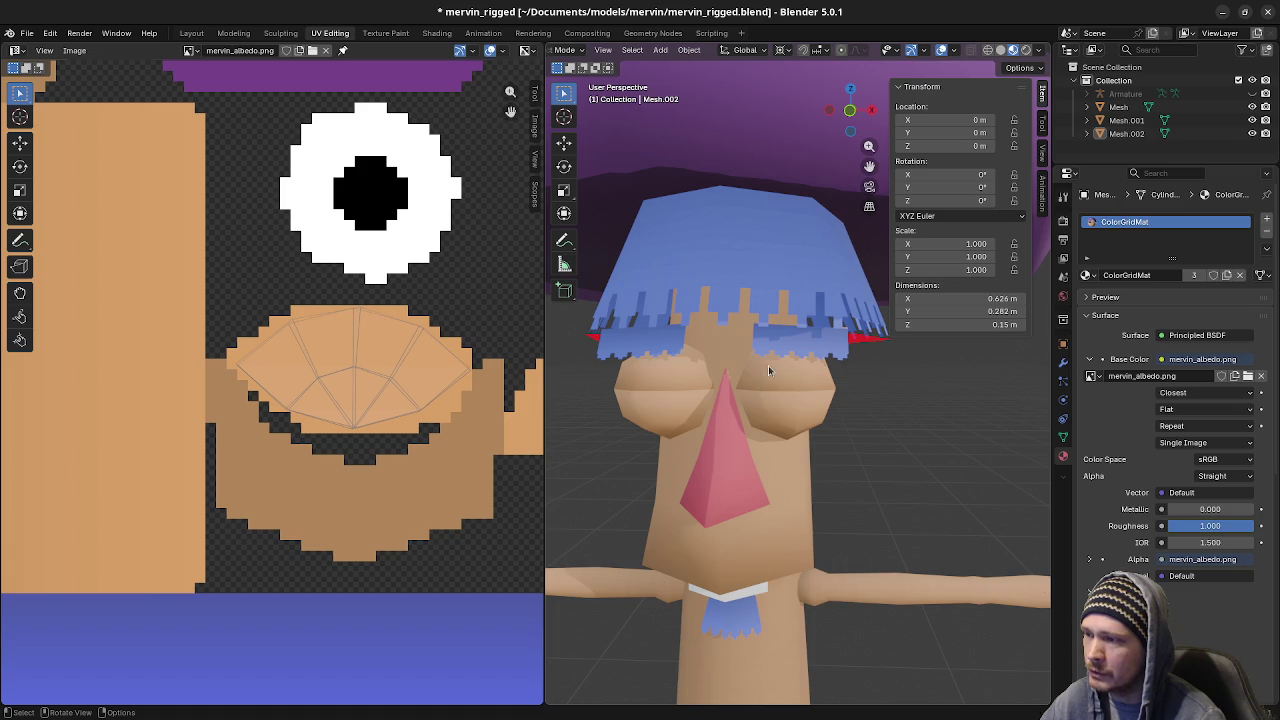
{"action": "middle_click_drag", "start_coordinate": [767, 484], "coordinate": [834, 480]}
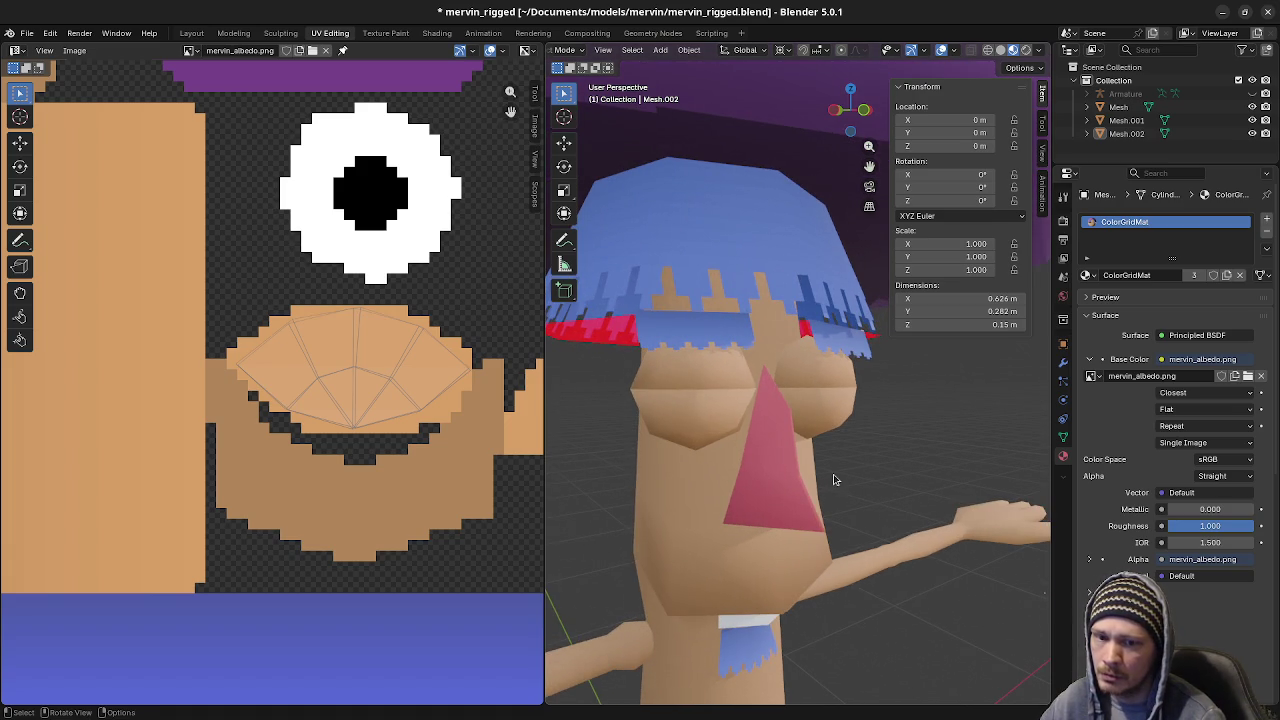
{"action": "left_click", "coordinate": [687, 415]}
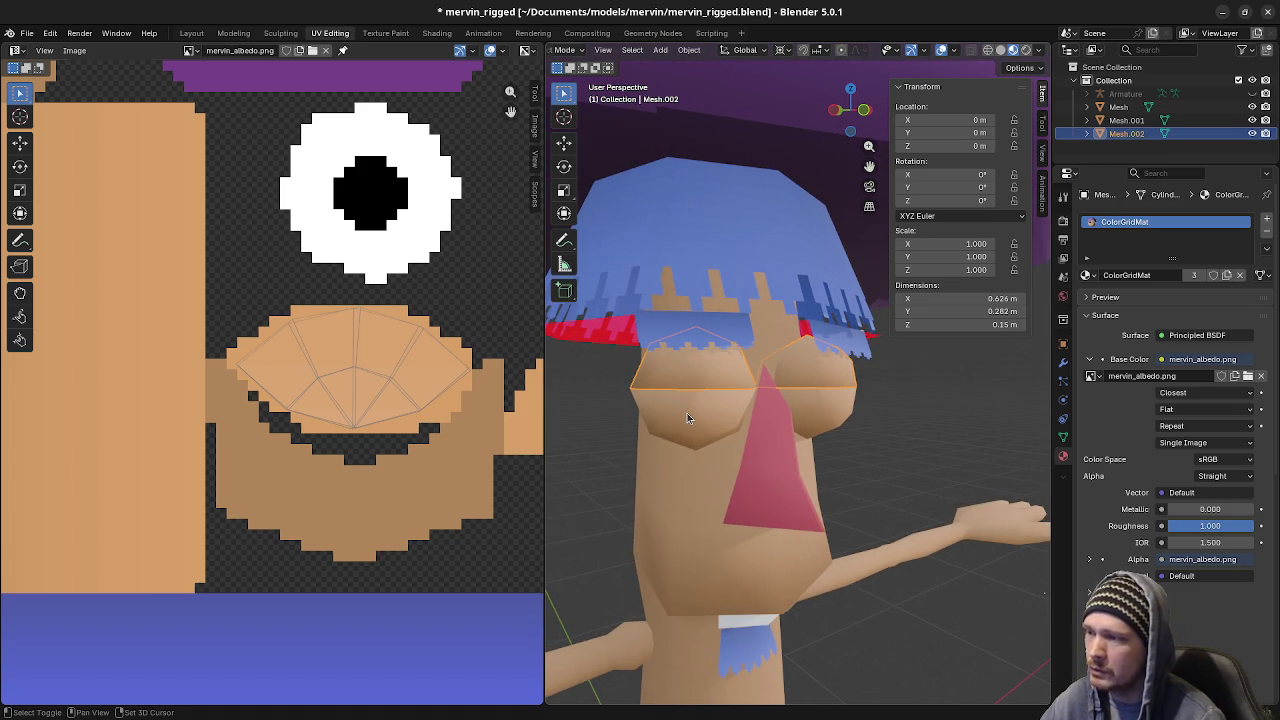
Briefly enter Edit Mode on the lower eyelid mesh, then return to Object Mode
{"action": "left_click", "coordinate": [699, 409]}
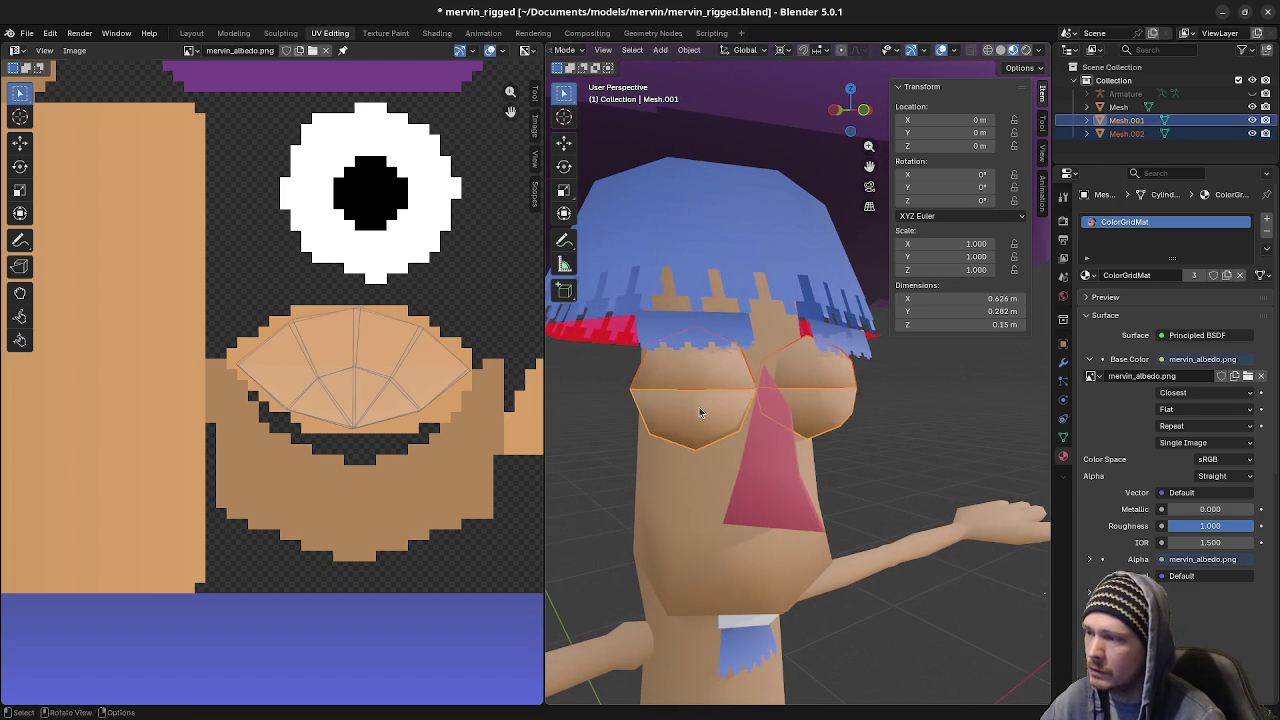
{"action": "key", "text": "Tab"}
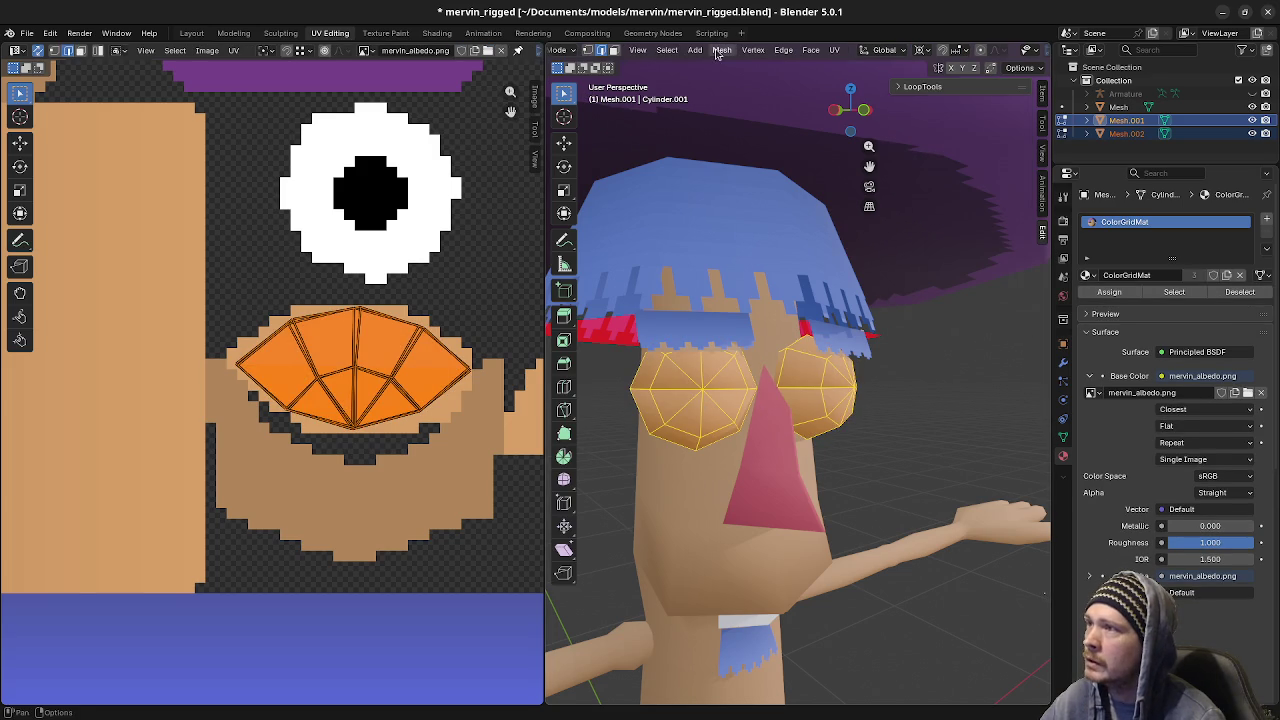
{"action": "left_click", "coordinate": [716, 53]}
{"action": "left_click", "coordinate": [878, 289]}
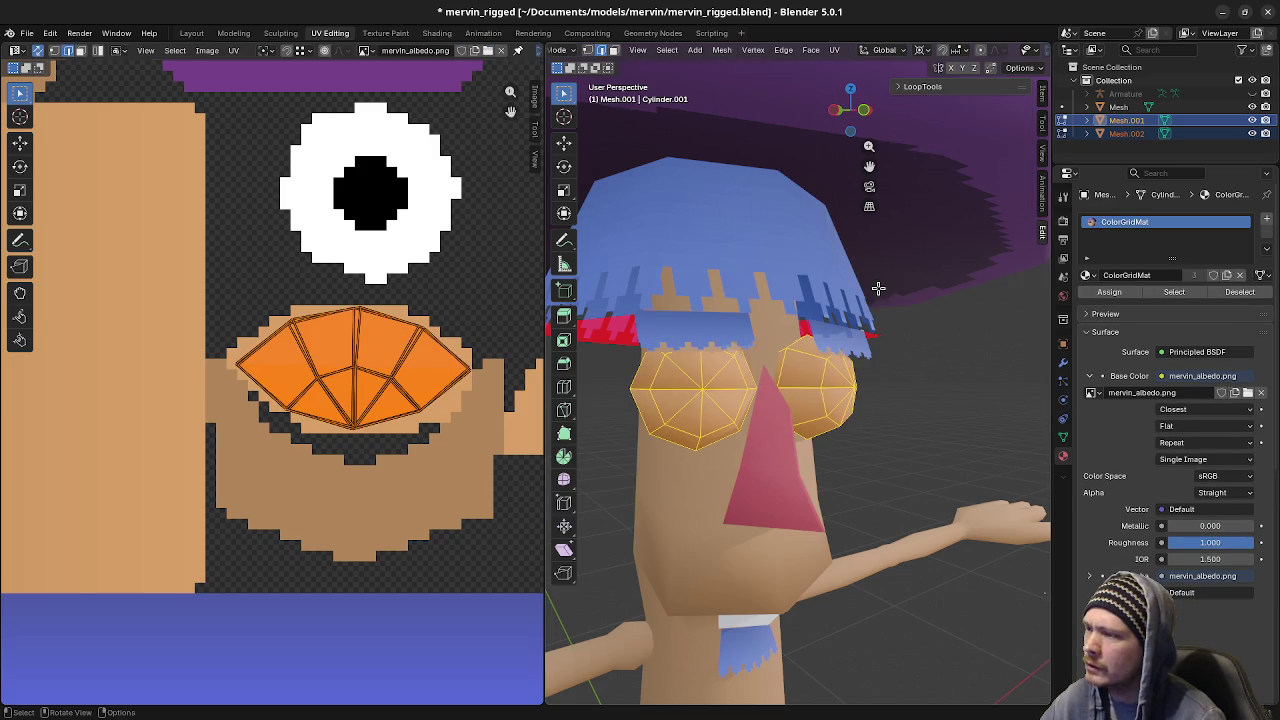
{"action": "key", "text": "Tab"}
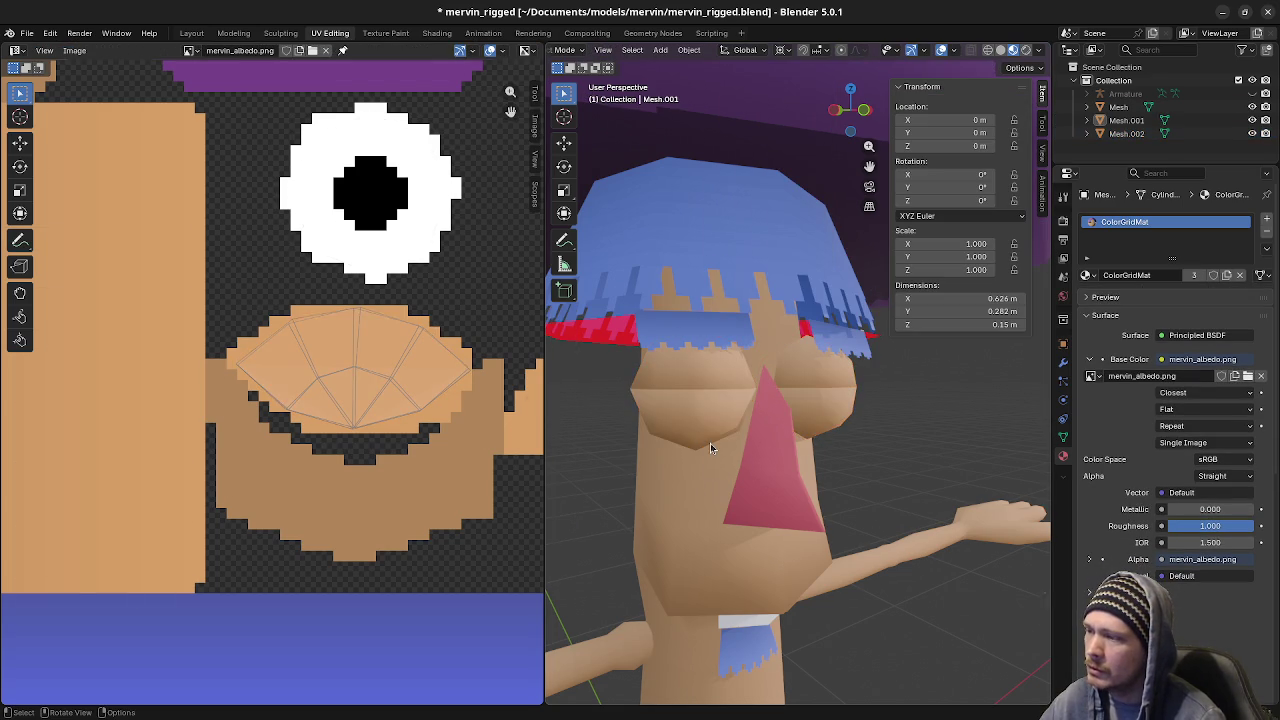
{"action": "scroll", "coordinate": [710, 448], "scroll_direction": "up", "scroll_amount": 2}
{"action": "scroll", "coordinate": [772, 447], "scroll_direction": "up", "scroll_amount": 2}
{"action": "scroll", "coordinate": [772, 447], "scroll_direction": "up", "scroll_amount": 1}
Hide the lower eyelid mesh and select the upper eyelid mesh, viewing the left eye closely
{"action": "left_click", "coordinate": [749, 399]}
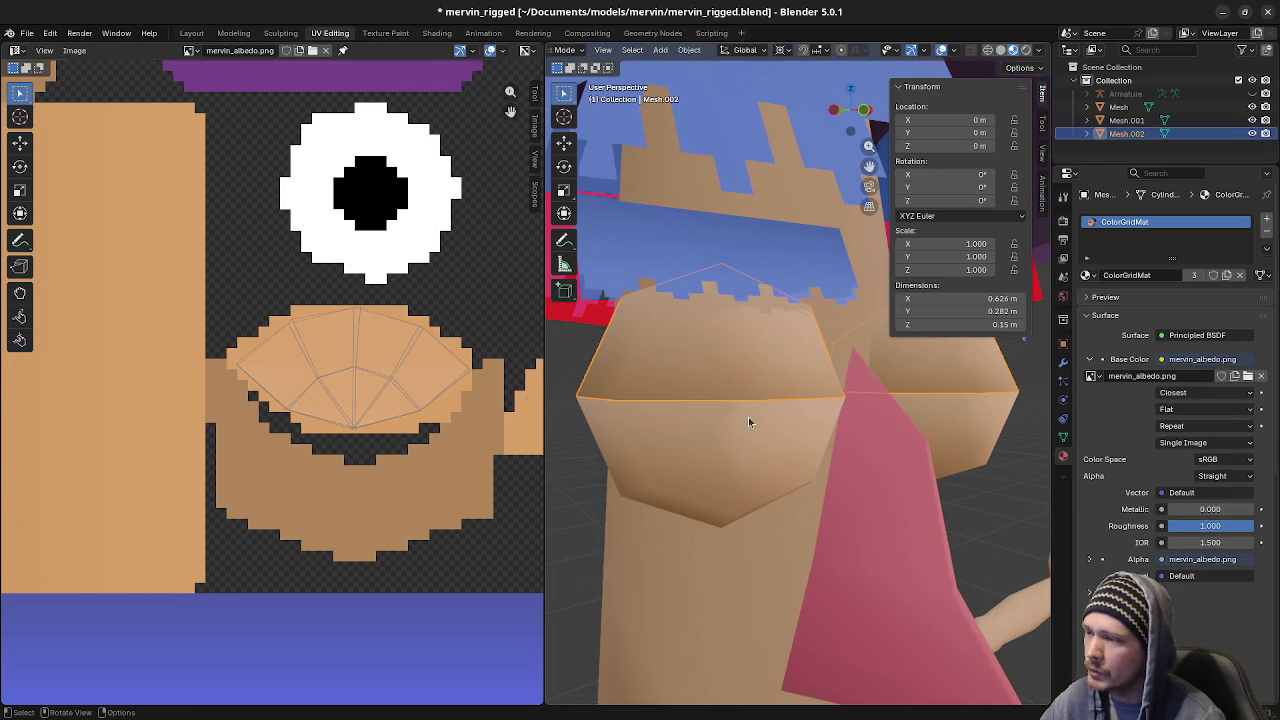
{"action": "left_click", "coordinate": [747, 449]}
{"action": "key", "text": "h"}
{"action": "key", "text": "alt+h"}
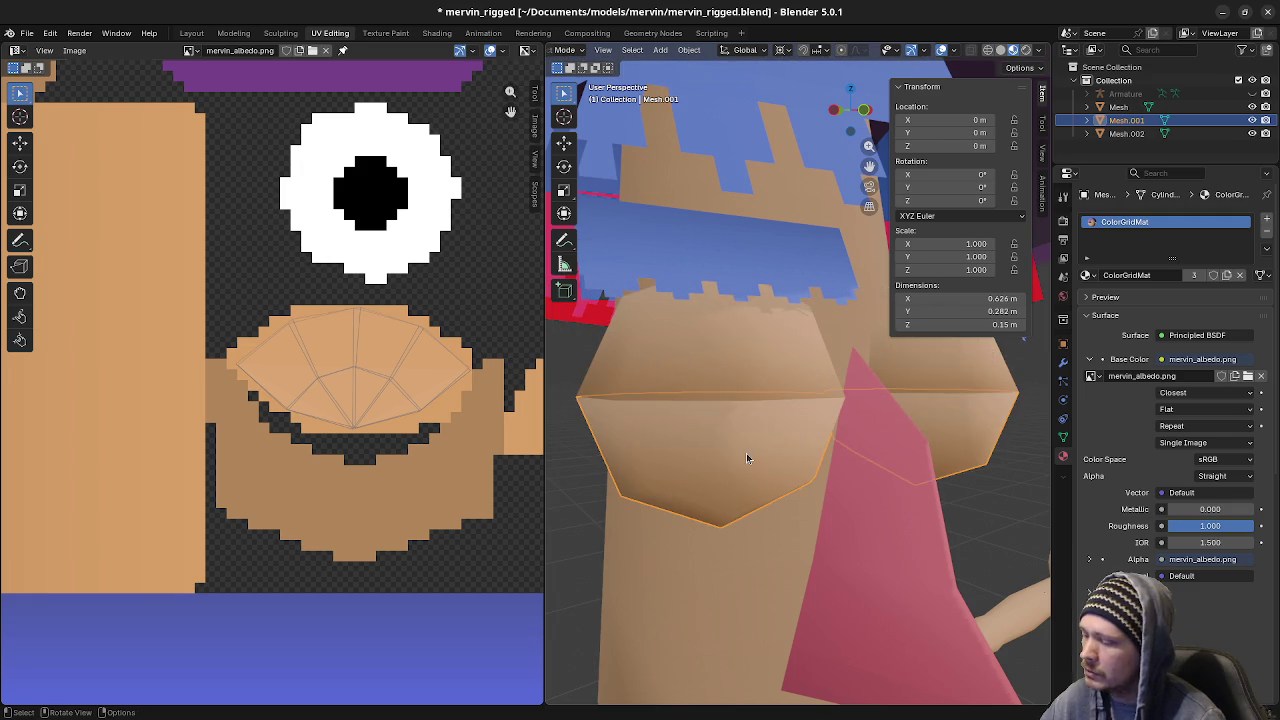
{"action": "key", "text": "h"}
{"action": "left_click", "coordinate": [740, 410]}
{"action": "middle_click_drag", "start_coordinate": [777, 479], "coordinate": [761, 432]}
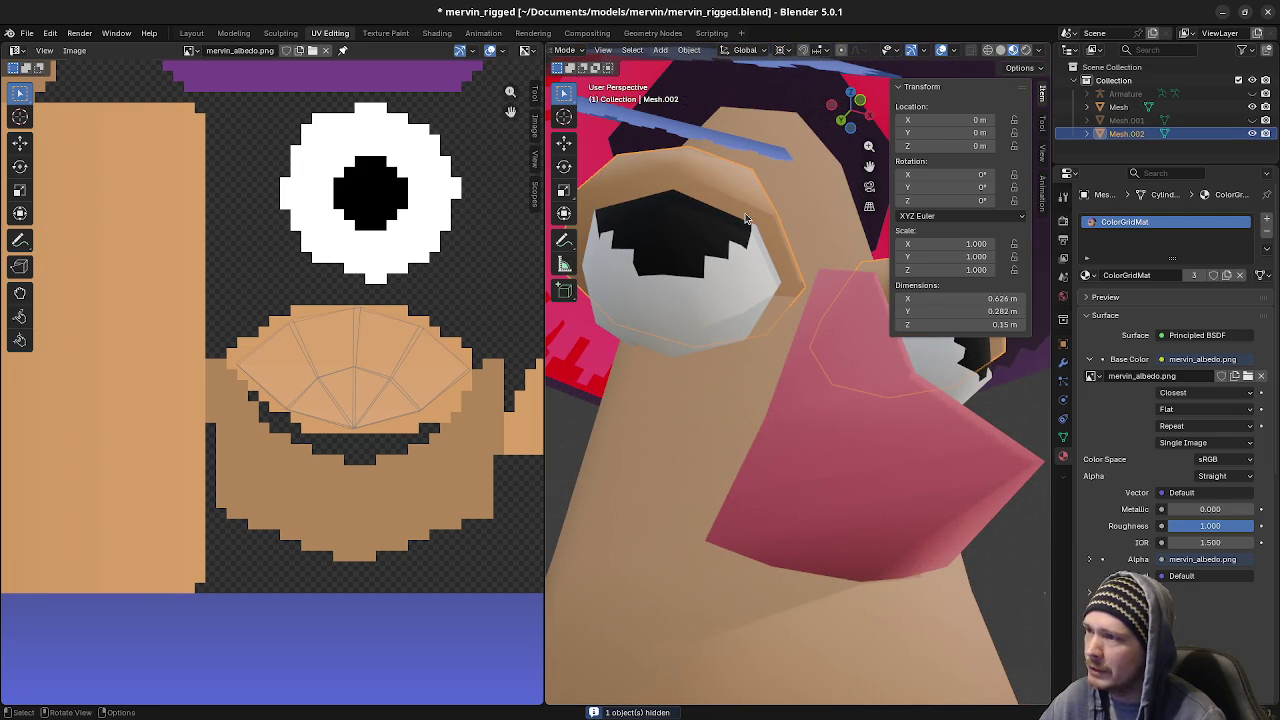
Inspect the upper eyelid's faces in face select mode using the face context menu
{"action": "key", "text": "Tab"}
{"action": "key", "text": "3"}
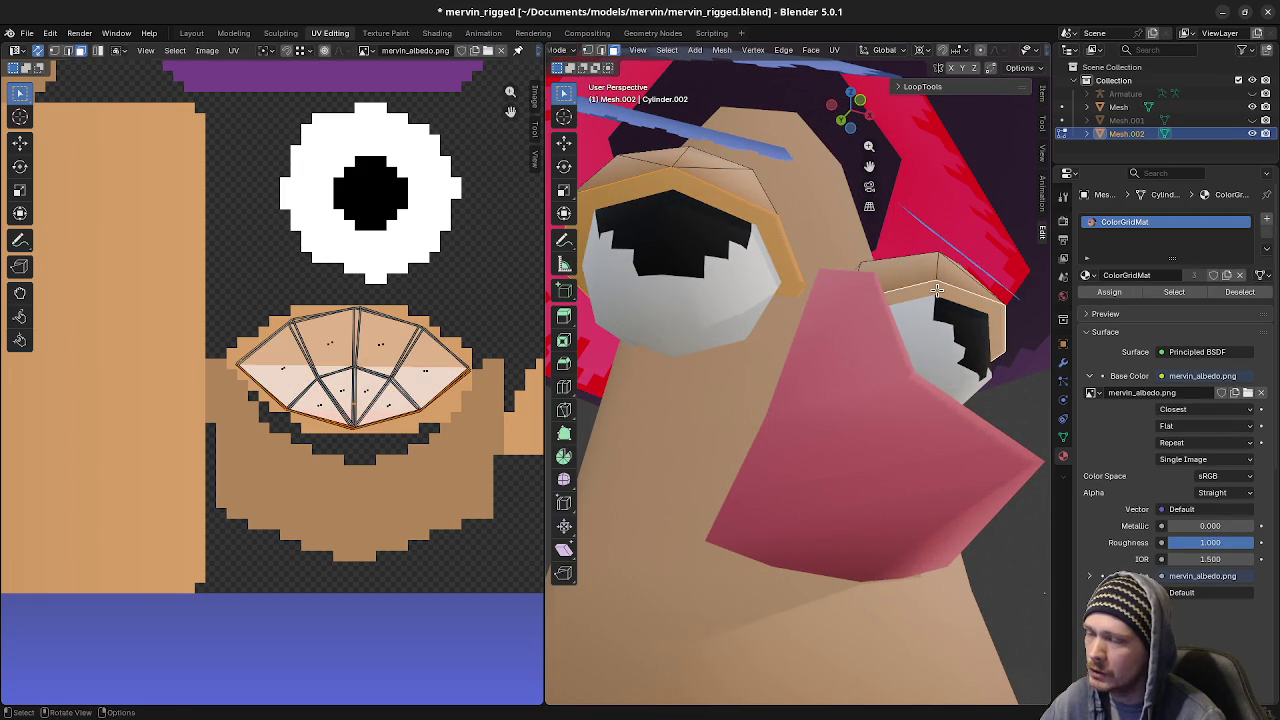
{"action": "right_click", "coordinate": [860, 290]}
{"action": "left_click", "coordinate": [864, 309]}
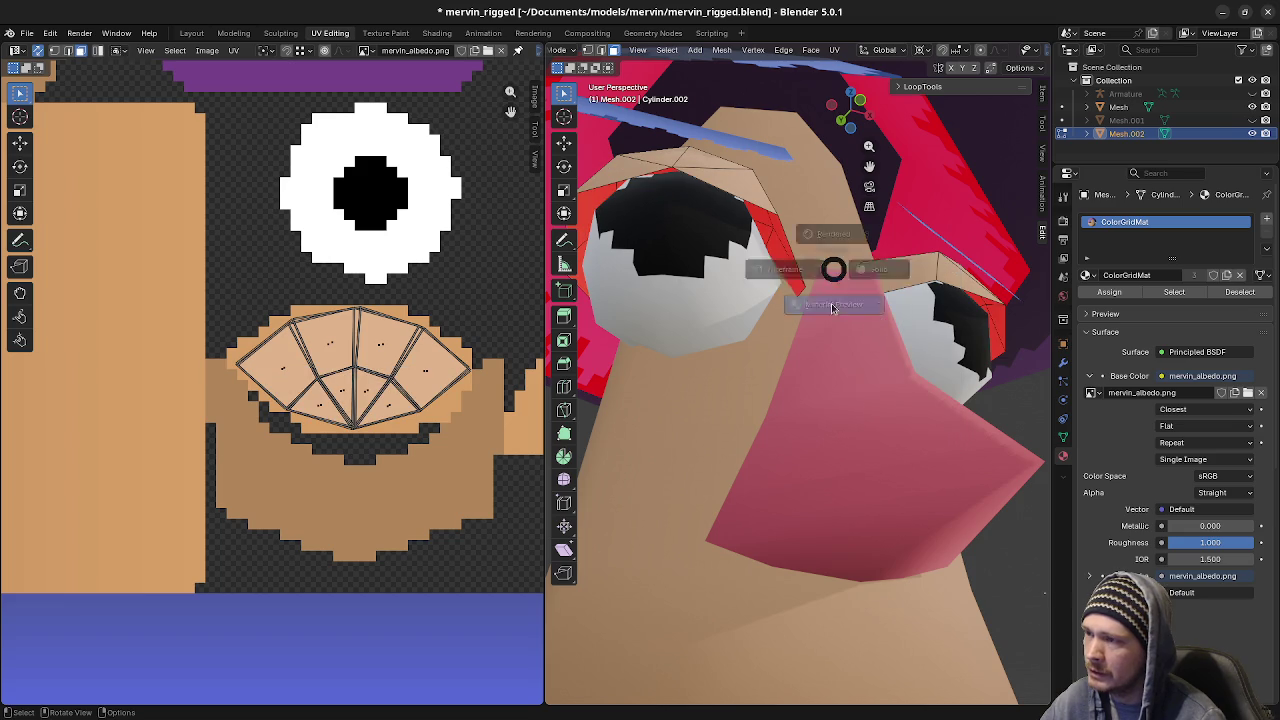
{"action": "middle_click_drag", "start_coordinate": [837, 386], "coordinate": [886, 370]}
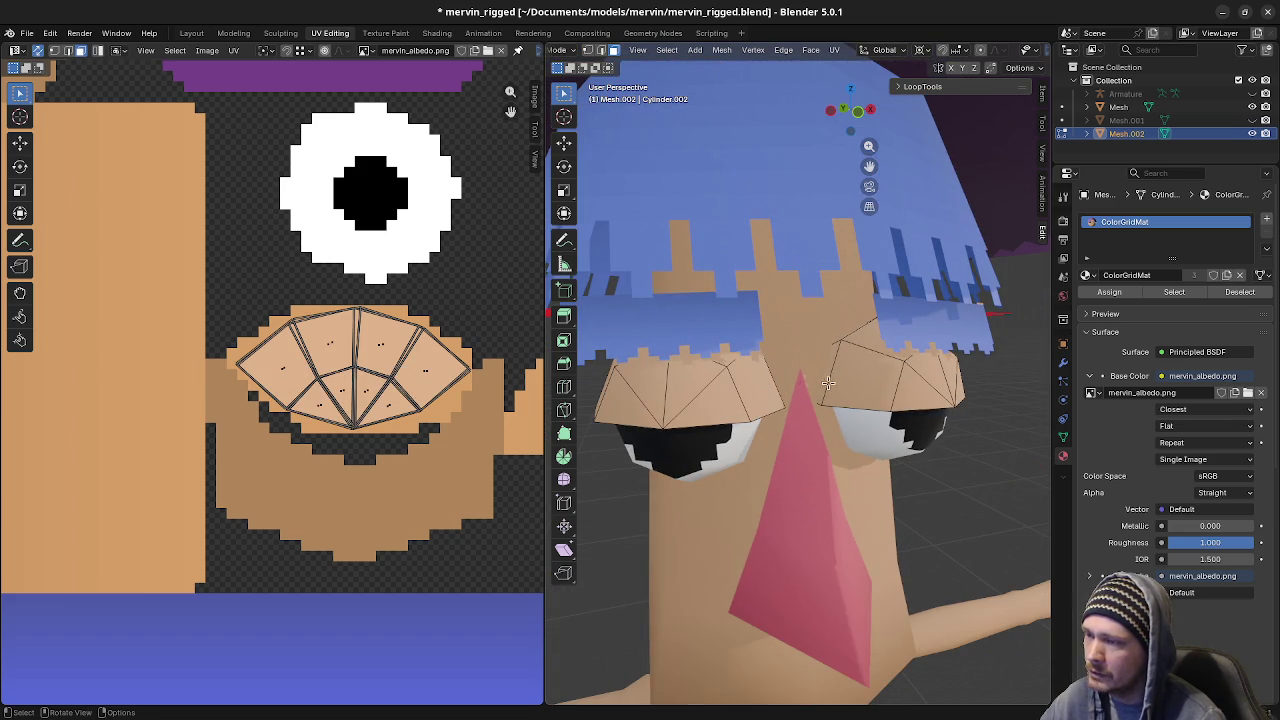
{"action": "key", "text": "Tab"}
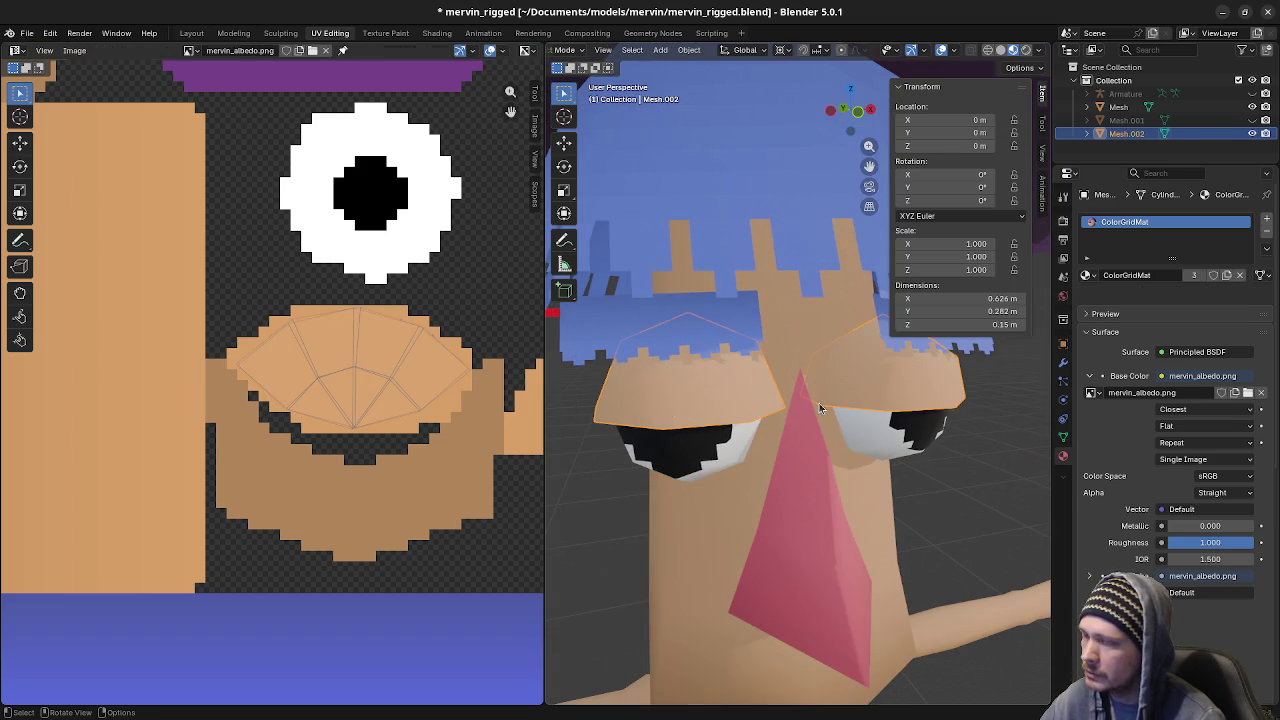
Hide the upper eyelid mesh and clear all selections on the lower eyelid mesh
{"action": "key", "text": "a"}
{"action": "left_click", "coordinate": [713, 428]}
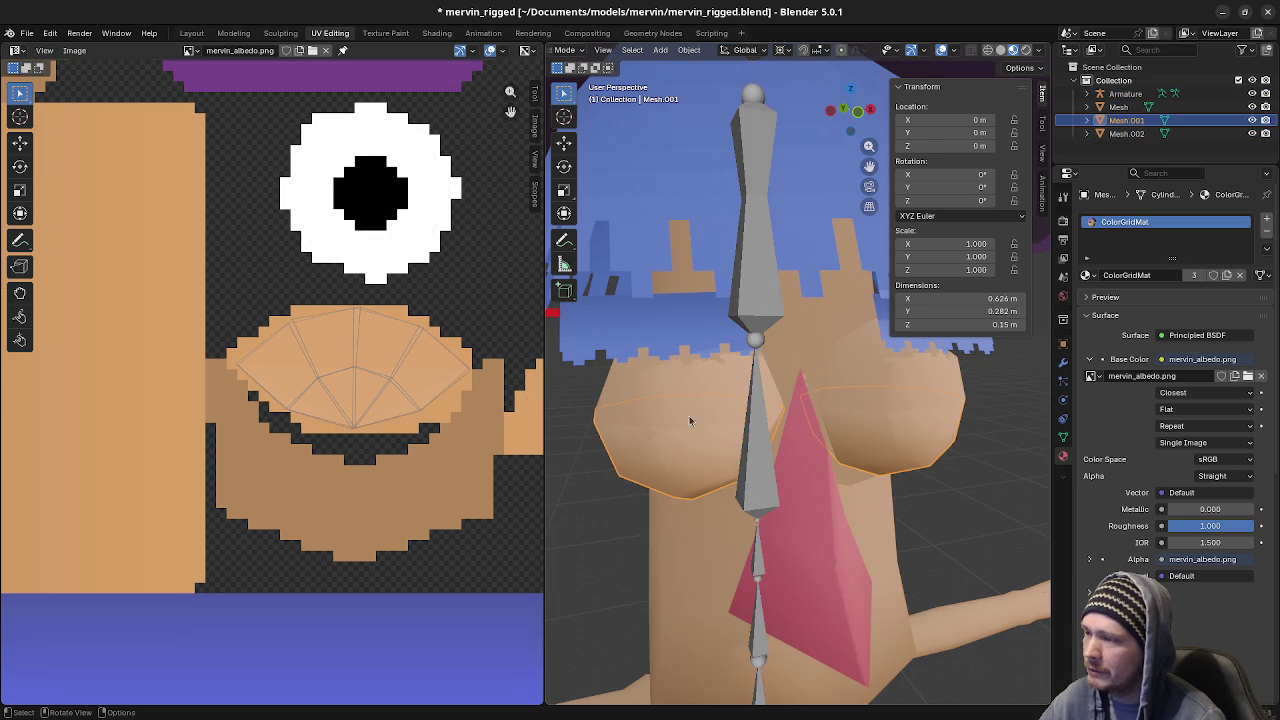
{"action": "key", "text": "h"}
{"action": "left_click", "coordinate": [686, 478]}
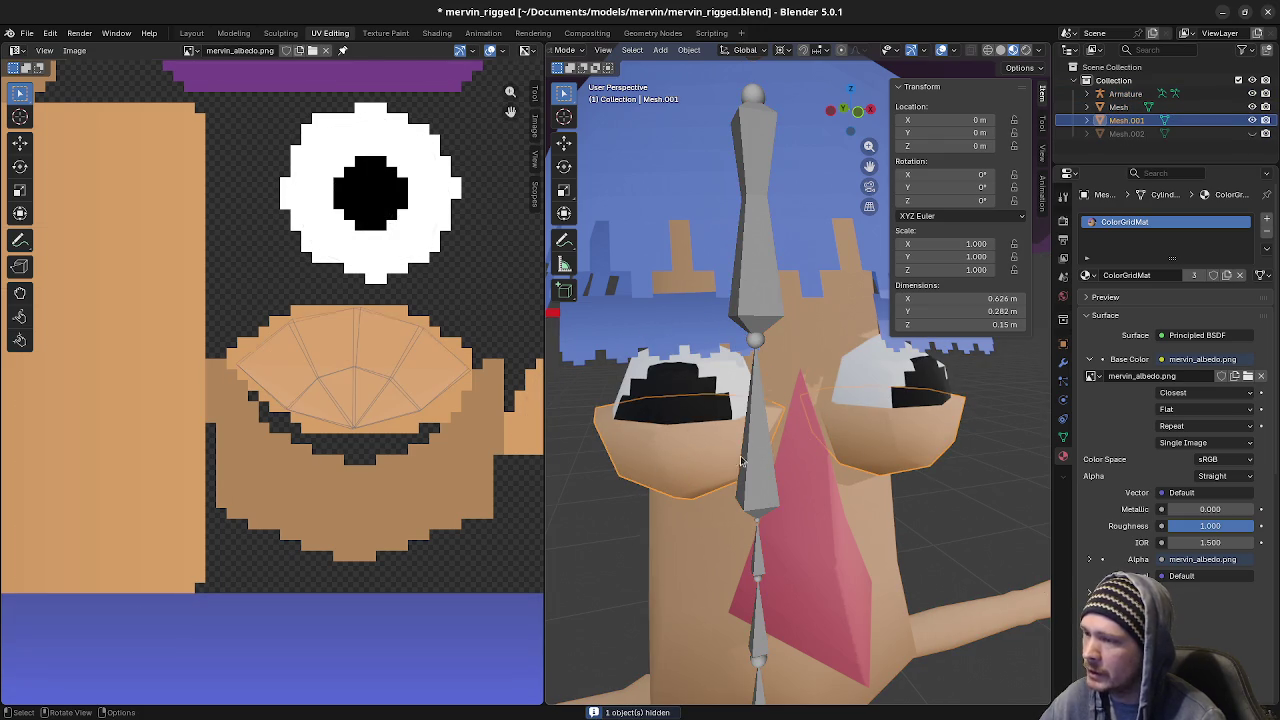
{"action": "key", "text": "Tab"}
{"action": "key", "text": "alt+a"}
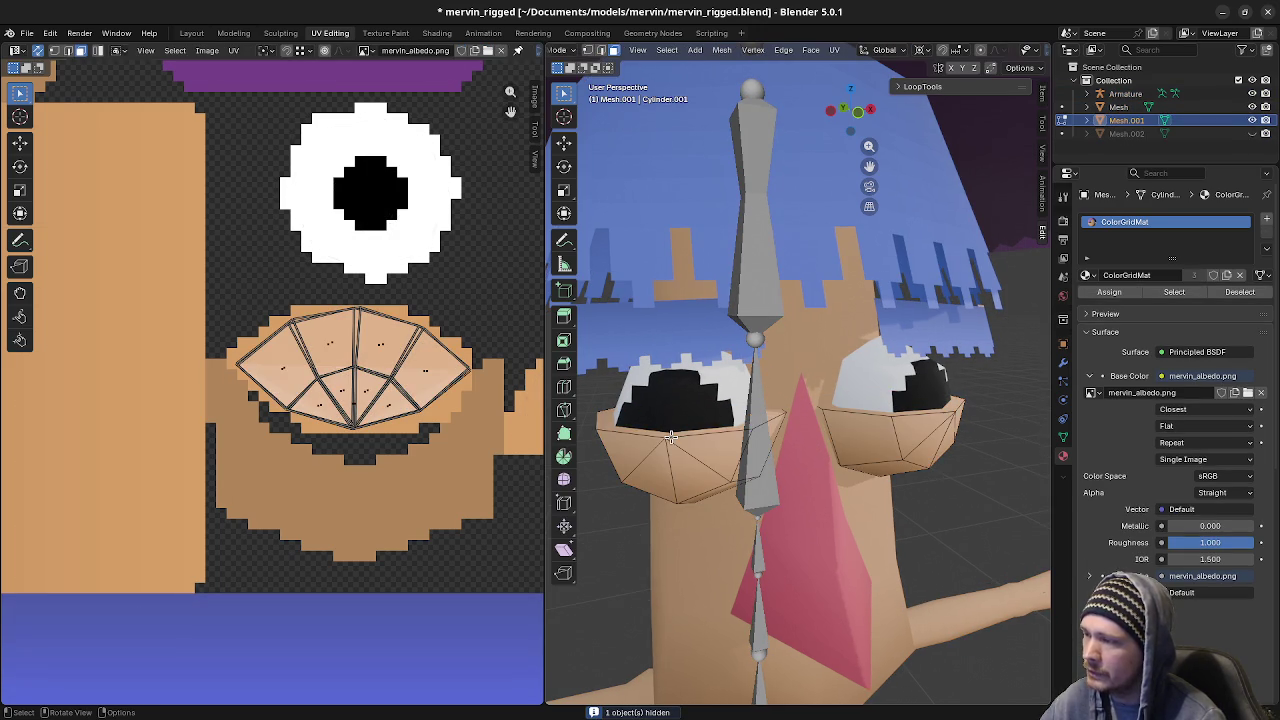
{"action": "key", "text": "Tab"}
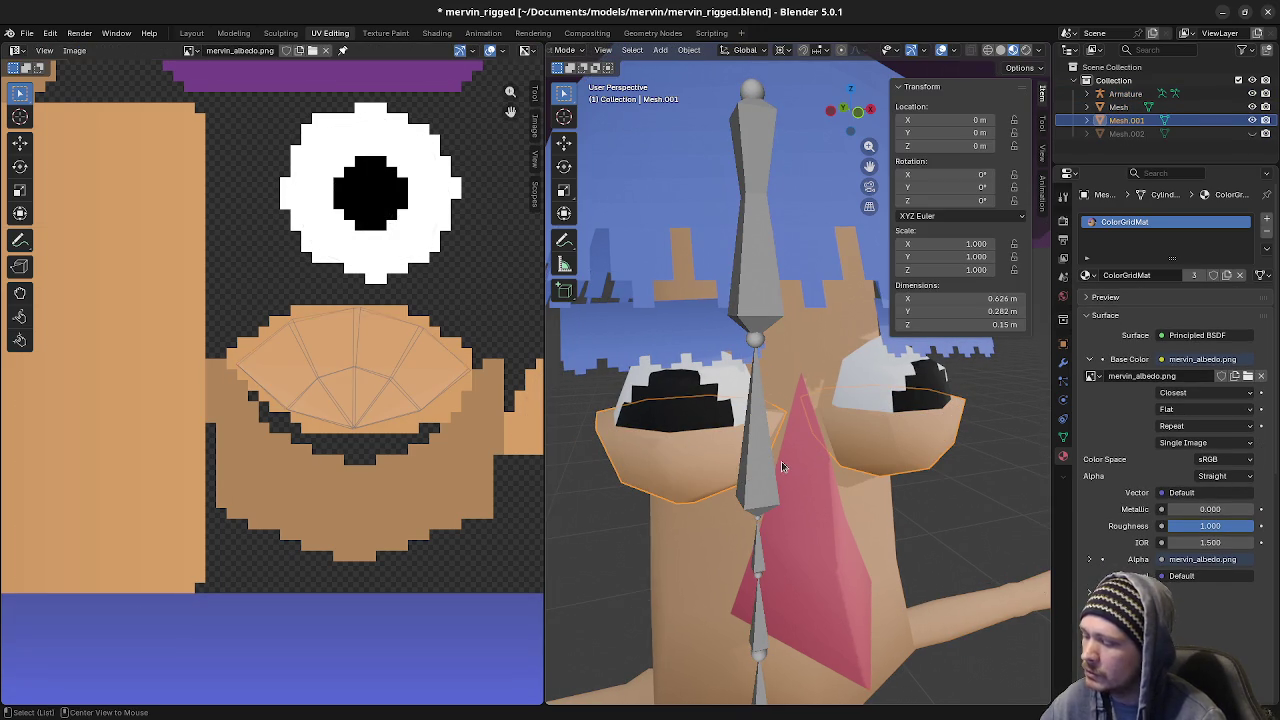
{"action": "key", "text": "alt+a"}
Hide the front eyelid mesh Mesh.001 to reveal the eyes
{"action": "scroll", "coordinate": [800, 485], "scroll_direction": "down", "scroll_amount": 3}
{"action": "scroll", "coordinate": [843, 515], "scroll_direction": "down", "scroll_amount": 2}
{"action": "mouse_move", "coordinate": [886, 517]}
{"action": "middle_mouse_down"}
{"action": "mouse_move", "coordinate": [937, 506]}
{"action": "mouse_move", "coordinate": [770, 383]}
{"action": "middle_mouse_up"}
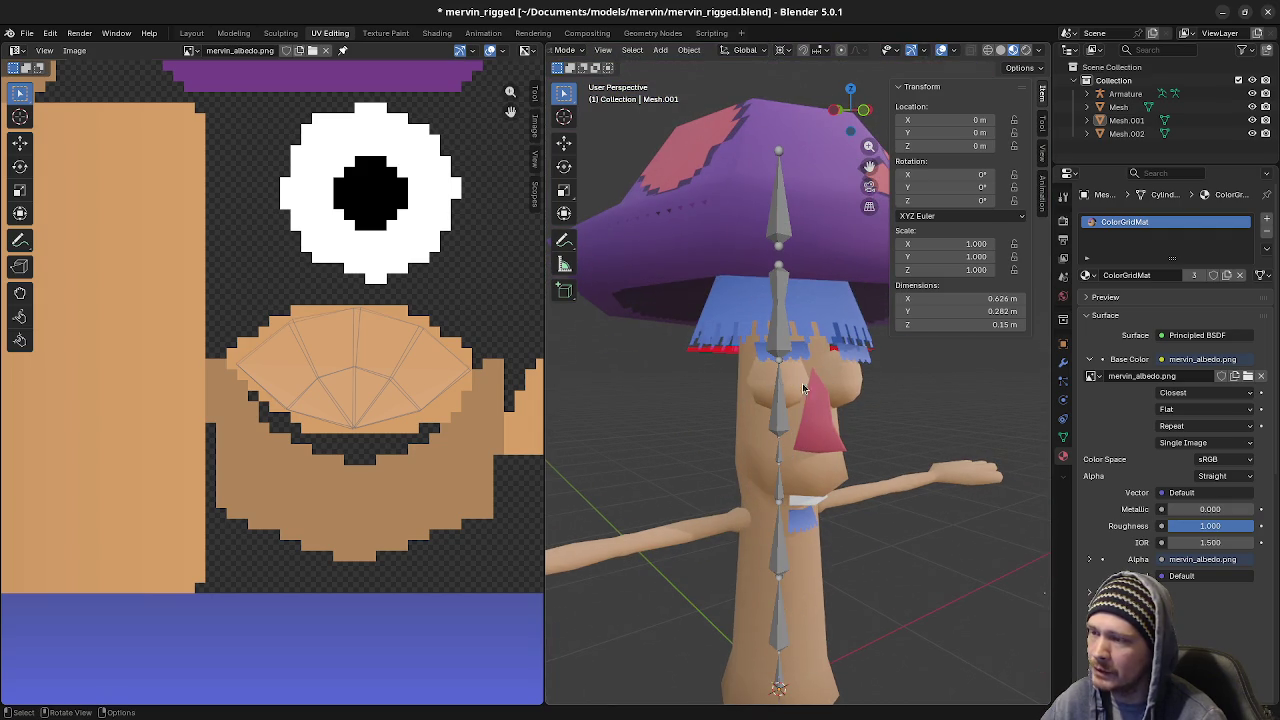
{"action": "scroll", "coordinate": [804, 417], "scroll_direction": "up", "scroll_amount": 2}
{"action": "scroll", "coordinate": [804, 417], "scroll_direction": "up", "scroll_amount": 2}
{"action": "scroll", "coordinate": [804, 417], "scroll_direction": "up", "scroll_amount": 1}
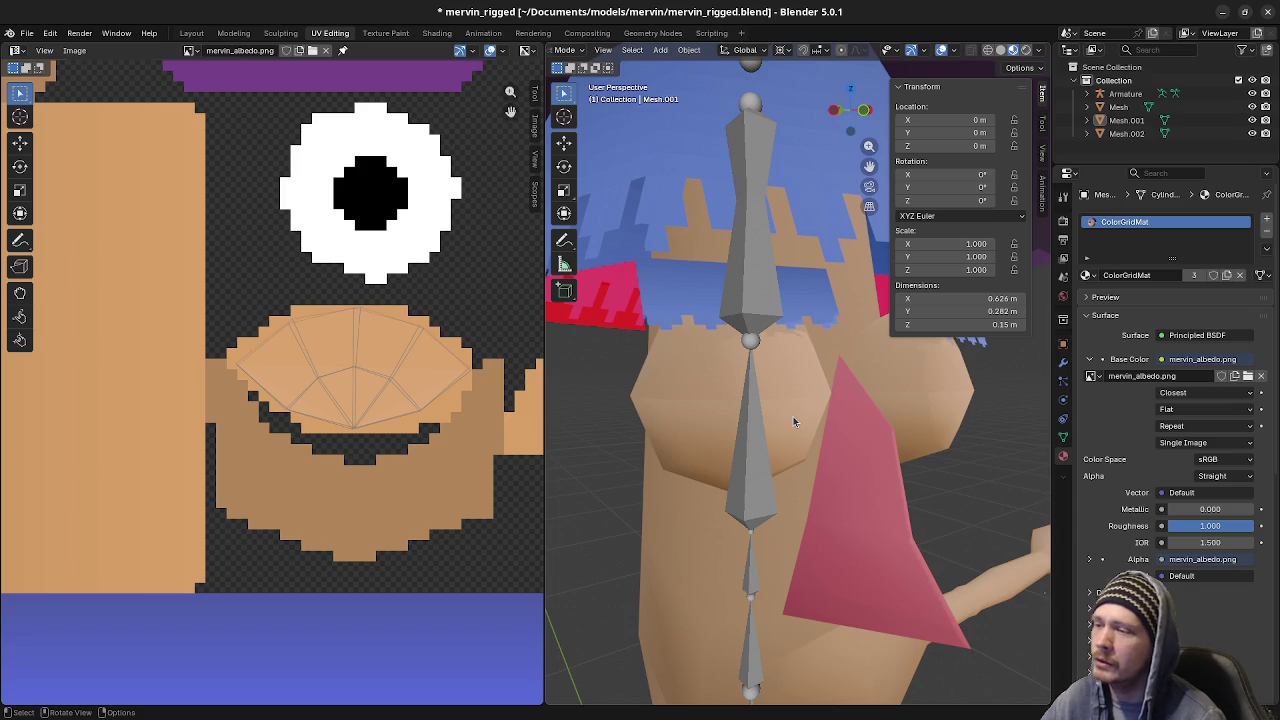
{"action": "left_click", "coordinate": [793, 420]}
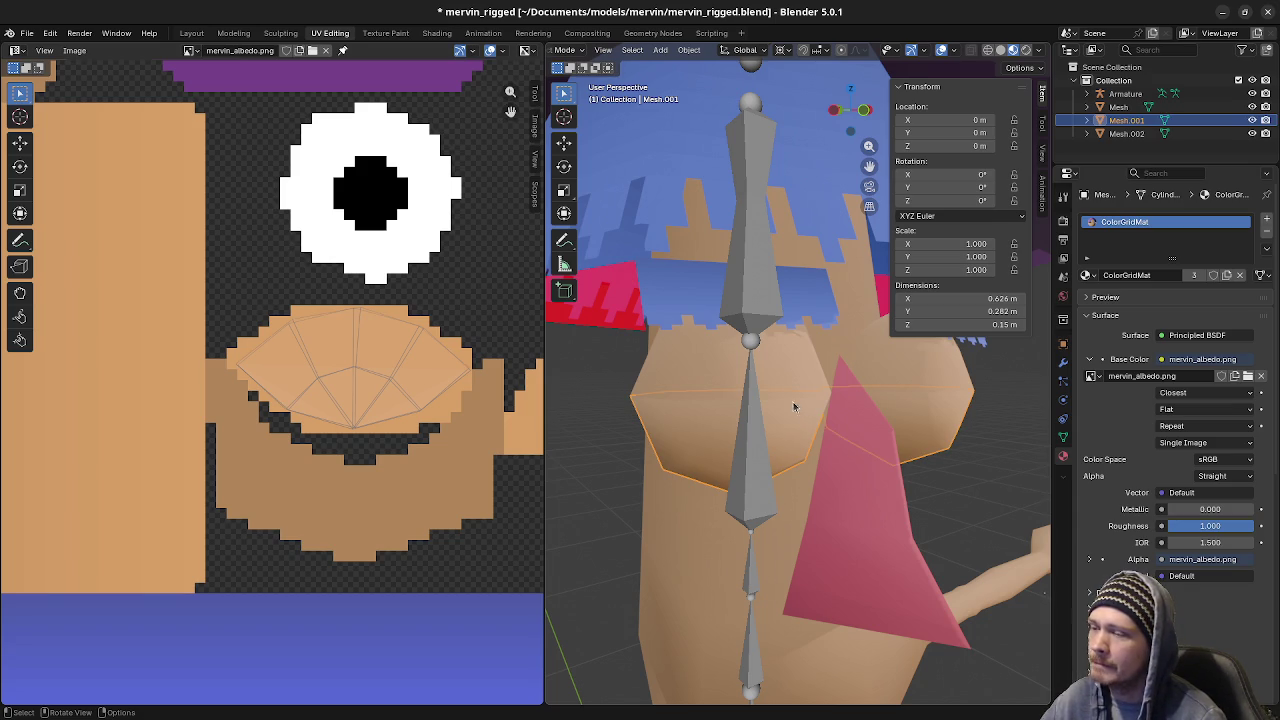
{"action": "key", "text": "h"}
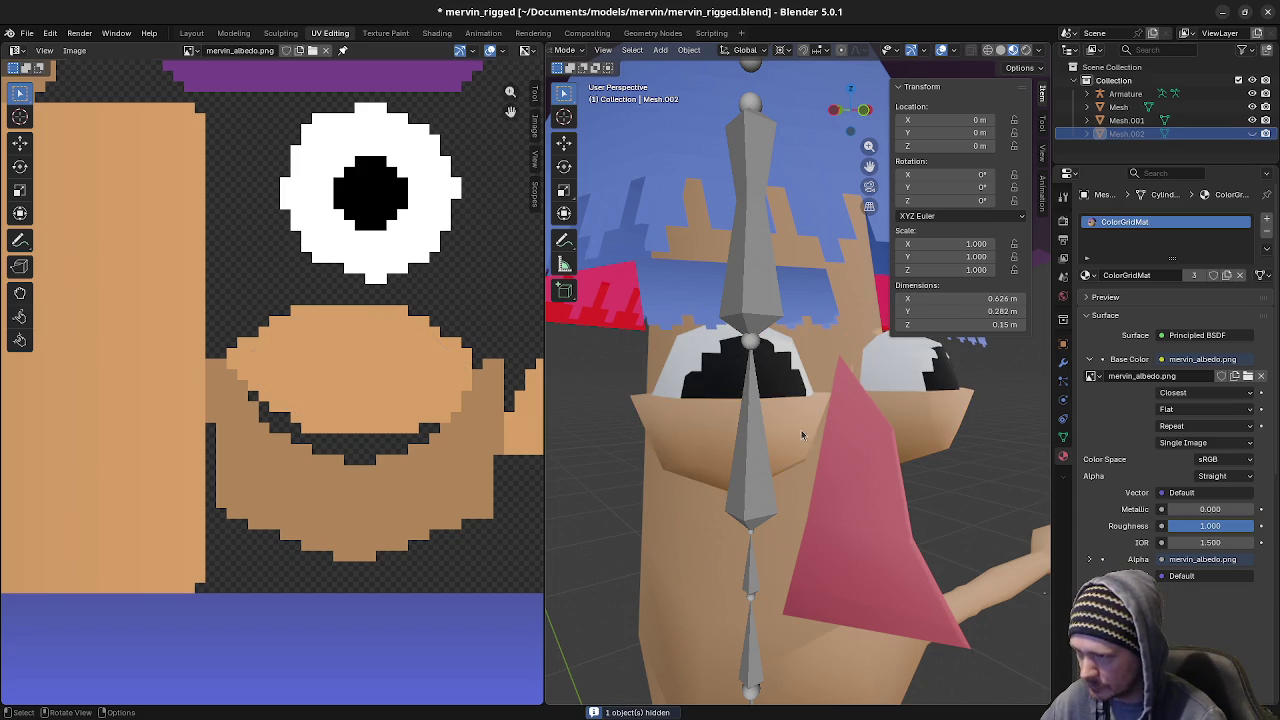
Select the eyelid's rim edge loop, delete its faces, and hide the edited eyelid mesh
{"action": "left_click", "coordinate": [830, 426]}
{"action": "middle_click_drag", "start_coordinate": [835, 424], "coordinate": [785, 427]}
{"action": "key", "text": "Tab"}
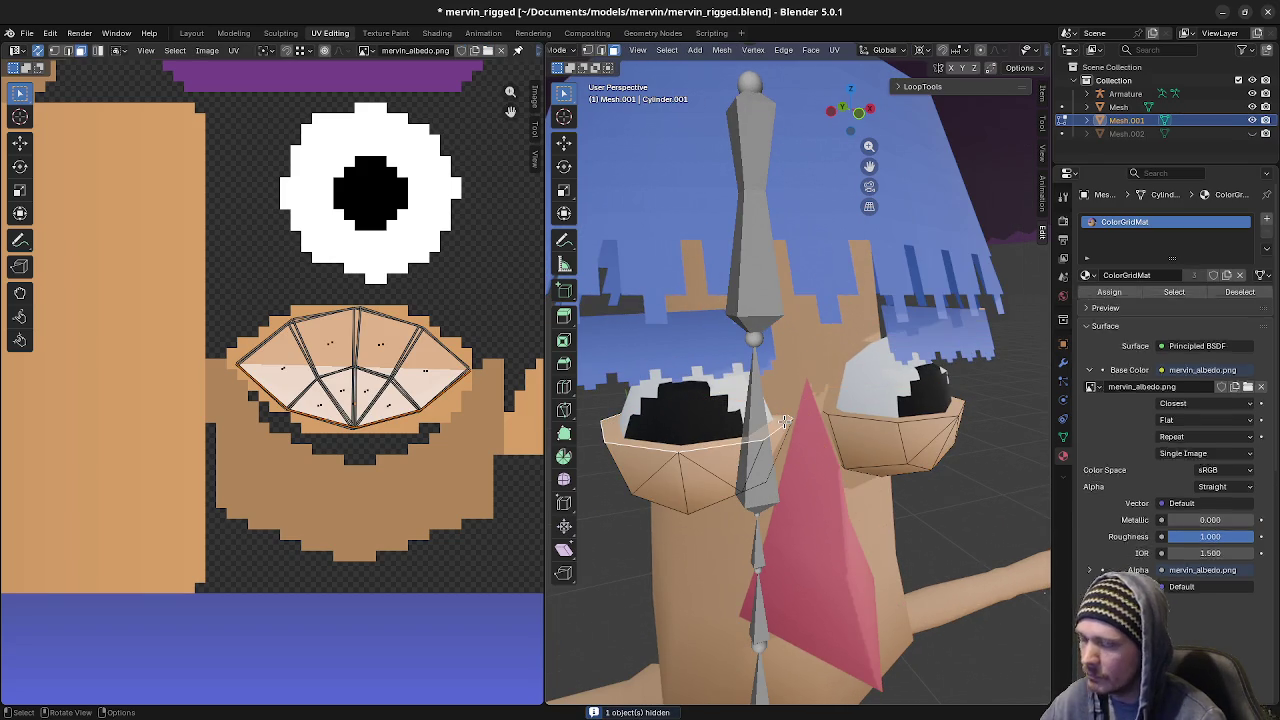
{"action": "left_click", "coordinate": [842, 414], "text": "alt+shift"}
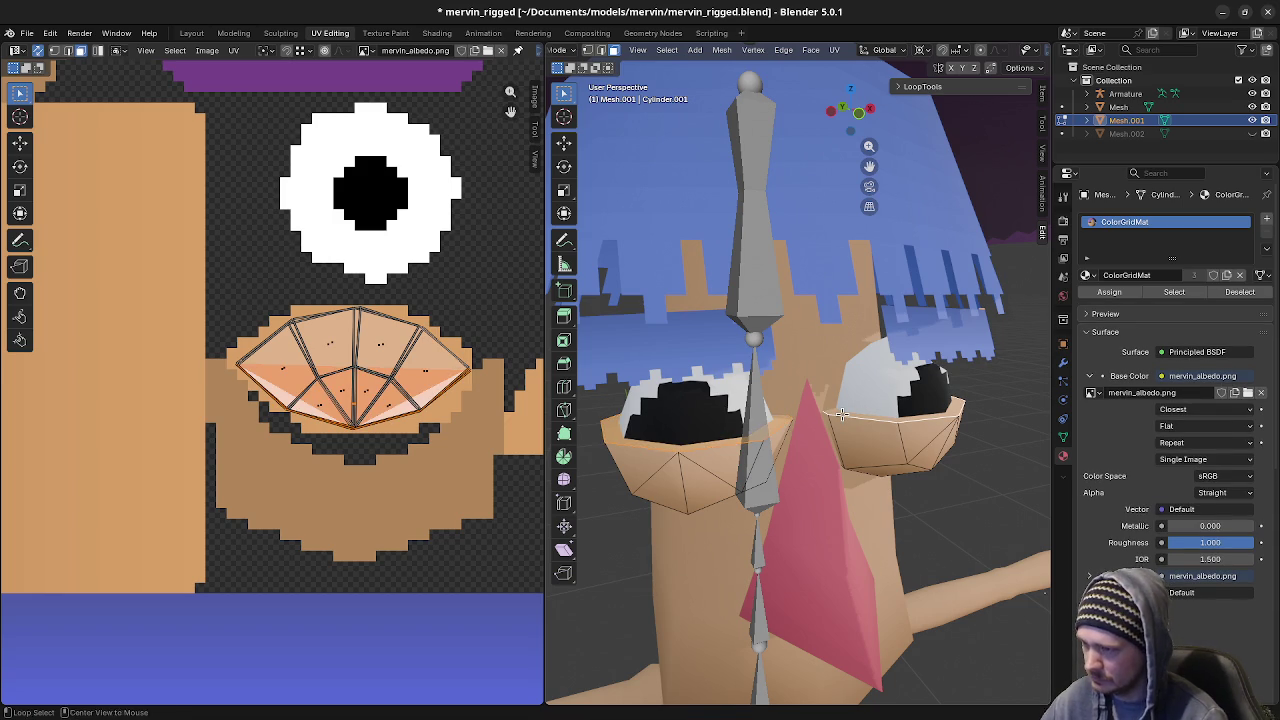
{"action": "key", "text": "x"}
{"action": "left_click", "coordinate": [842, 414]}
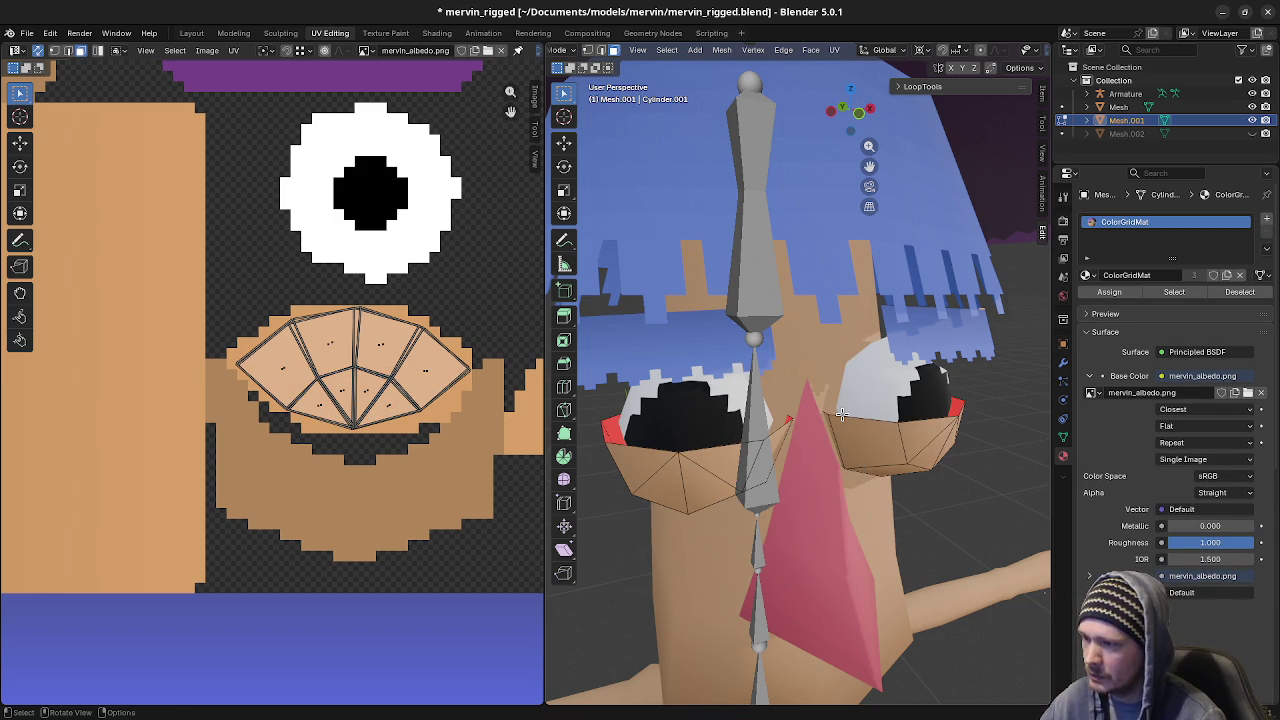
{"action": "key", "text": "Tab"}
{"action": "key", "text": "h"}
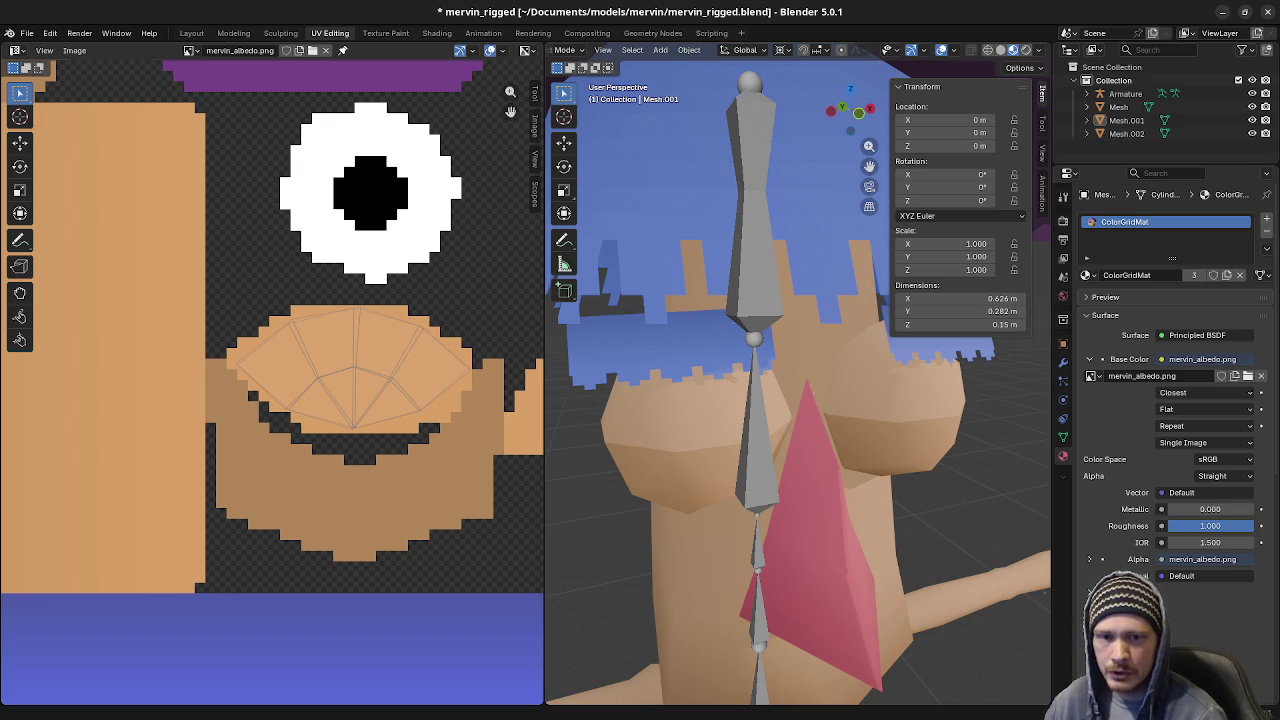
Select the upper eyelid mesh Mesh.002 and hide Mesh.001 to uncover the eyes
{"action": "left_click", "coordinate": [678, 440]}
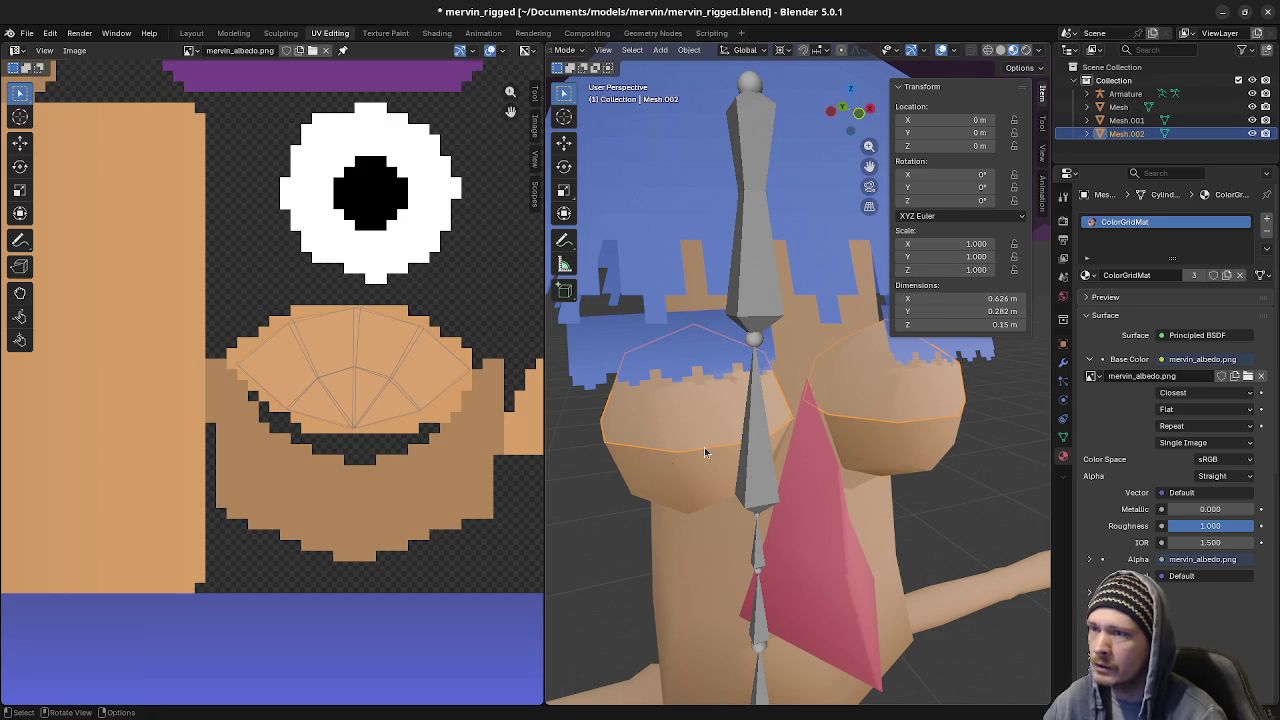
{"action": "left_click", "coordinate": [671, 496]}
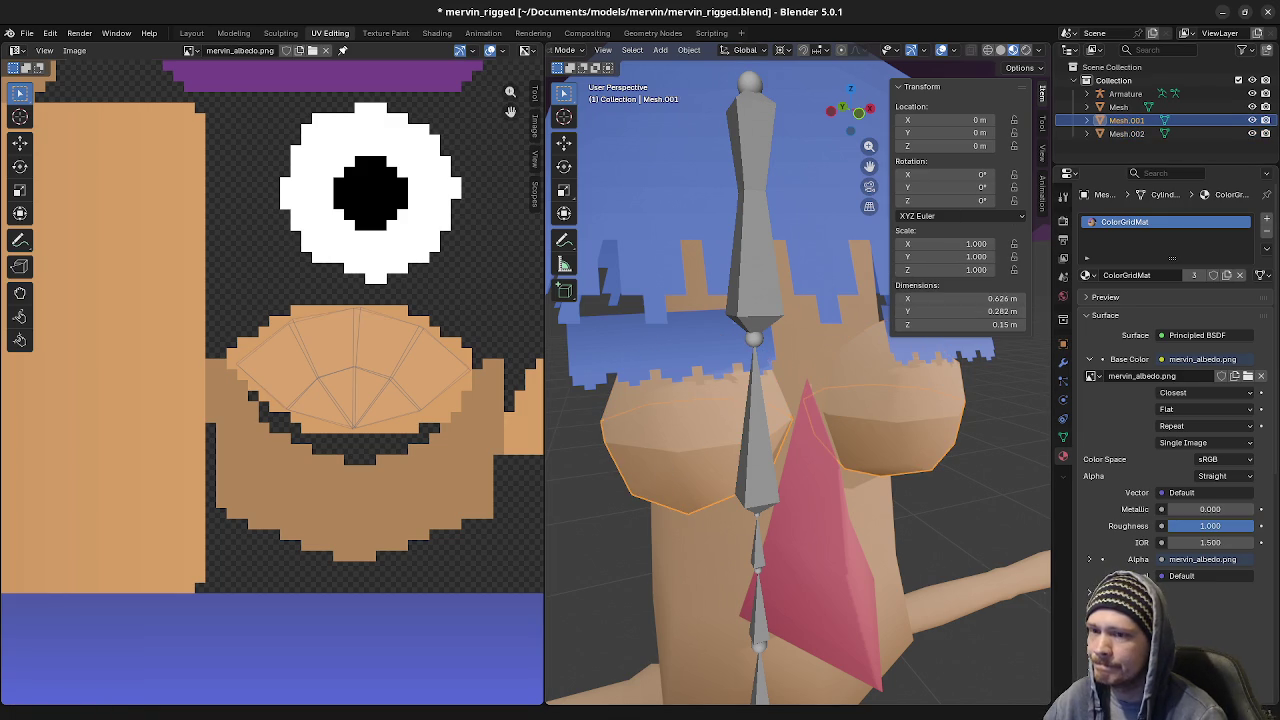
{"action": "mouse_move", "coordinate": [903, 457]}
{"action": "middle_mouse_down"}
{"action": "mouse_move", "coordinate": [851, 449]}
{"action": "mouse_move", "coordinate": [877, 446]}
{"action": "middle_mouse_up"}
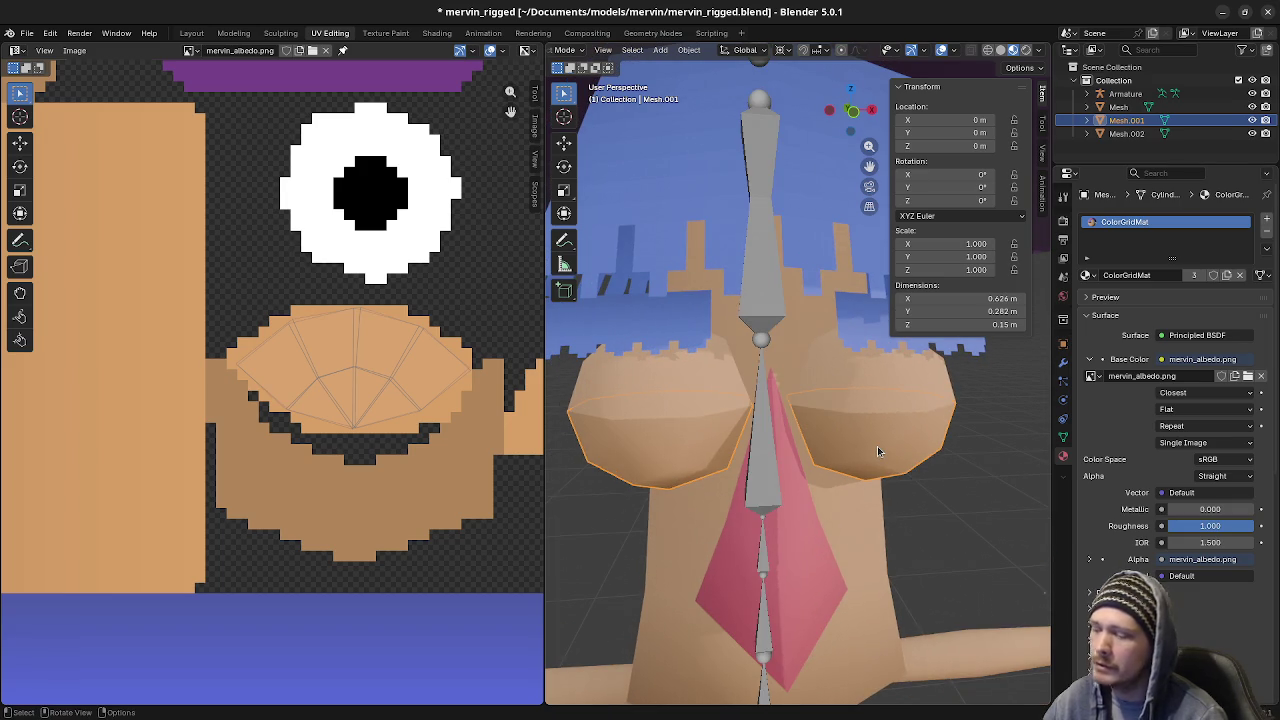
{"action": "left_click", "coordinate": [880, 384]}
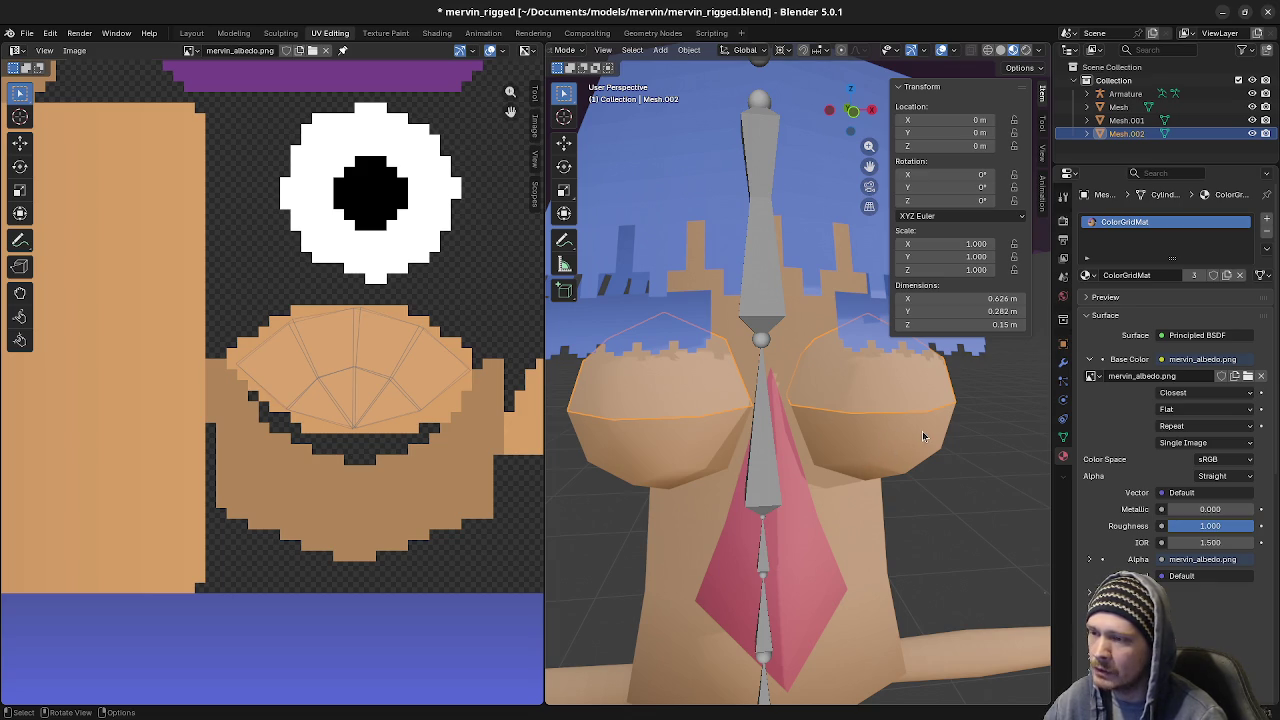
{"action": "mouse_move", "coordinate": [922, 431]}
{"action": "middle_mouse_down"}
{"action": "mouse_move", "coordinate": [863, 445]}
{"action": "mouse_move", "coordinate": [868, 396]}
{"action": "middle_mouse_up"}
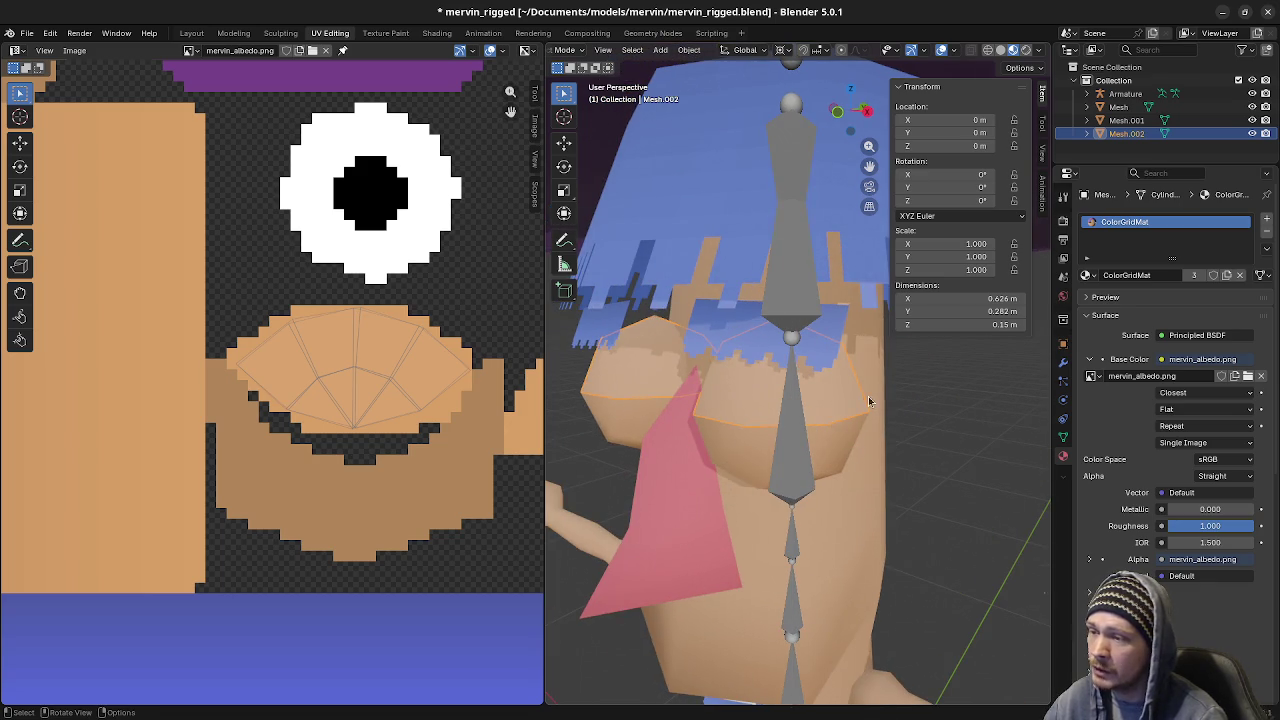
{"action": "key", "text": "h"}
In vertex select mode, snap the 3D cursor to the selected eye vertices
{"action": "key", "text": "Tab"}
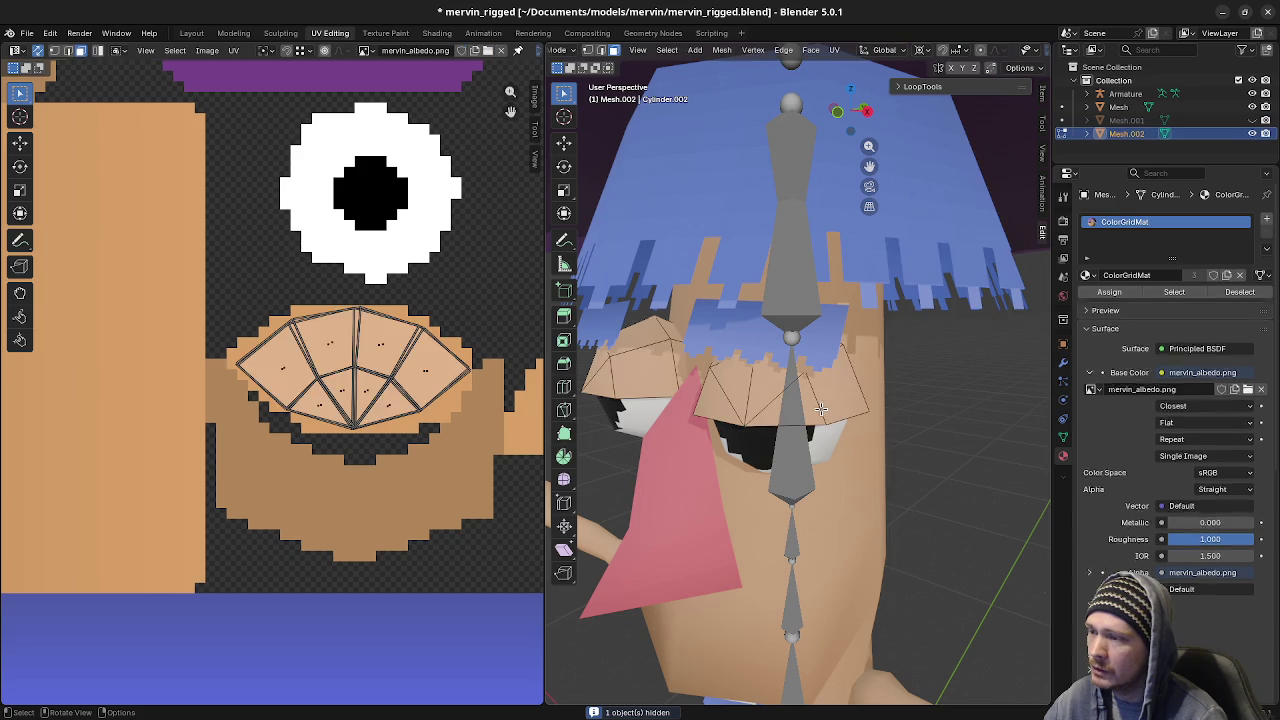
{"action": "key", "text": "1"}
{"action": "mouse_move", "coordinate": [872, 405]}
{"action": "middle_mouse_down"}
{"action": "mouse_move", "coordinate": [781, 418]}
{"action": "mouse_move", "coordinate": [852, 475]}
{"action": "middle_mouse_up"}
{"action": "key", "text": "shift+s"}
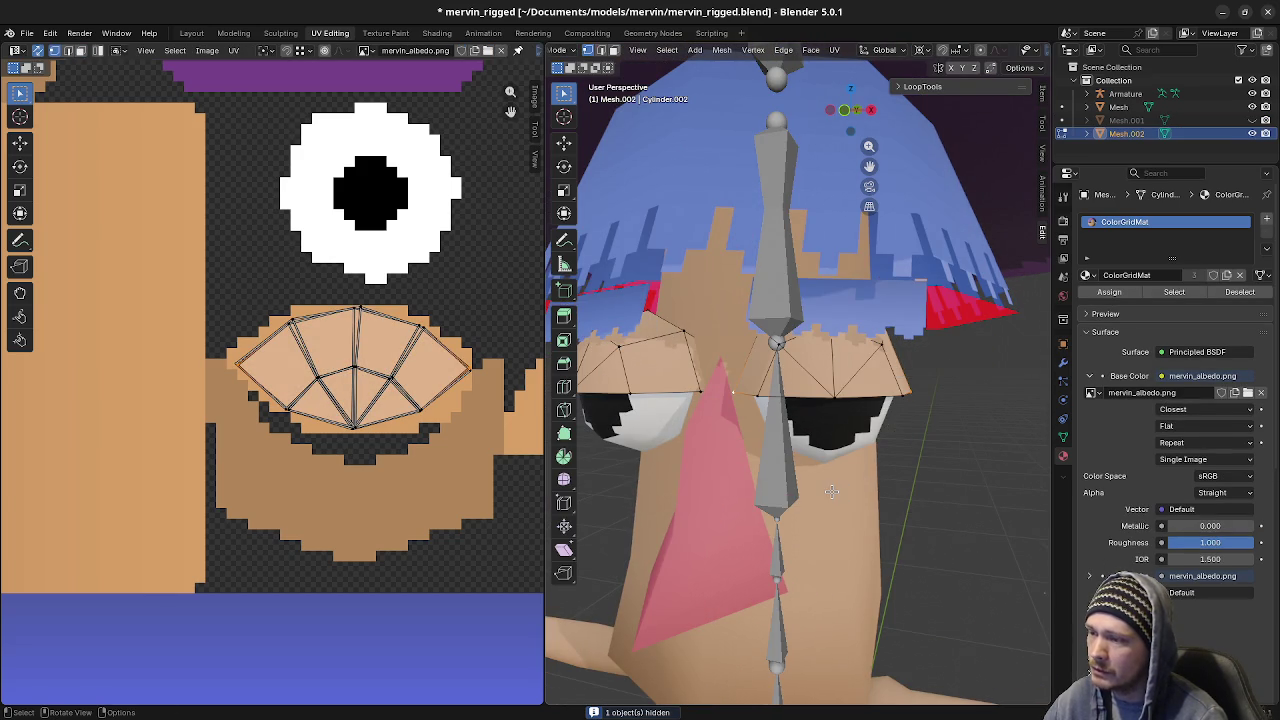
{"action": "key", "text": "shift+s"}
{"action": "left_click", "coordinate": [836, 565]}
{"action": "middle_click_drag", "start_coordinate": [830, 545], "coordinate": [791, 400]}
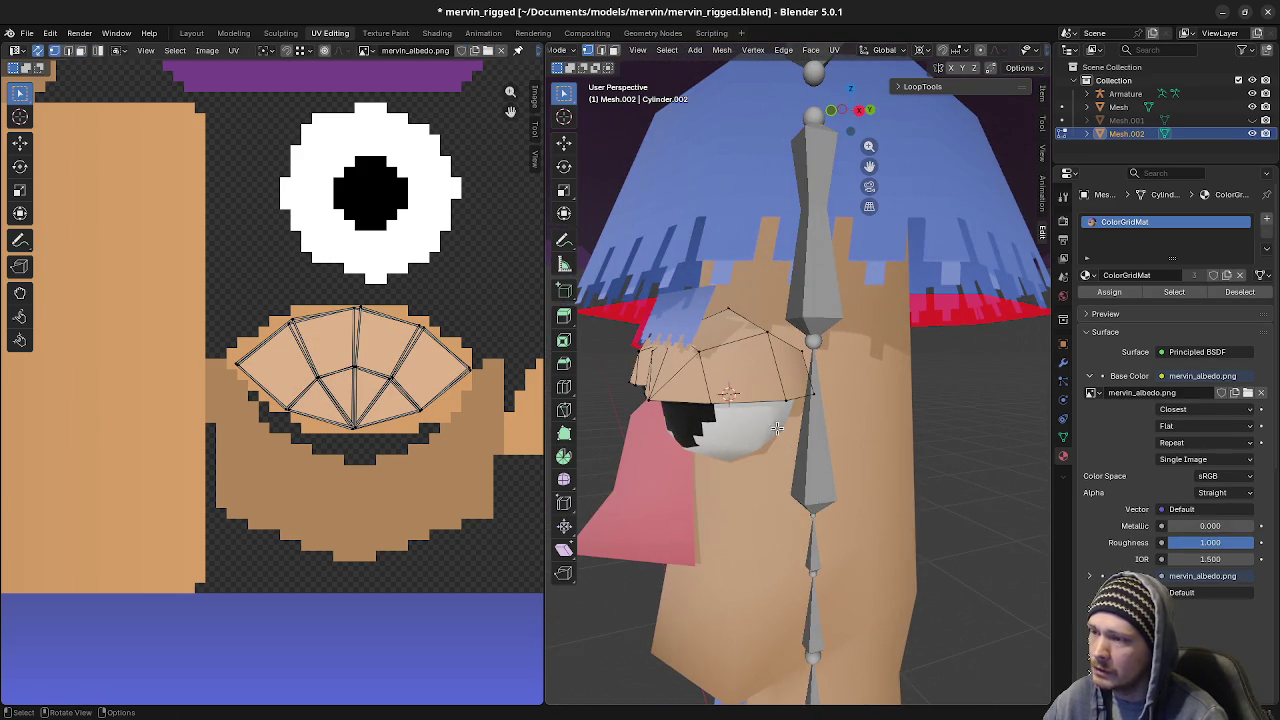
Select the linked eyelid piece and rotate it -20° around Z in front view
{"action": "key", "text": "l"}
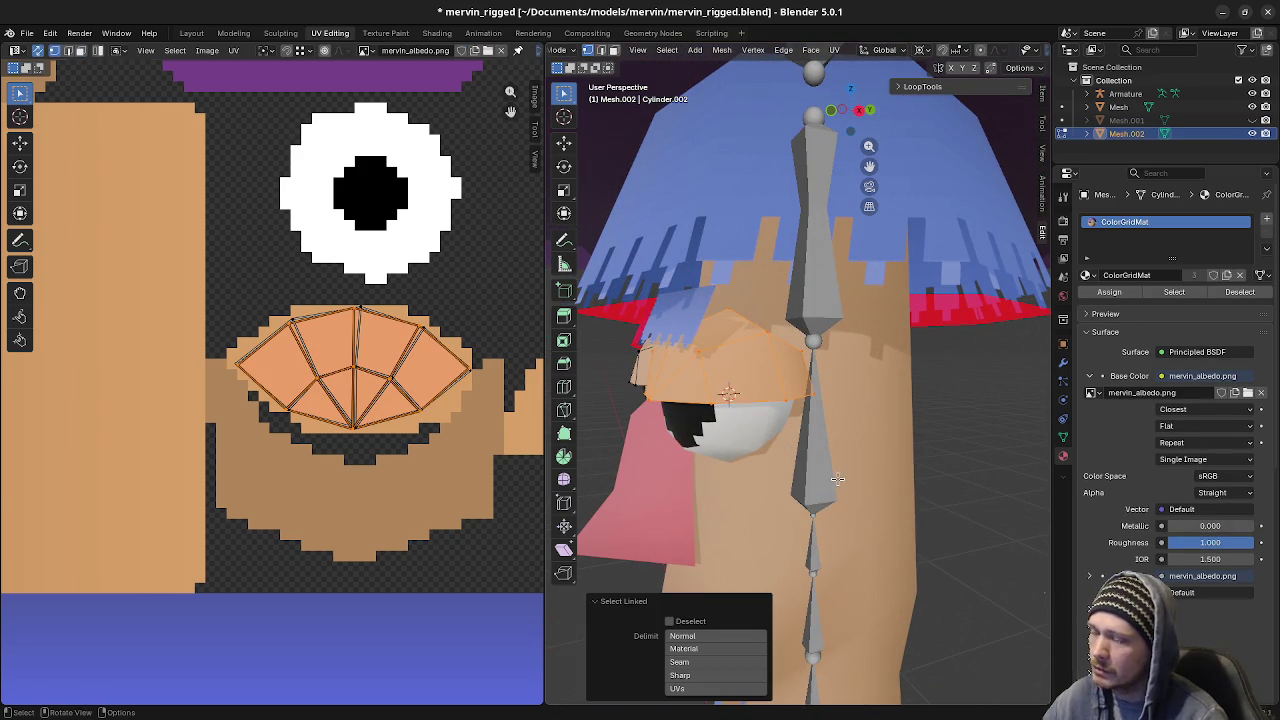
{"action": "key", "text": "KP_1"}
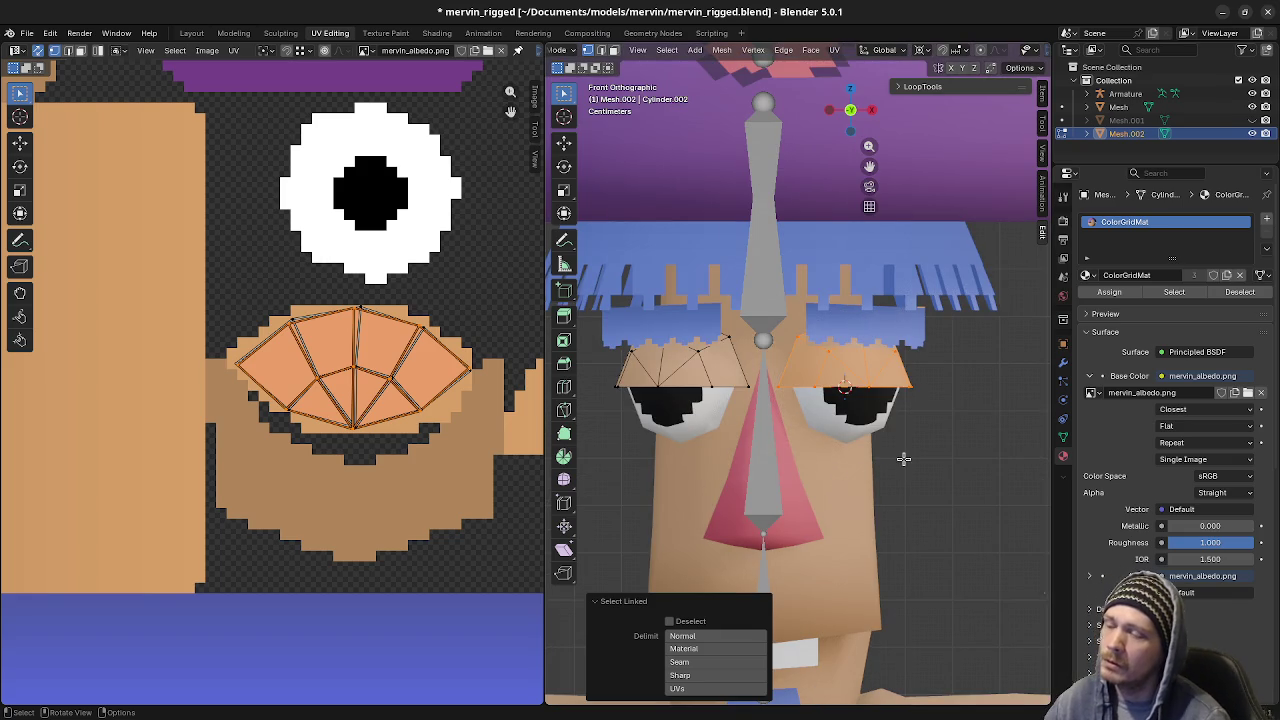
{"action": "key", "text": "r"}
{"action": "key", "text": "z"}
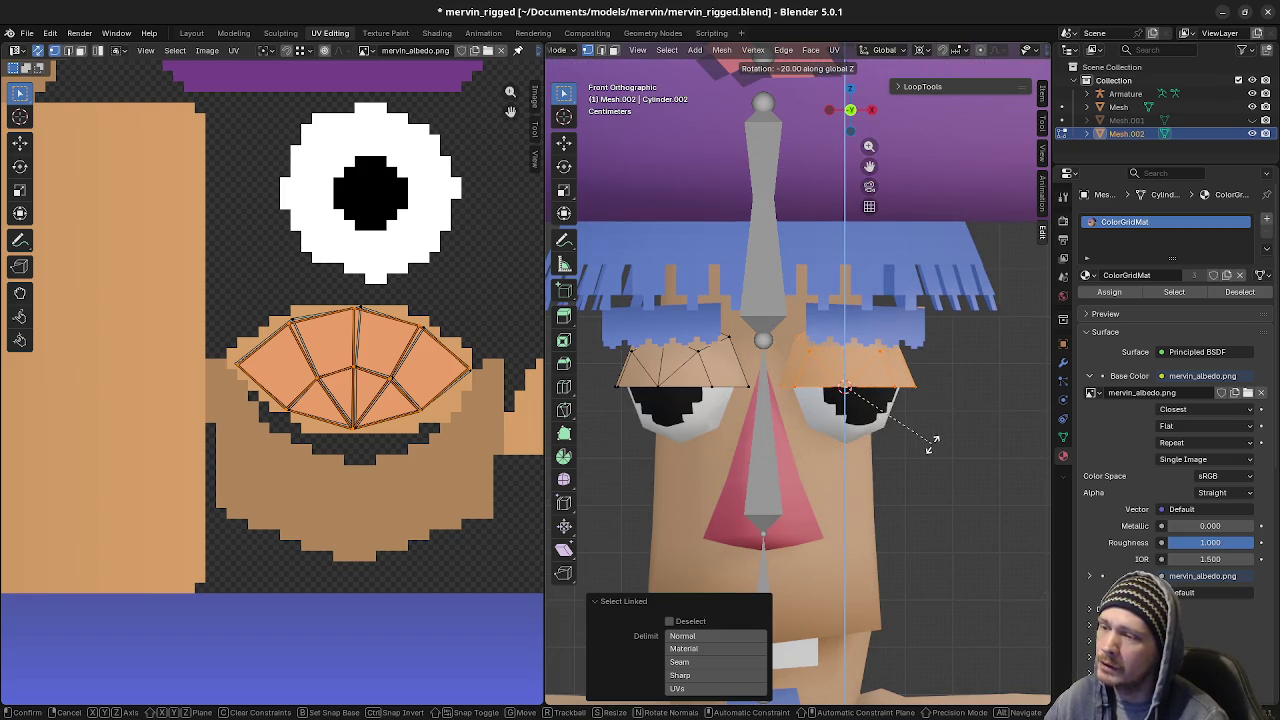
{"action": "key", "text": "Escape"}
{"action": "key", "text": "r"}
{"action": "key", "text": "z"}
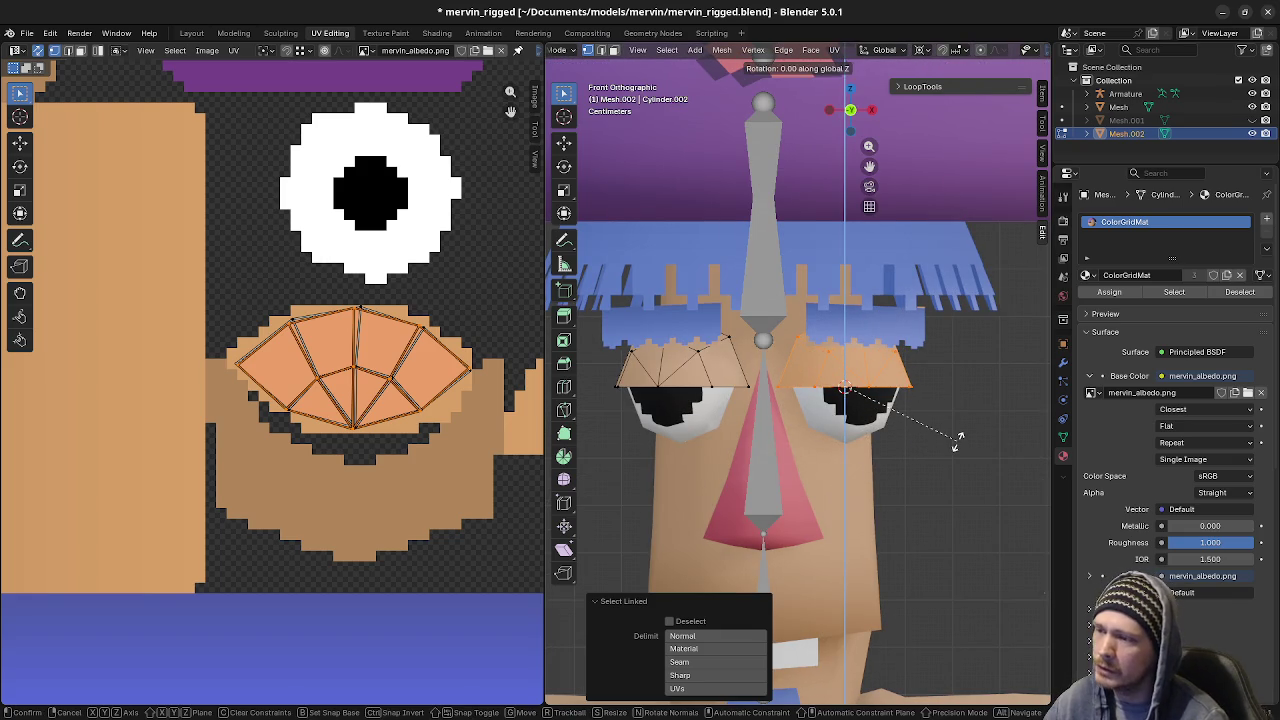
{"action": "left_click", "coordinate": [990, 410]}
{"action": "mouse_move", "coordinate": [968, 417]}
{"action": "middle_mouse_down"}
{"action": "mouse_move", "coordinate": [888, 436]}
{"action": "mouse_move", "coordinate": [814, 425]}
{"action": "middle_mouse_up"}
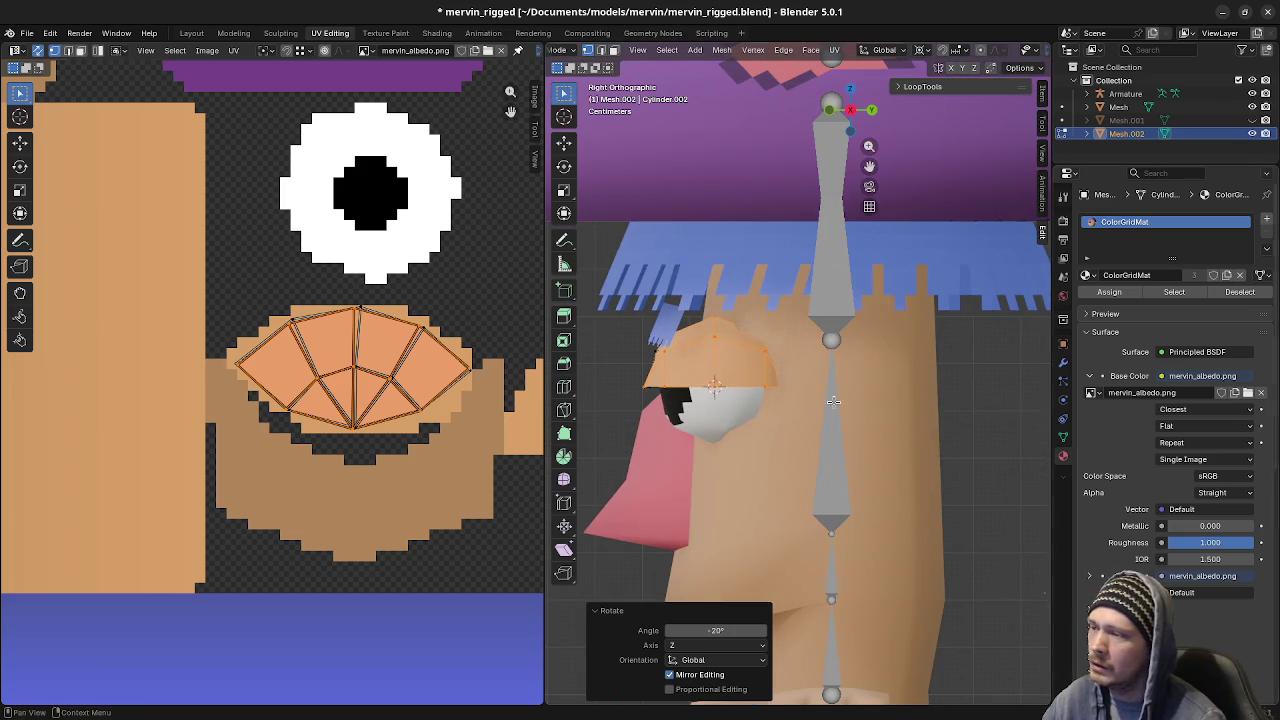
Duplicate the eyelid piece, rotate the copy 180° around the eye, and return to Object Mode
{"action": "key", "text": "shift+d"}
{"action": "key", "text": "Escape"}
{"action": "key", "text": "r"}
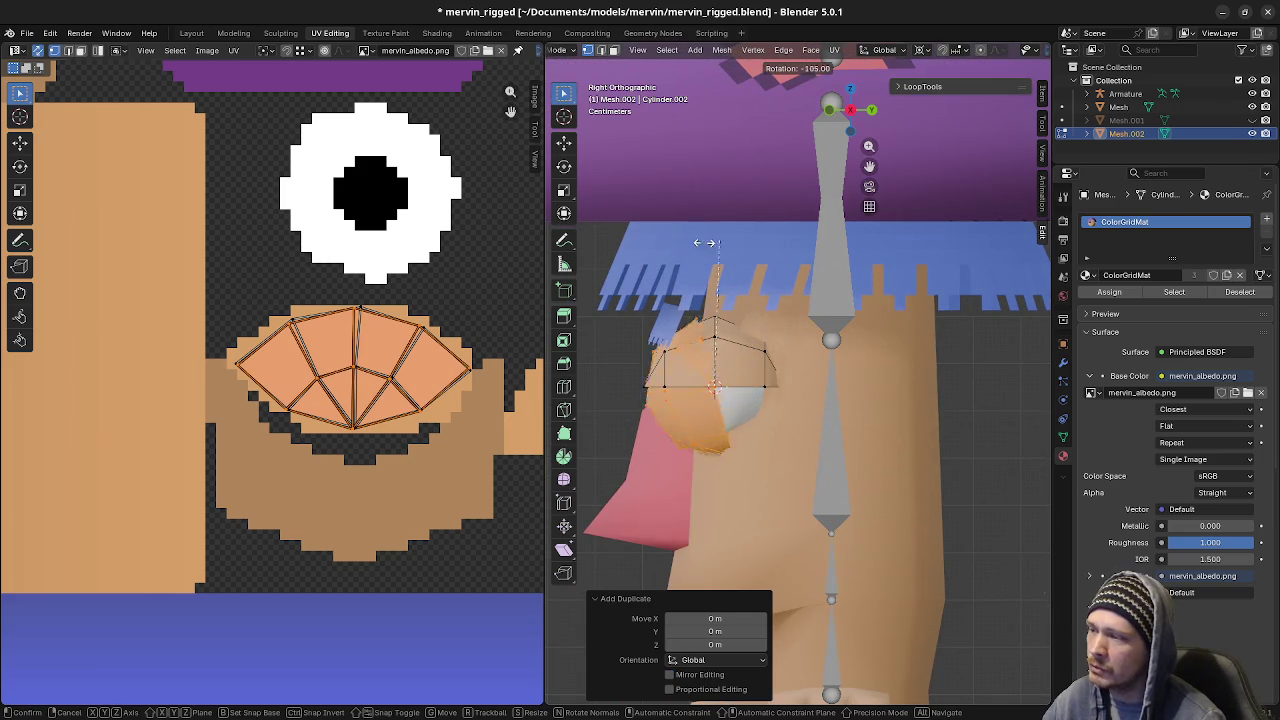
{"action": "left_click", "coordinate": [616, 406]}
{"action": "mouse_move", "coordinate": [740, 520]}
{"action": "middle_mouse_down"}
{"action": "mouse_move", "coordinate": [818, 532]}
{"action": "mouse_move", "coordinate": [882, 422]}
{"action": "middle_mouse_up"}
{"action": "left_click", "coordinate": [834, 514]}
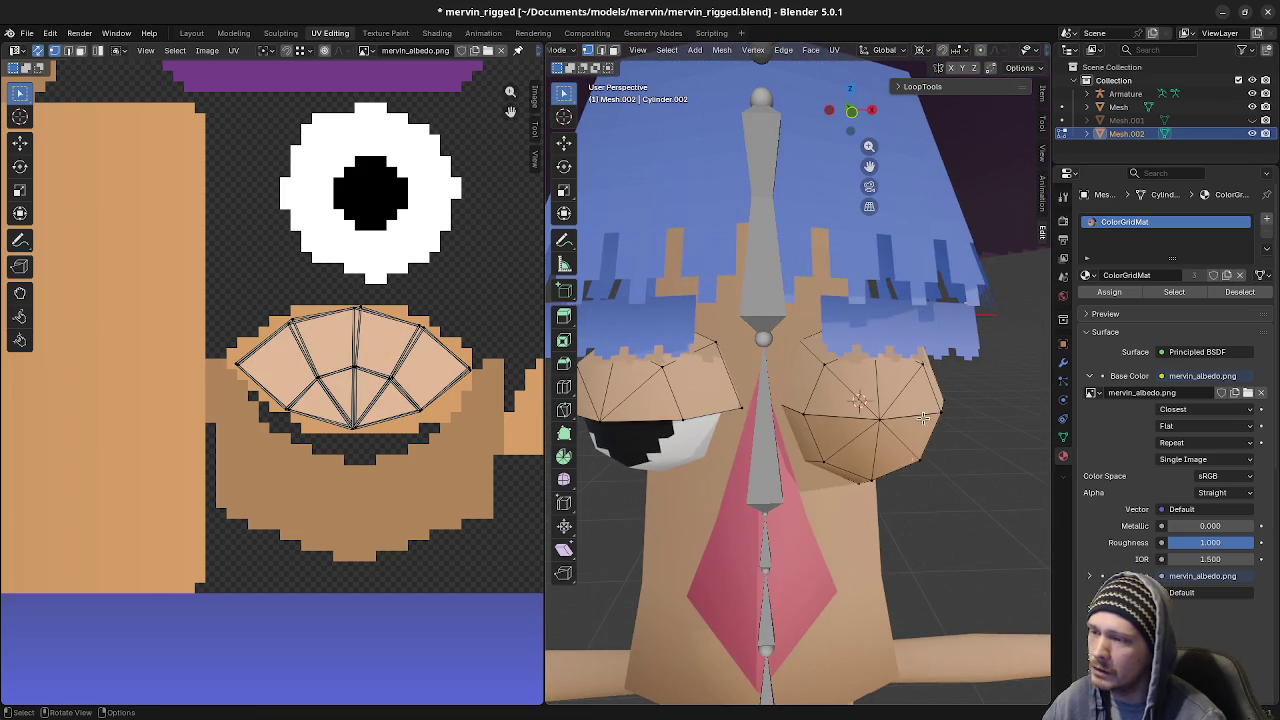
{"action": "key", "text": "Tab"}
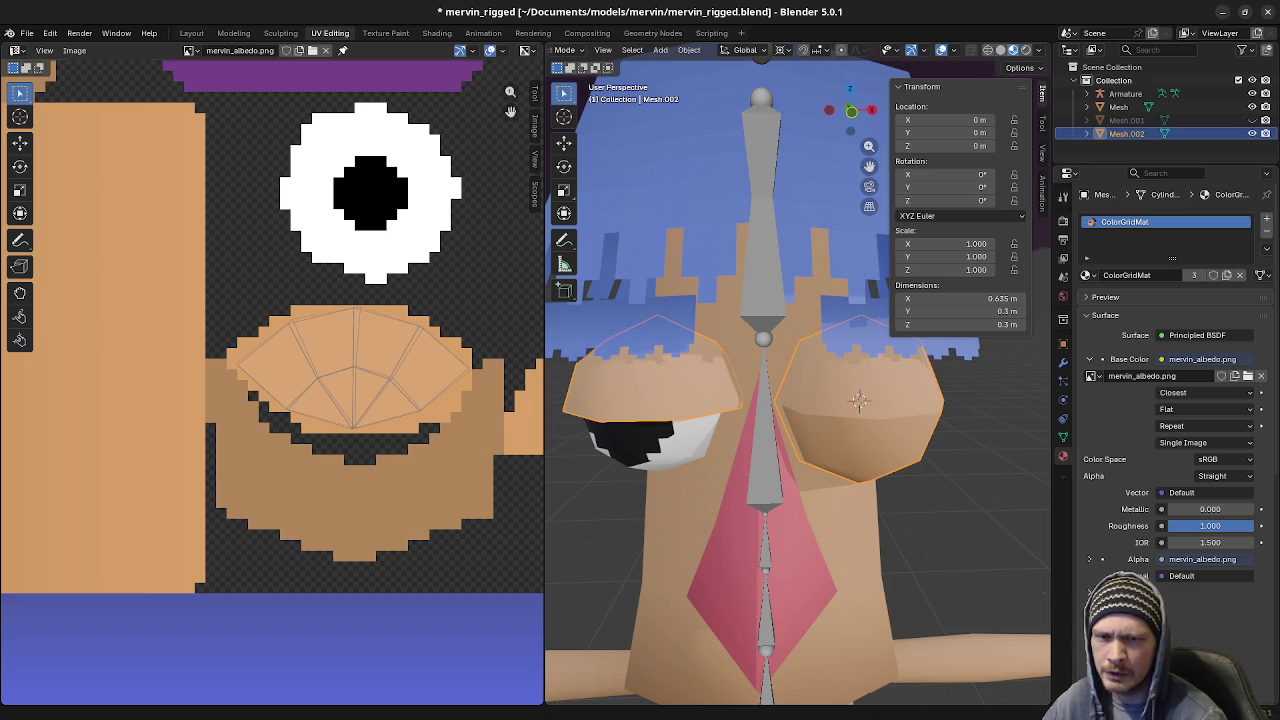
{"action": "left_click", "coordinate": [955, 52]}
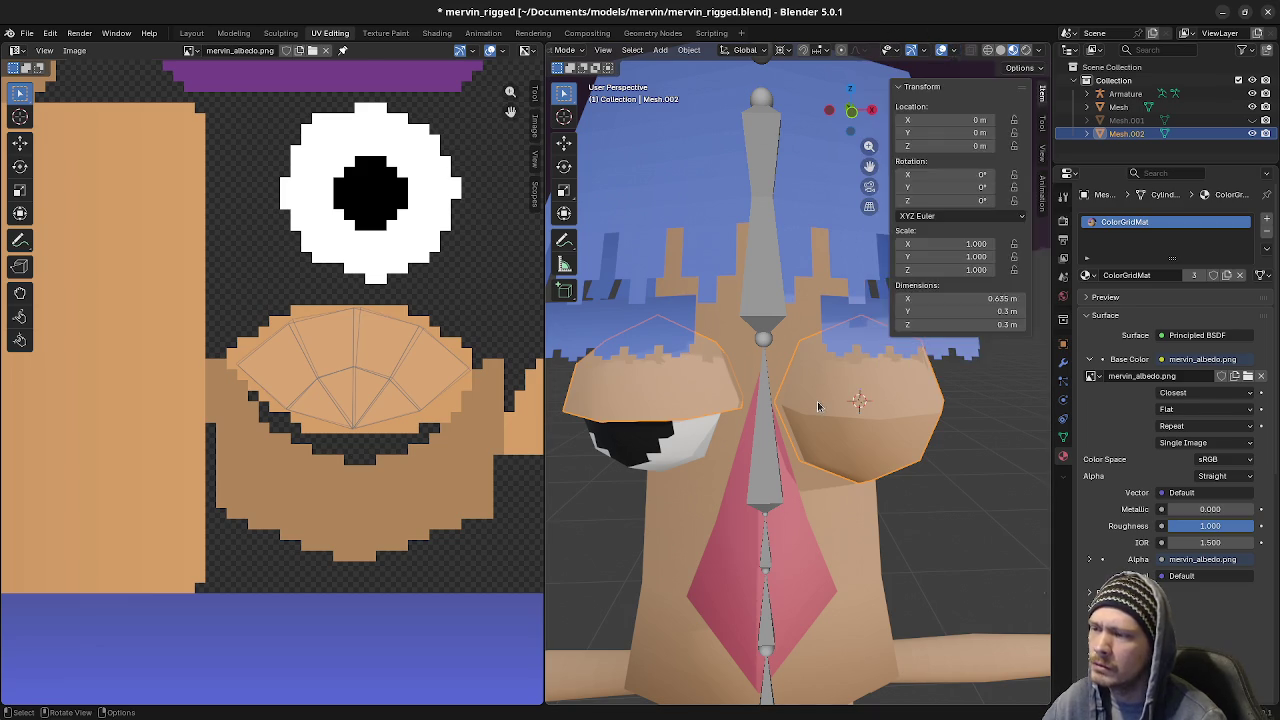
Re-enter Edit Mode on the upper eyelid mesh, zoom out, and show the Viewport Overlays dropdown
{"action": "key", "text": "Tab"}
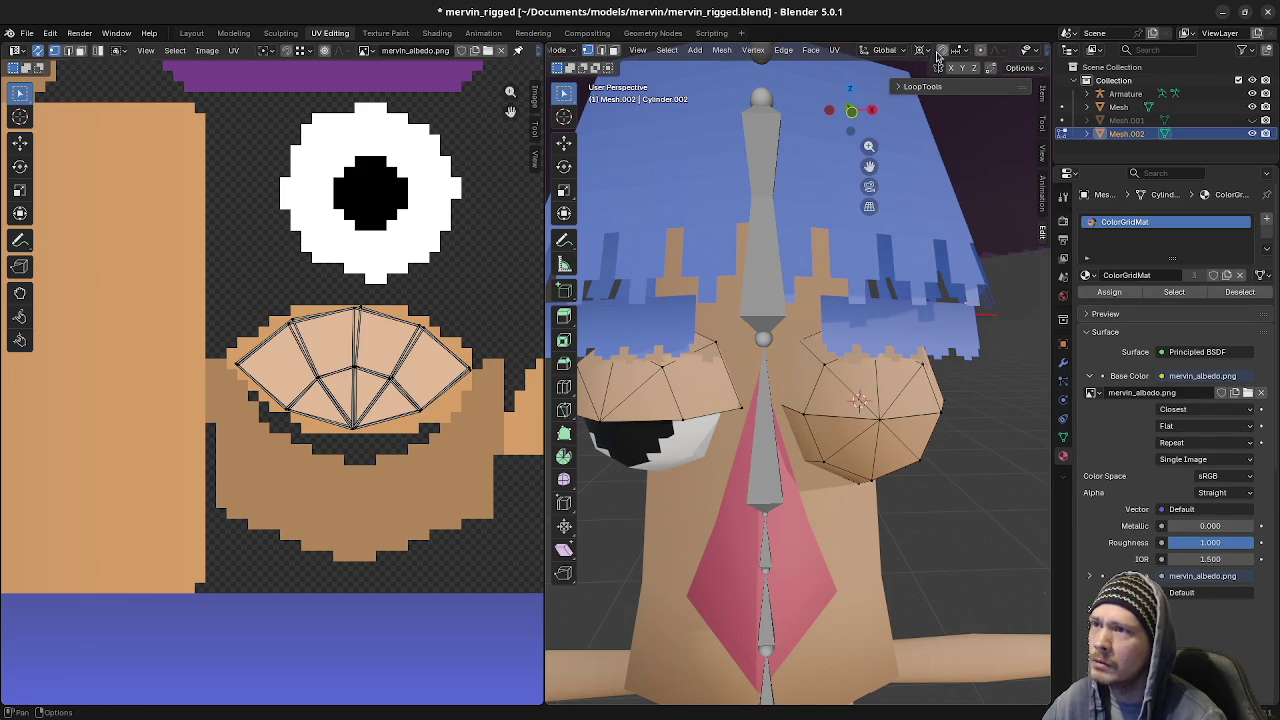
{"action": "scroll", "coordinate": [983, 55], "scroll_direction": "down", "scroll_amount": 3}
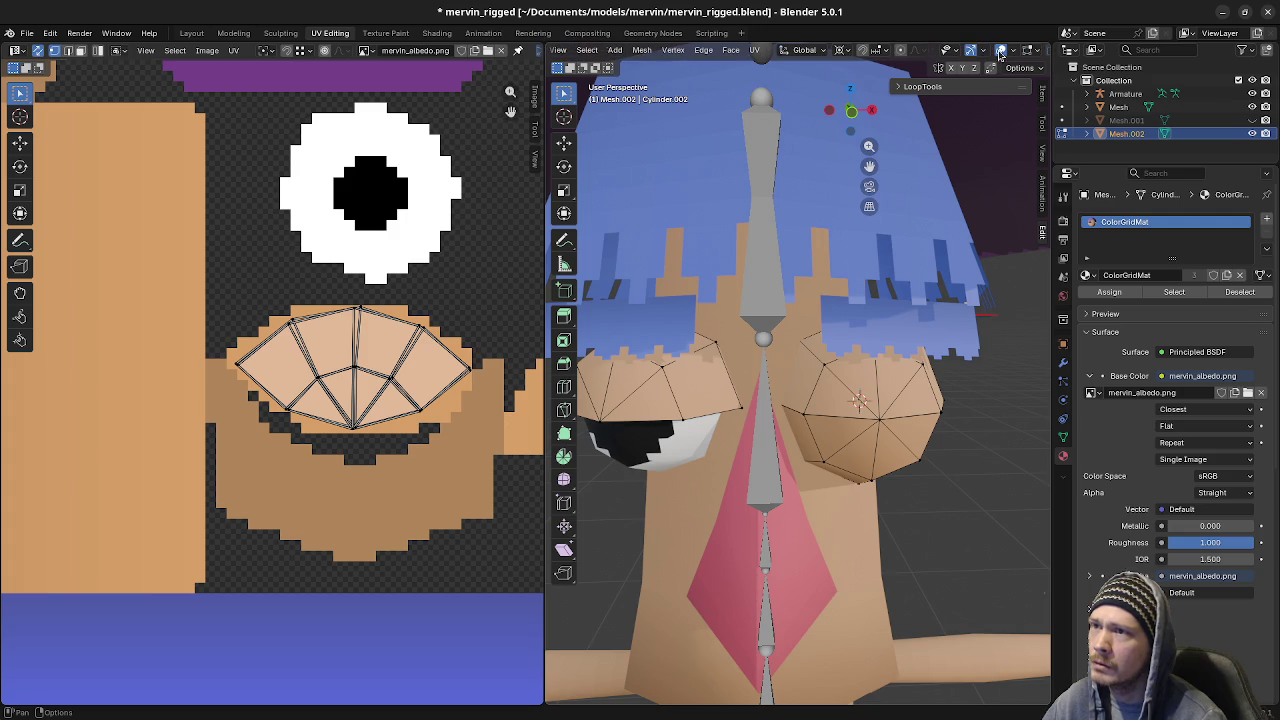
{"action": "scroll", "coordinate": [985, 55], "scroll_direction": "down", "scroll_amount": 1}
{"action": "left_click", "coordinate": [987, 52]}
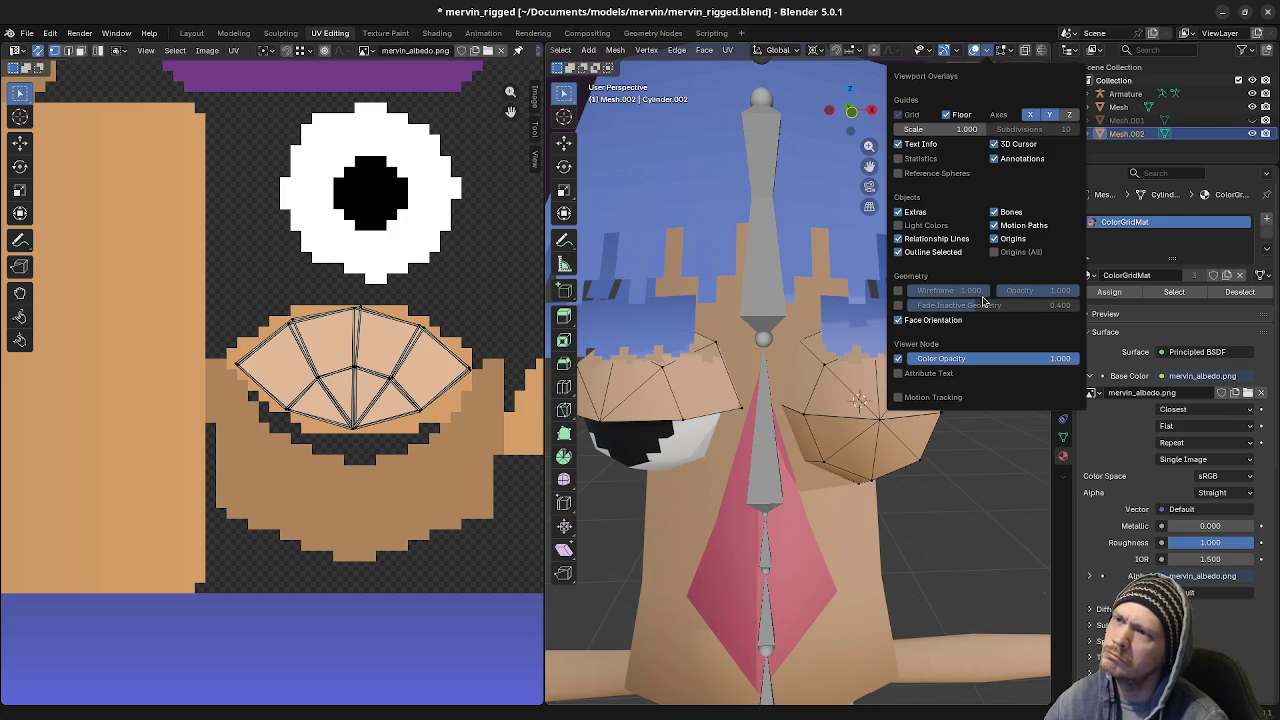
Enable Display Face Normals in the Mesh Edit Mode Overlays and orbit to check the eyelid normals
{"action": "left_click", "coordinate": [960, 48]}
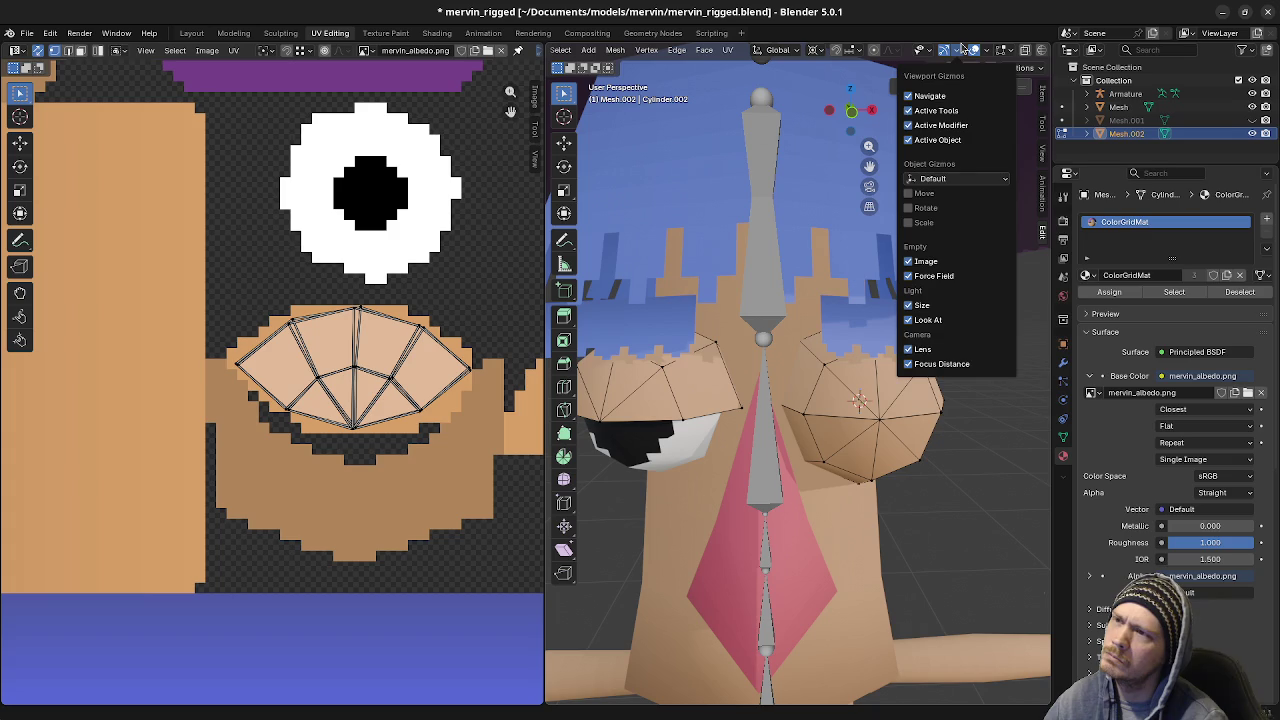
{"action": "left_click", "coordinate": [986, 50]}
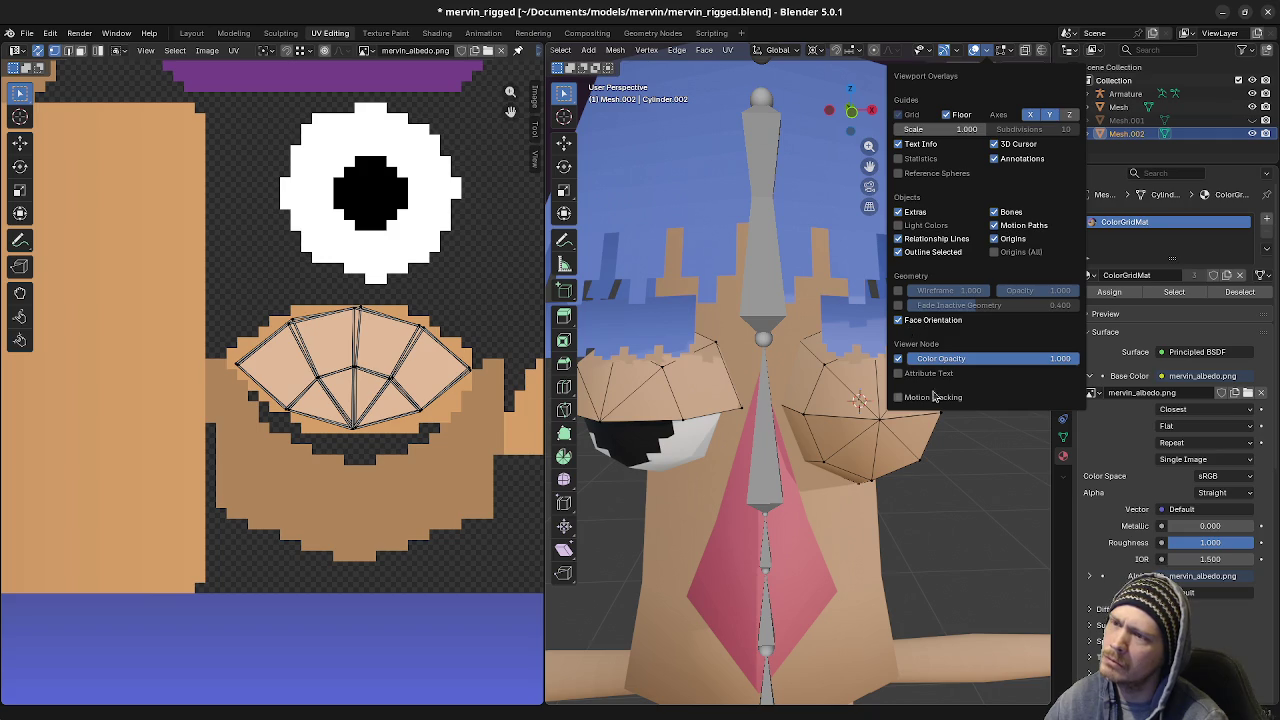
{"action": "left_click", "coordinate": [1005, 52]}
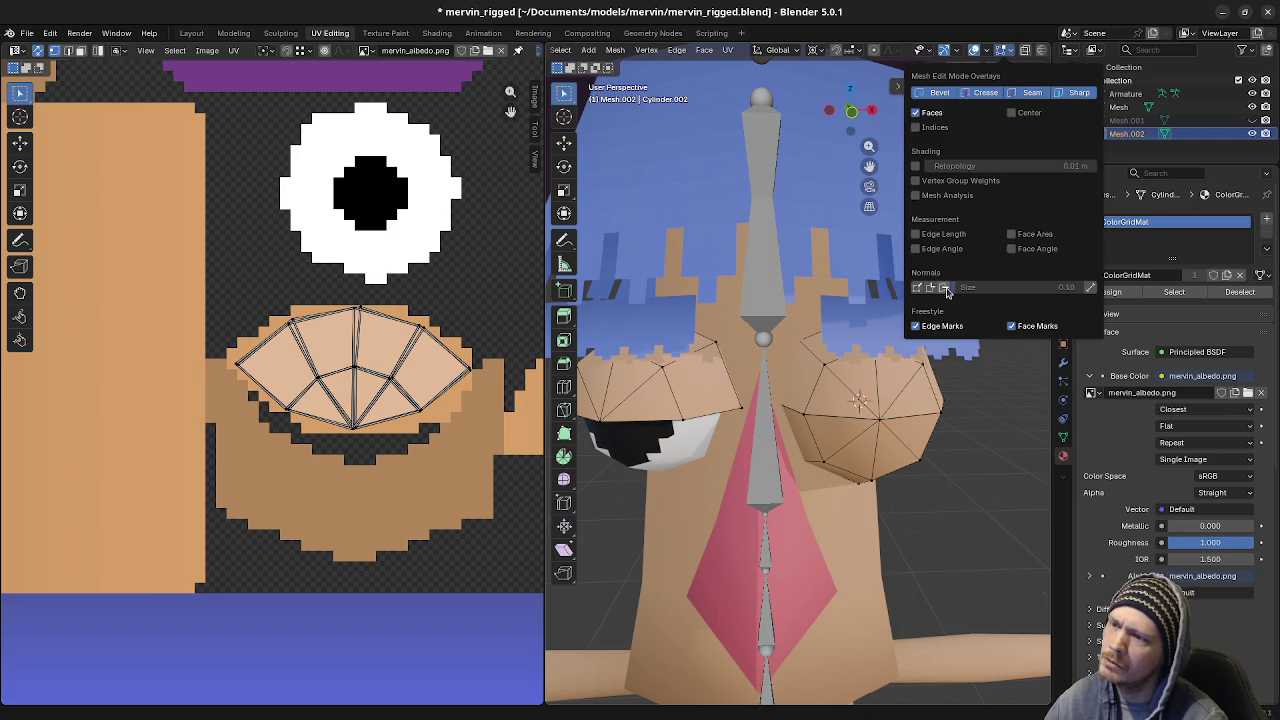
{"action": "left_click", "coordinate": [945, 288]}
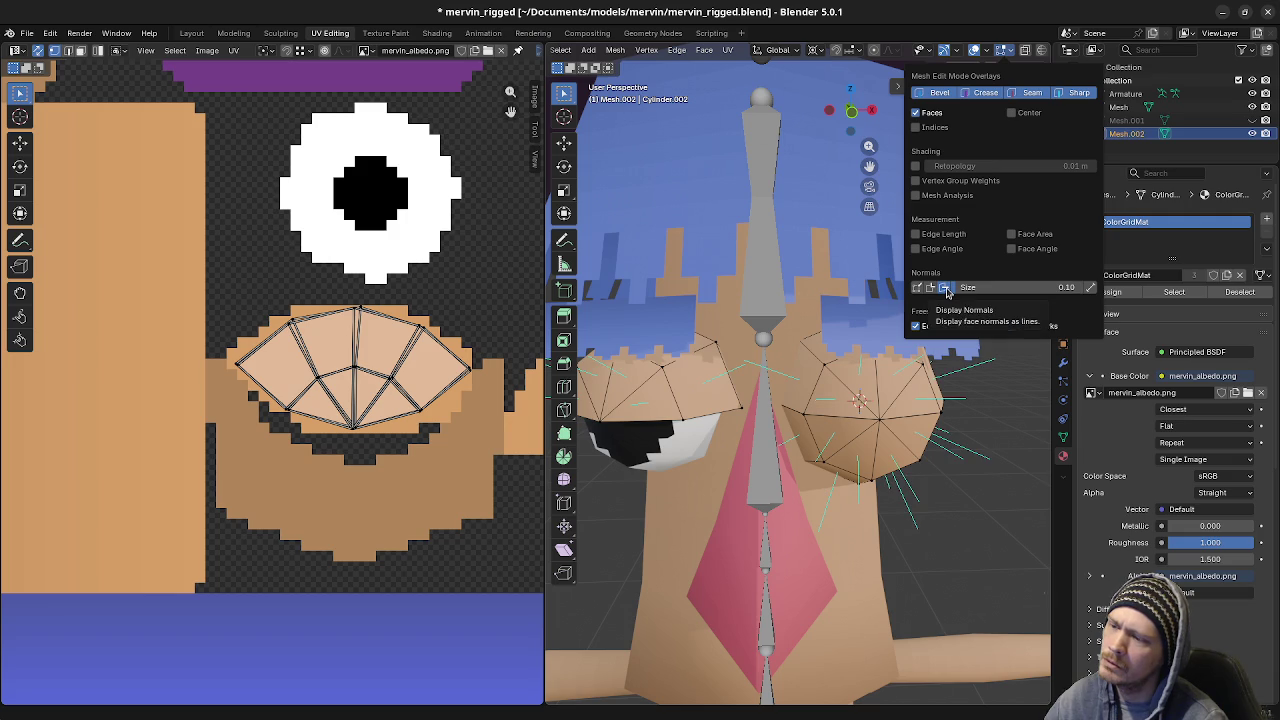
{"action": "mouse_move", "coordinate": [958, 490]}
{"action": "middle_mouse_down"}
{"action": "mouse_move", "coordinate": [923, 471]}
{"action": "mouse_move", "coordinate": [957, 406]}
{"action": "mouse_move", "coordinate": [954, 486]}
{"action": "mouse_move", "coordinate": [976, 486]}
{"action": "middle_mouse_up"}
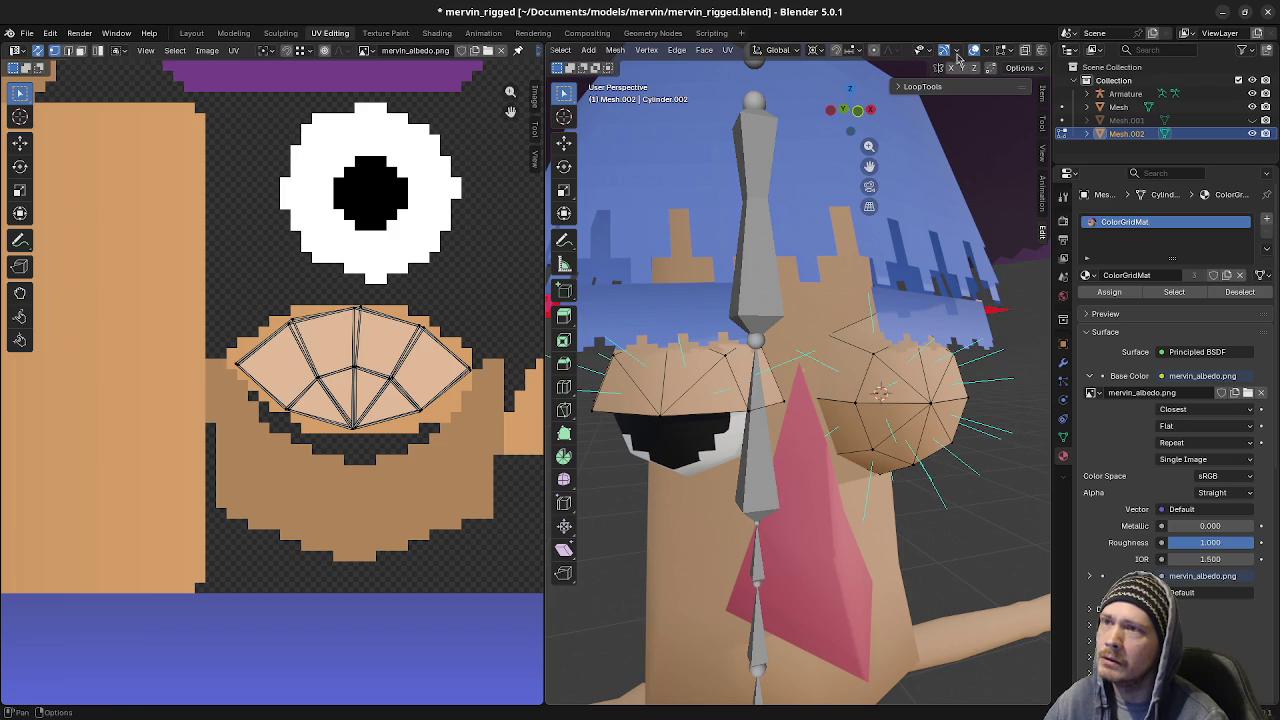
Swap the eyelid's face normal lines for vertex normal lines, after briefly trying custom normals
{"action": "left_click", "coordinate": [987, 50]}
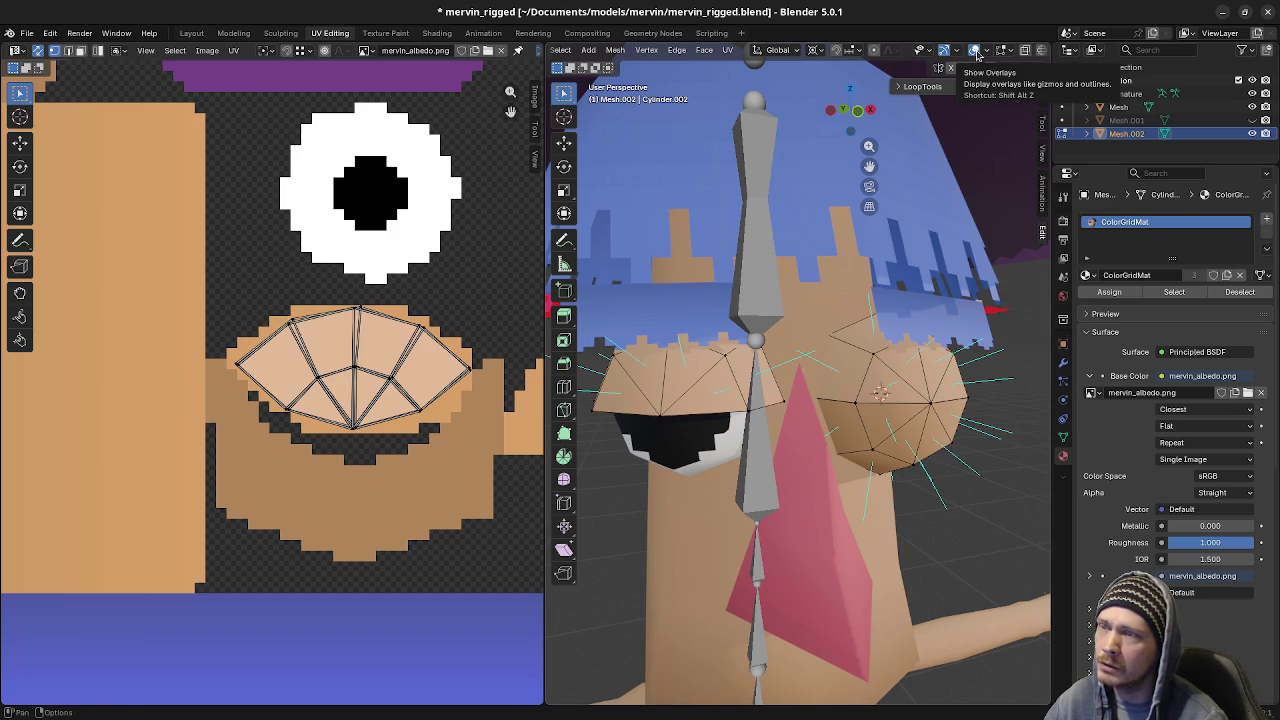
{"action": "left_click", "coordinate": [988, 51]}
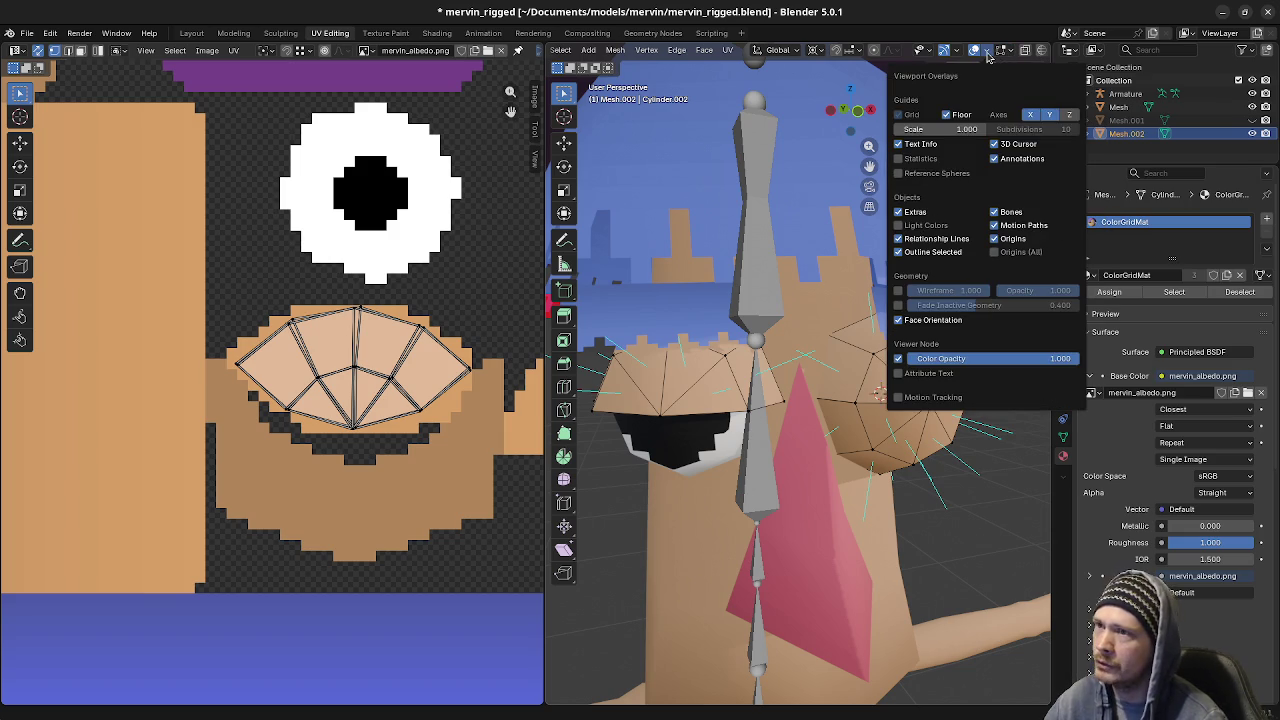
{"action": "mouse_move", "coordinate": [1008, 51]}
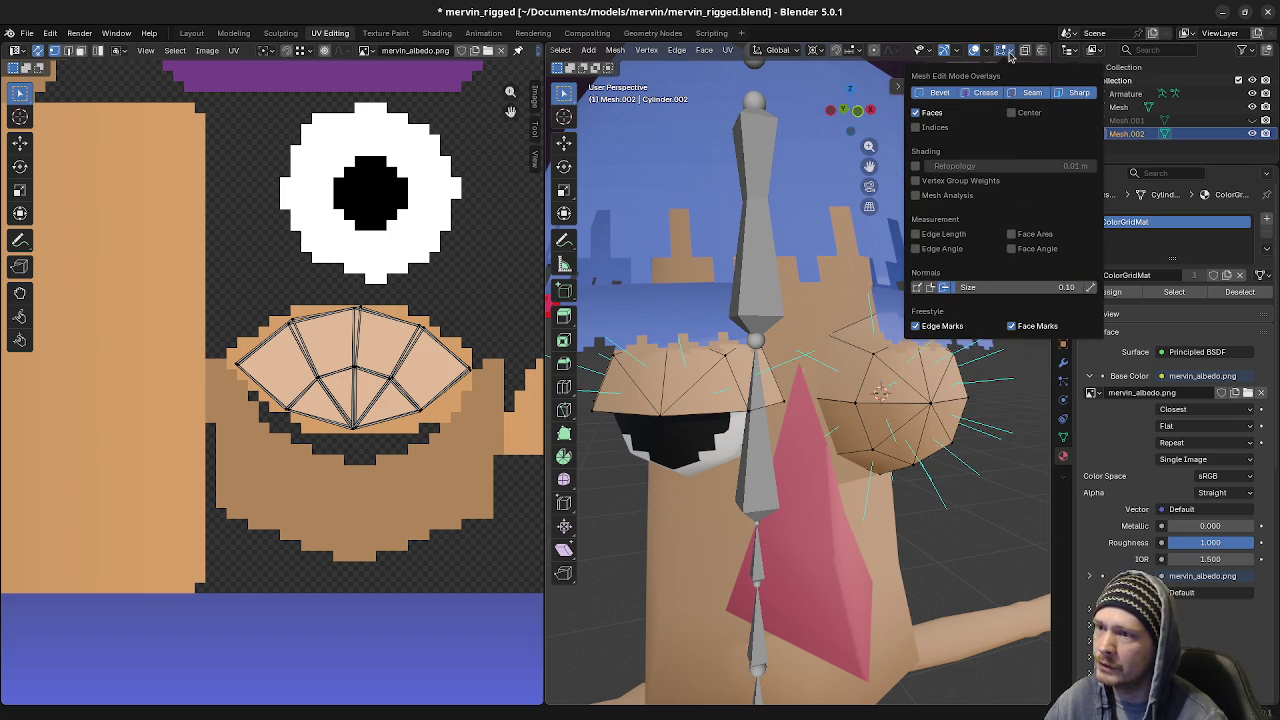
{"action": "key", "text": "Tab"}
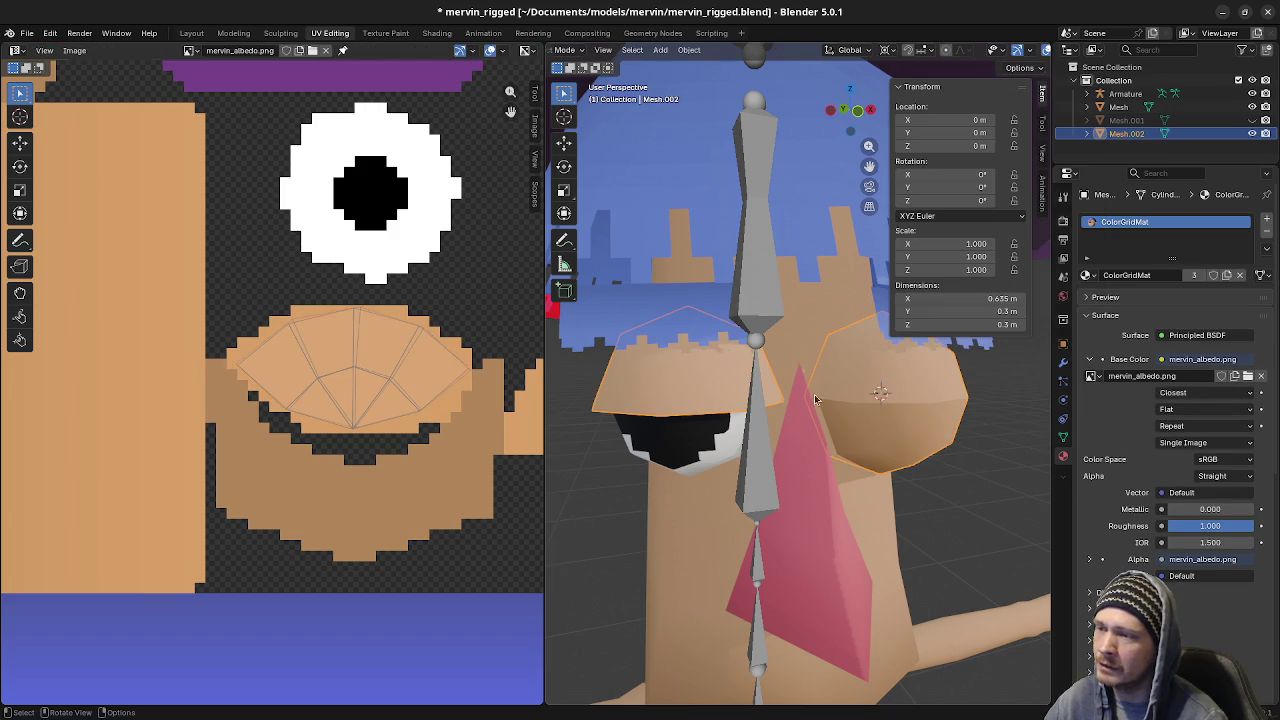
{"action": "key", "text": "Tab"}
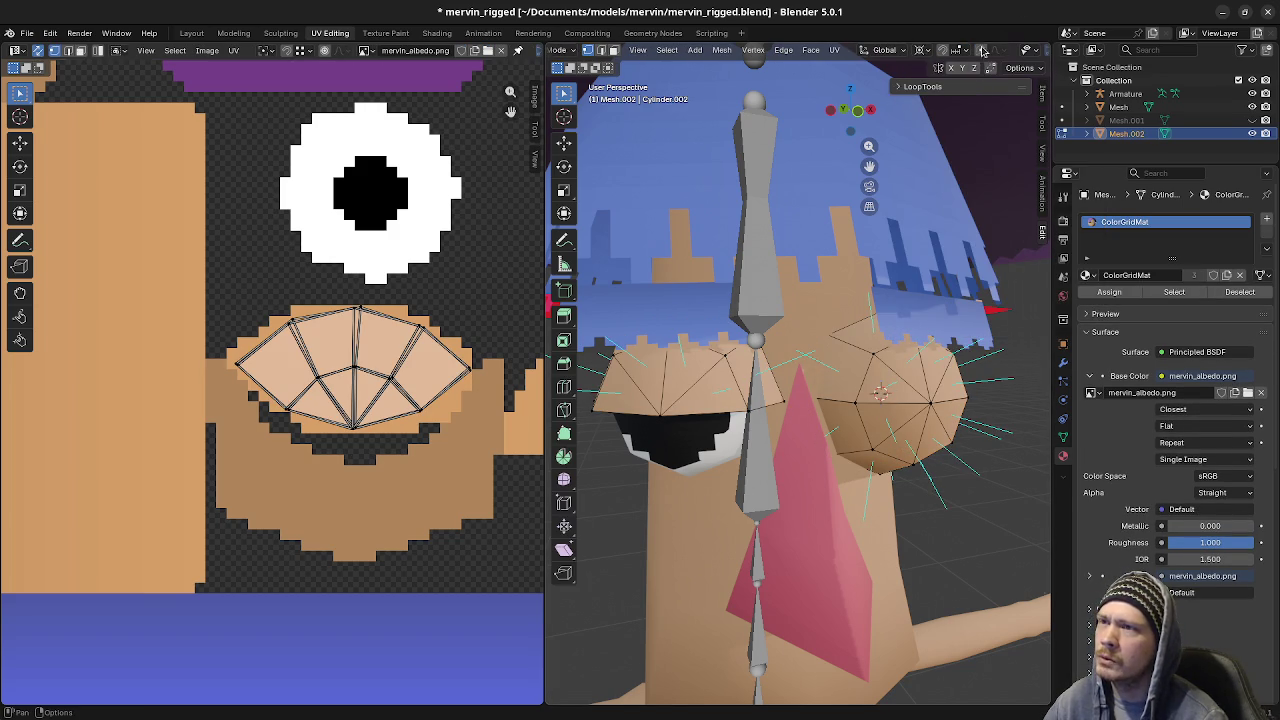
{"action": "key", "text": "Tab"}
{"action": "key", "text": "Tab"}
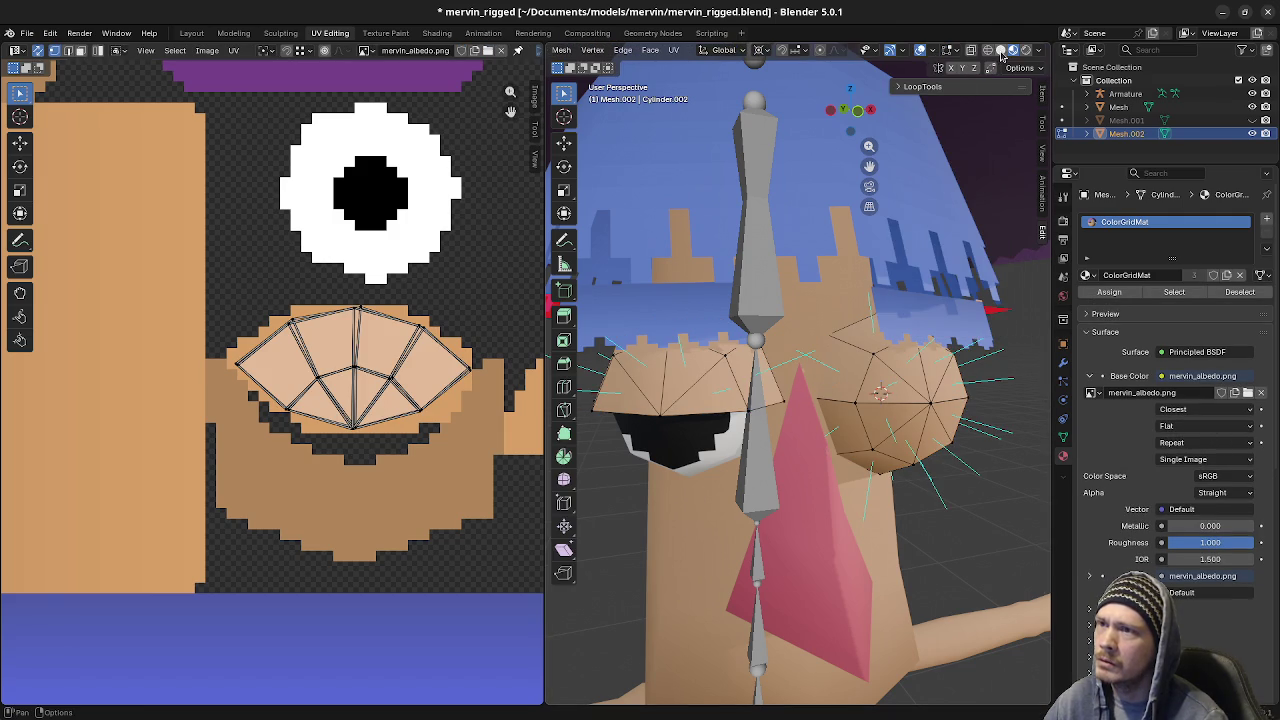
{"action": "left_click", "coordinate": [947, 51]}
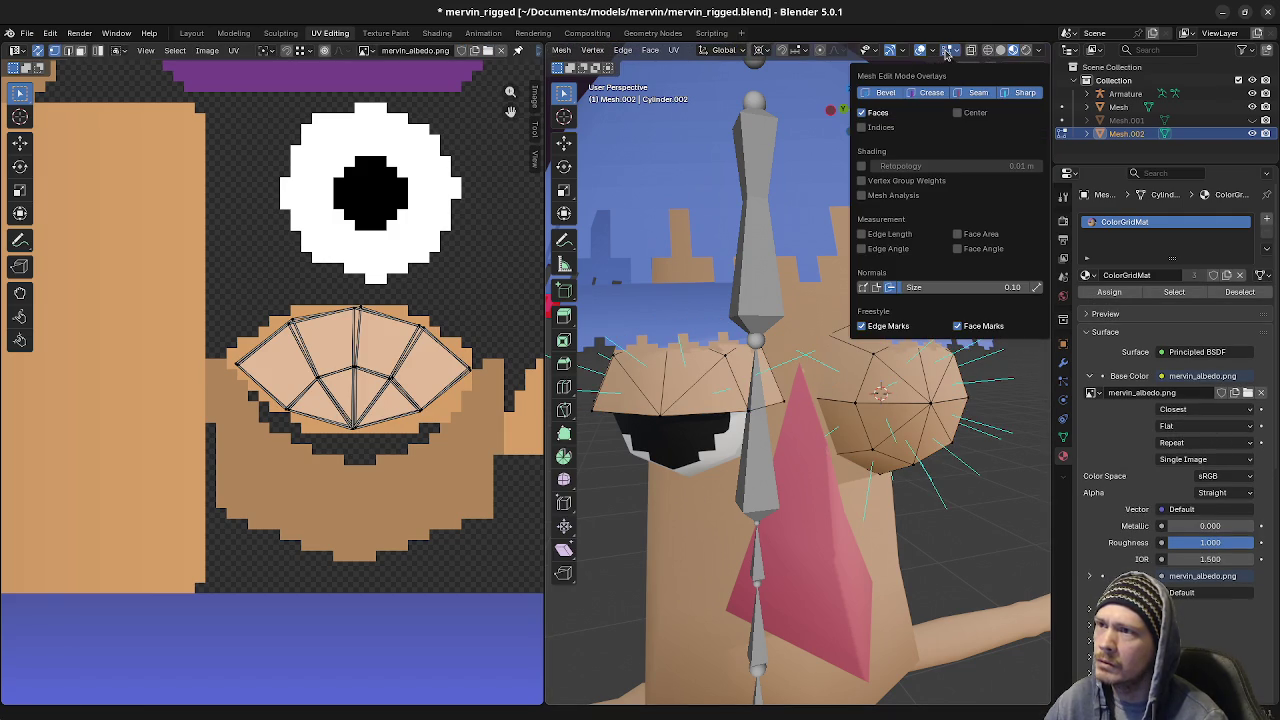
{"action": "left_click", "coordinate": [890, 288]}
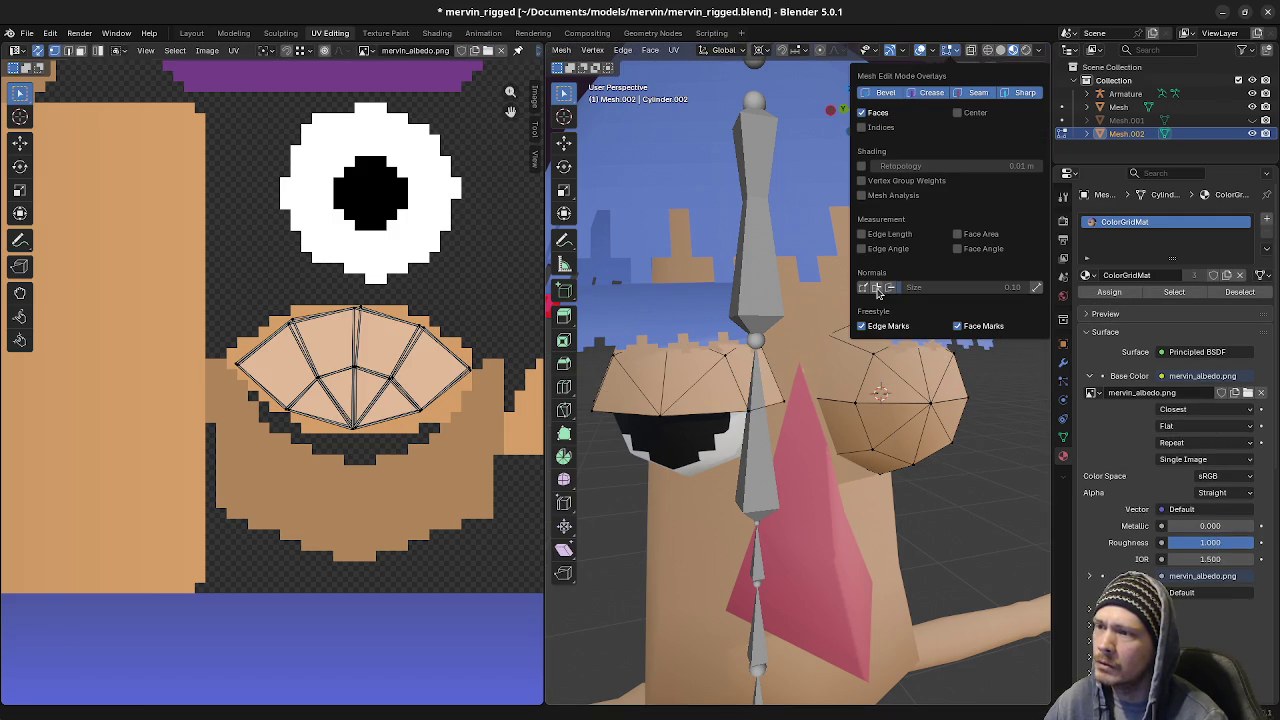
{"action": "left_click", "coordinate": [876, 288]}
{"action": "left_click", "coordinate": [876, 288]}
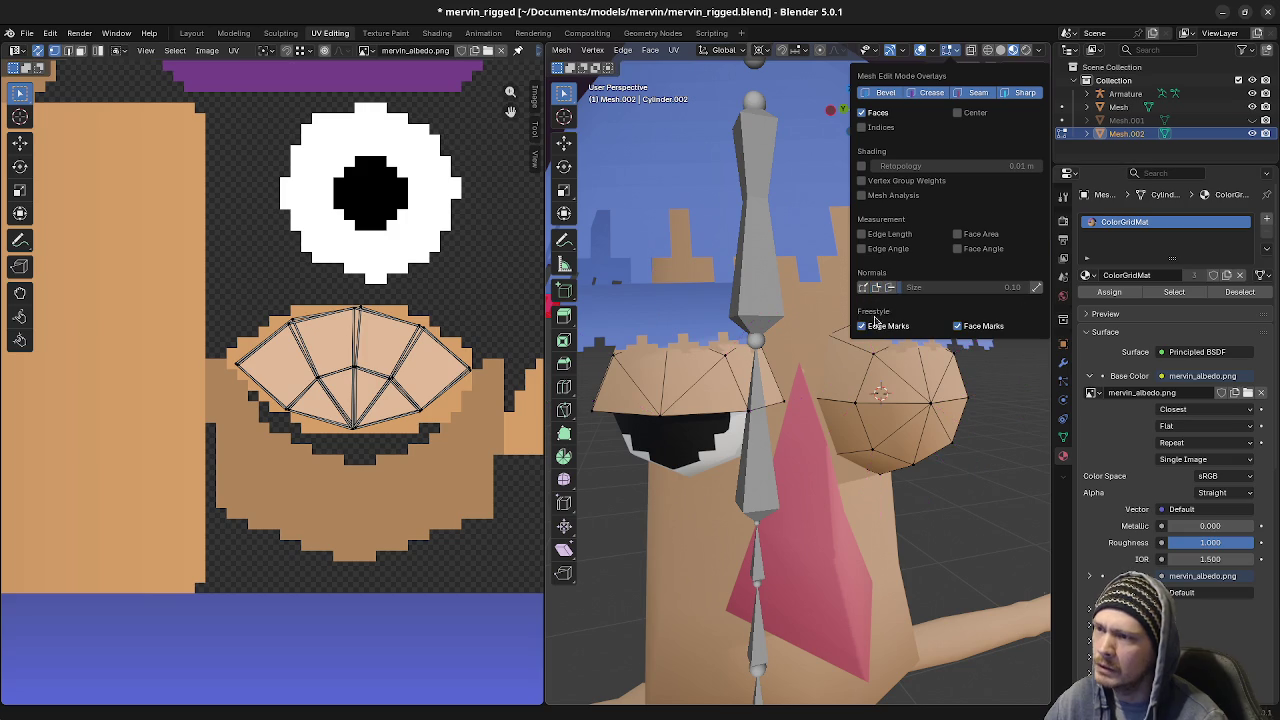
{"action": "left_click", "coordinate": [862, 288]}
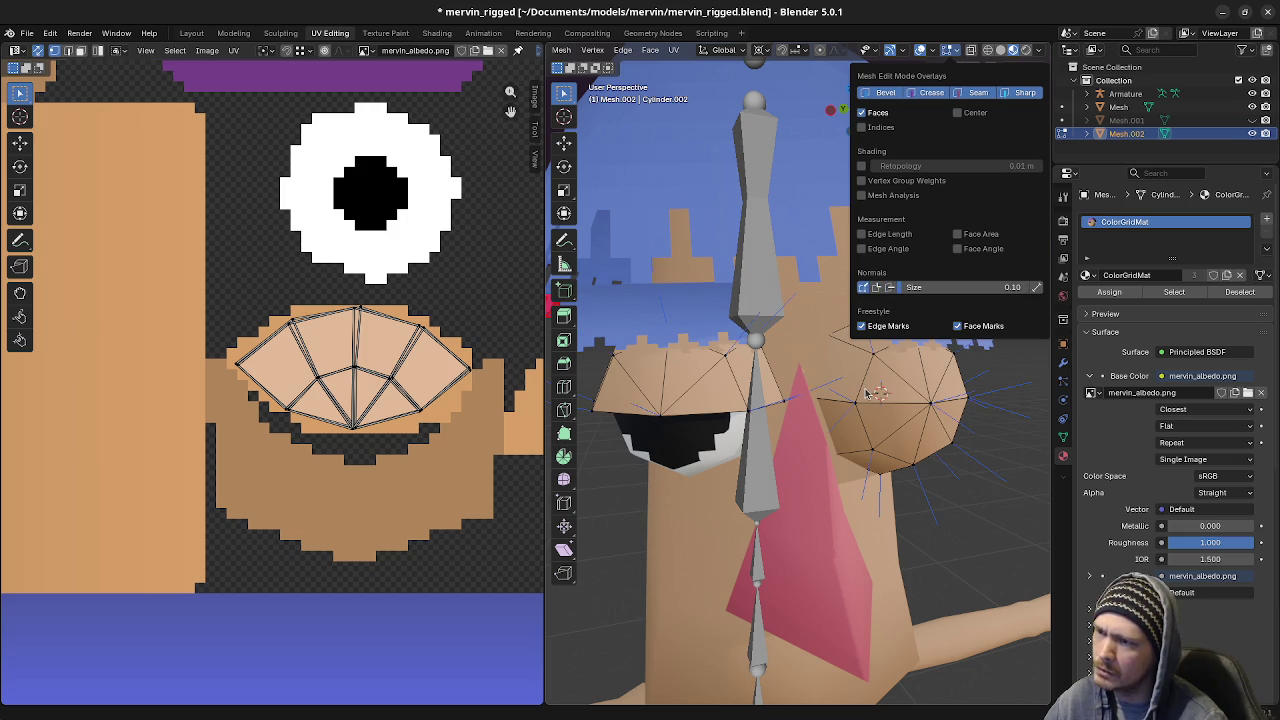
{"action": "middle_click_drag", "start_coordinate": [904, 458], "coordinate": [815, 432]}
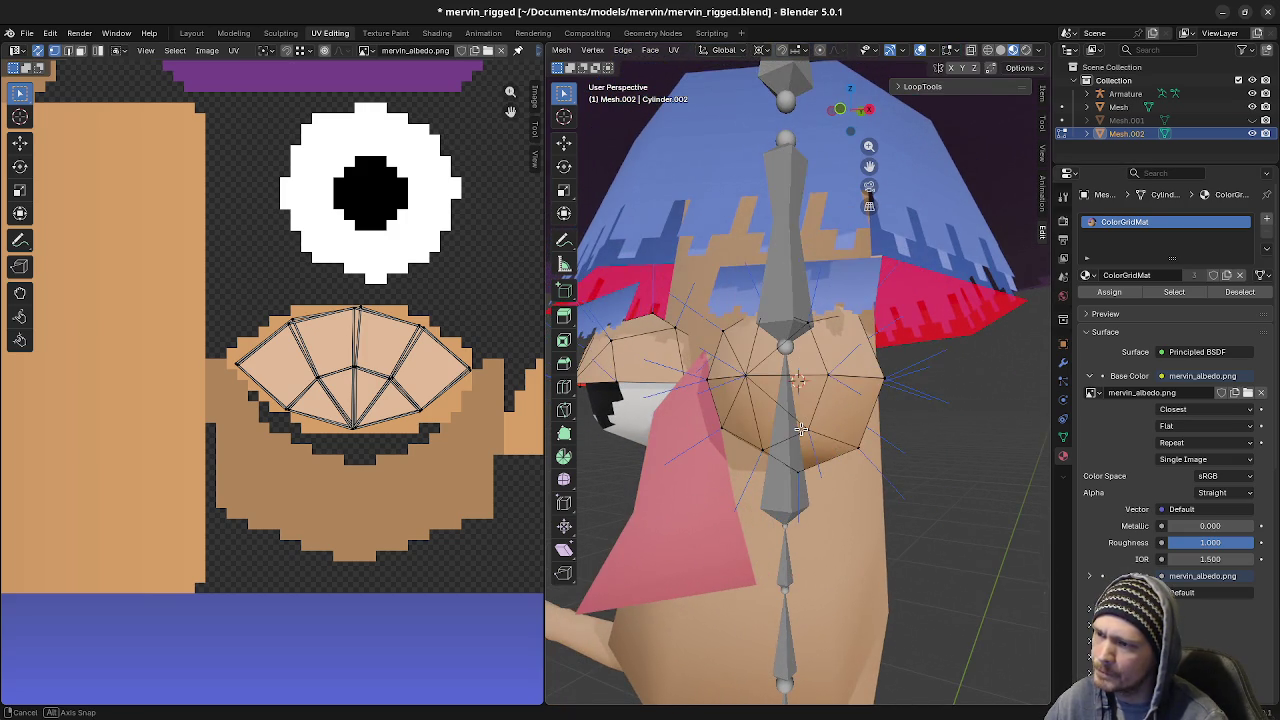
{"action": "mouse_move", "coordinate": [815, 432]}
{"action": "middle_mouse_down"}
{"action": "mouse_move", "coordinate": [849, 433]}
{"action": "mouse_move", "coordinate": [844, 419]}
{"action": "mouse_move", "coordinate": [789, 427]}
{"action": "mouse_move", "coordinate": [683, 367]}
{"action": "middle_mouse_up"}
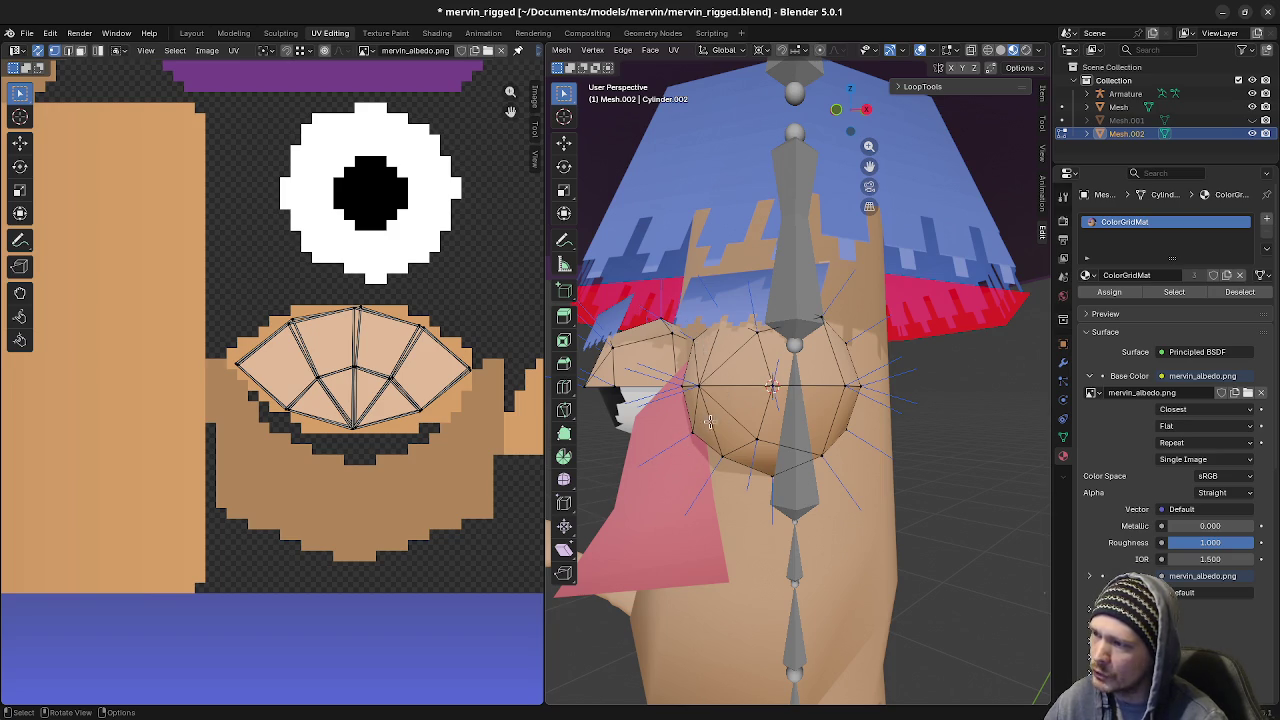
{"action": "mouse_move", "coordinate": [708, 424]}
{"action": "middle_mouse_down"}
{"action": "mouse_move", "coordinate": [811, 432]}
{"action": "mouse_move", "coordinate": [790, 444]}
{"action": "middle_mouse_up"}
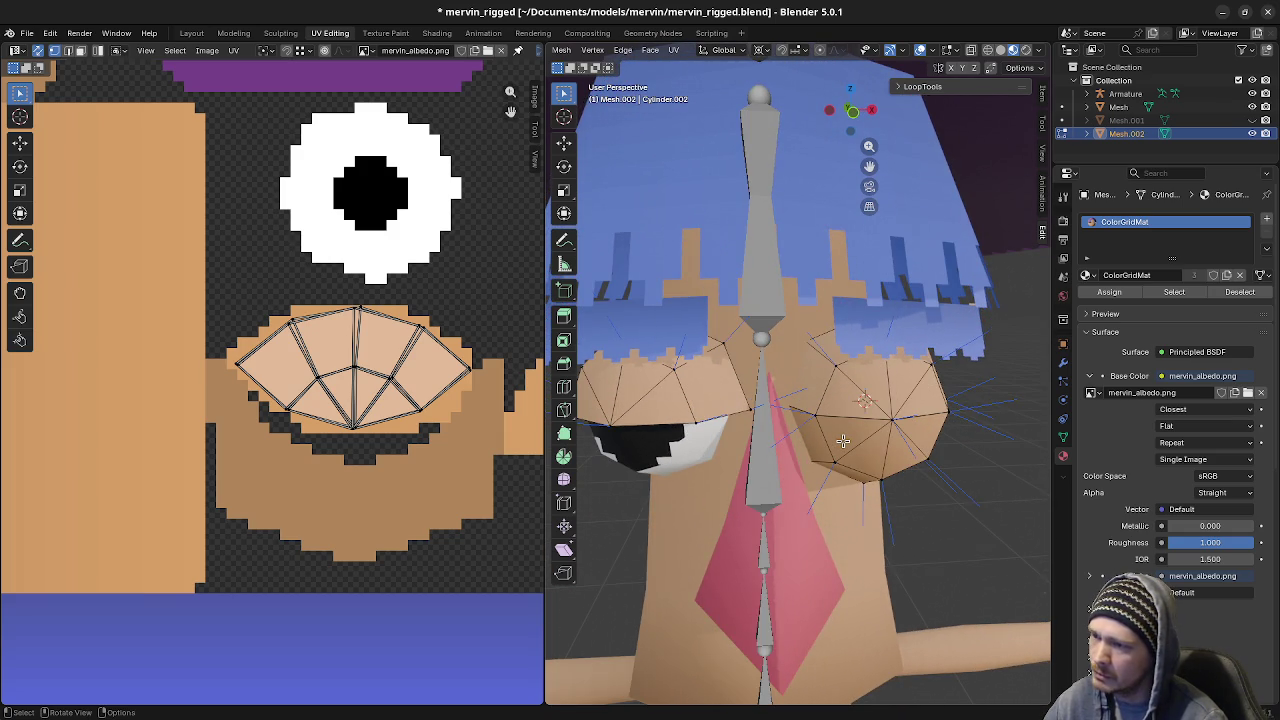
{"action": "key", "text": "n"}
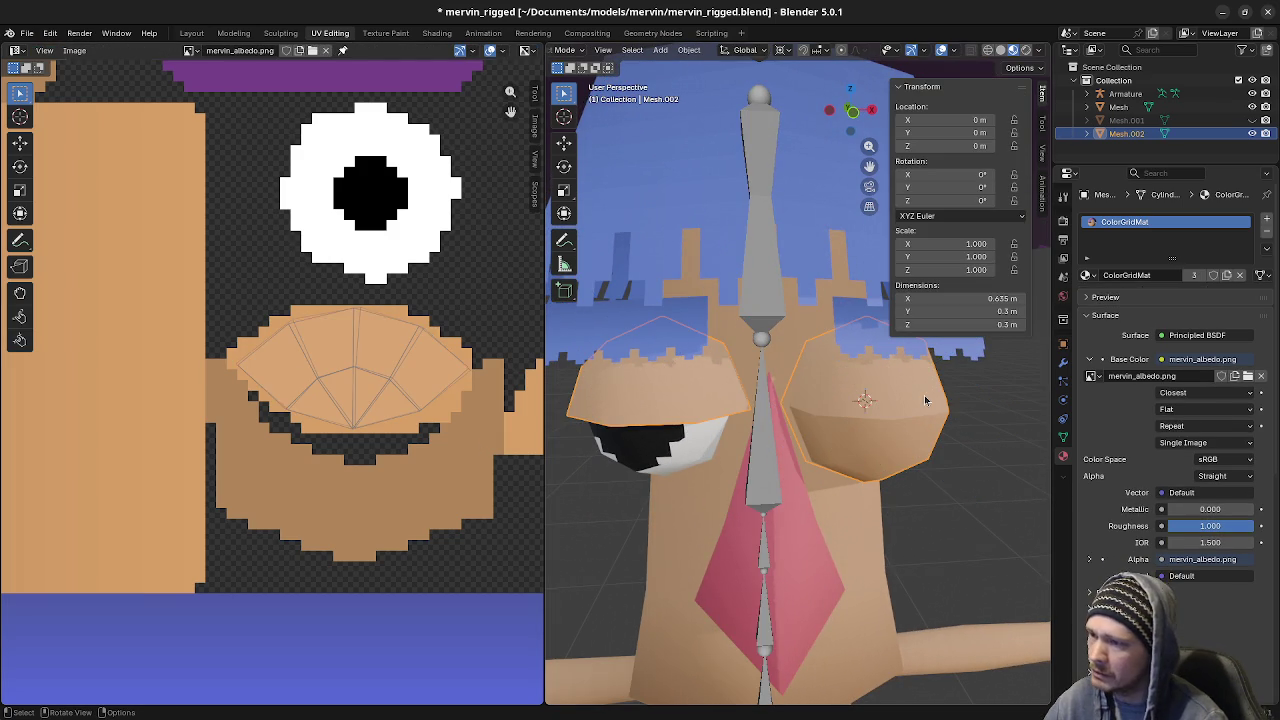
Select the linked lower eyelid faces with L and delete their vertices, keeping only the upper lids
{"action": "key", "text": "n"}
{"action": "key", "text": "l"}
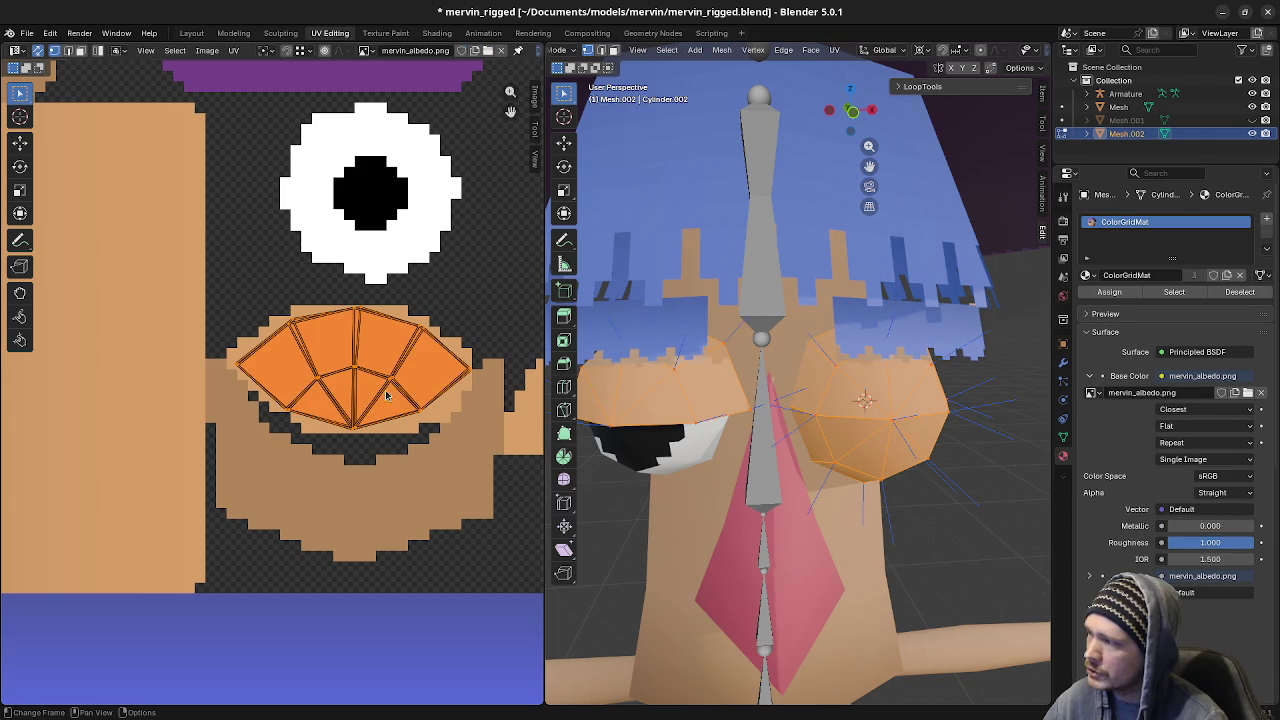
{"action": "key", "text": "Tab"}
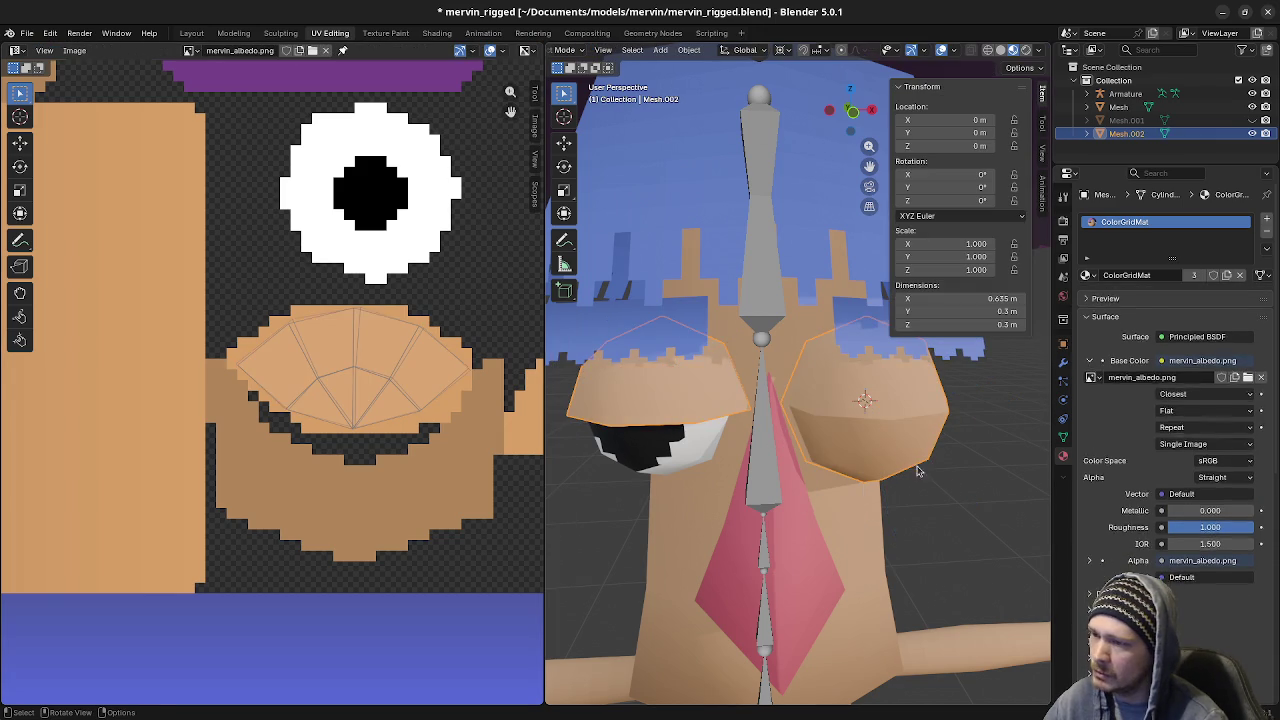
{"action": "key", "text": "Tab"}
{"action": "key", "text": "alt+a"}
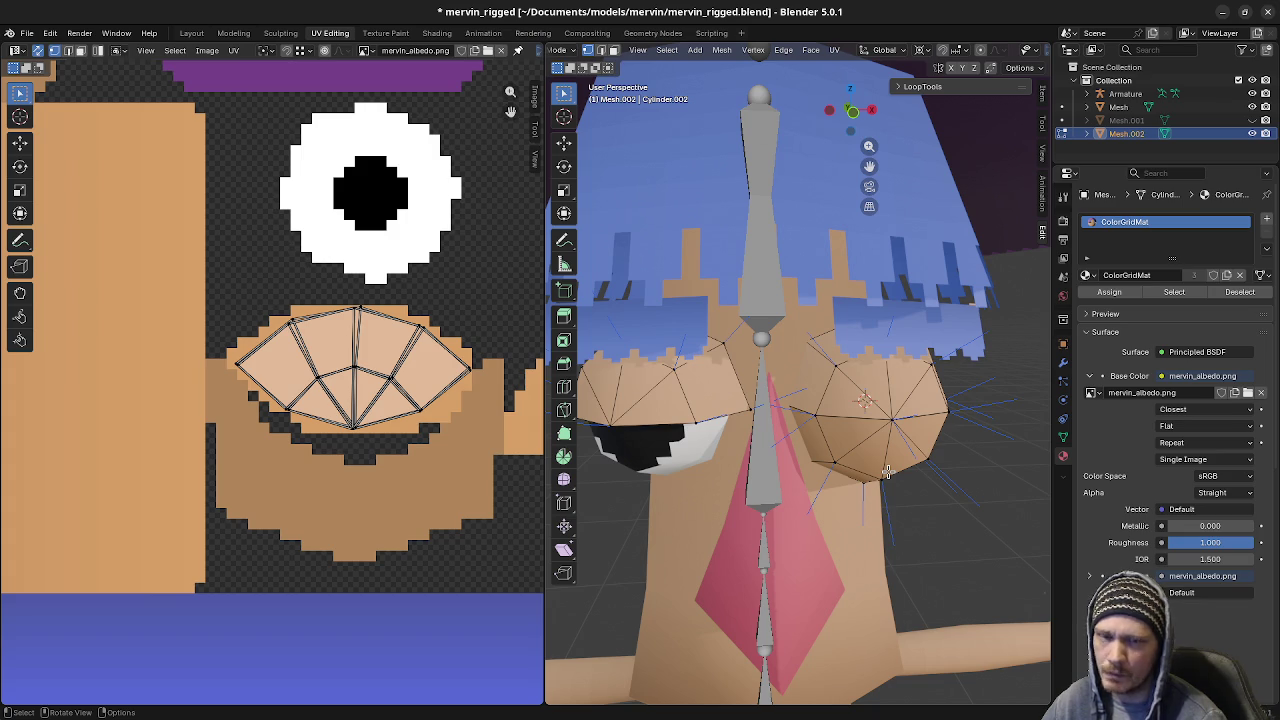
{"action": "key", "text": "l"}
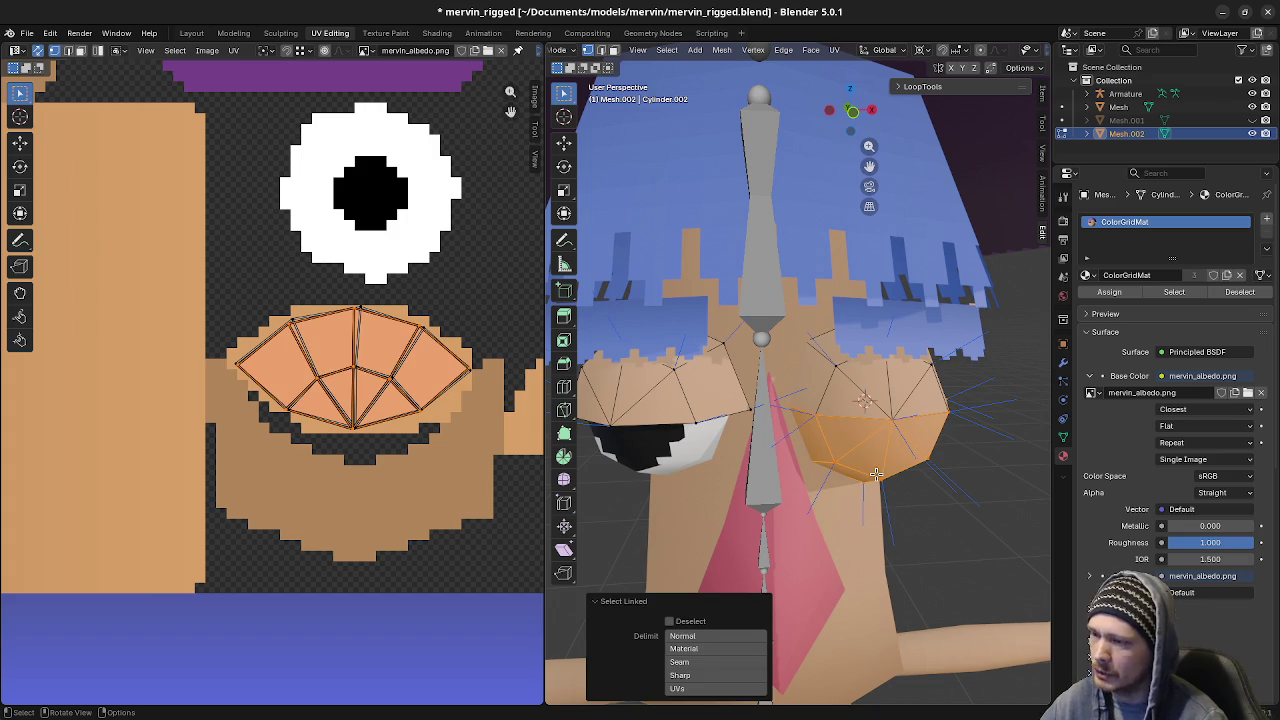
{"action": "key", "text": "x"}
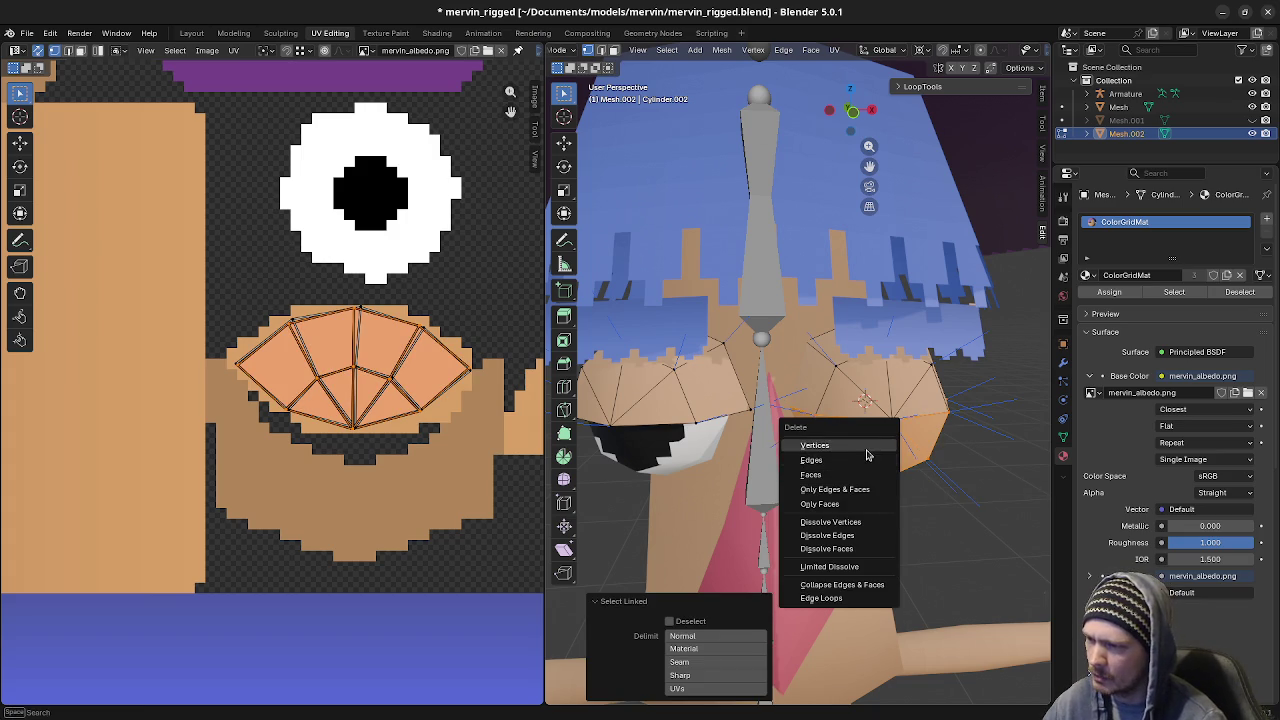
{"action": "left_click", "coordinate": [867, 455]}
{"action": "key", "text": "Tab"}
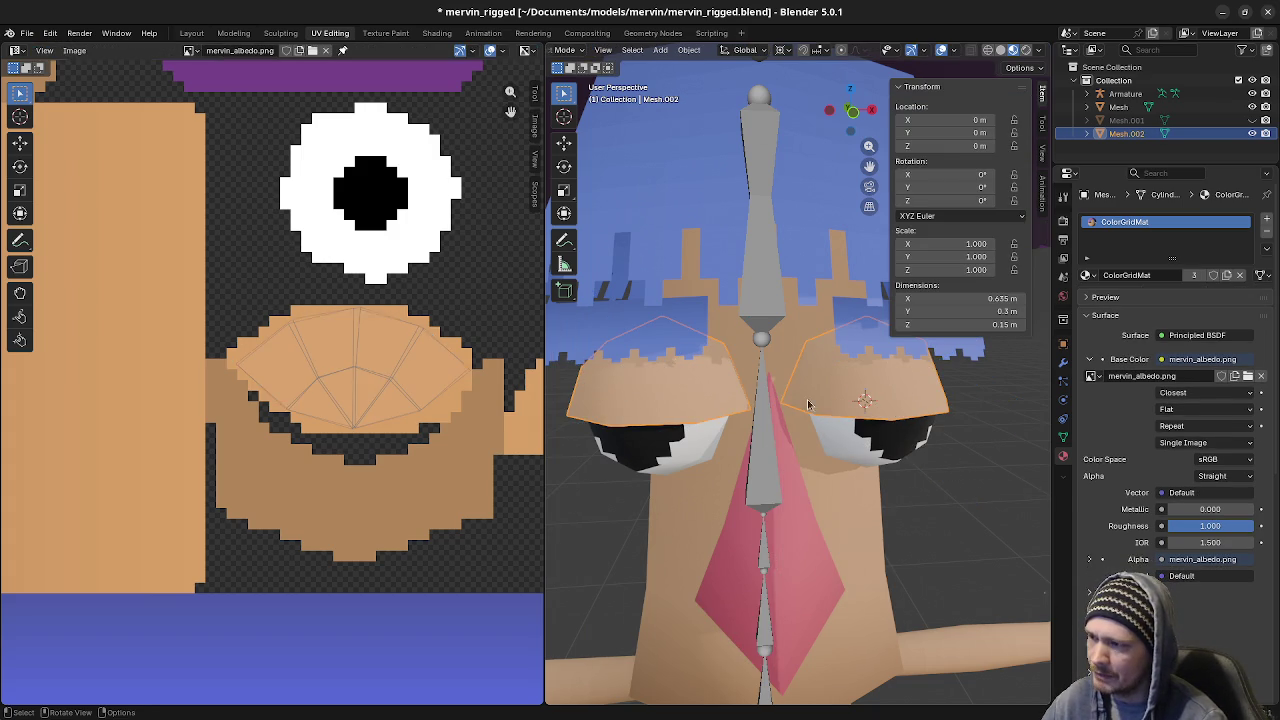
{"action": "middle_click_drag", "start_coordinate": [789, 401], "coordinate": [817, 471]}
{"action": "key", "text": "Tab"}
{"action": "key", "text": "Tab"}
{"action": "key", "text": "alt+a"}
Select the Mesh.001 eye-area object and delete it, leaving Armature, Mesh and Mesh.002
{"action": "left_click", "coordinate": [698, 362]}
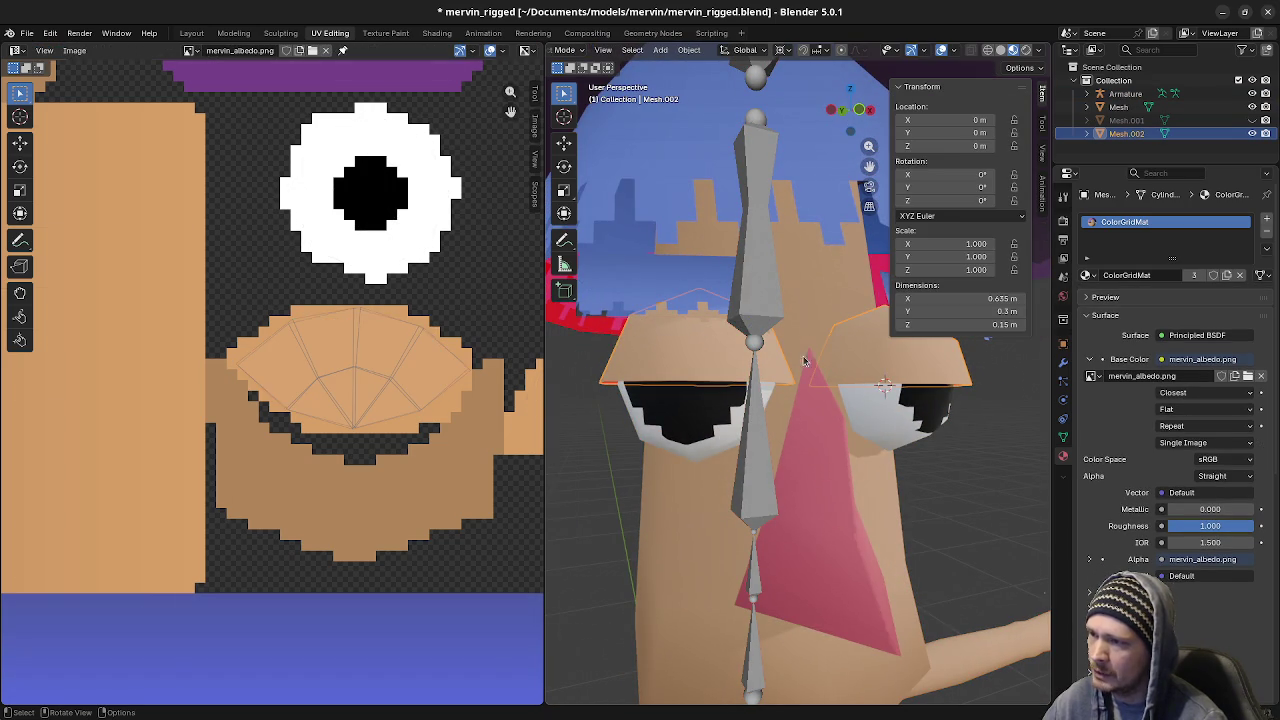
{"action": "left_click", "coordinate": [840, 400]}
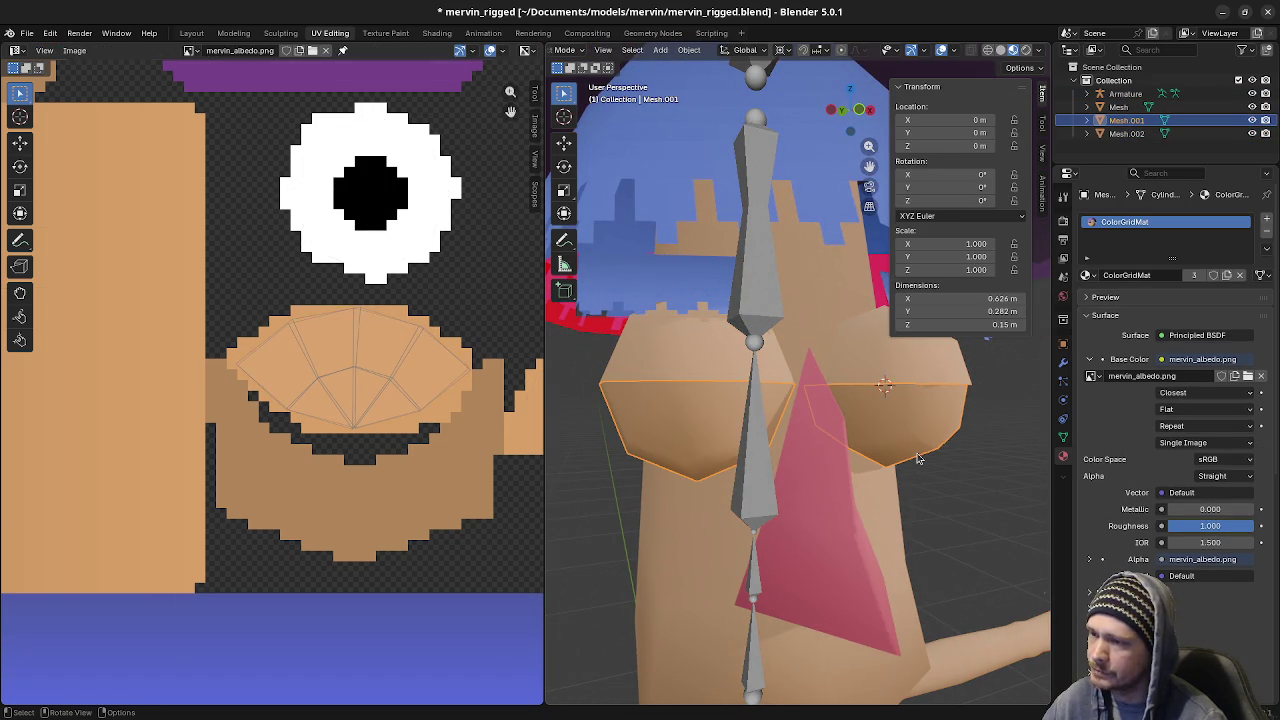
{"action": "key", "text": "x"}
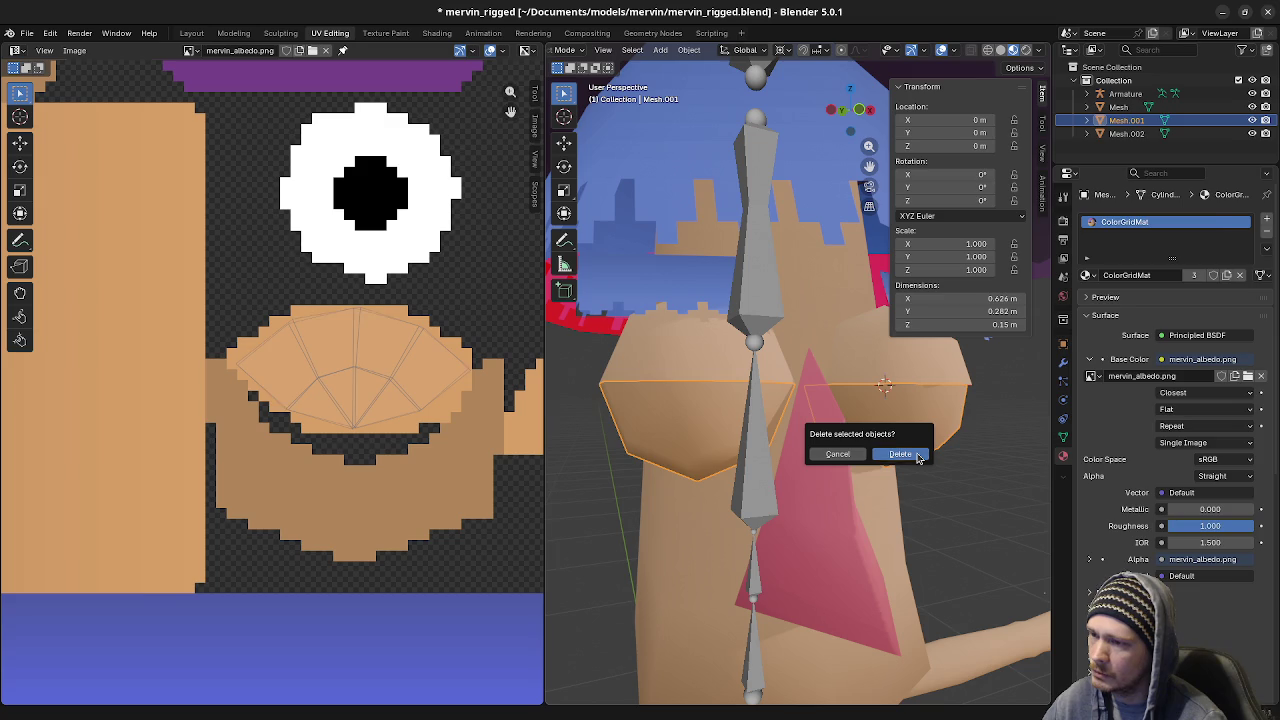
{"action": "left_click", "coordinate": [903, 451]}
{"action": "left_click", "coordinate": [661, 435]}
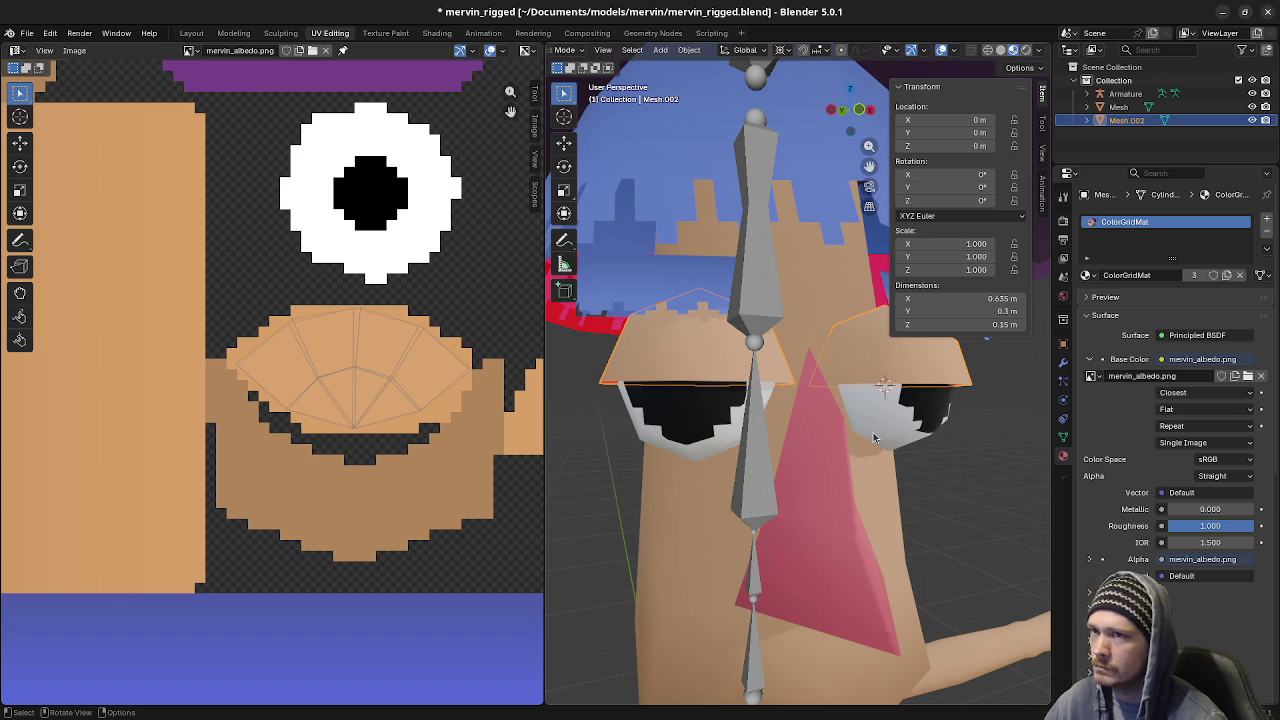
{"action": "middle_click_drag", "start_coordinate": [873, 437], "coordinate": [841, 469]}
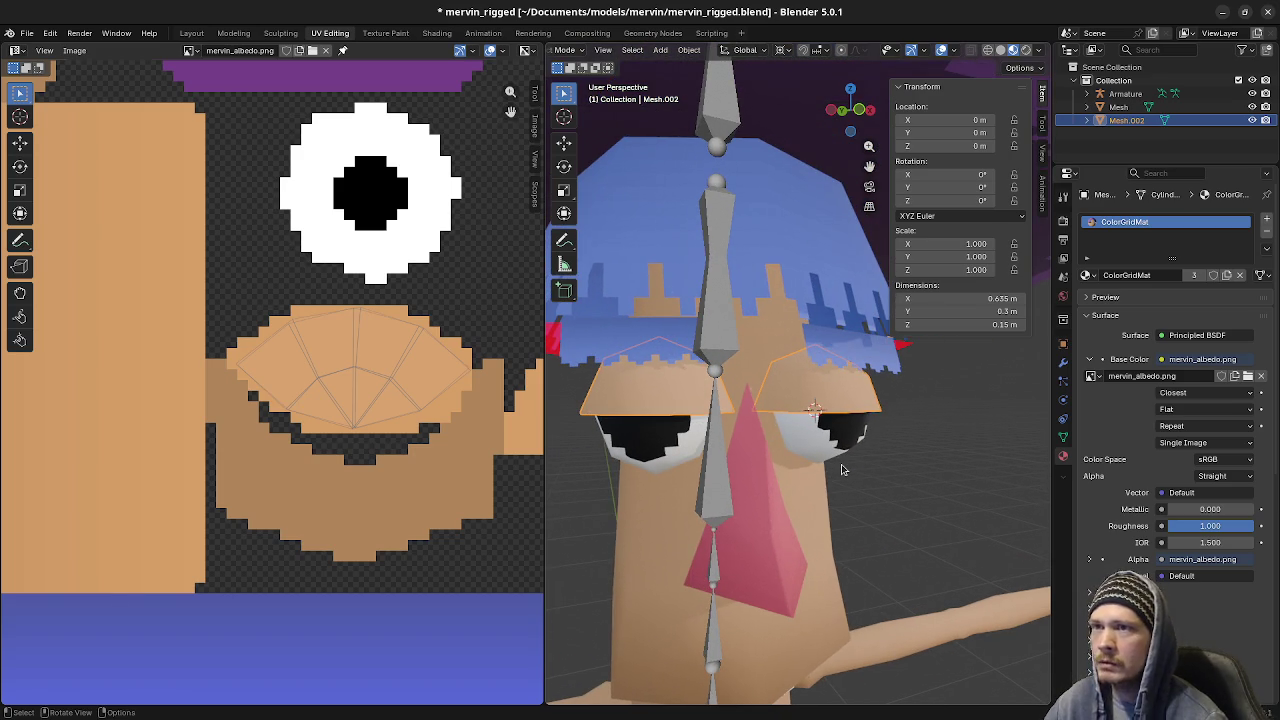
Save the file and separate the right eyelid's linked faces from Mesh.002 into their own object
{"action": "key", "text": "ctrl+s"}
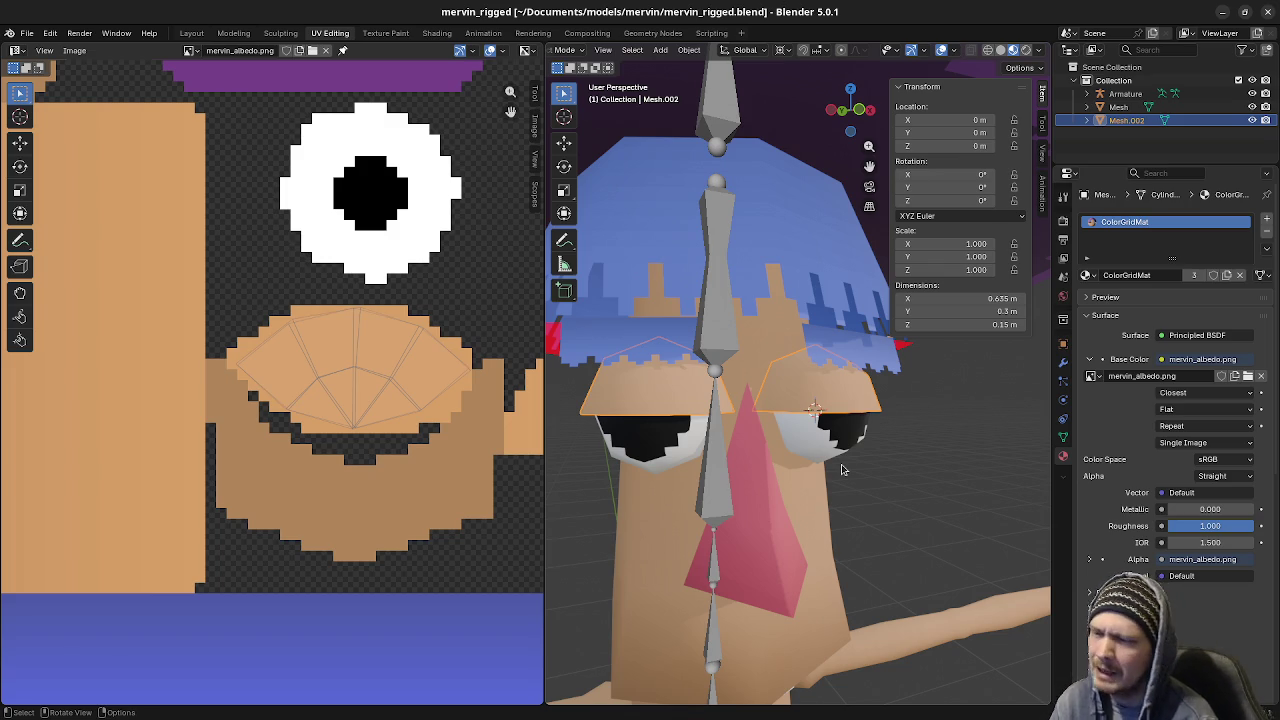
{"action": "left_click", "coordinate": [855, 413]}
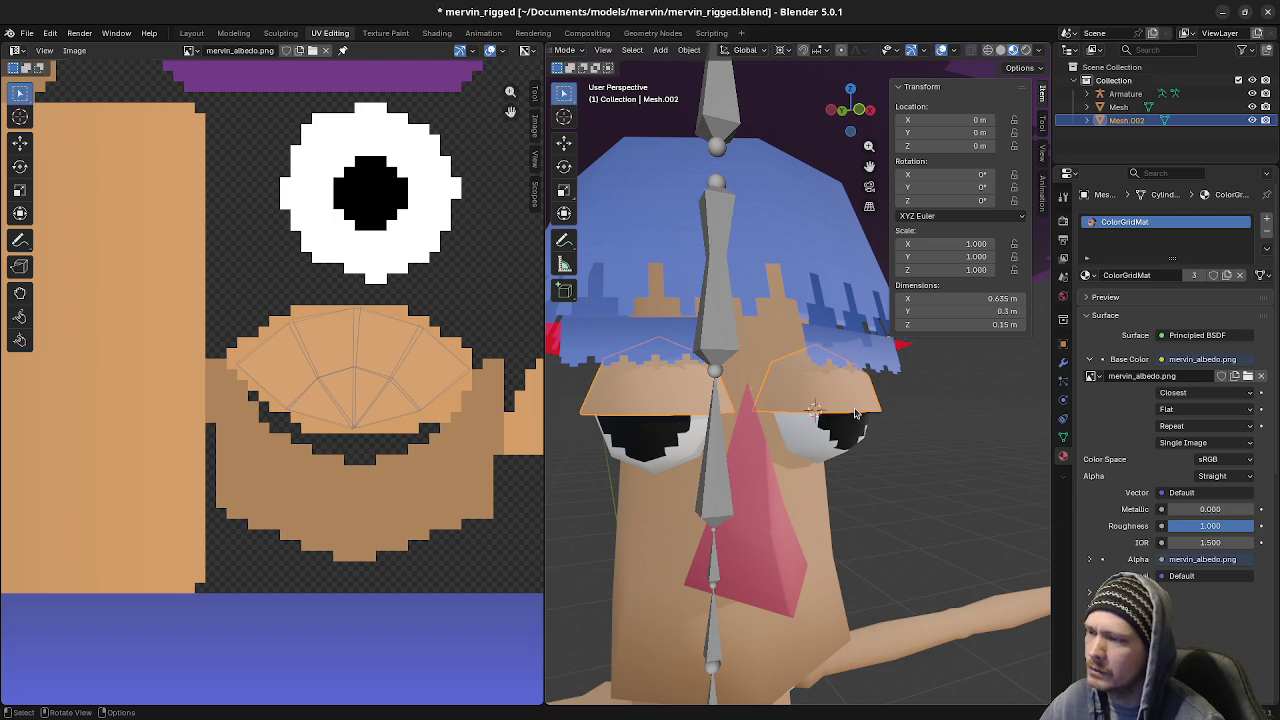
{"action": "key", "text": "Tab"}
{"action": "key", "text": "l"}
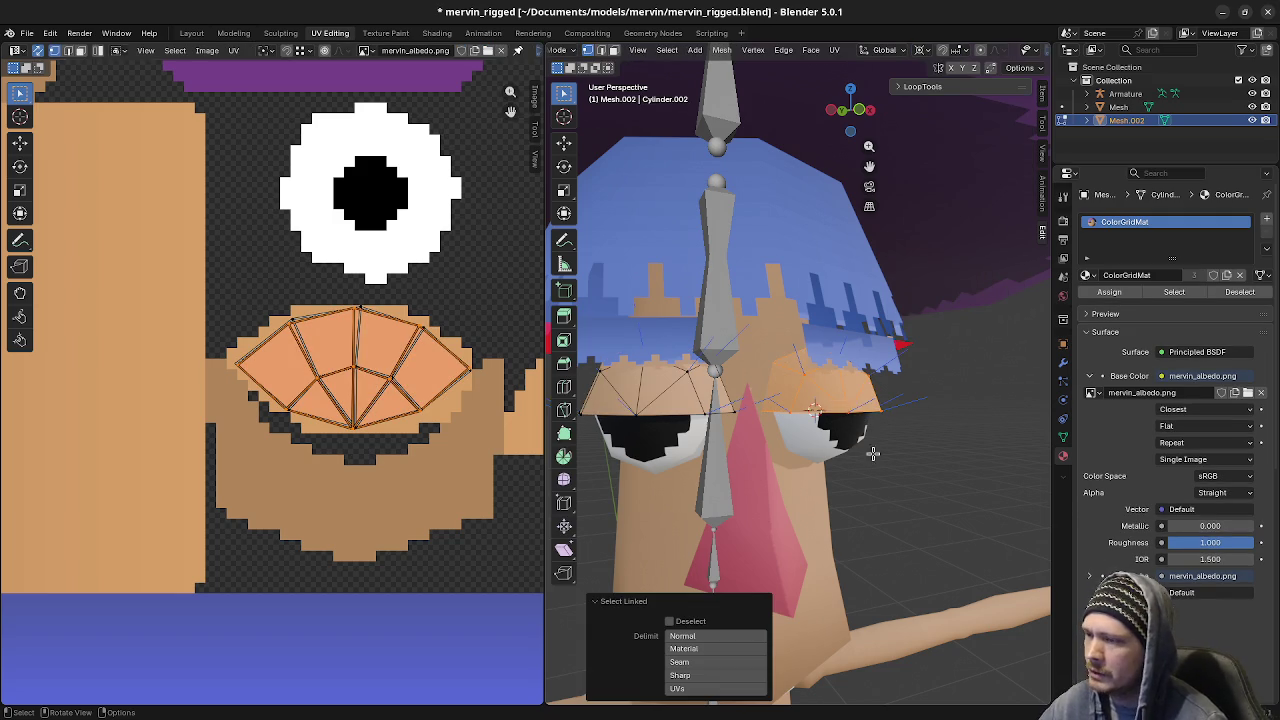
{"action": "middle_click_drag", "start_coordinate": [858, 435], "coordinate": [833, 433]}
{"action": "key", "text": "p"}
{"action": "left_click", "coordinate": [833, 433]}
{"action": "key", "text": "Tab"}
Hide the separated eyelid piece, reselect Mesh.002, then undo and redo the hide
{"action": "left_click", "coordinate": [835, 437]}
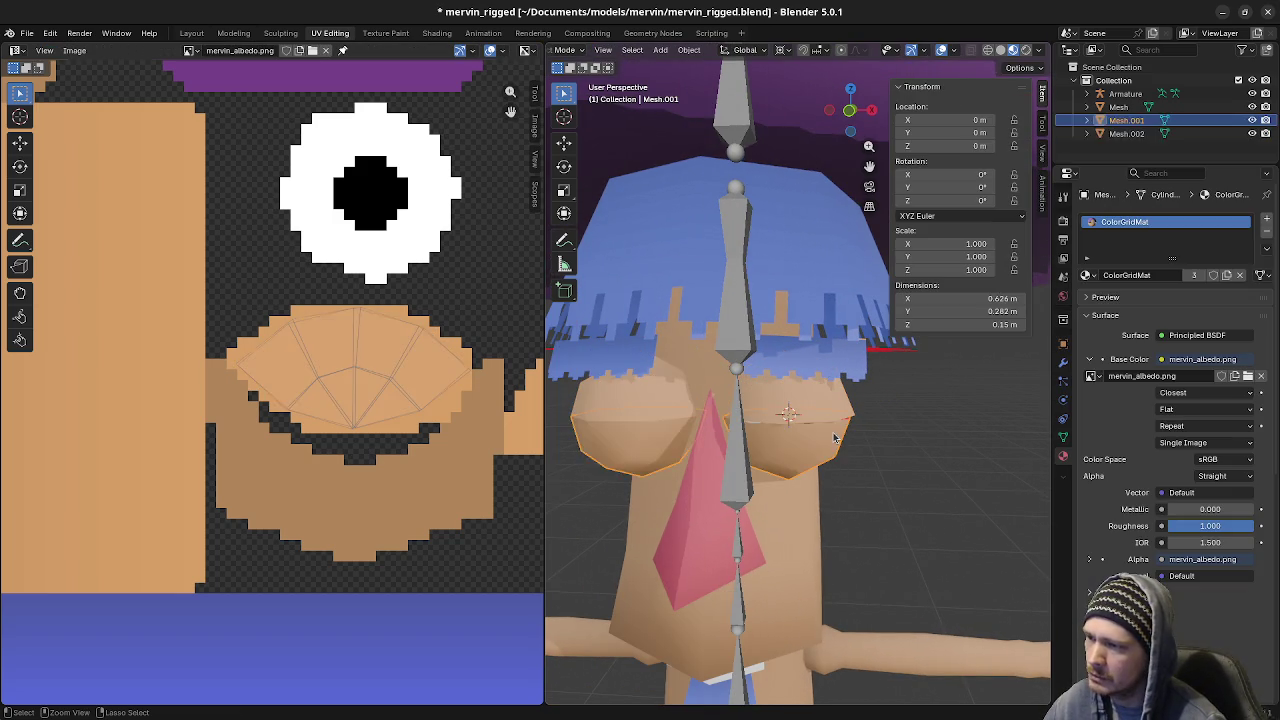
{"action": "key", "text": "h"}
{"action": "left_click", "coordinate": [835, 437]}
{"action": "key", "text": "ctrl+z"}
{"action": "key", "text": "ctrl+z"}
{"action": "key", "text": "ctrl+shift+z"}
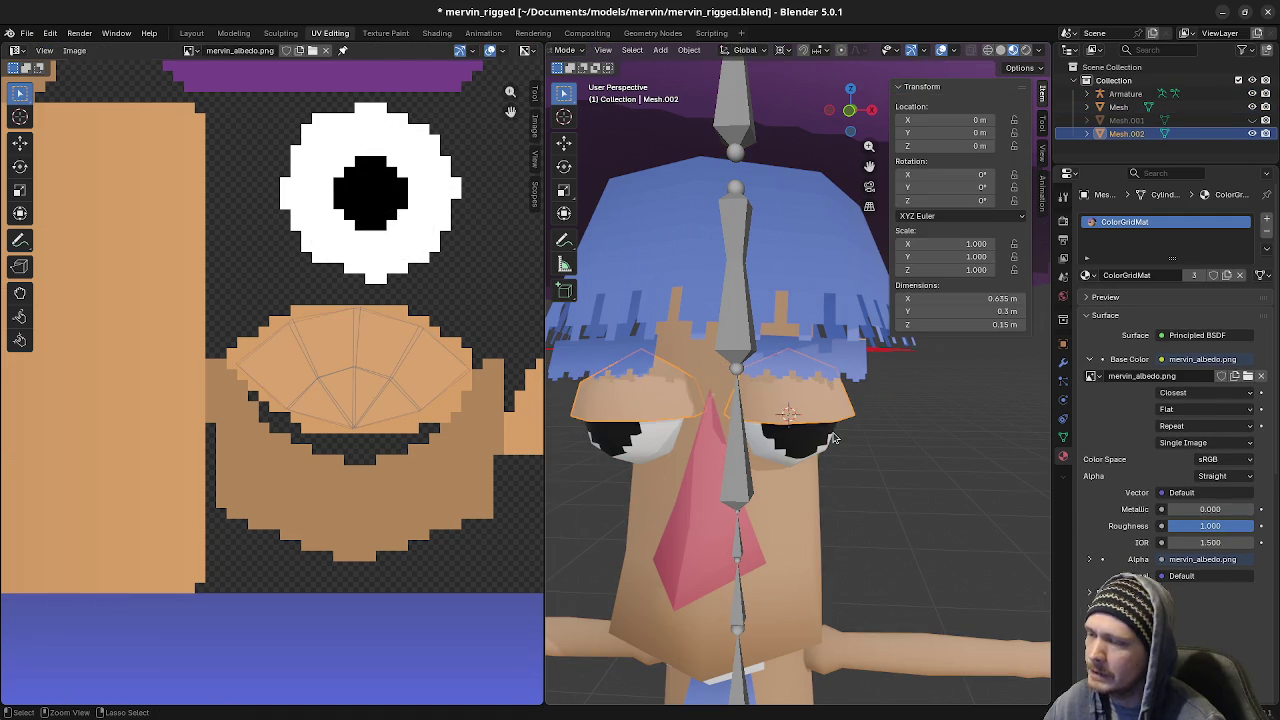
Re-enter Edit Mode on Mesh.002, select the linked eyelid faces, and inspect them around the eye
{"action": "key", "text": "Tab"}
{"action": "key", "text": "l"}
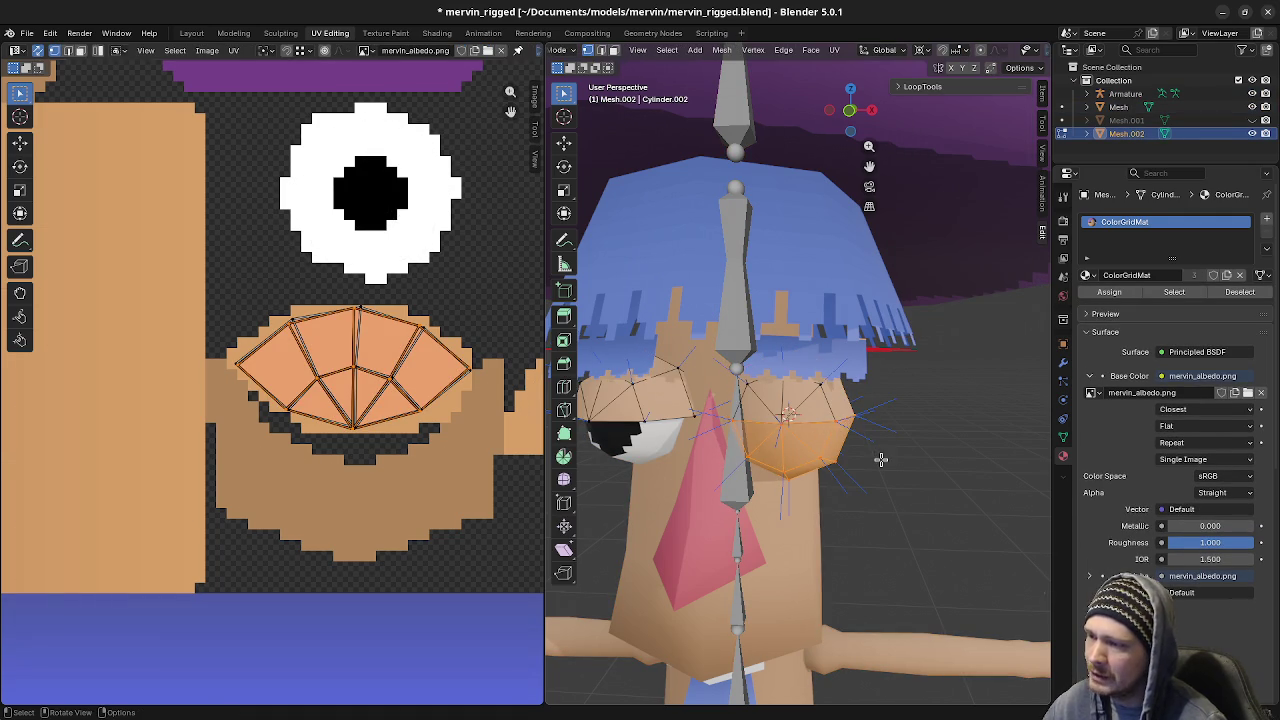
{"action": "scroll", "coordinate": [881, 459], "scroll_direction": "up", "scroll_amount": 5}
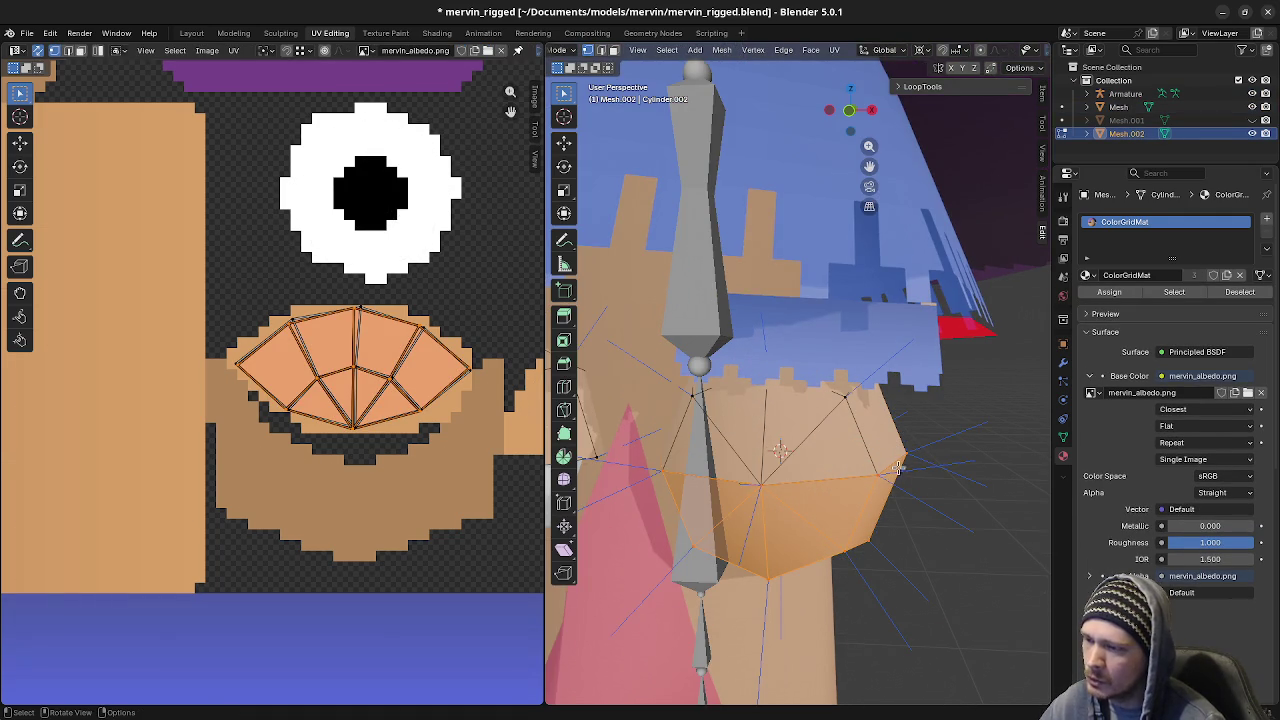
{"action": "key", "text": "Tab"}
{"action": "mouse_move", "coordinate": [937, 491]}
{"action": "middle_mouse_down"}
{"action": "mouse_move", "coordinate": [937, 480]}
{"action": "mouse_move", "coordinate": [872, 486]}
{"action": "middle_mouse_up"}
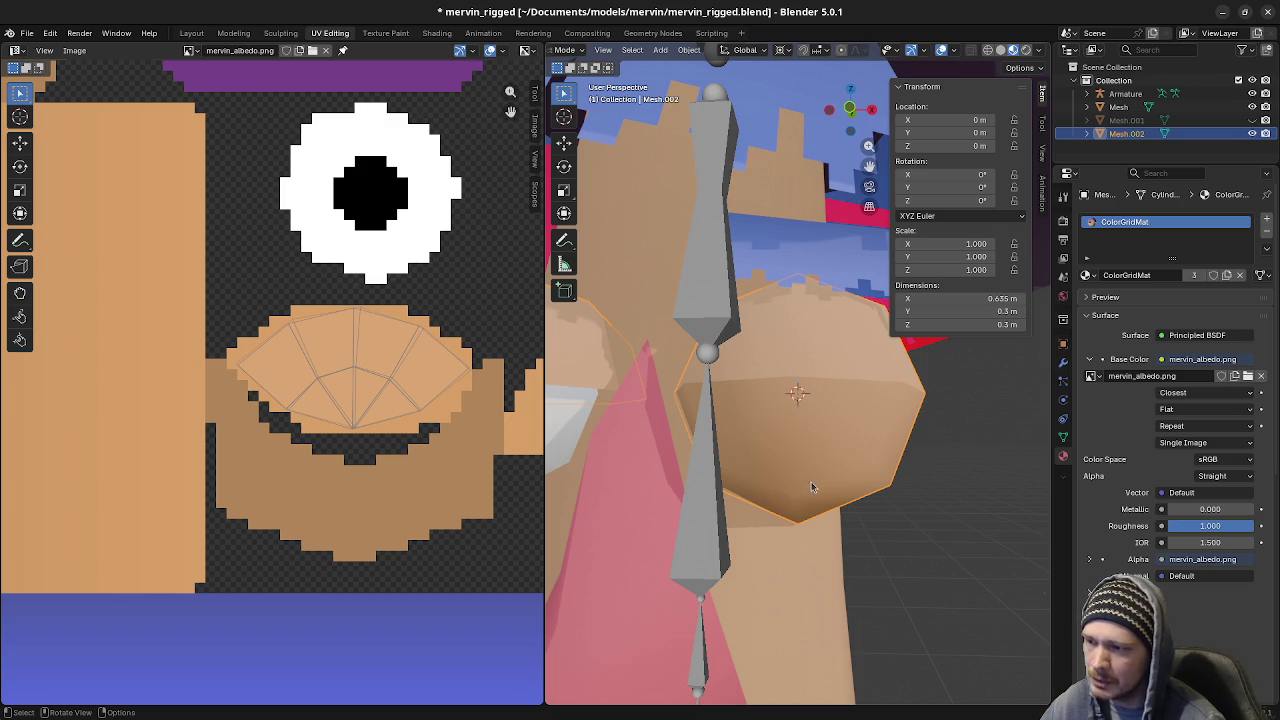
{"action": "key", "text": "Tab"}
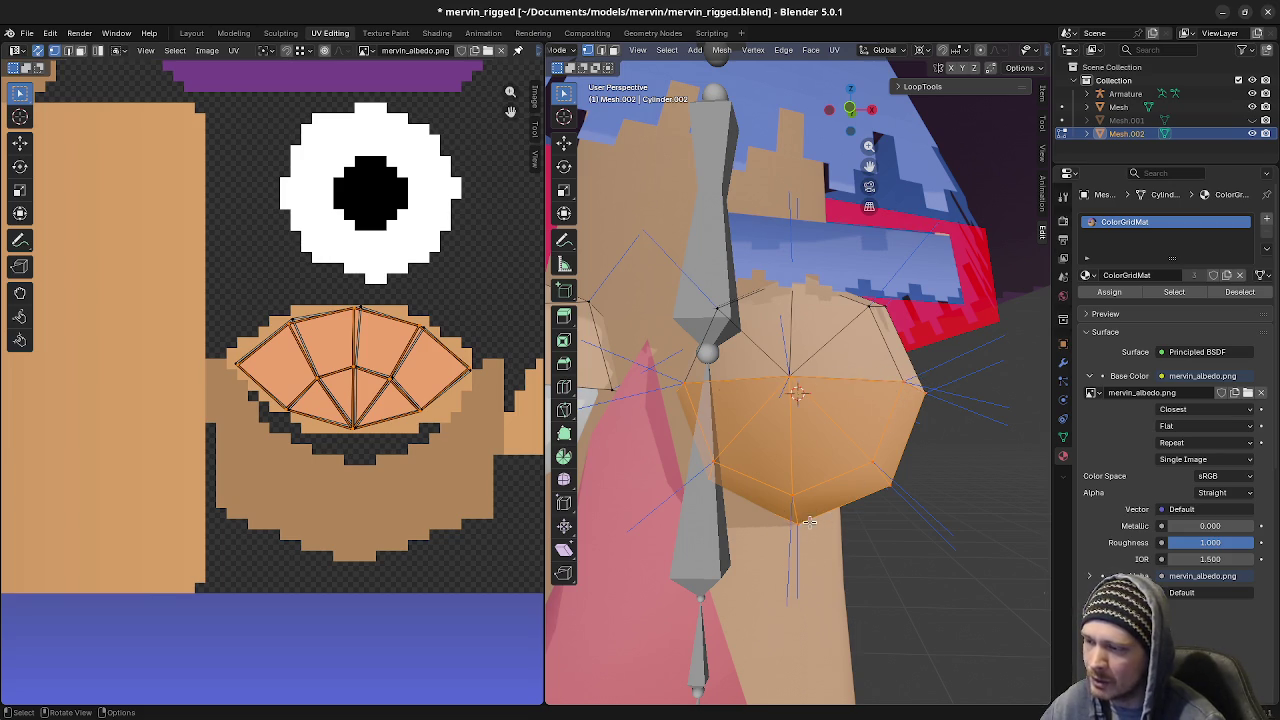
{"action": "key", "text": "Tab"}
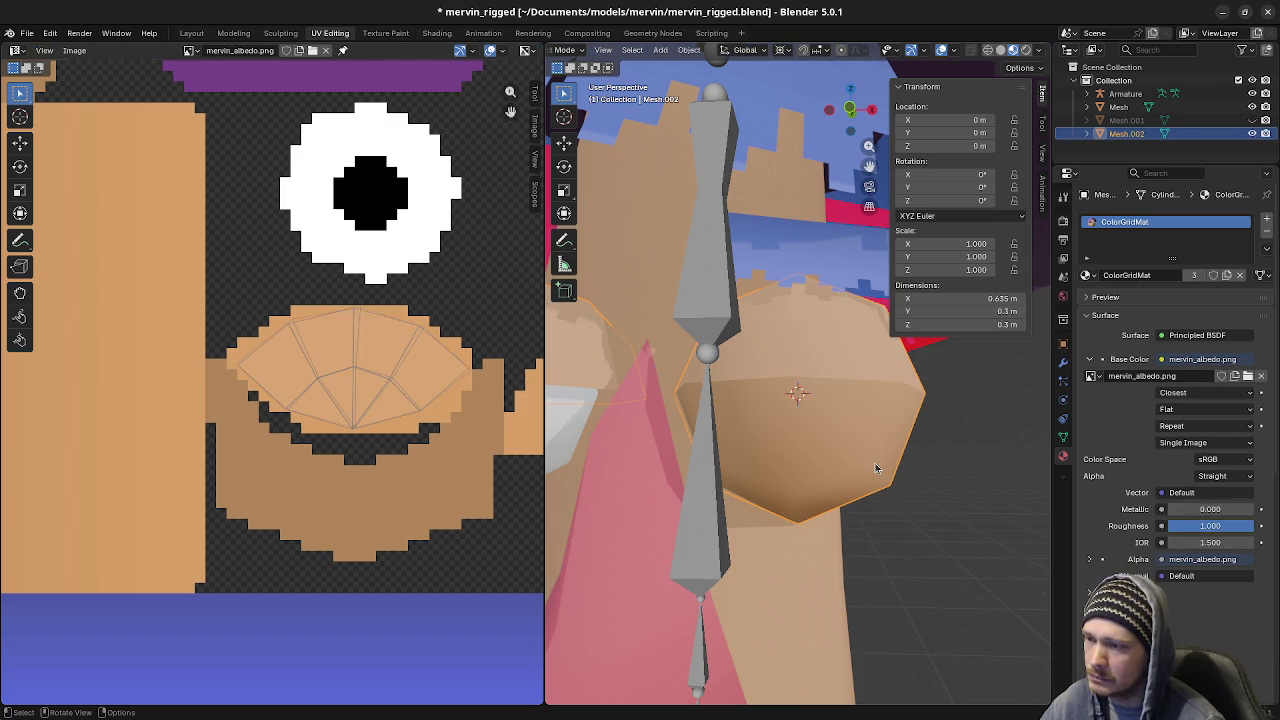
{"action": "key", "text": "Tab"}
{"action": "key", "text": "Tab"}
{"action": "key", "text": "Tab"}
{"action": "key", "text": "Tab"}
{"action": "key", "text": "Tab"}
{"action": "key", "text": "Tab"}
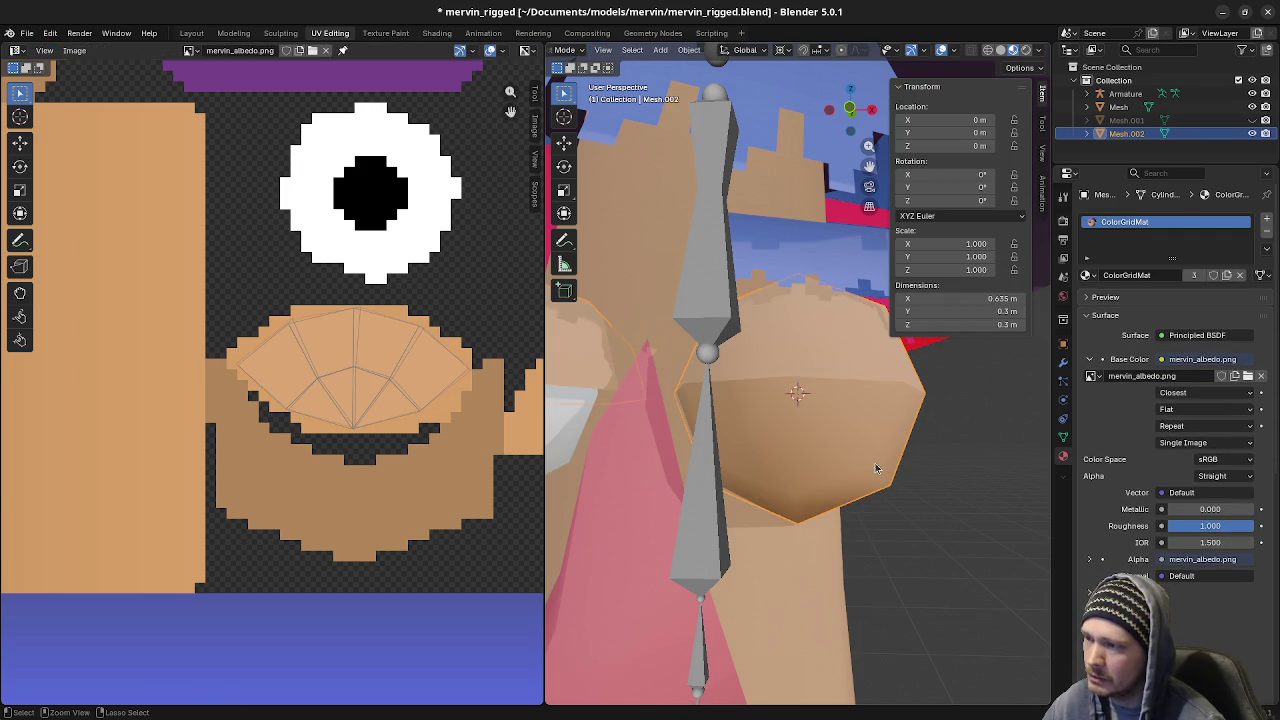
{"action": "key", "text": "Tab"}
Reselect Mesh.002 and reshape the eyelid cap to 0.626 × 0.282 × 0.15 m, ending in Object Mode
{"action": "key", "text": "a"}
{"action": "key", "text": "alt+a"}
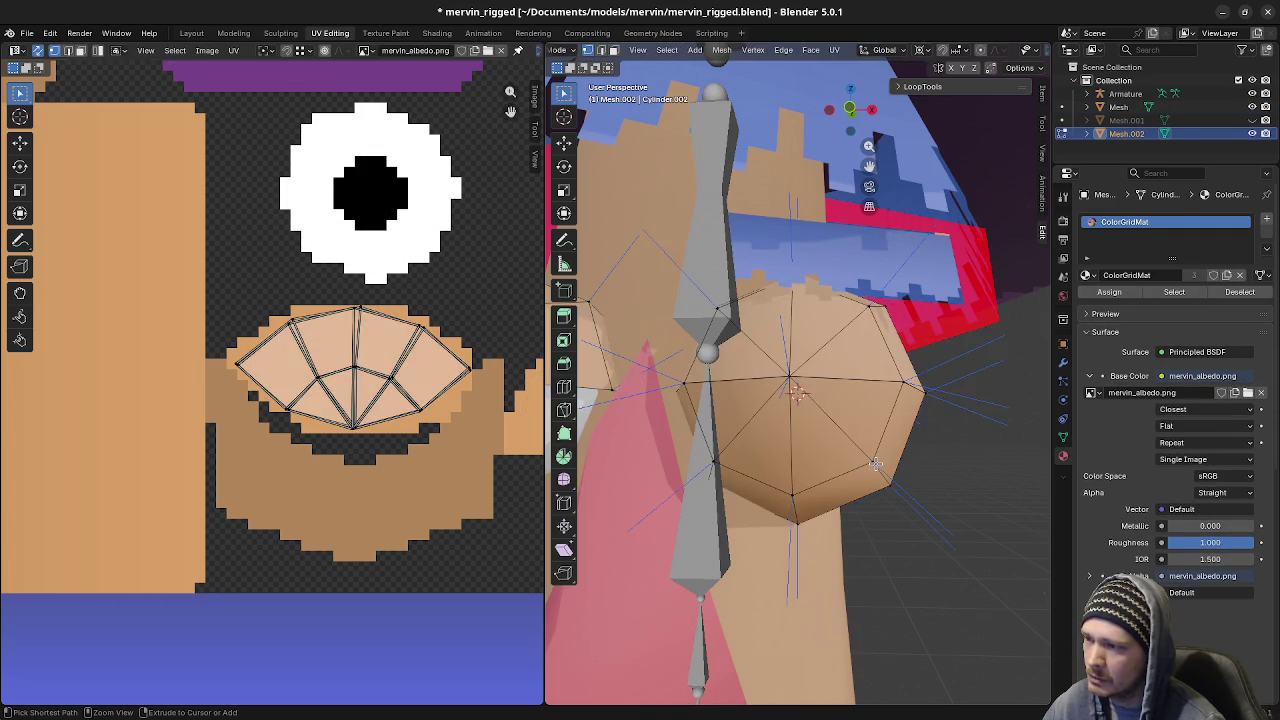
{"action": "key", "text": "Tab"}
{"action": "left_click", "coordinate": [875, 465]}
{"action": "key", "text": "Tab"}
{"action": "key", "text": "Tab"}
{"action": "key", "text": "Tab"}
{"action": "key", "text": "Tab"}
{"action": "key", "text": "Tab"}
{"action": "key", "text": "Tab"}
{"action": "key", "text": "Tab"}
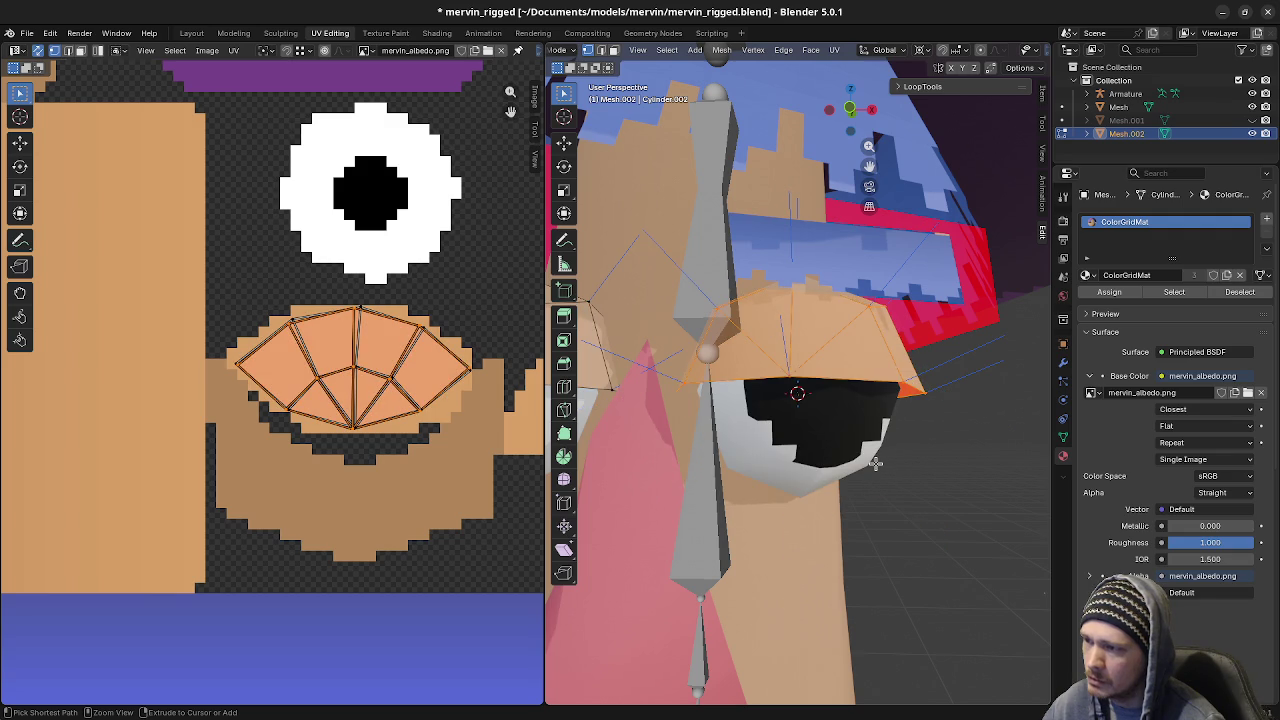
{"action": "key", "text": "Tab"}
{"action": "key", "text": "Tab"}
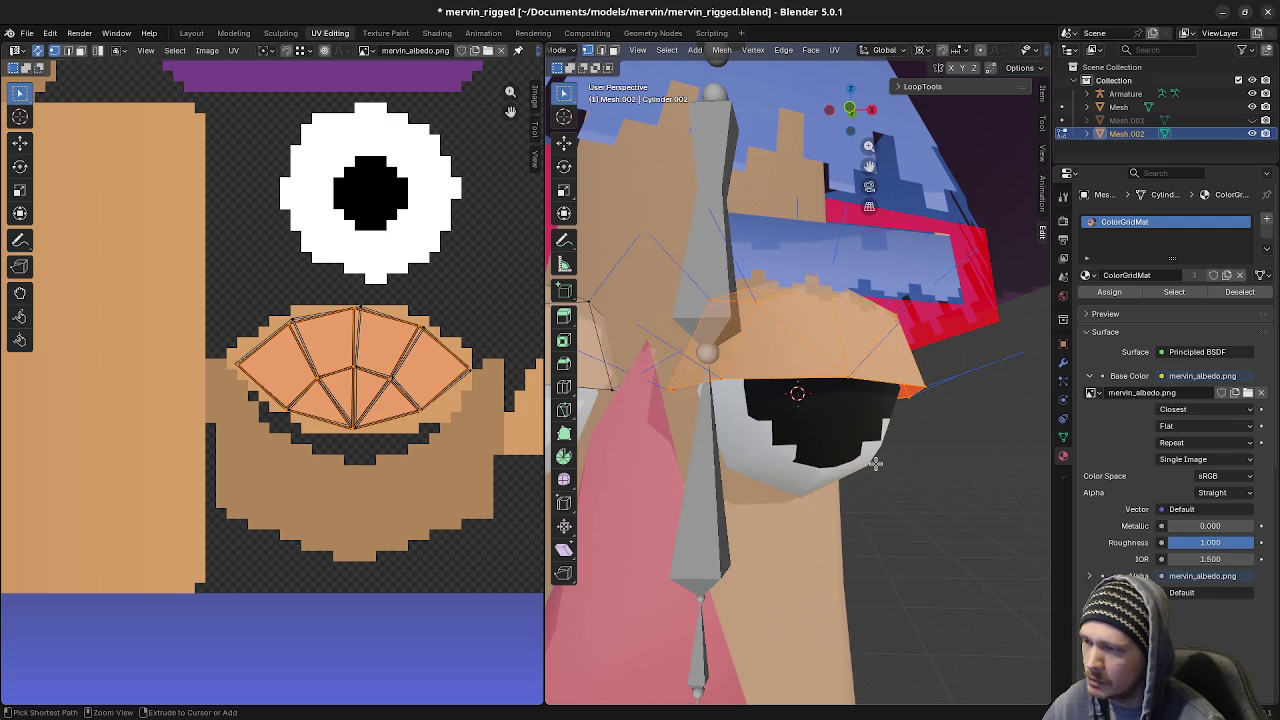
{"action": "scroll", "coordinate": [875, 463], "scroll_direction": "down", "scroll_amount": 5}
{"action": "key", "text": "Tab"}
{"action": "scroll", "coordinate": [875, 463], "scroll_direction": "down", "scroll_amount": 2}
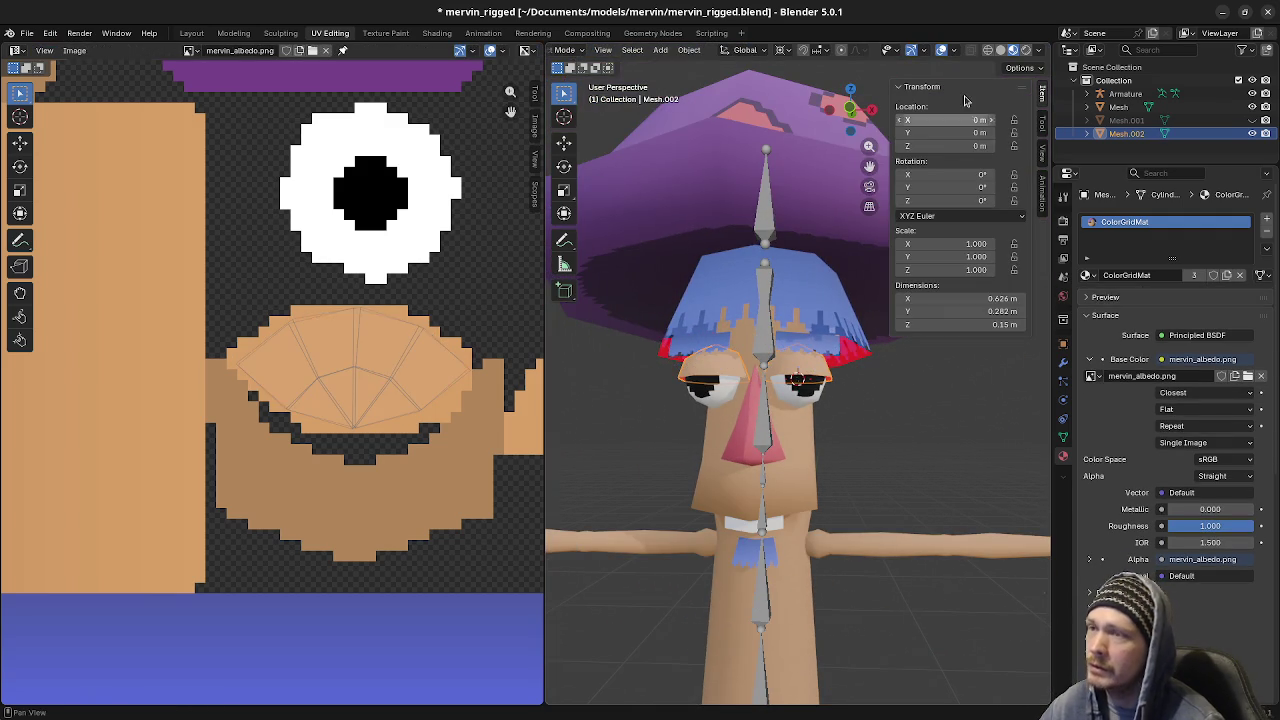
Save, check the Mesh Edit Mode overlay options, then save mervin_rigged again
{"action": "key", "text": "ctrl+s"}
{"action": "key", "text": "Tab"}
{"action": "scroll", "coordinate": [981, 54], "scroll_direction": "down", "scroll_amount": 2}
{"action": "left_click", "coordinate": [950, 57]}
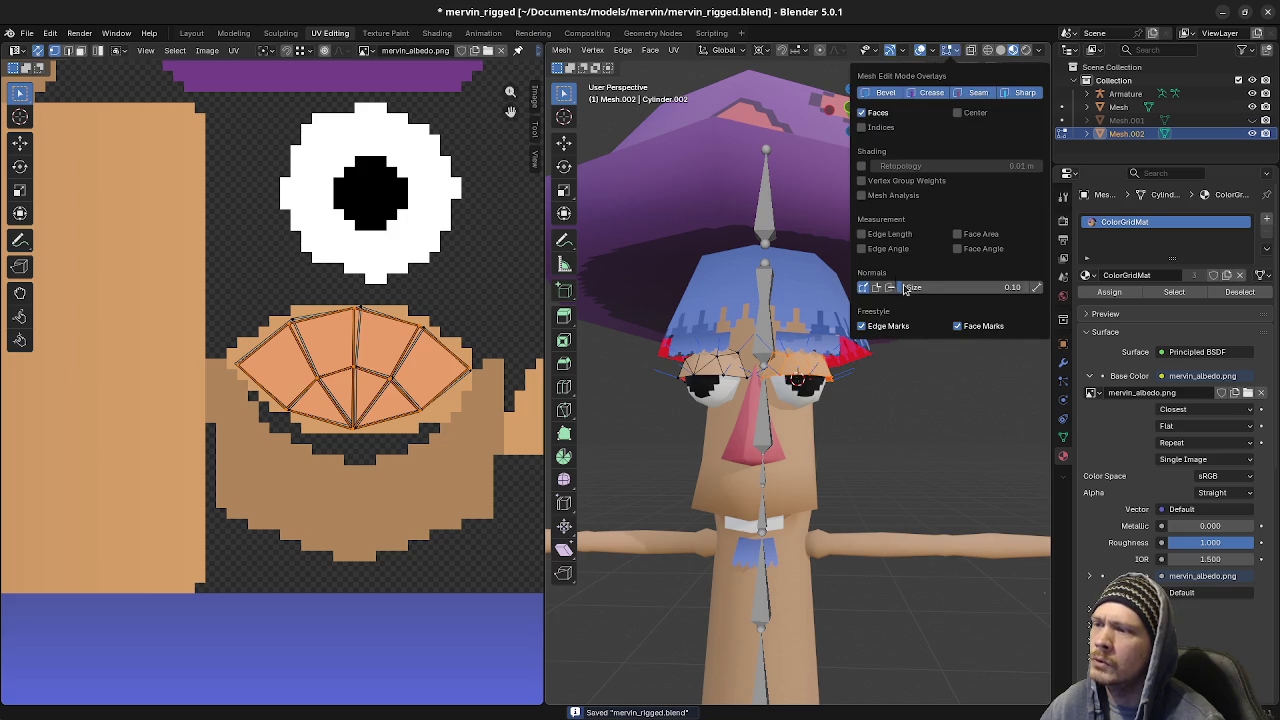
{"action": "key", "text": "Tab"}
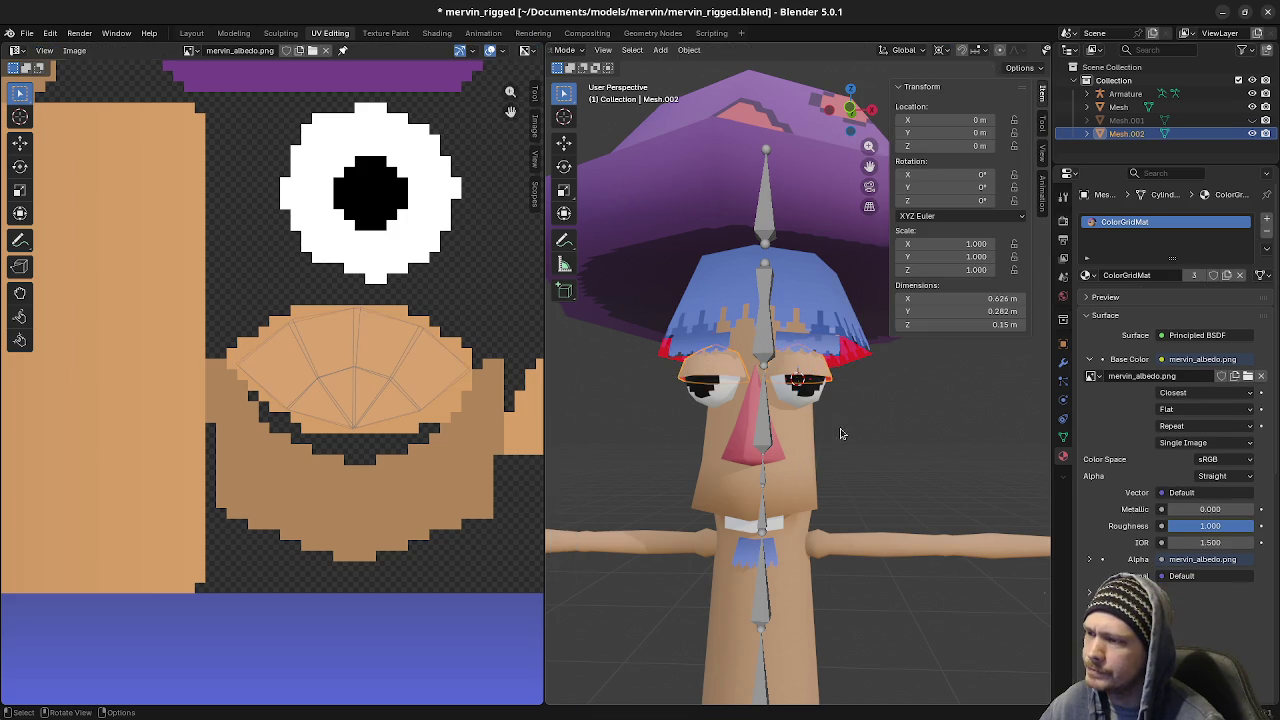
{"action": "middle_click_drag", "start_coordinate": [840, 434], "coordinate": [912, 449]}
{"action": "key", "text": "ctrl+s"}
Orbit around Mervin's face and select the eyelid mesh Mesh.002
{"action": "scroll", "coordinate": [907, 447], "scroll_direction": "up", "scroll_amount": 5}
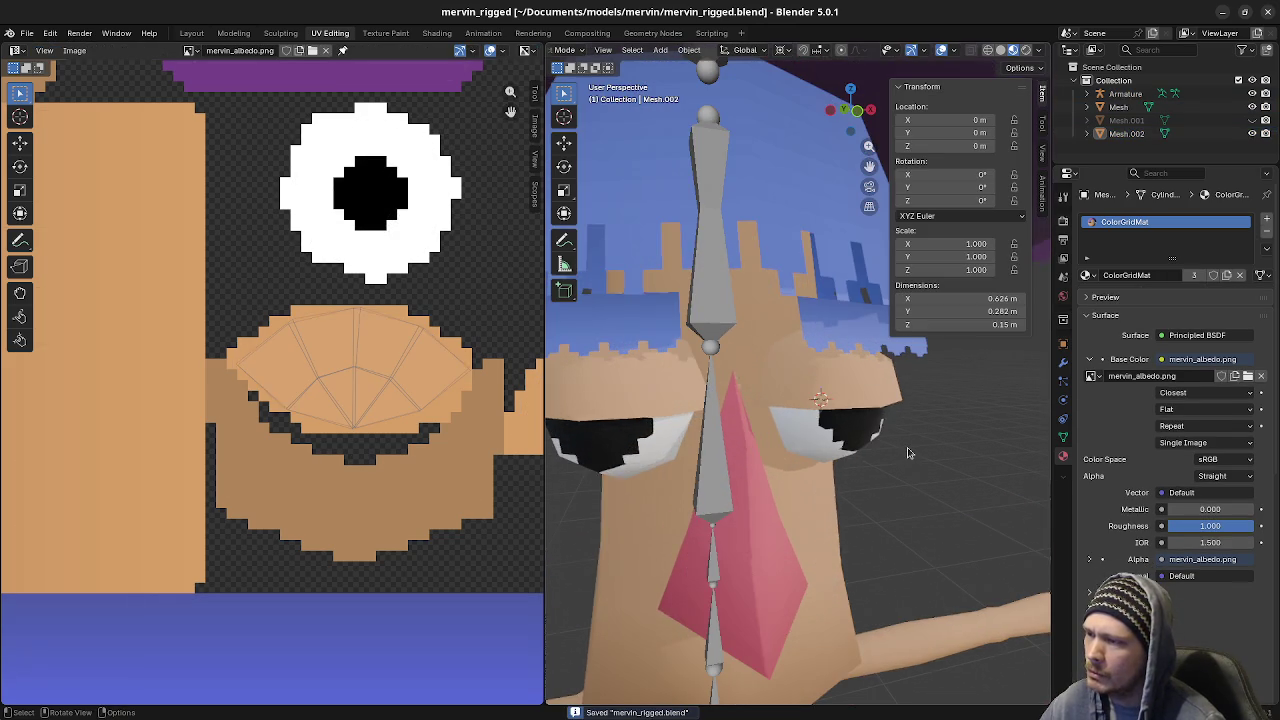
{"action": "mouse_move", "coordinate": [690, 393]}
{"action": "middle_mouse_down"}
{"action": "mouse_move", "coordinate": [732, 383]}
{"action": "mouse_move", "coordinate": [709, 365]}
{"action": "middle_mouse_up"}
{"action": "middle_click_drag", "start_coordinate": [823, 406], "coordinate": [814, 401]}
{"action": "left_click", "coordinate": [814, 401]}
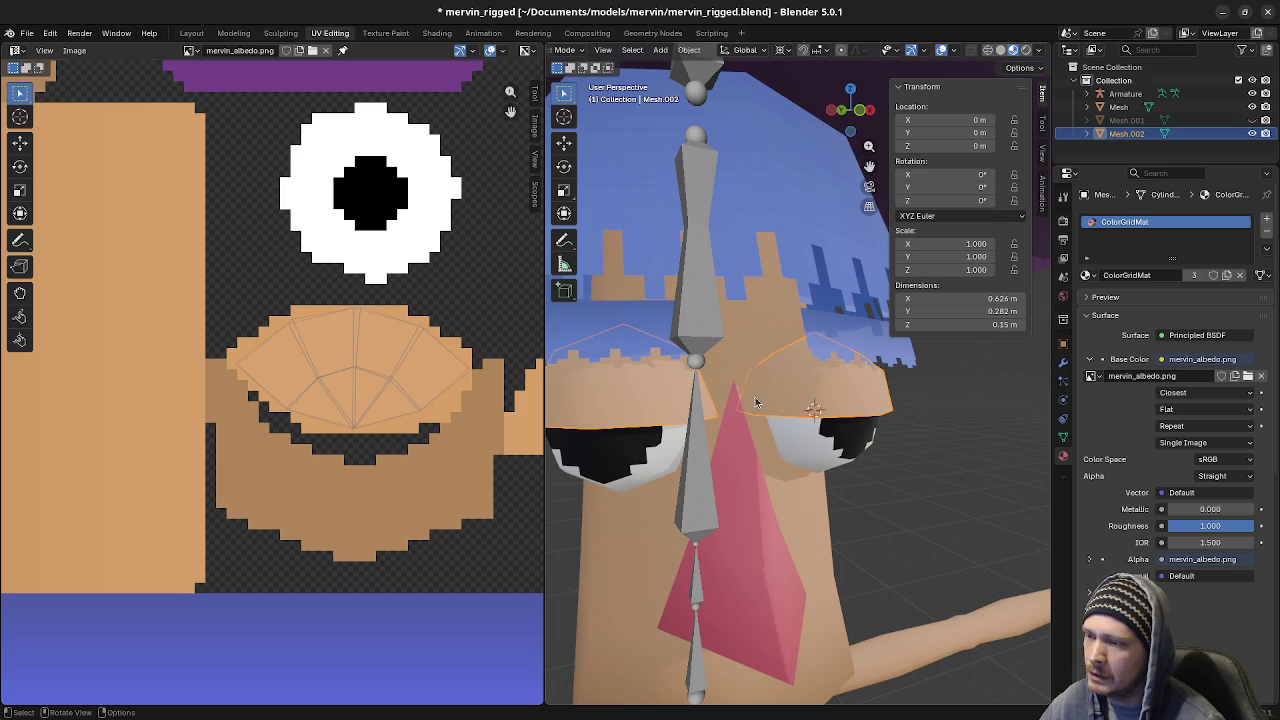
{"action": "scroll", "coordinate": [756, 402], "scroll_direction": "down", "scroll_amount": 3}
{"action": "mouse_move", "coordinate": [760, 410]}
{"action": "middle_mouse_down"}
{"action": "mouse_move", "coordinate": [790, 440]}
{"action": "mouse_move", "coordinate": [751, 438]}
{"action": "middle_mouse_up"}
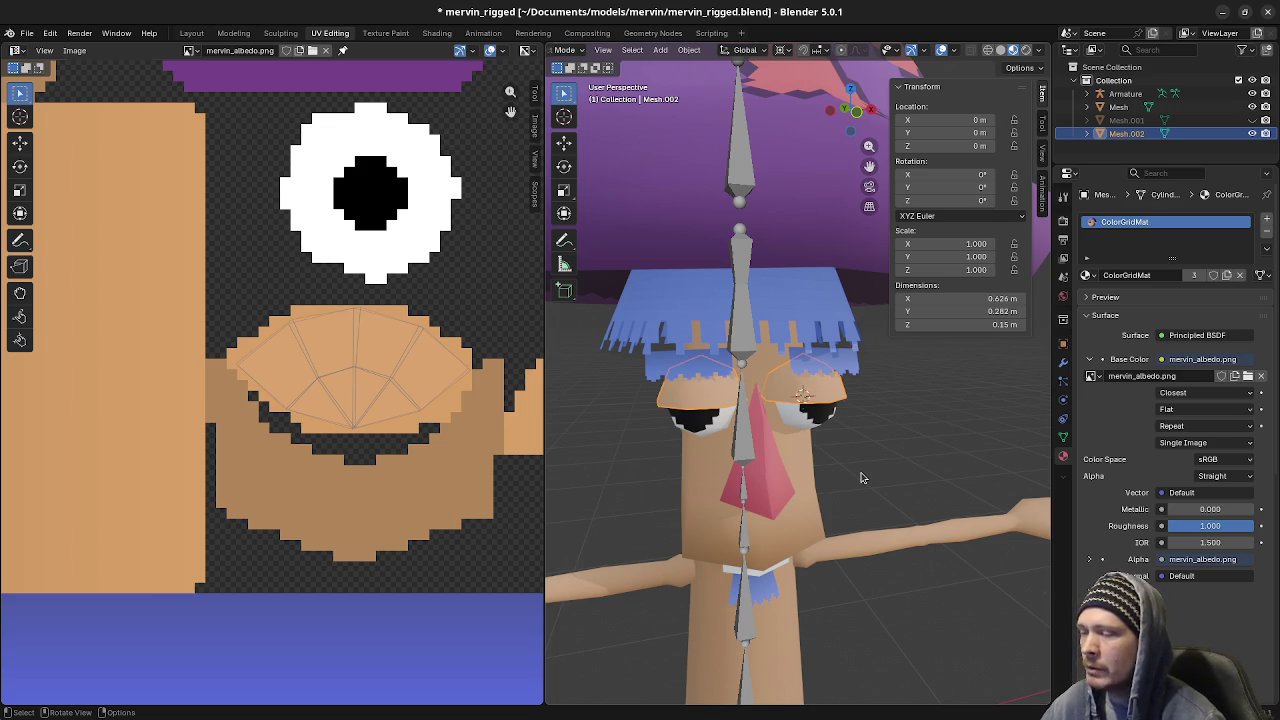
{"action": "left_click", "coordinate": [806, 414]}
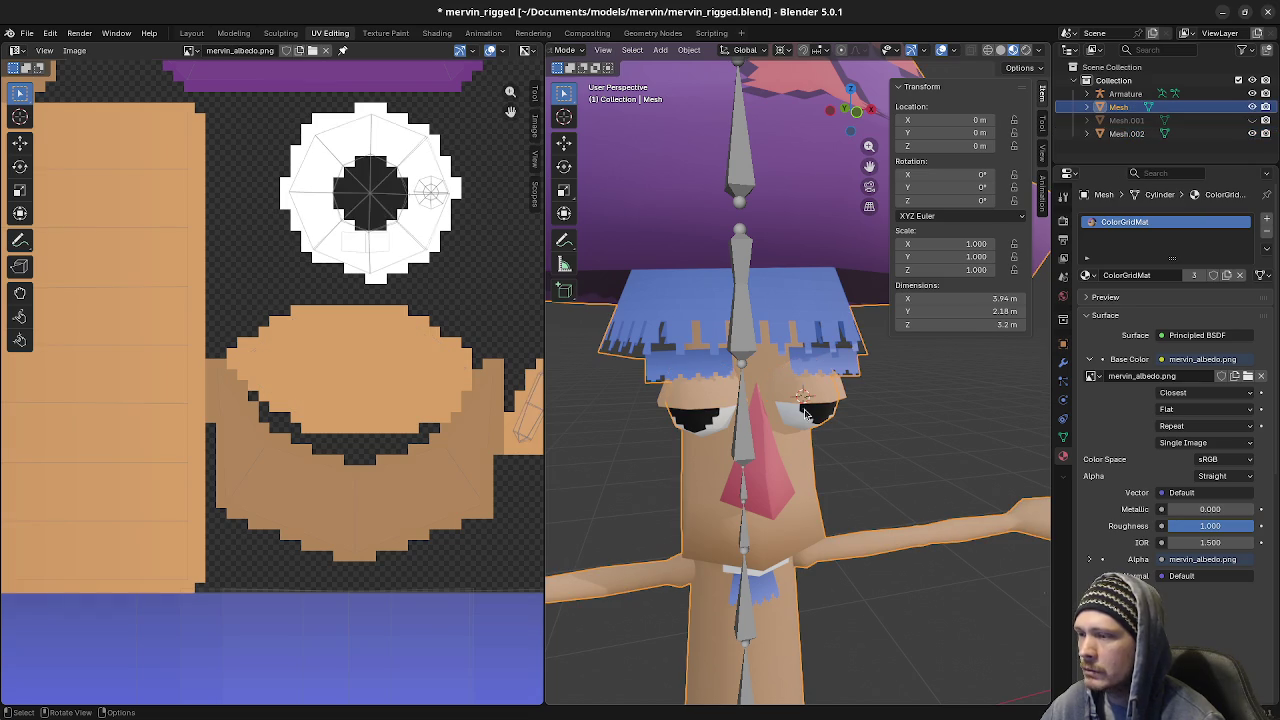
{"action": "left_click", "coordinate": [887, 437]}
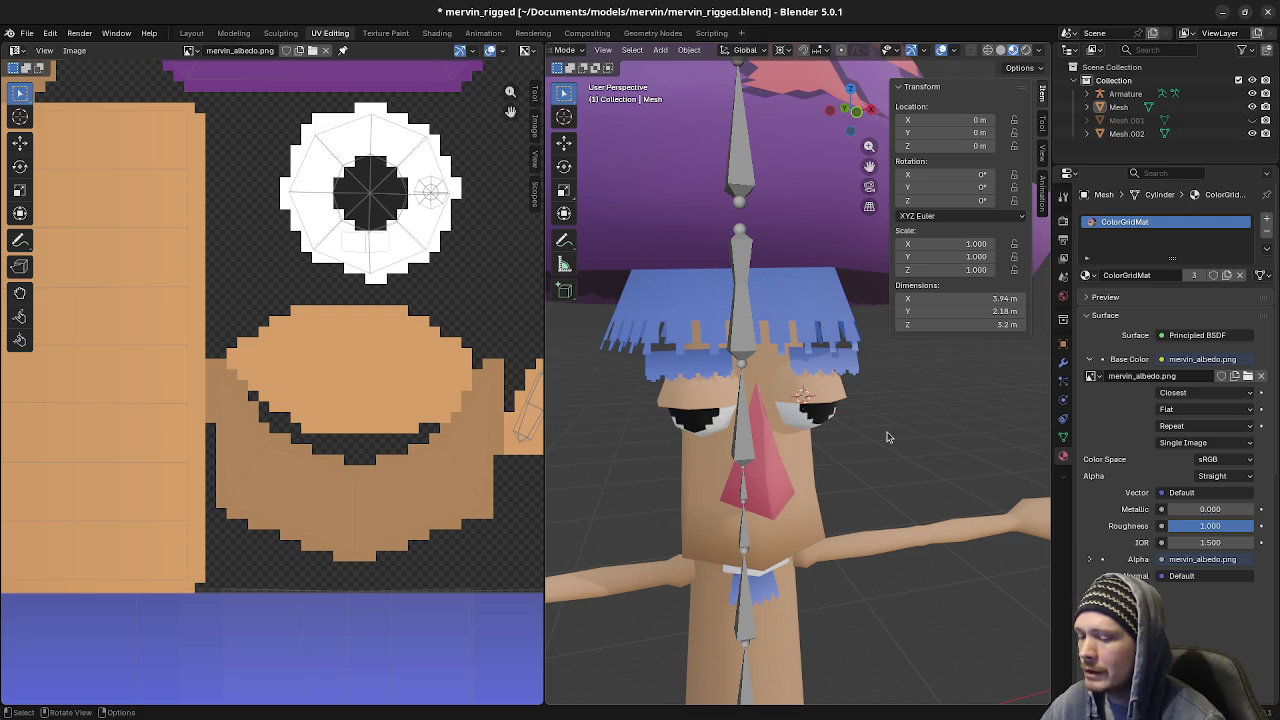
{"action": "scroll", "coordinate": [884, 498], "scroll_direction": "down", "scroll_amount": 5}
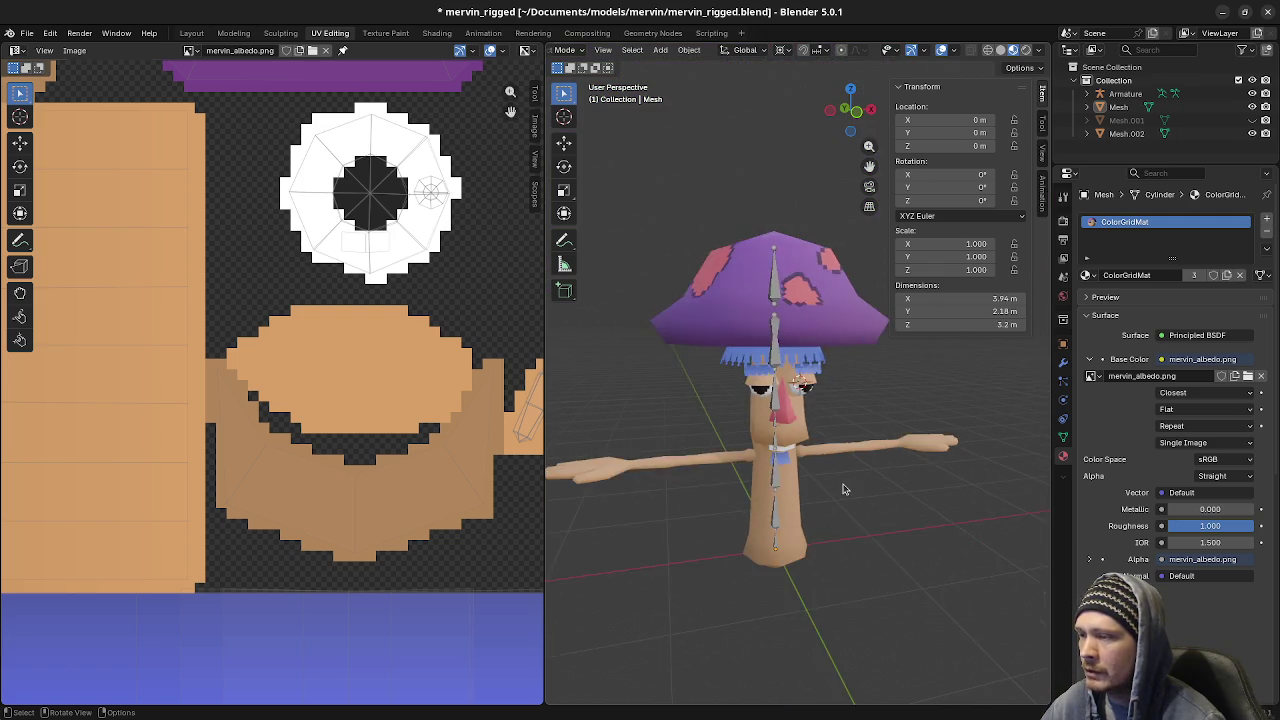
{"action": "middle_click_drag", "start_coordinate": [843, 486], "coordinate": [923, 474]}
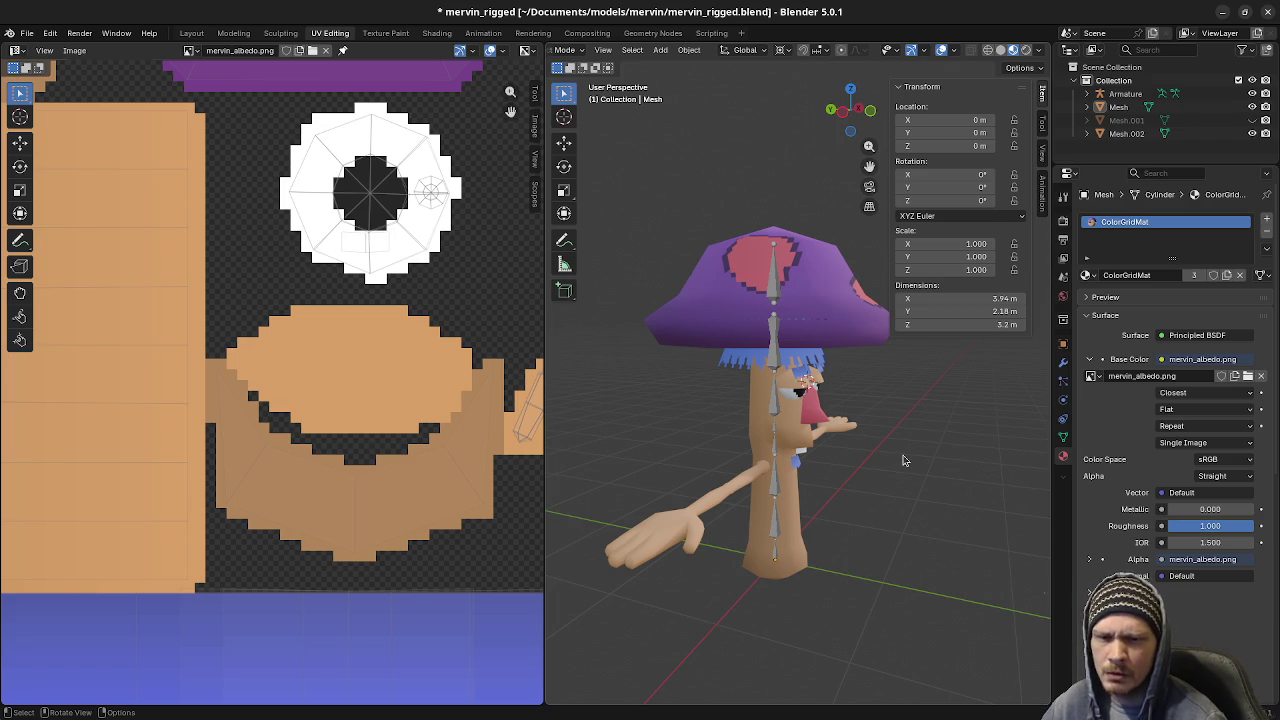
{"action": "middle_click_drag", "start_coordinate": [920, 448], "coordinate": [860, 445]}
{"action": "scroll", "coordinate": [845, 442], "scroll_direction": "up", "scroll_amount": 2}
{"action": "scroll", "coordinate": [841, 440], "scroll_direction": "up", "scroll_amount": 3}
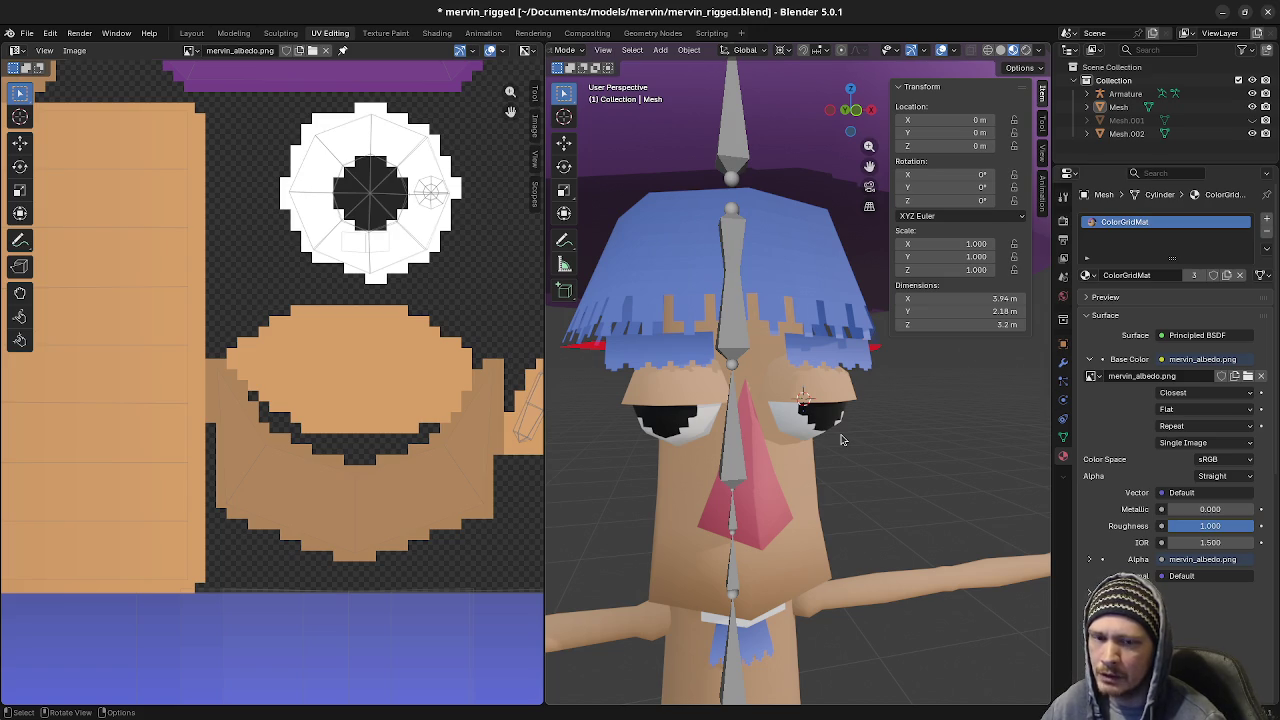
In Edit Mode on Mesh.002, select one whole connected eyelid piece
{"action": "scroll", "coordinate": [841, 440], "scroll_direction": "up", "scroll_amount": 2}
{"action": "left_click", "coordinate": [838, 401]}
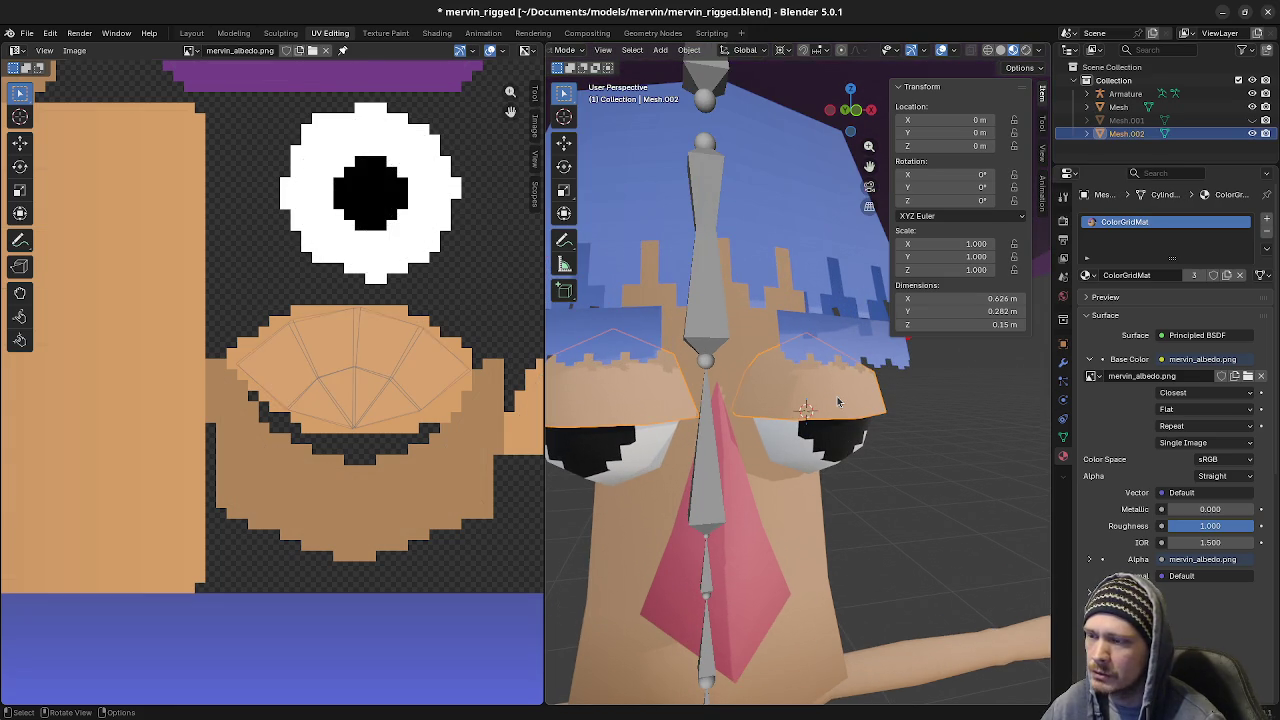
{"action": "key", "text": "Tab"}
{"action": "middle_click_drag", "start_coordinate": [831, 423], "coordinate": [770, 449]}
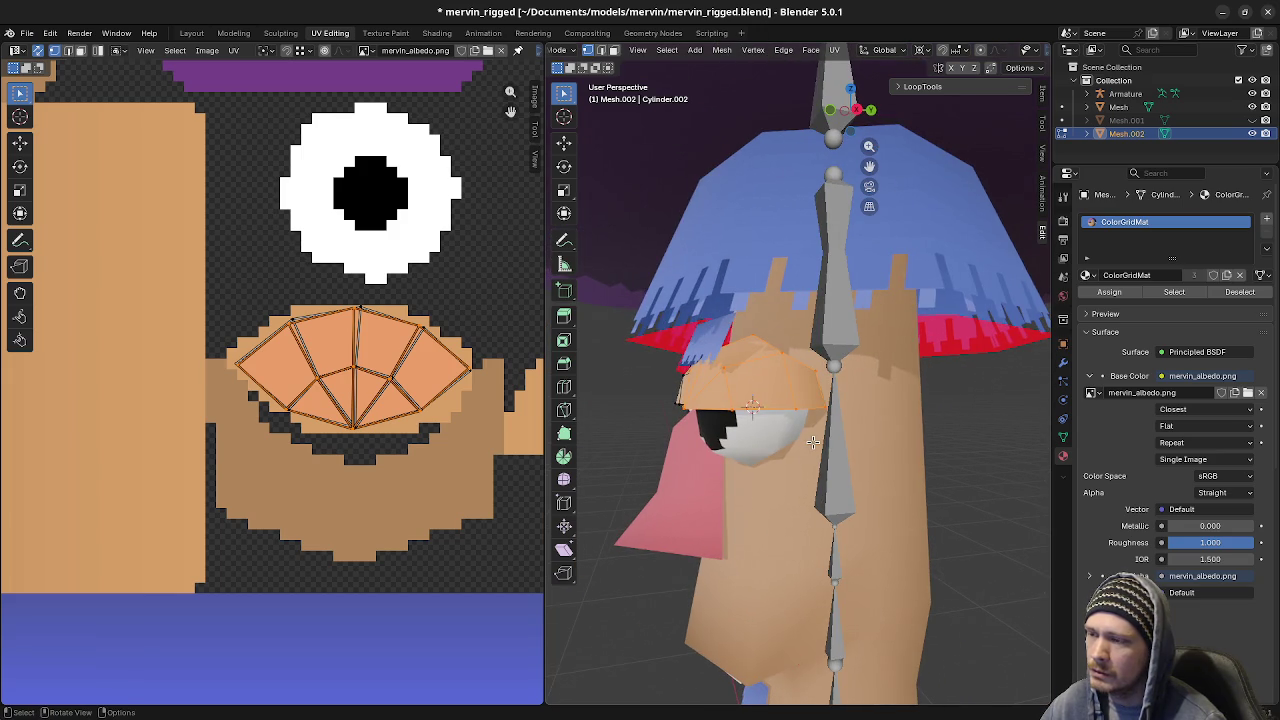
{"action": "left_click", "coordinate": [780, 400]}
{"action": "key", "text": "ctrl+l"}
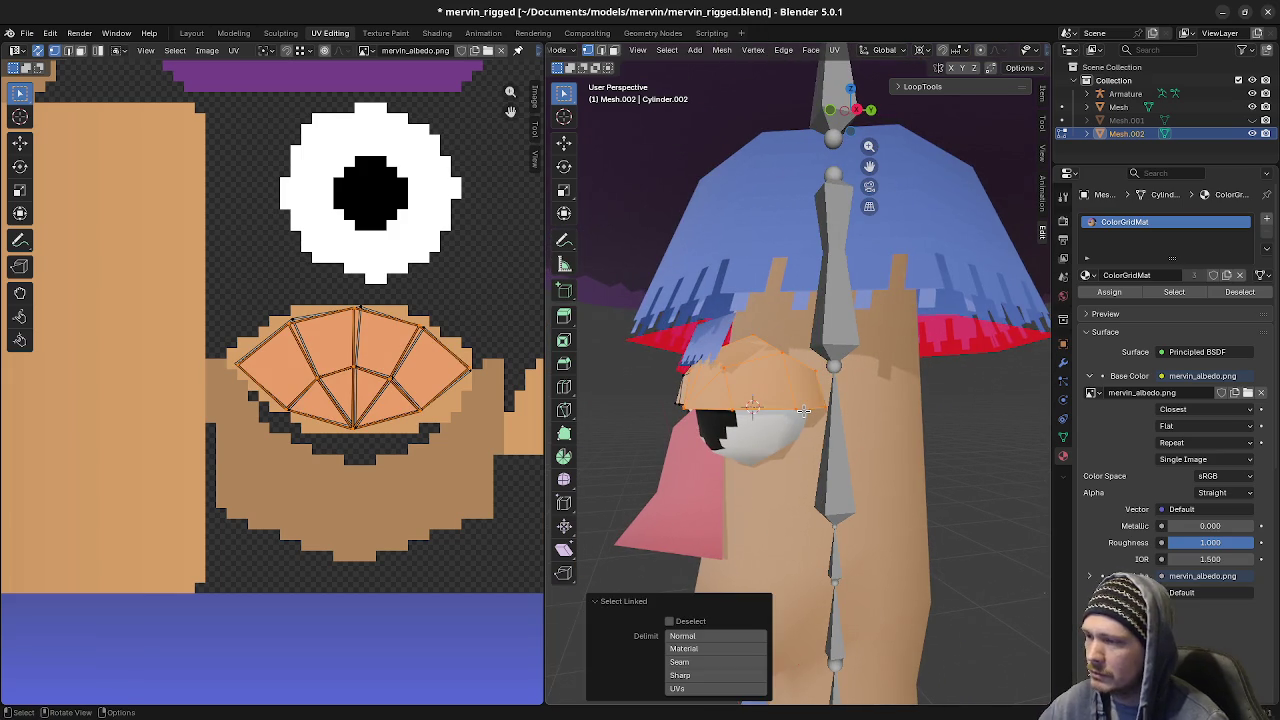
Duplicate the eyelid, mirror it with scale Z -1 as a lower lid, and flip its normals
{"action": "key", "text": "shift+d"}
{"action": "key", "text": "Escape"}
{"action": "type", "text": "sz-1"}
{"action": "key", "text": "Return"}
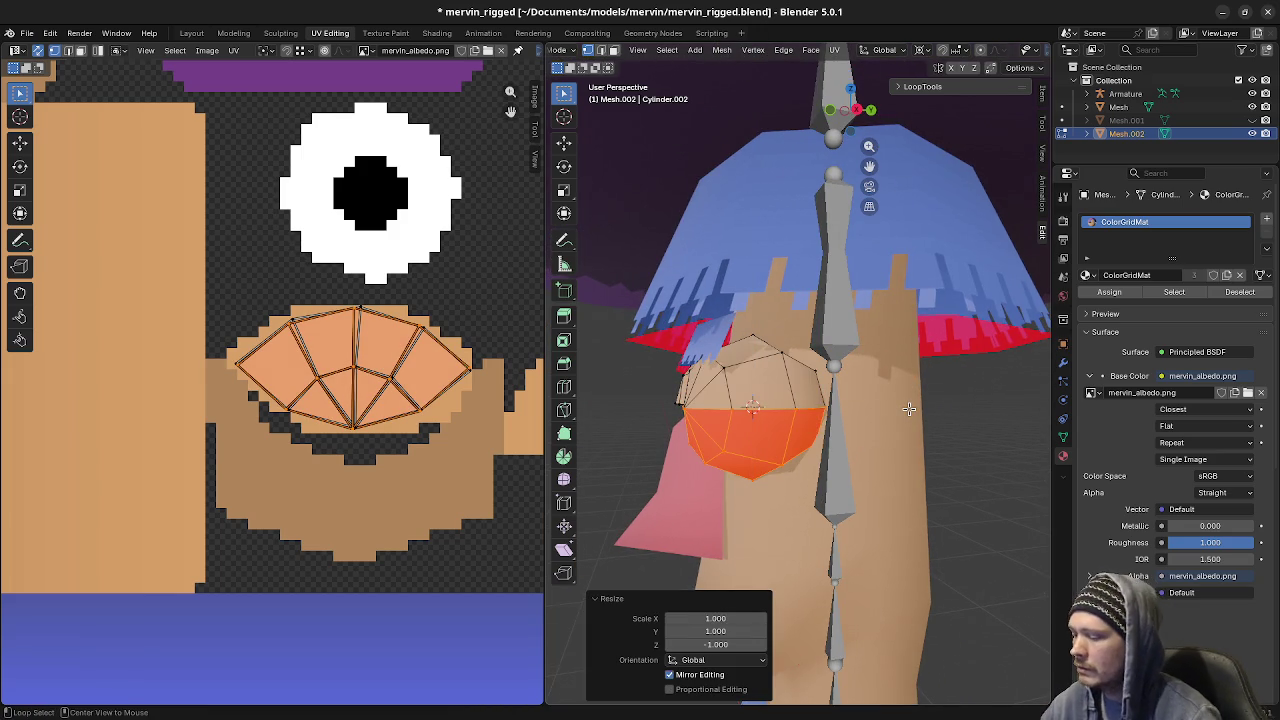
{"action": "key", "text": "alt+n"}
{"action": "left_click", "coordinate": [908, 400]}
{"action": "key", "text": "a"}
{"action": "mouse_move", "coordinate": [908, 408]}
{"action": "middle_mouse_down"}
{"action": "mouse_move", "coordinate": [920, 491]}
{"action": "mouse_move", "coordinate": [885, 513]}
{"action": "middle_mouse_up"}
{"action": "key", "text": "Tab"}
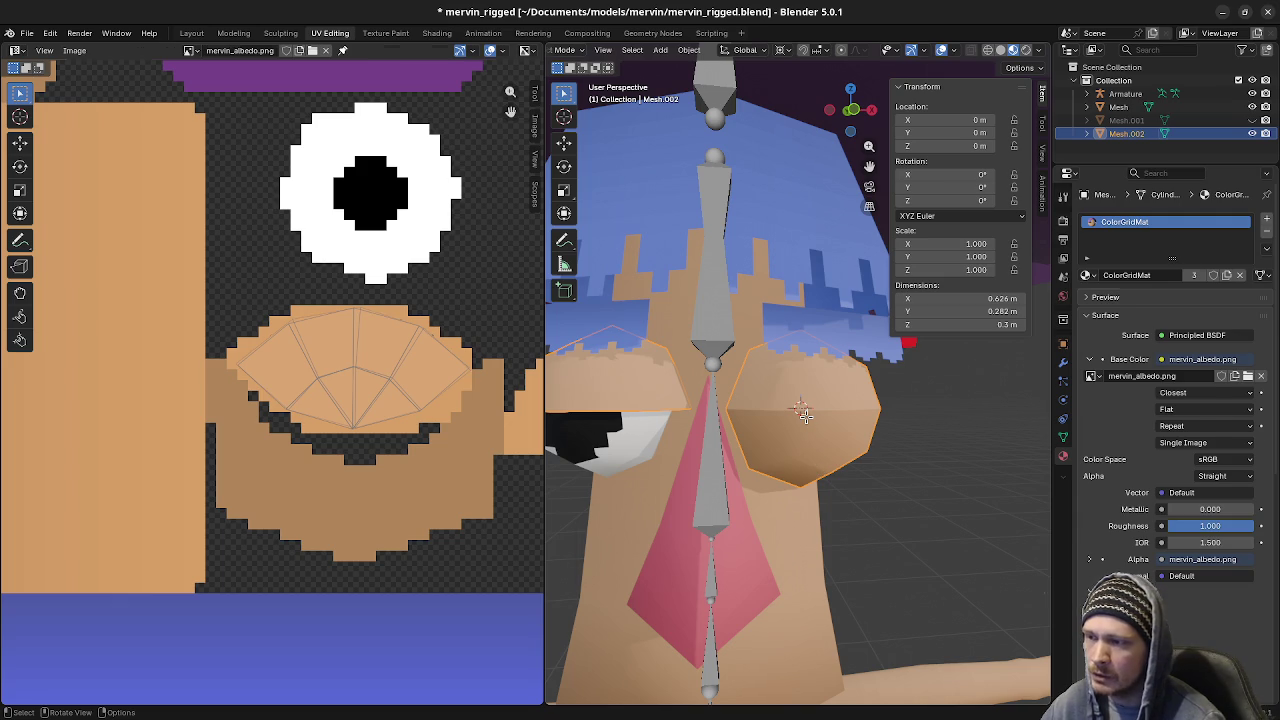
{"action": "key", "text": "Tab"}
Turn on face and vertex normal display in the viewport overlays
{"action": "scroll", "coordinate": [985, 52], "scroll_direction": "down", "scroll_amount": 2}
{"action": "scroll", "coordinate": [985, 52], "scroll_direction": "down", "scroll_amount": 2}
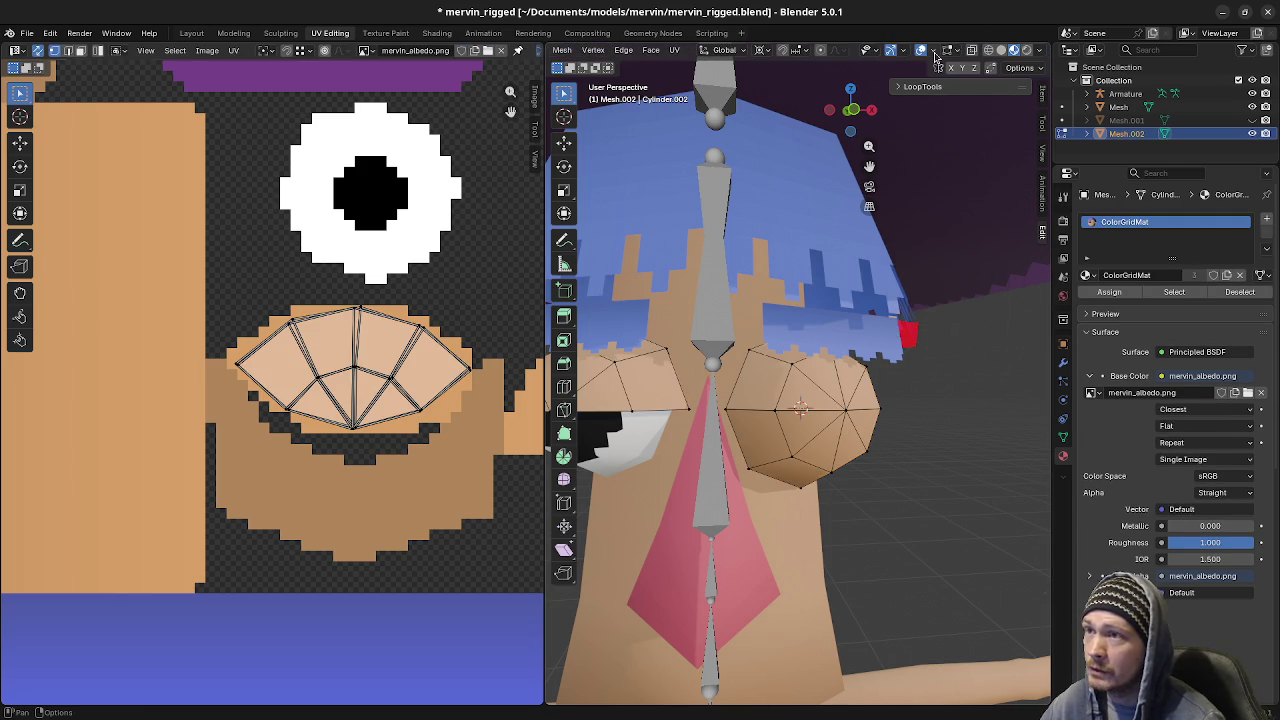
{"action": "left_click", "coordinate": [933, 51]}
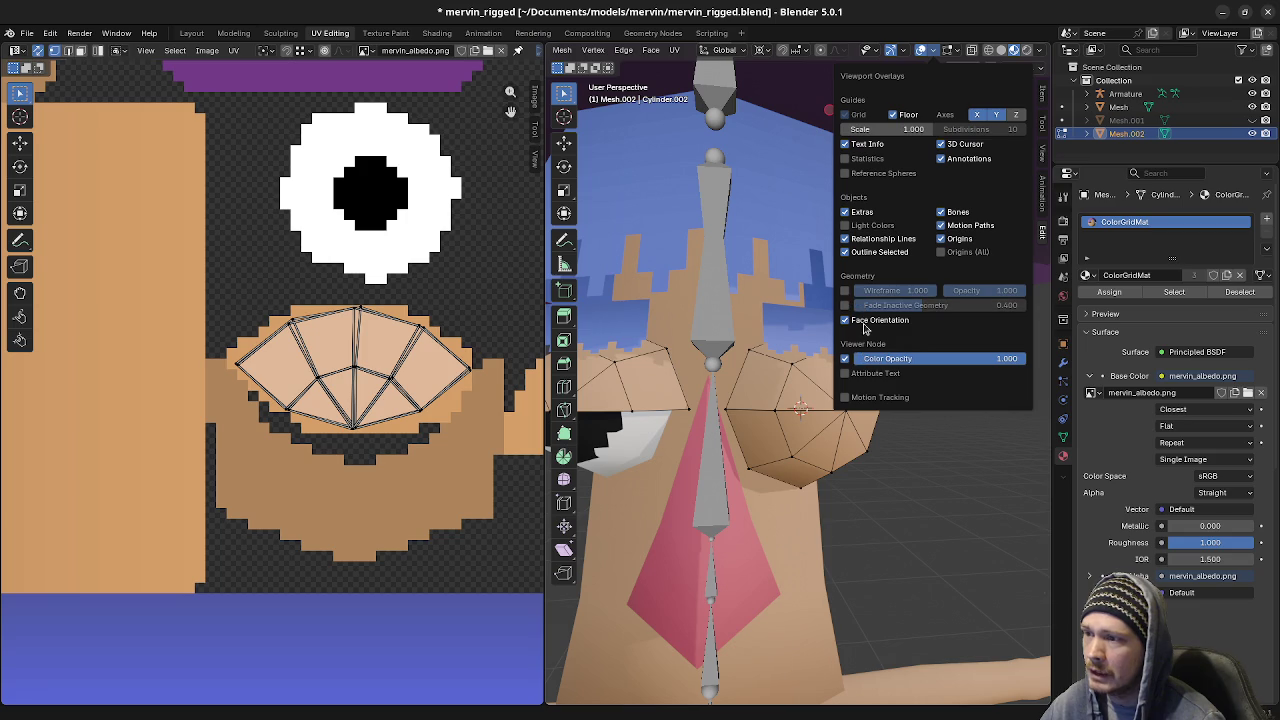
{"action": "mouse_move", "coordinate": [952, 50]}
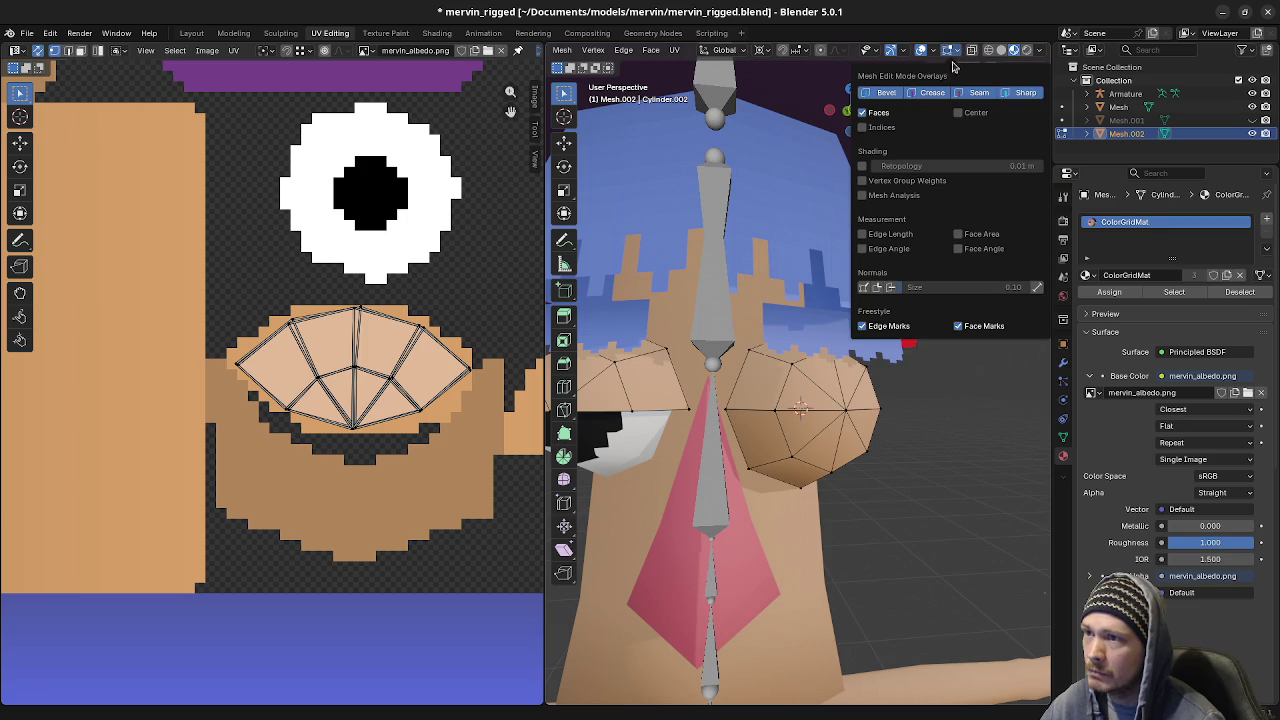
{"action": "left_click", "coordinate": [891, 287]}
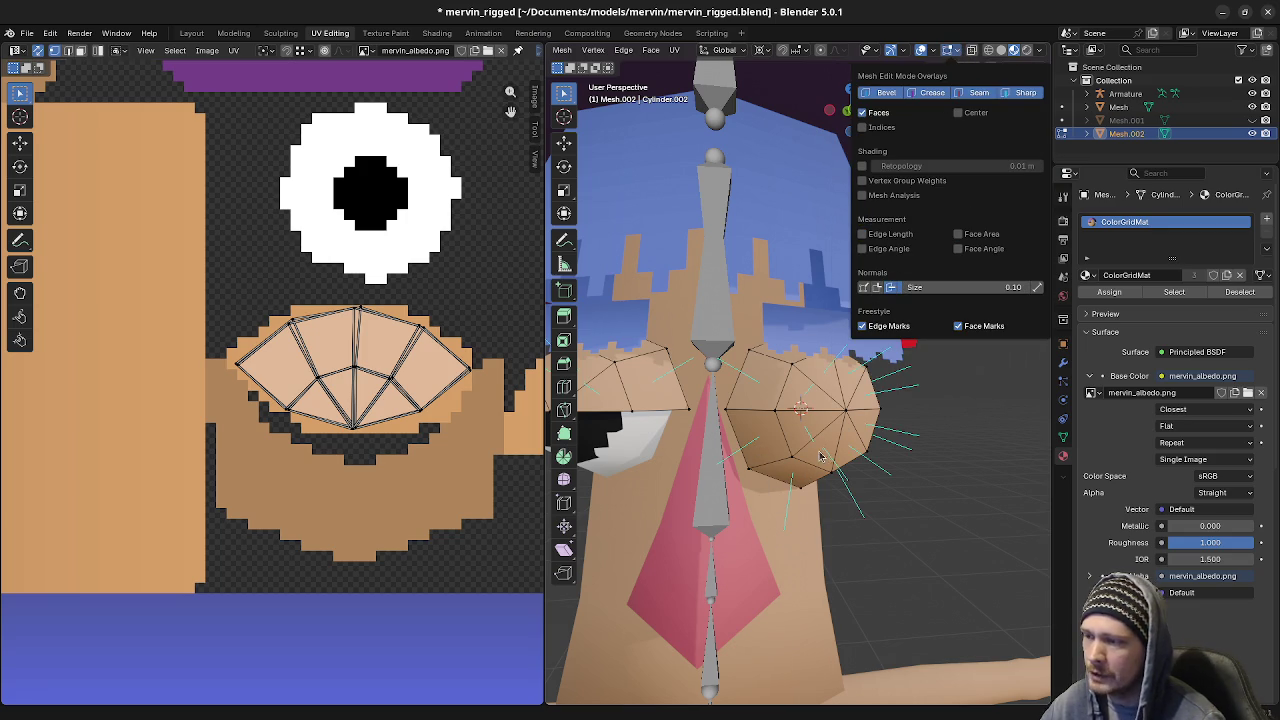
{"action": "left_click", "coordinate": [864, 287]}
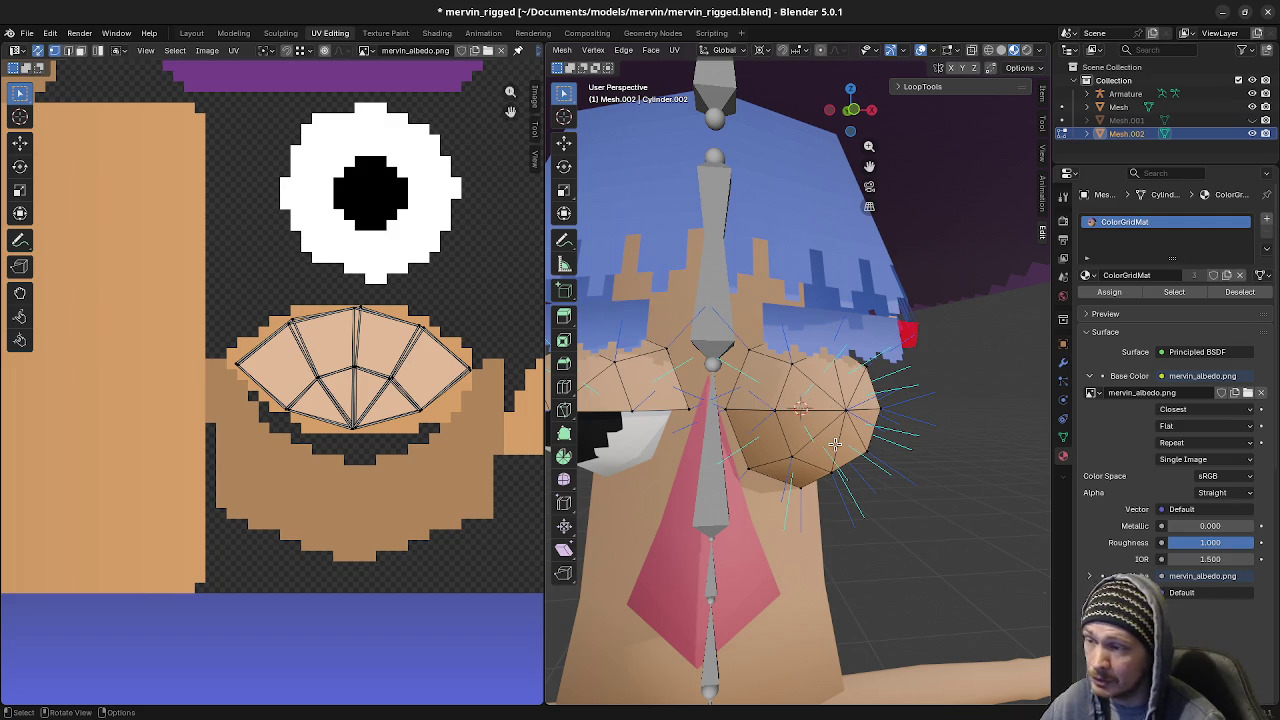
Orbit around the eyelid shell to check it from below and from the front
{"action": "mouse_move", "coordinate": [848, 460]}
{"action": "middle_mouse_down"}
{"action": "mouse_move", "coordinate": [857, 482]}
{"action": "mouse_move", "coordinate": [876, 479]}
{"action": "middle_mouse_up"}
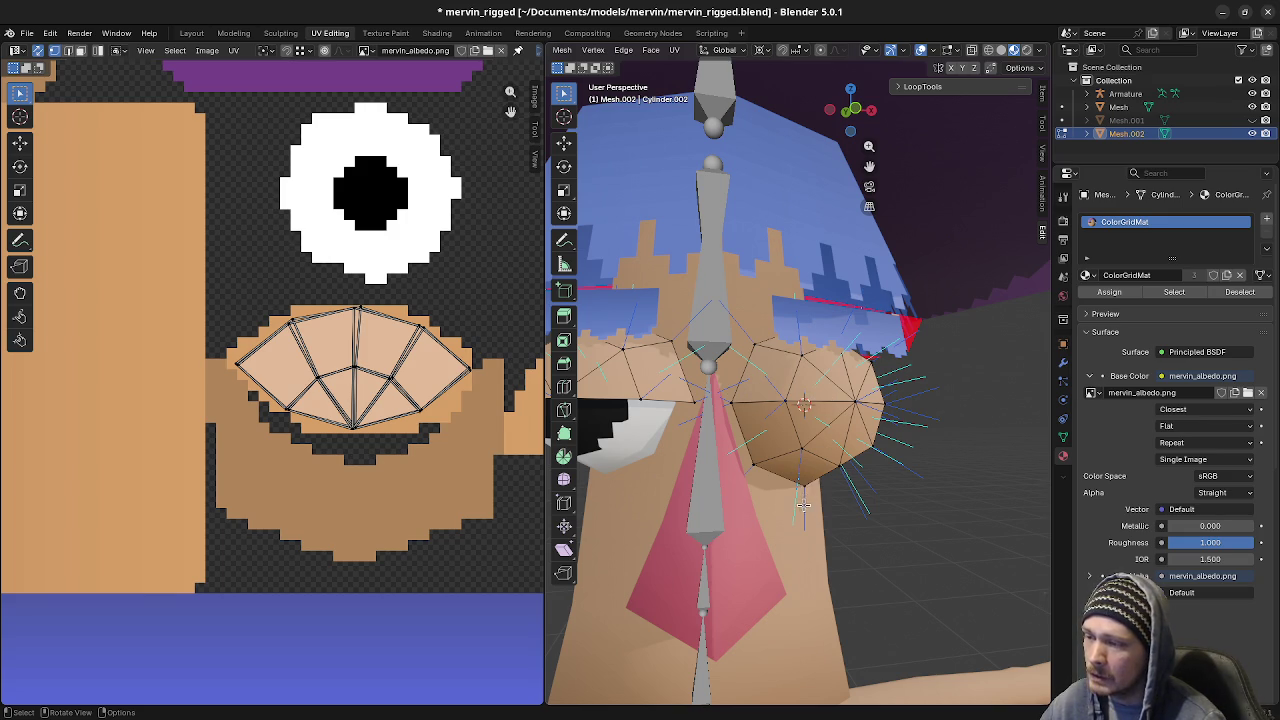
{"action": "scroll", "coordinate": [810, 517], "scroll_direction": "up", "scroll_amount": 5}
{"action": "middle_click_drag", "start_coordinate": [810, 517], "coordinate": [820, 494]}
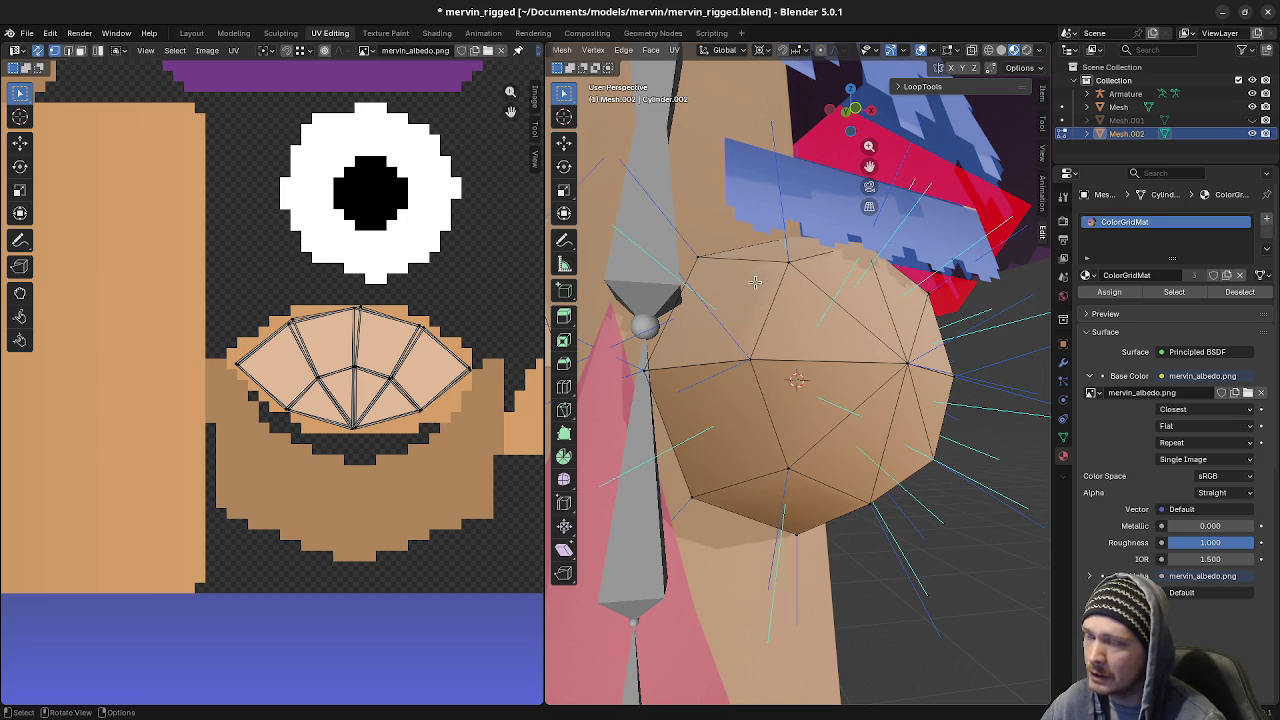
{"action": "middle_click_drag", "start_coordinate": [748, 322], "coordinate": [790, 441]}
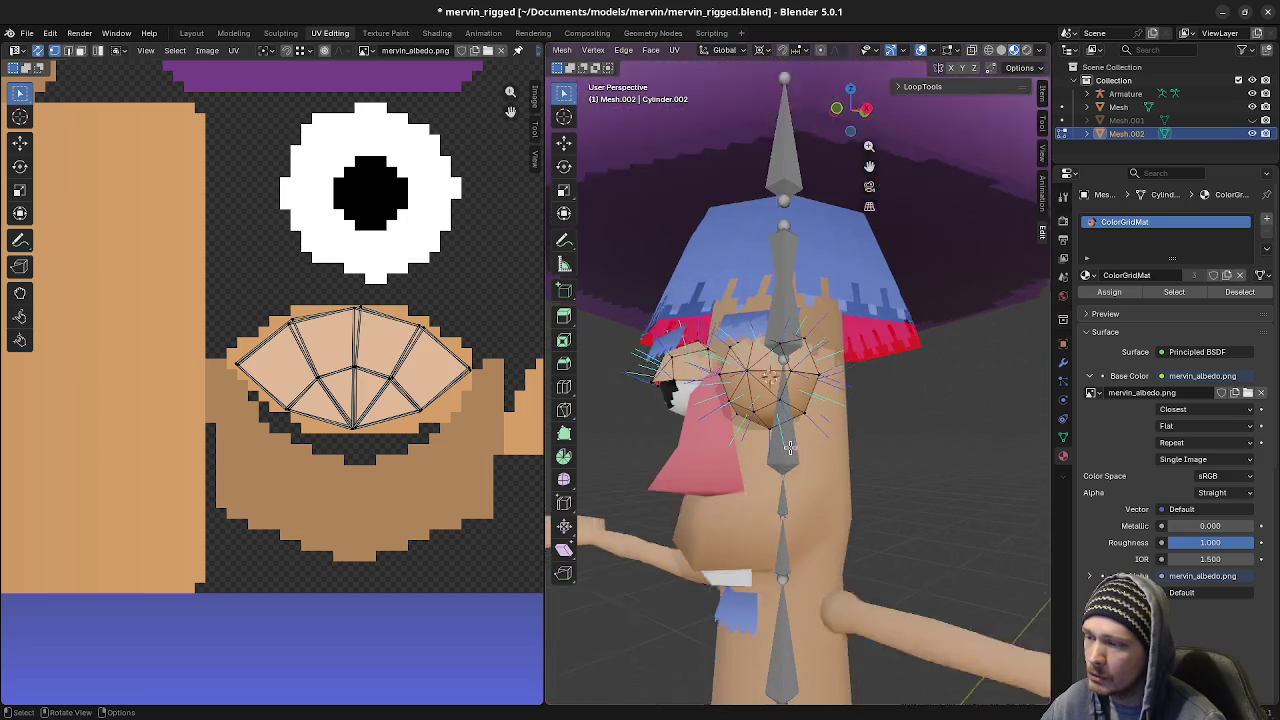
{"action": "middle_click_drag", "start_coordinate": [790, 441], "coordinate": [790, 445]}
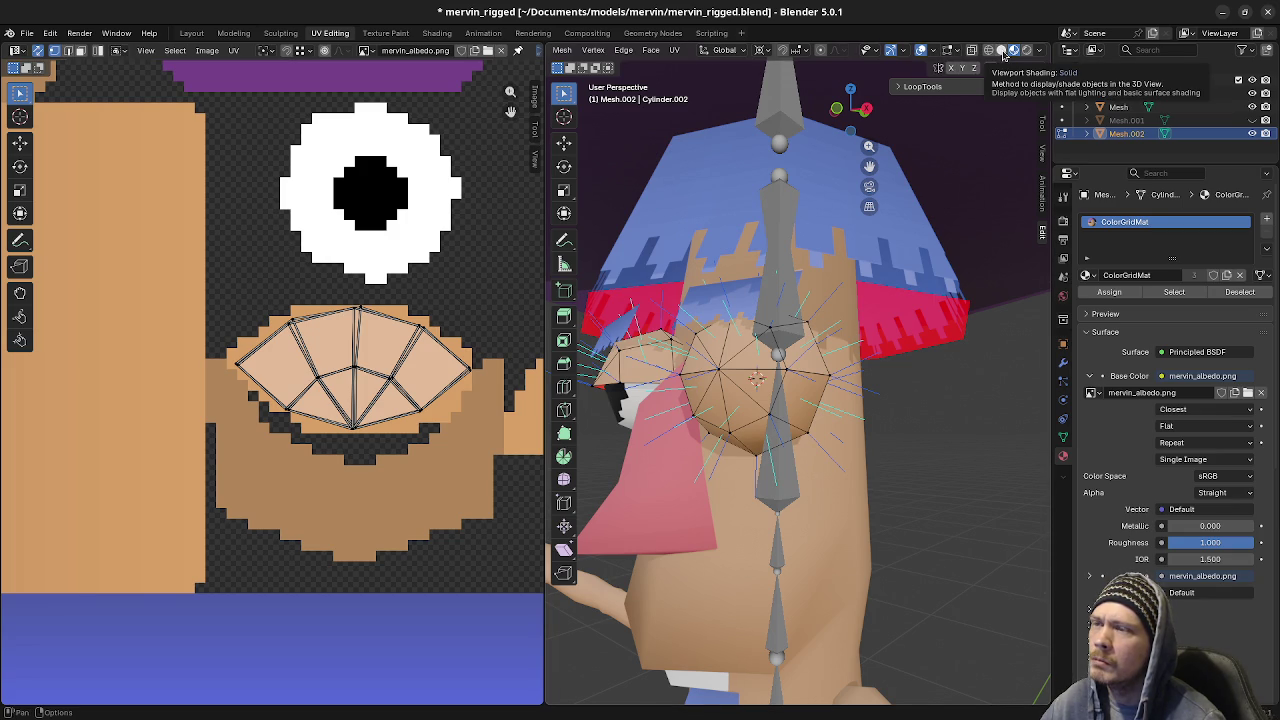
{"action": "left_click", "coordinate": [1001, 50]}
{"action": "left_click", "coordinate": [1014, 50]}
{"action": "left_click", "coordinate": [1041, 50]}
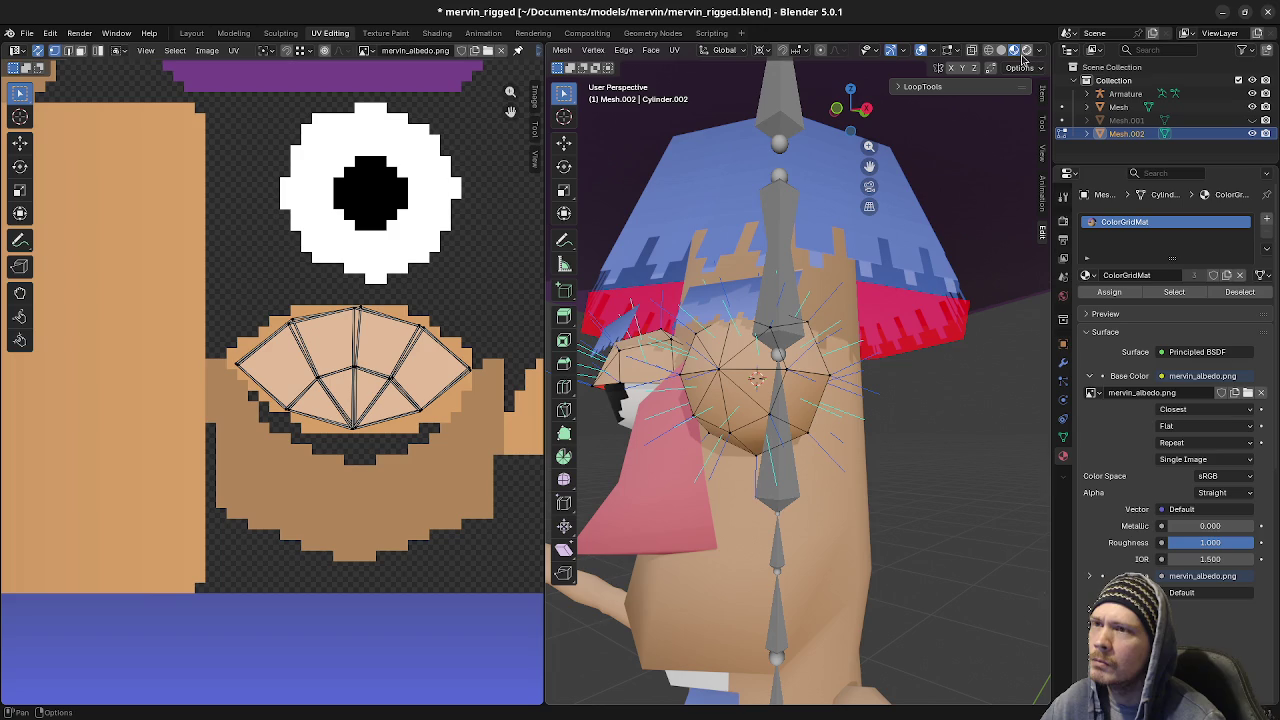
{"action": "left_click", "coordinate": [1028, 52]}
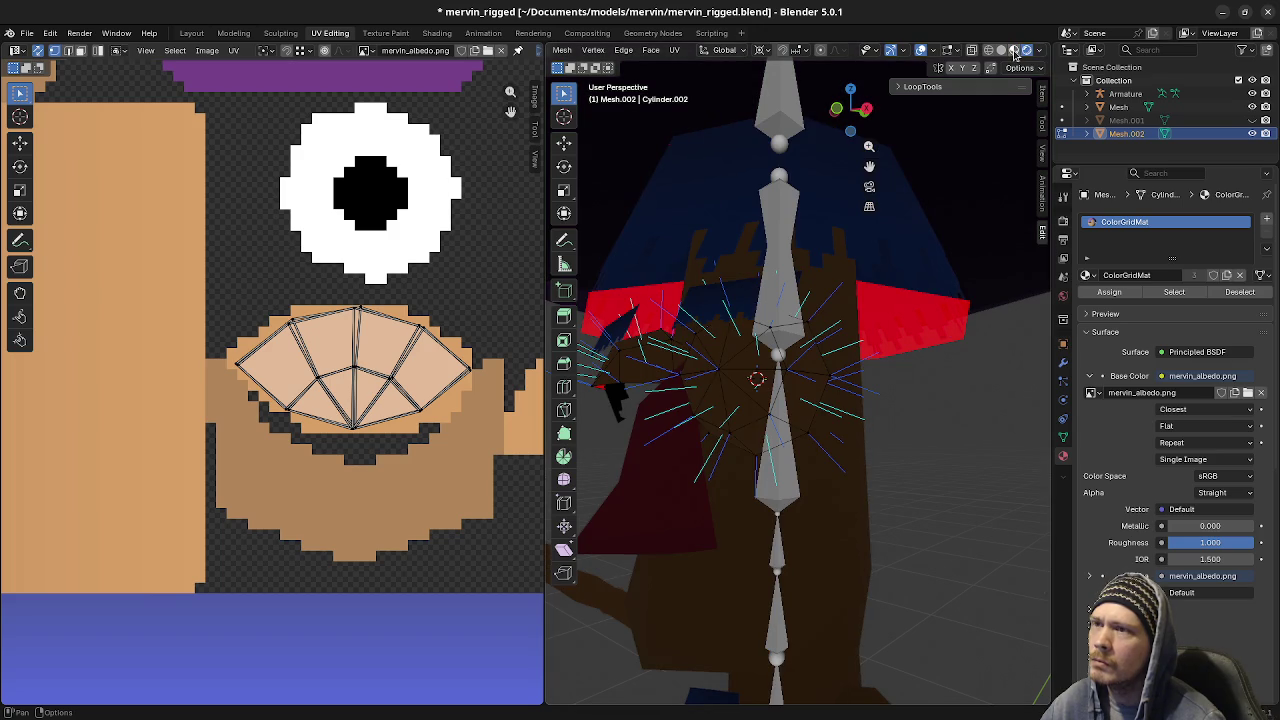
{"action": "left_click", "coordinate": [1039, 51]}
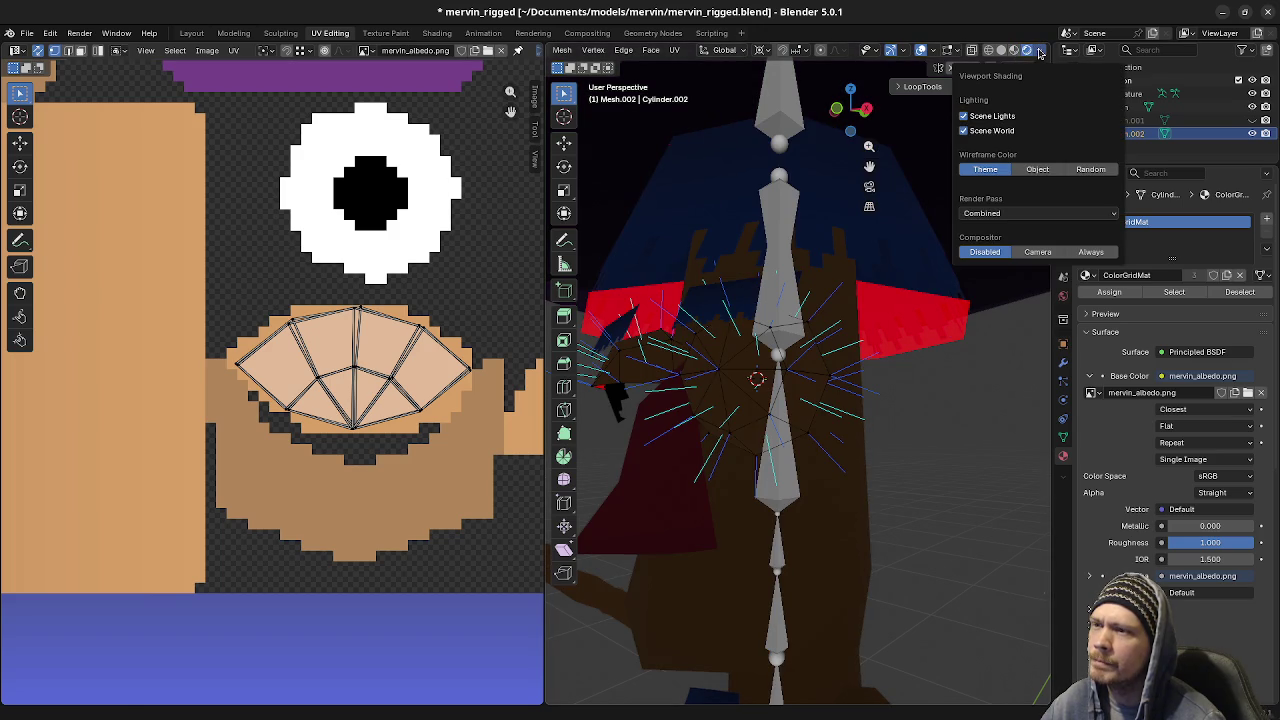
{"action": "left_click", "coordinate": [1013, 50]}
{"action": "left_click", "coordinate": [1040, 51]}
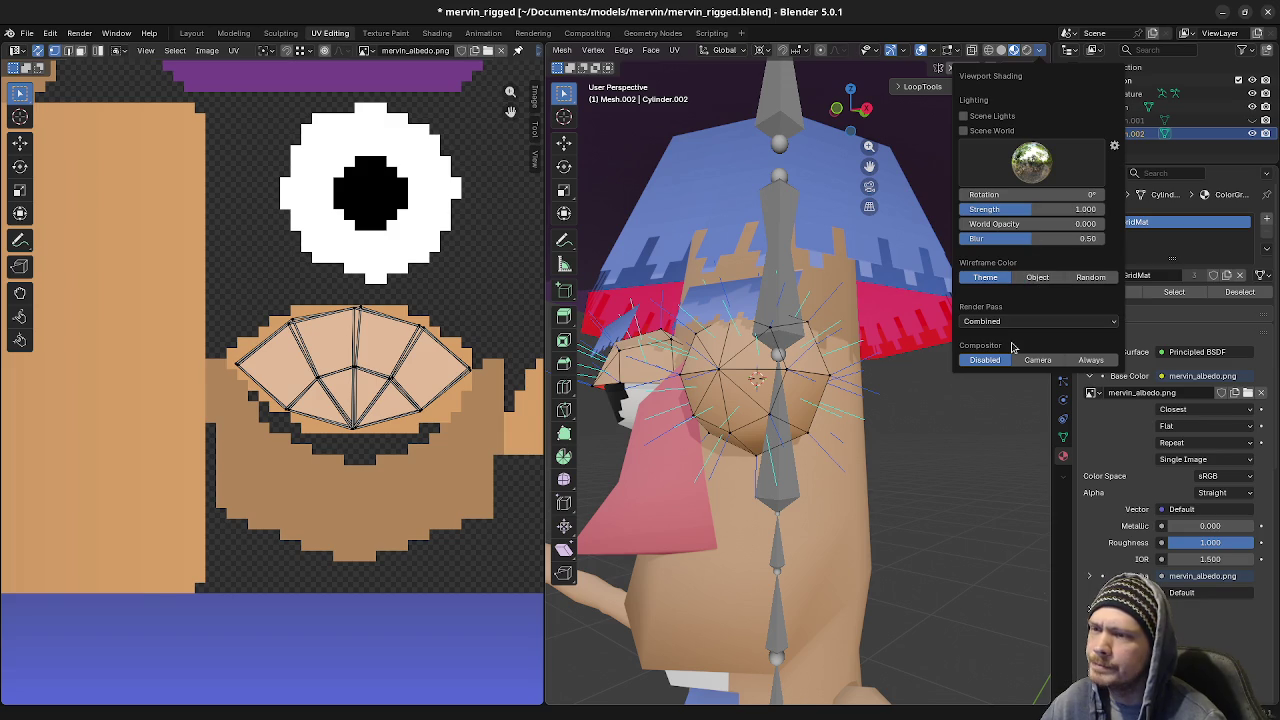
{"action": "left_click", "coordinate": [1008, 55]}
{"action": "left_click", "coordinate": [1002, 50]}
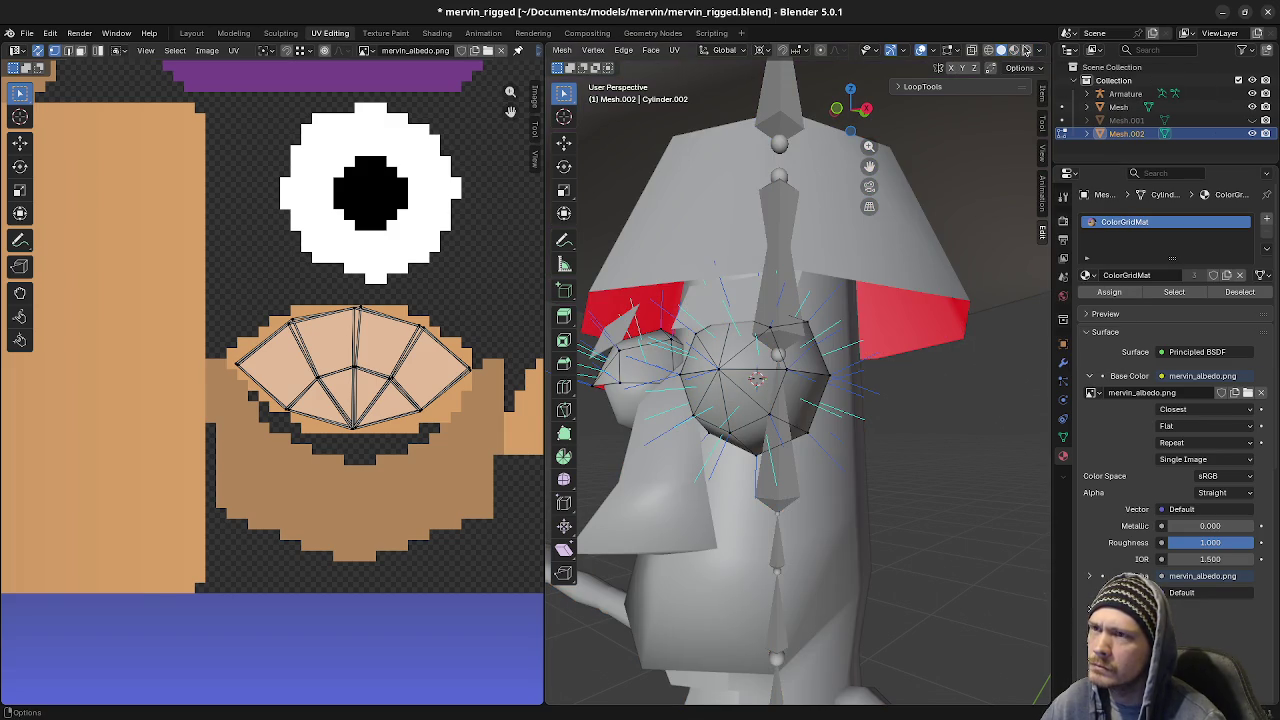
{"action": "left_click", "coordinate": [1038, 50]}
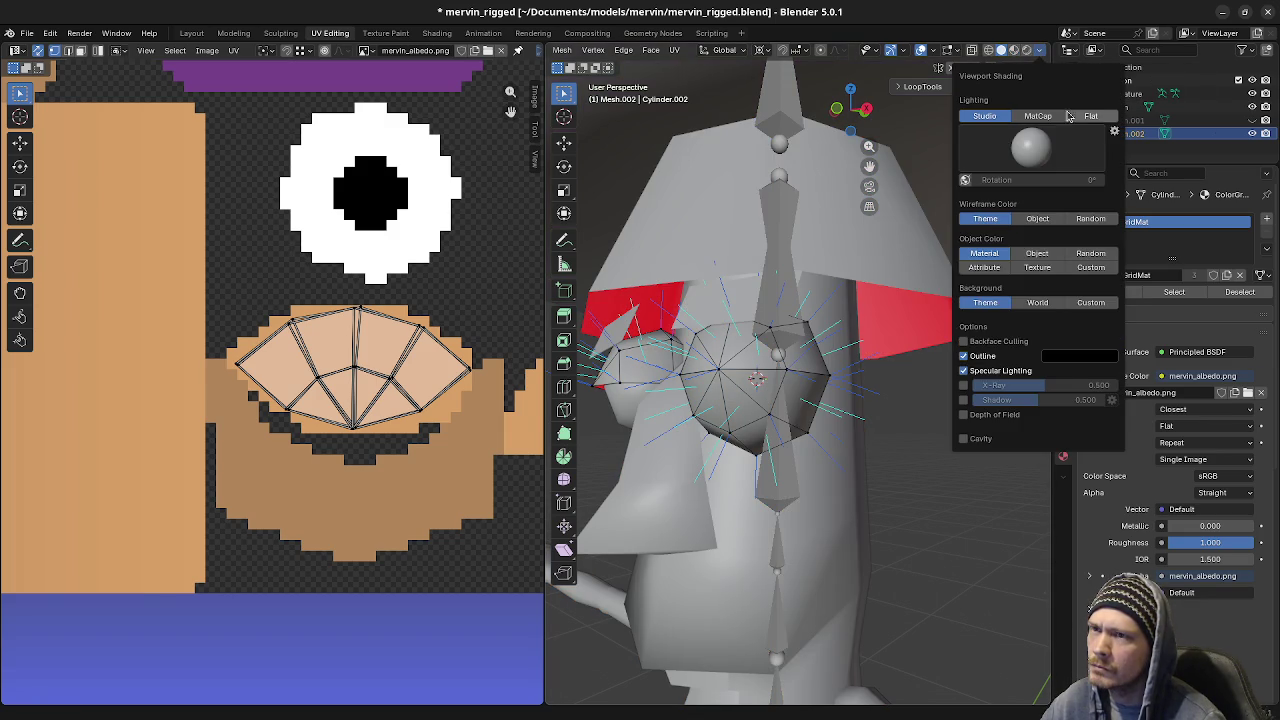
{"action": "left_click", "coordinate": [1096, 117]}
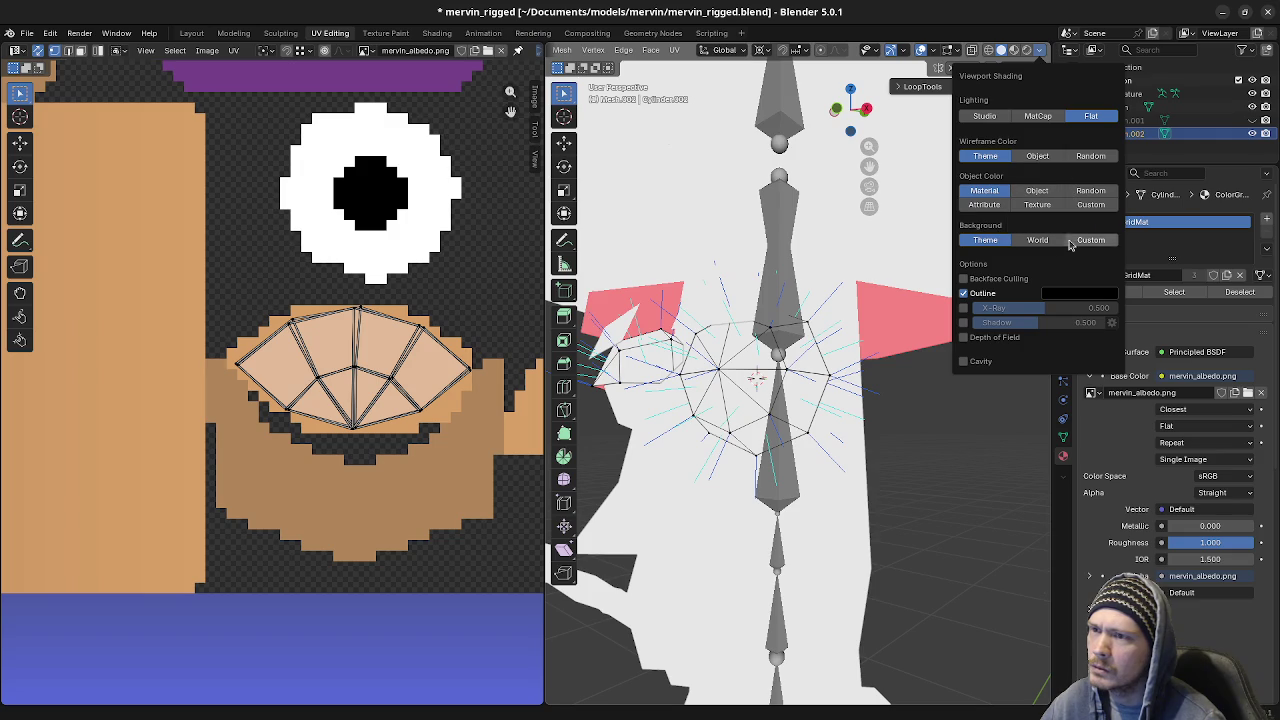
{"action": "left_click", "coordinate": [985, 117]}
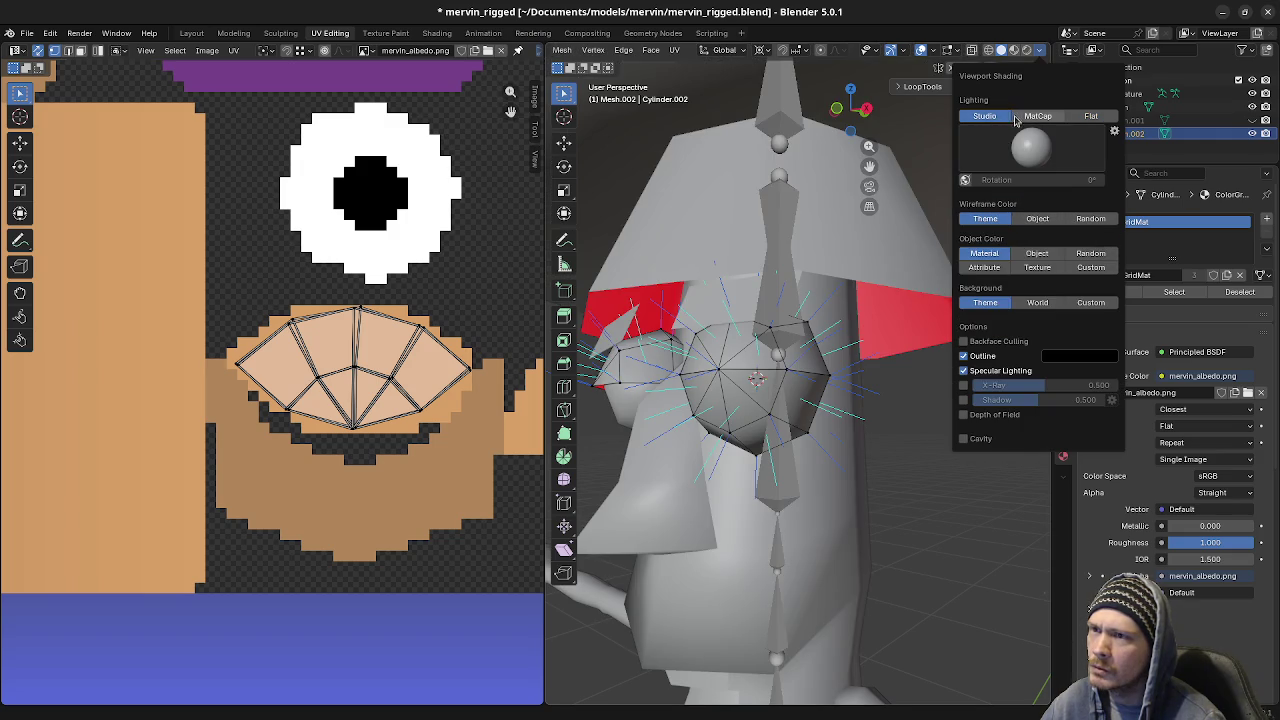
{"action": "left_click", "coordinate": [1037, 117]}
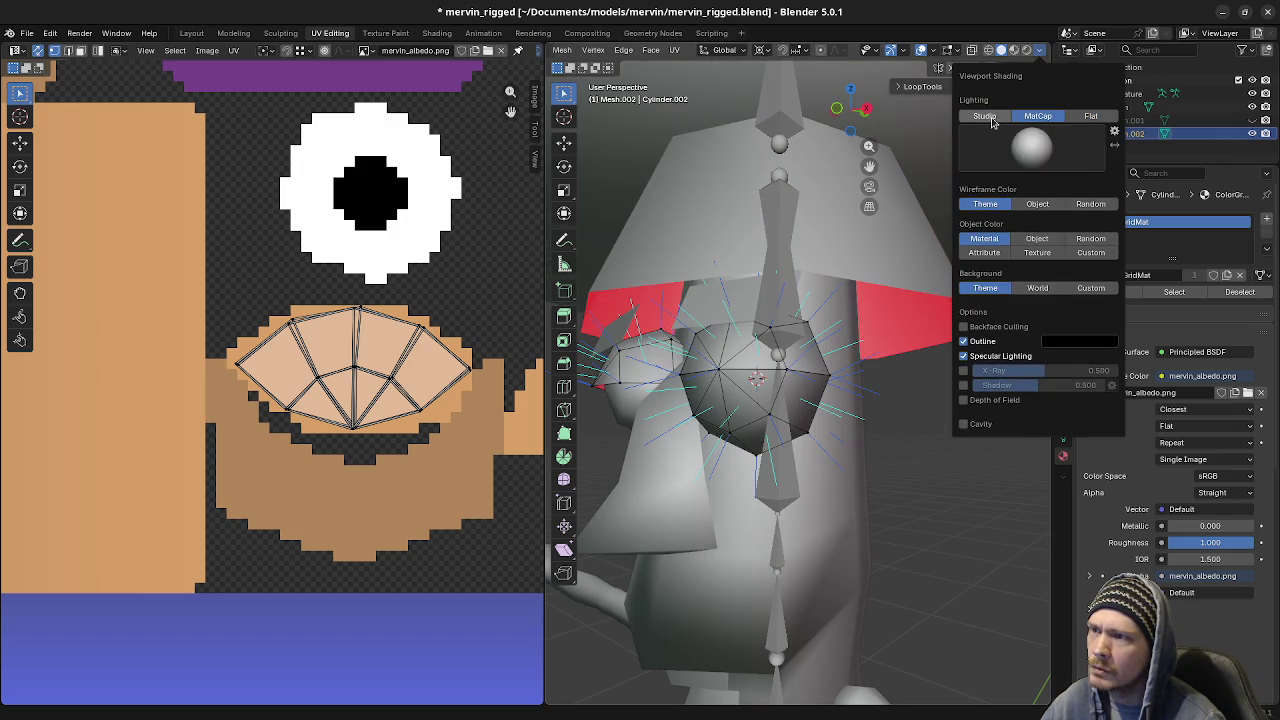
{"action": "left_click", "coordinate": [988, 117]}
{"action": "left_click", "coordinate": [1014, 50]}
{"action": "mouse_move", "coordinate": [770, 420]}
{"action": "middle_mouse_down"}
{"action": "mouse_move", "coordinate": [804, 413]}
{"action": "mouse_move", "coordinate": [888, 432]}
{"action": "middle_mouse_up"}
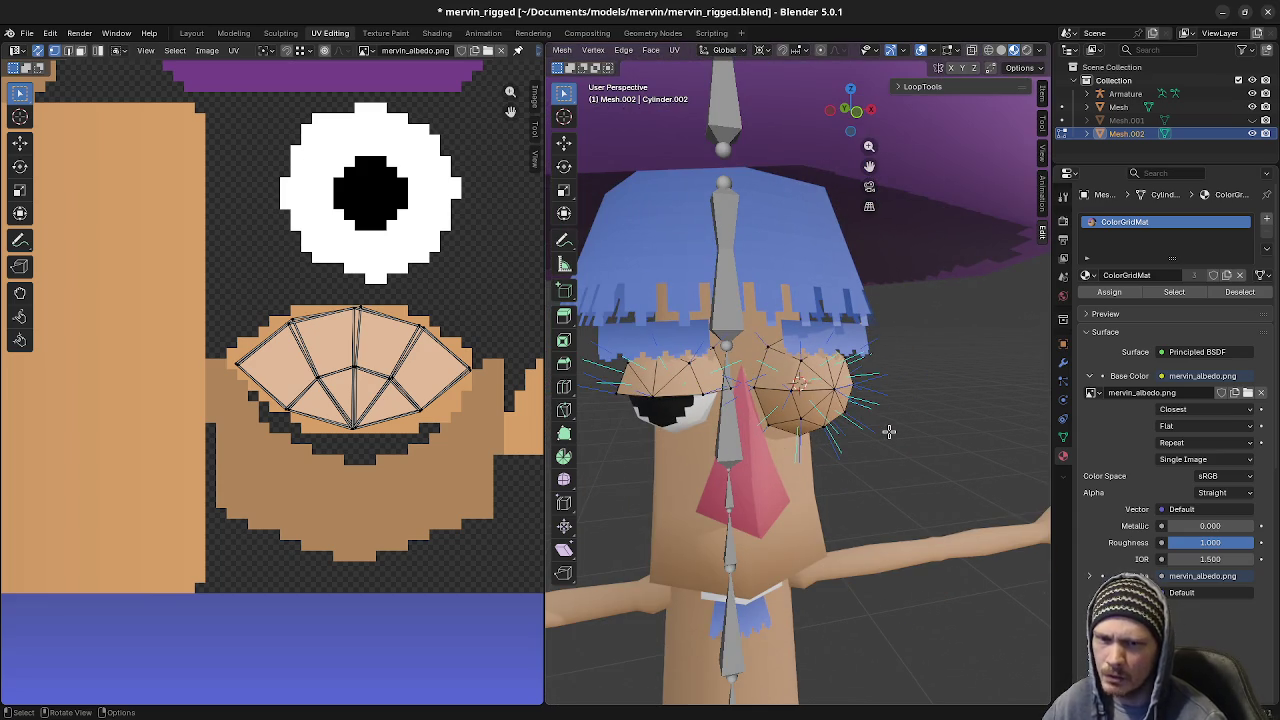
{"action": "key", "text": "shift+z"}
Return to Object Mode in solid shading and show the sidebar with transform values
{"action": "key", "text": "Tab"}
{"action": "key", "text": "shift+z"}
{"action": "key", "text": "n"}
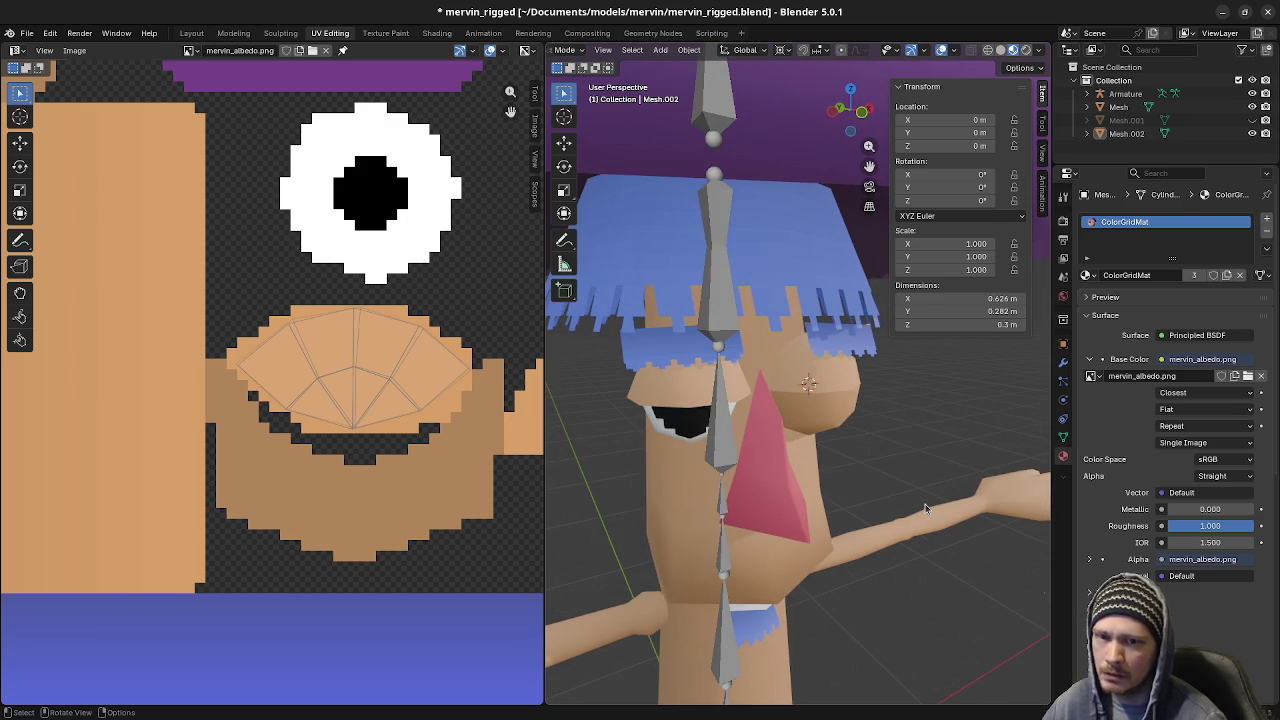
{"action": "left_click", "coordinate": [1002, 51]}
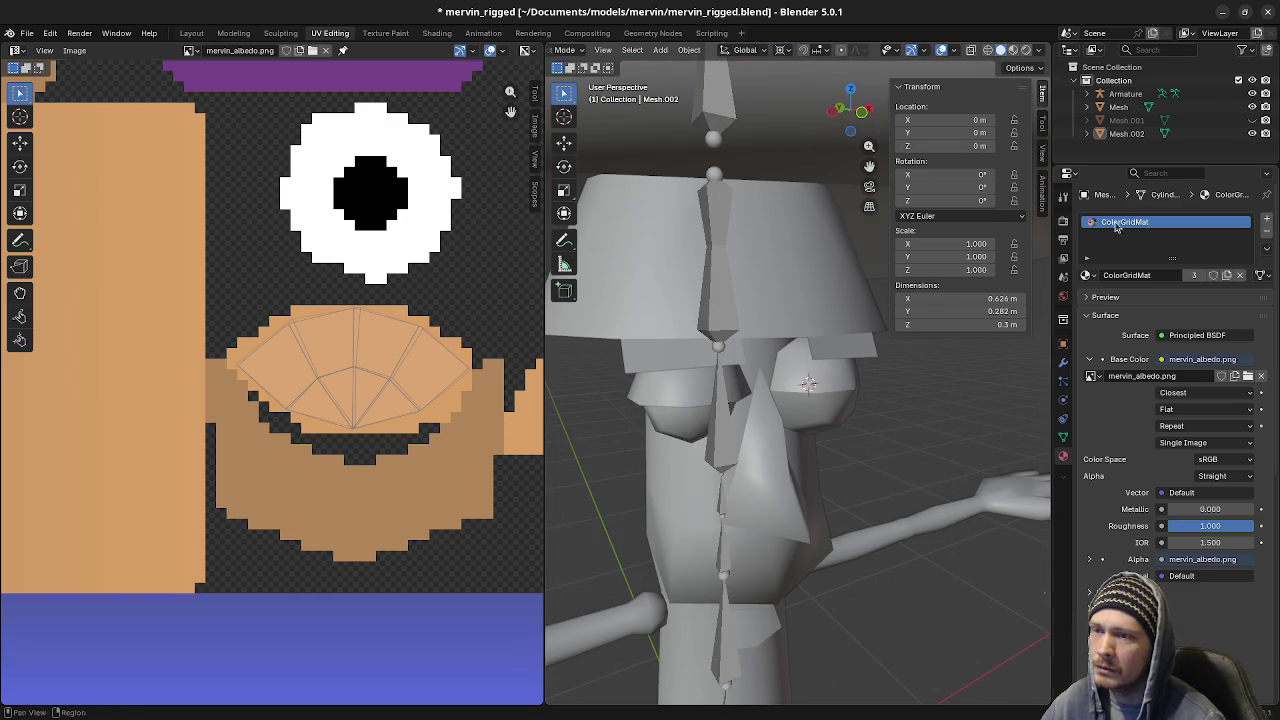
{"action": "left_click", "coordinate": [1014, 50]}
{"action": "left_click", "coordinate": [1001, 51]}
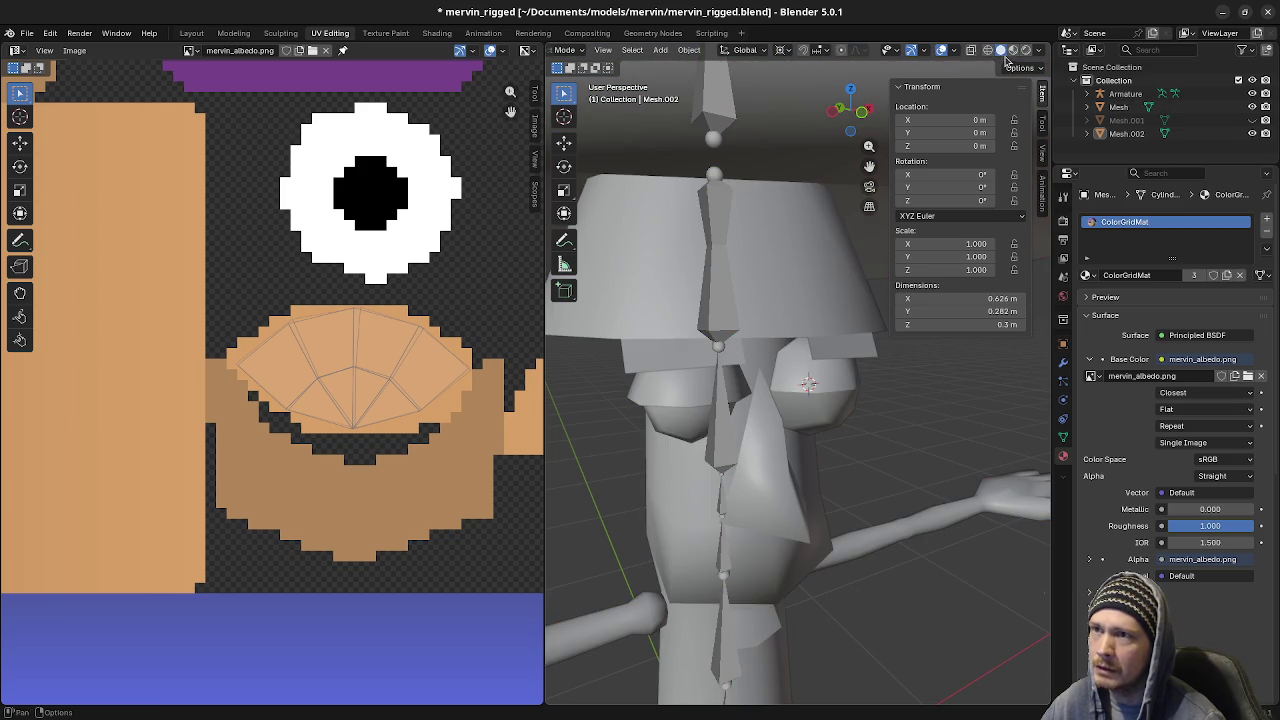
Set solid shading to Flat lighting with Object Color set to Texture
{"action": "left_click", "coordinate": [1038, 50]}
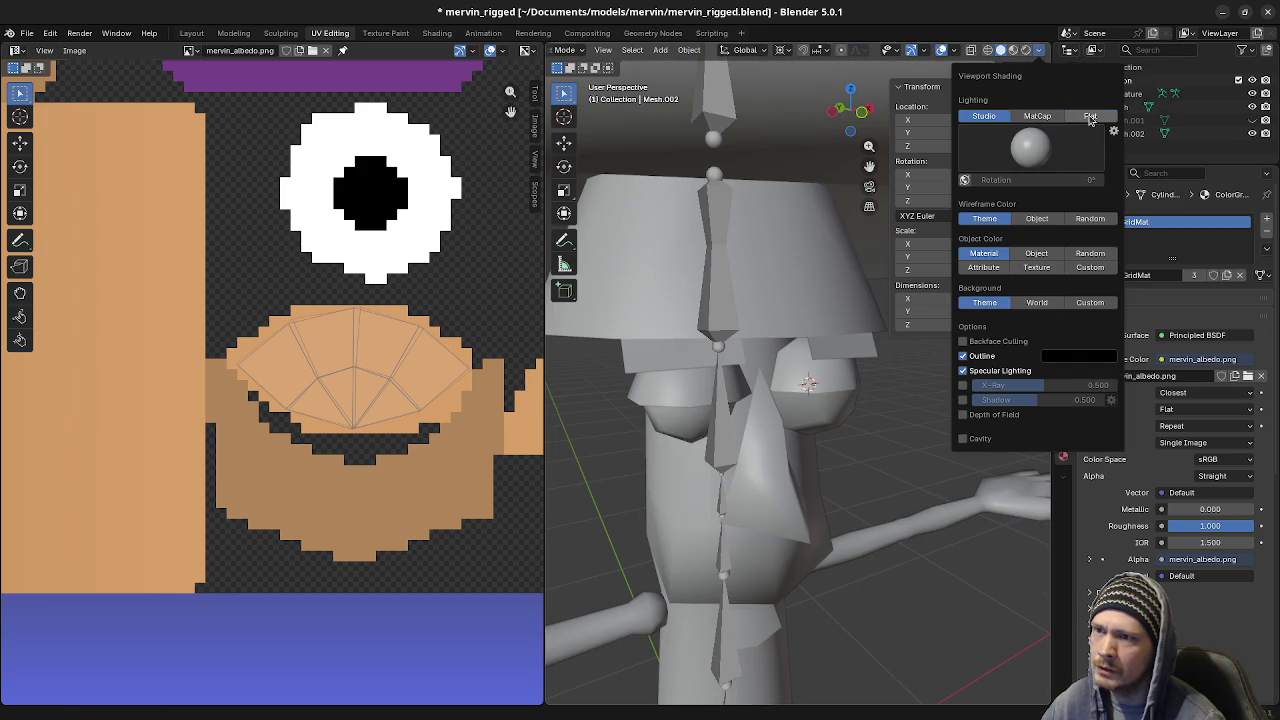
{"action": "left_click", "coordinate": [1090, 116]}
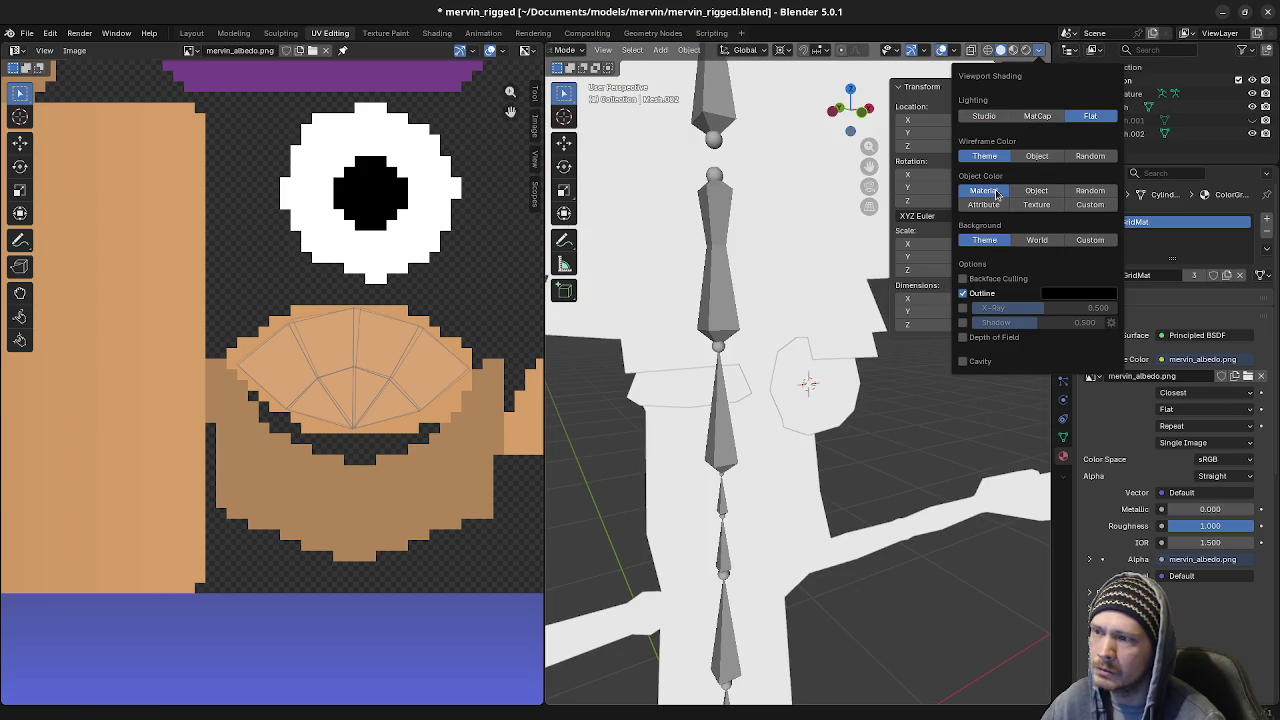
{"action": "left_click", "coordinate": [985, 116]}
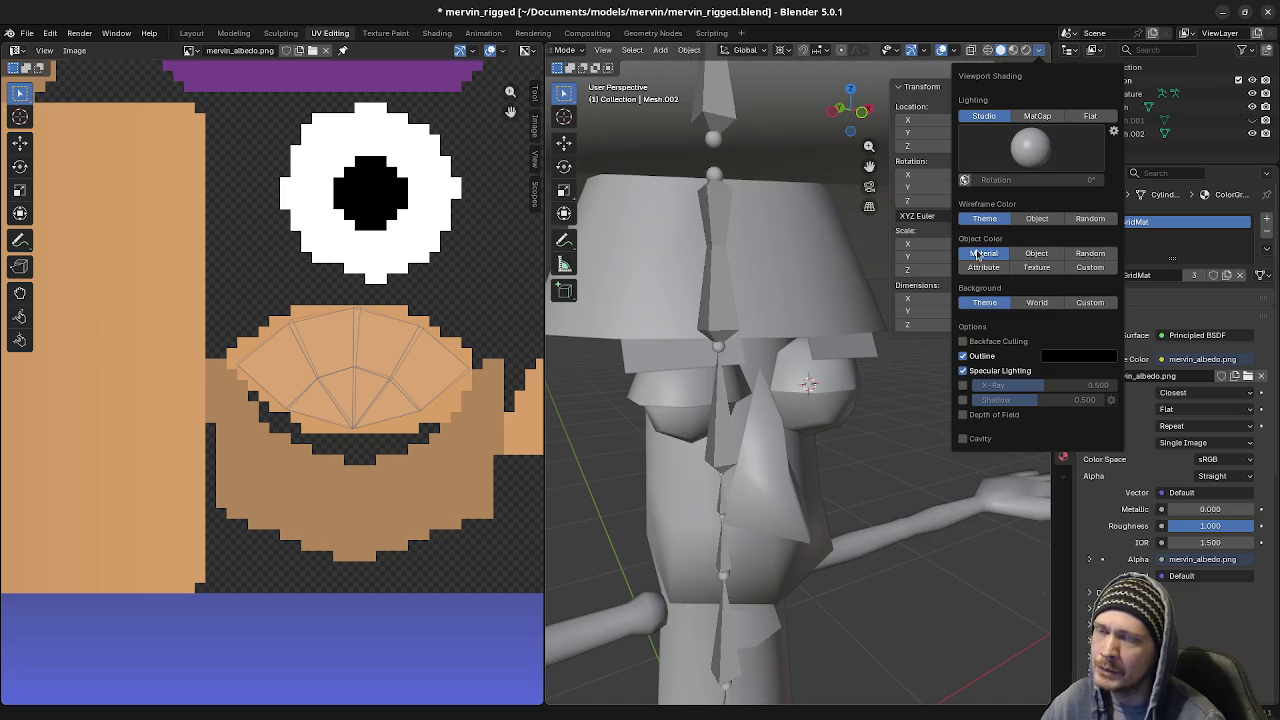
{"action": "left_click", "coordinate": [1036, 253]}
{"action": "left_click", "coordinate": [1090, 253]}
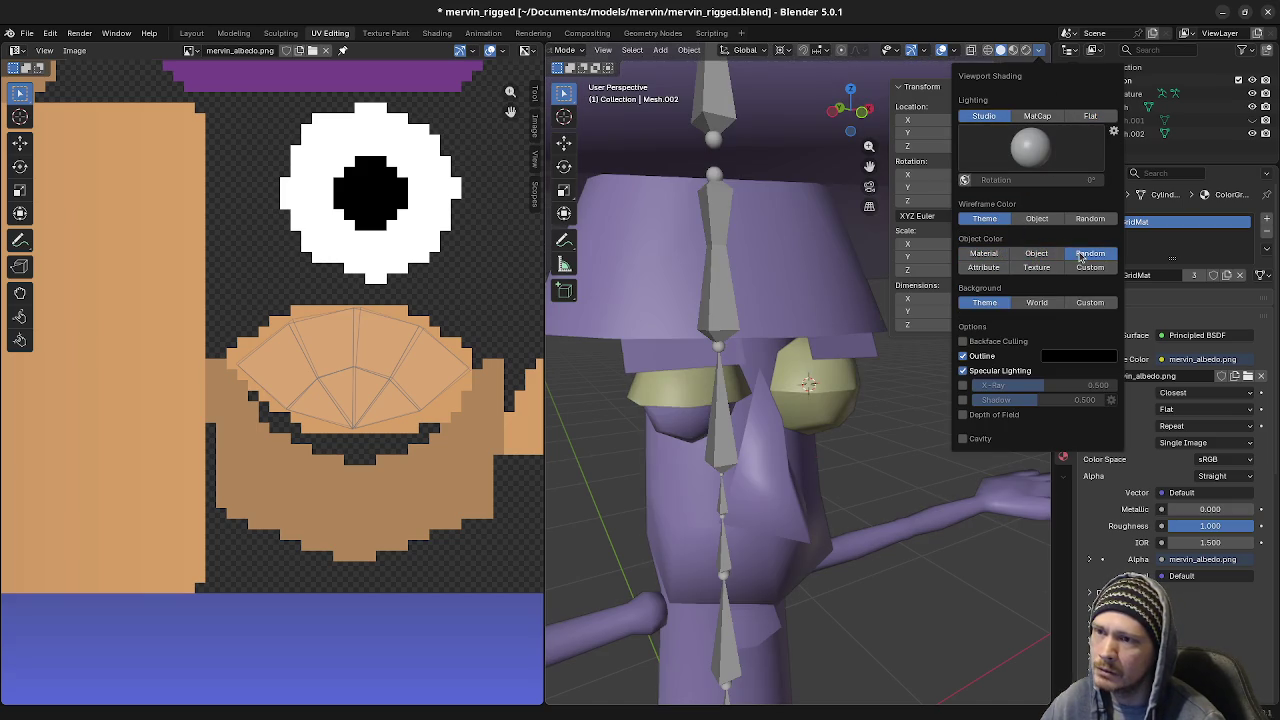
{"action": "left_click", "coordinate": [984, 267]}
{"action": "left_click", "coordinate": [1036, 267]}
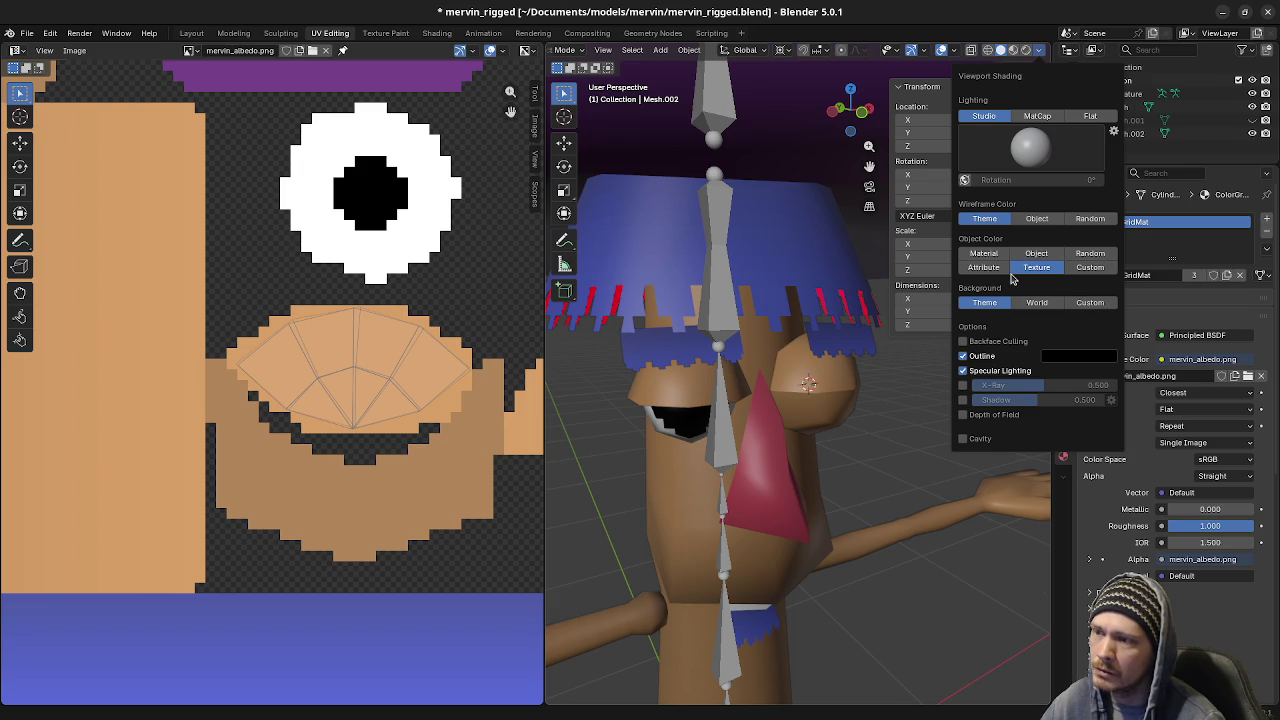
{"action": "left_click", "coordinate": [1090, 116]}
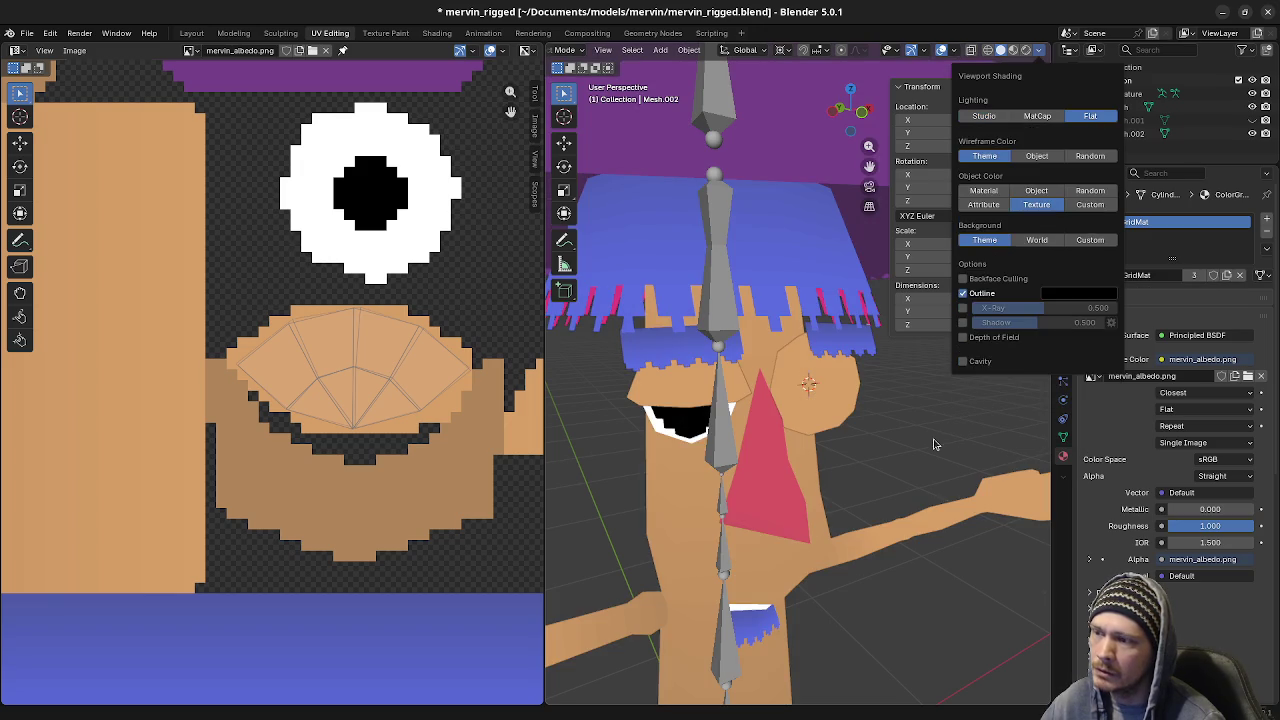
{"action": "mouse_move", "coordinate": [939, 437]}
{"action": "middle_mouse_down"}
{"action": "mouse_move", "coordinate": [957, 432]}
{"action": "mouse_move", "coordinate": [925, 452]}
{"action": "middle_mouse_up"}
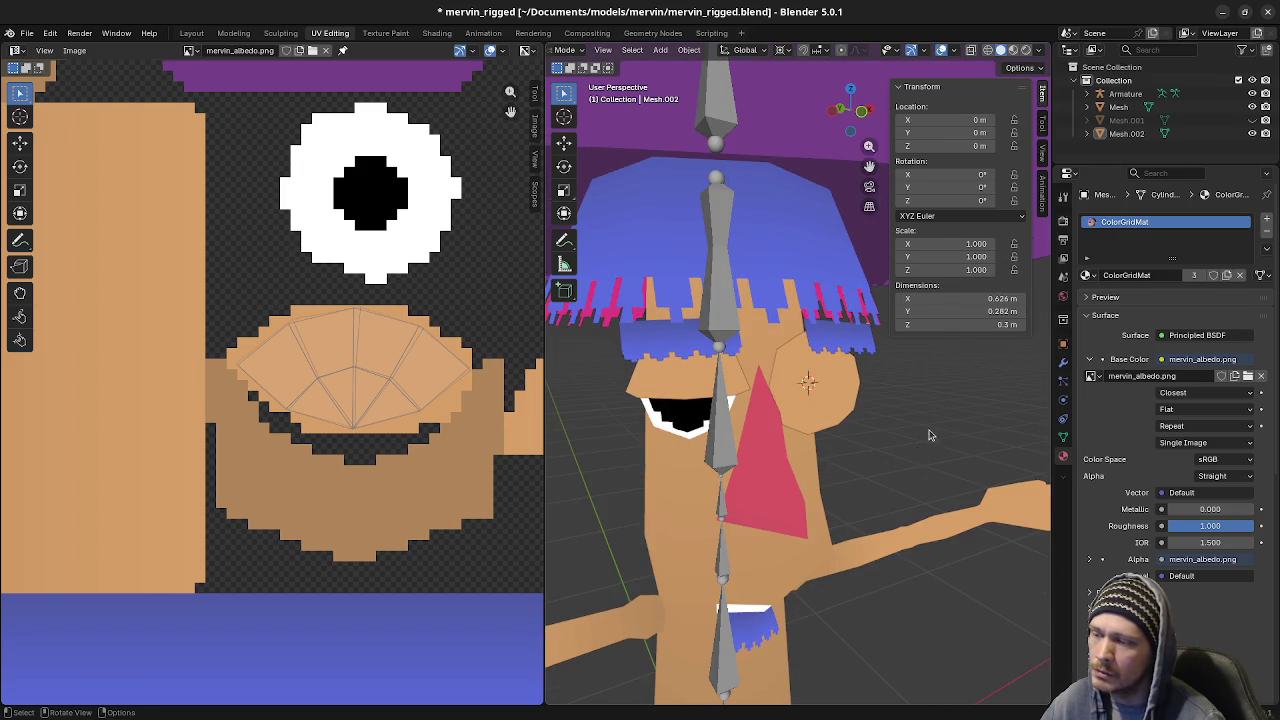
{"action": "scroll", "coordinate": [925, 452], "scroll_direction": "down", "scroll_amount": 3}
{"action": "scroll", "coordinate": [922, 452], "scroll_direction": "down", "scroll_amount": 2}
{"action": "middle_click_drag", "start_coordinate": [920, 451], "coordinate": [905, 449]}
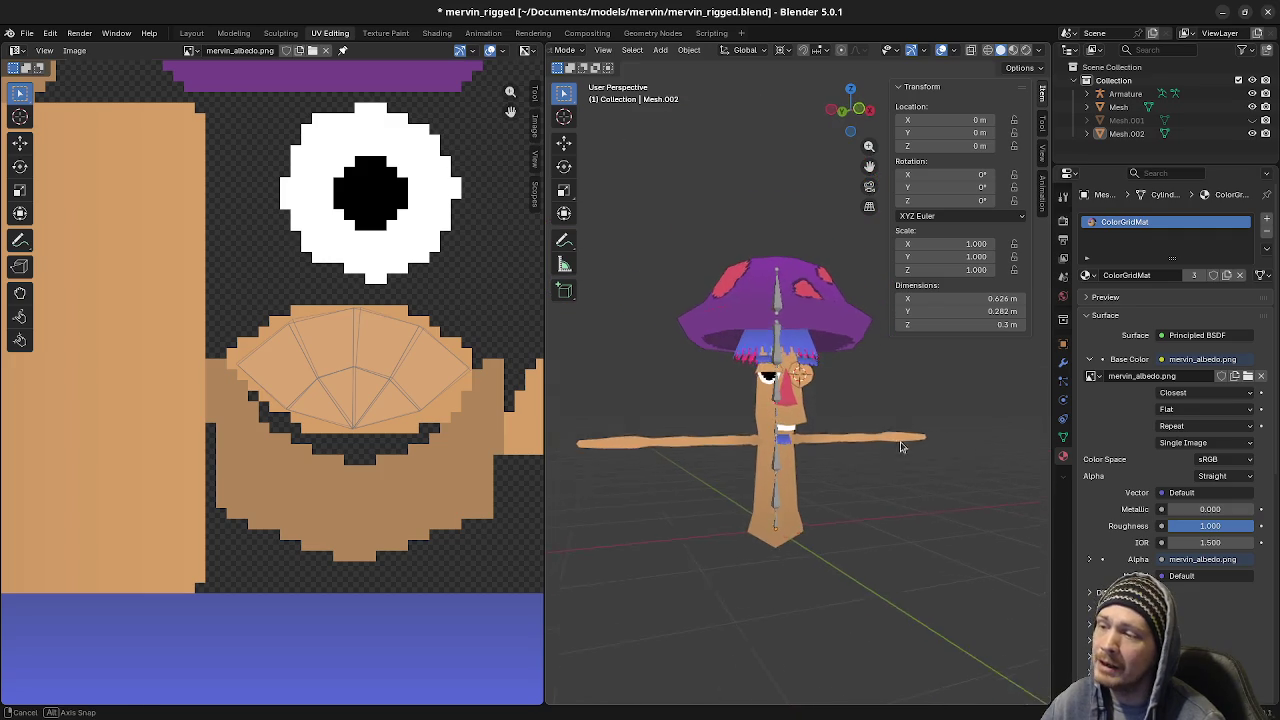
{"action": "scroll", "coordinate": [905, 449], "scroll_direction": "up", "scroll_amount": 3}
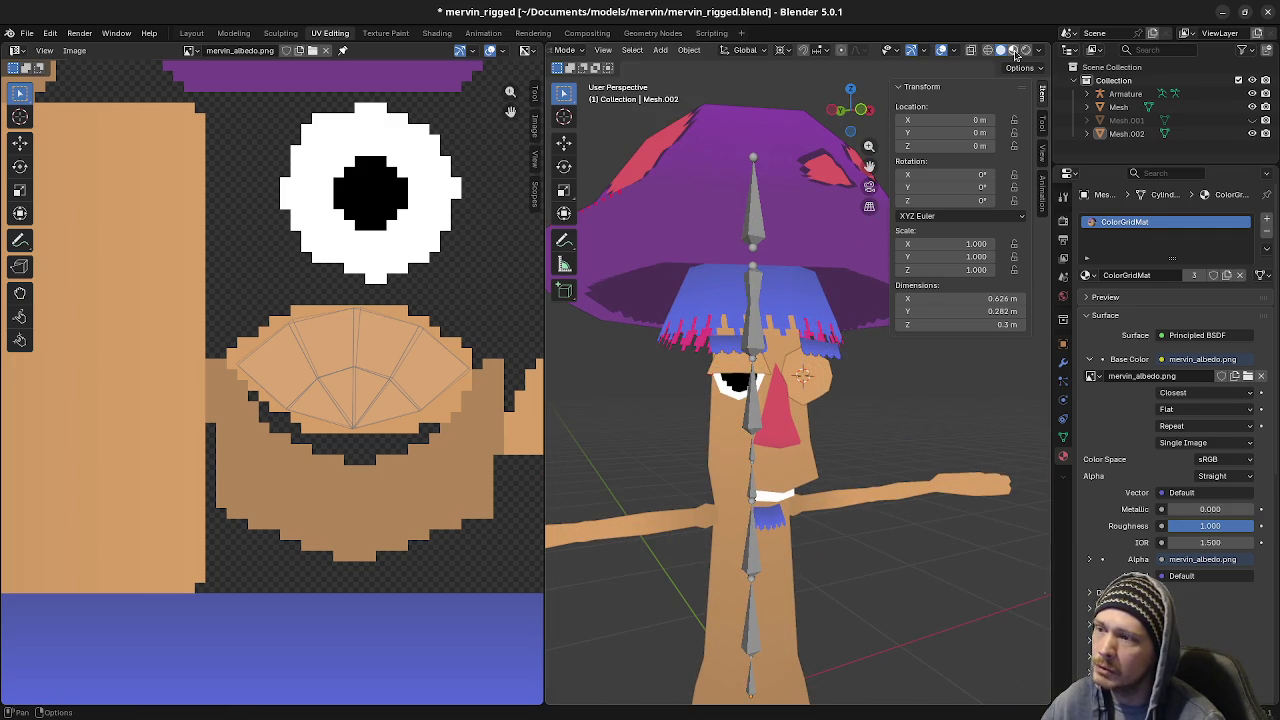
{"action": "left_click", "coordinate": [1013, 51]}
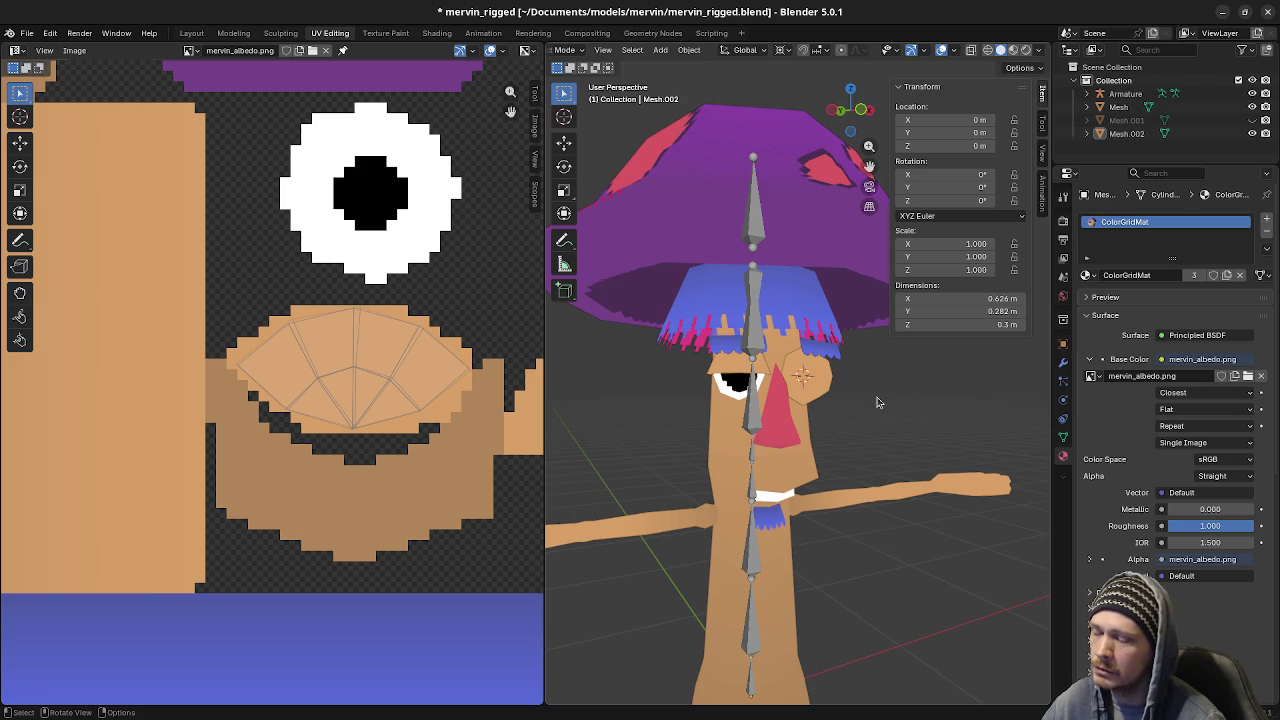
{"action": "scroll", "coordinate": [925, 410], "scroll_direction": "up", "scroll_amount": 2}
{"action": "scroll", "coordinate": [925, 410], "scroll_direction": "up", "scroll_amount": 2}
{"action": "scroll", "coordinate": [925, 410], "scroll_direction": "down", "scroll_amount": 5}
{"action": "scroll", "coordinate": [925, 410], "scroll_direction": "down", "scroll_amount": 2}
{"action": "scroll", "coordinate": [925, 410], "scroll_direction": "down", "scroll_amount": 1}
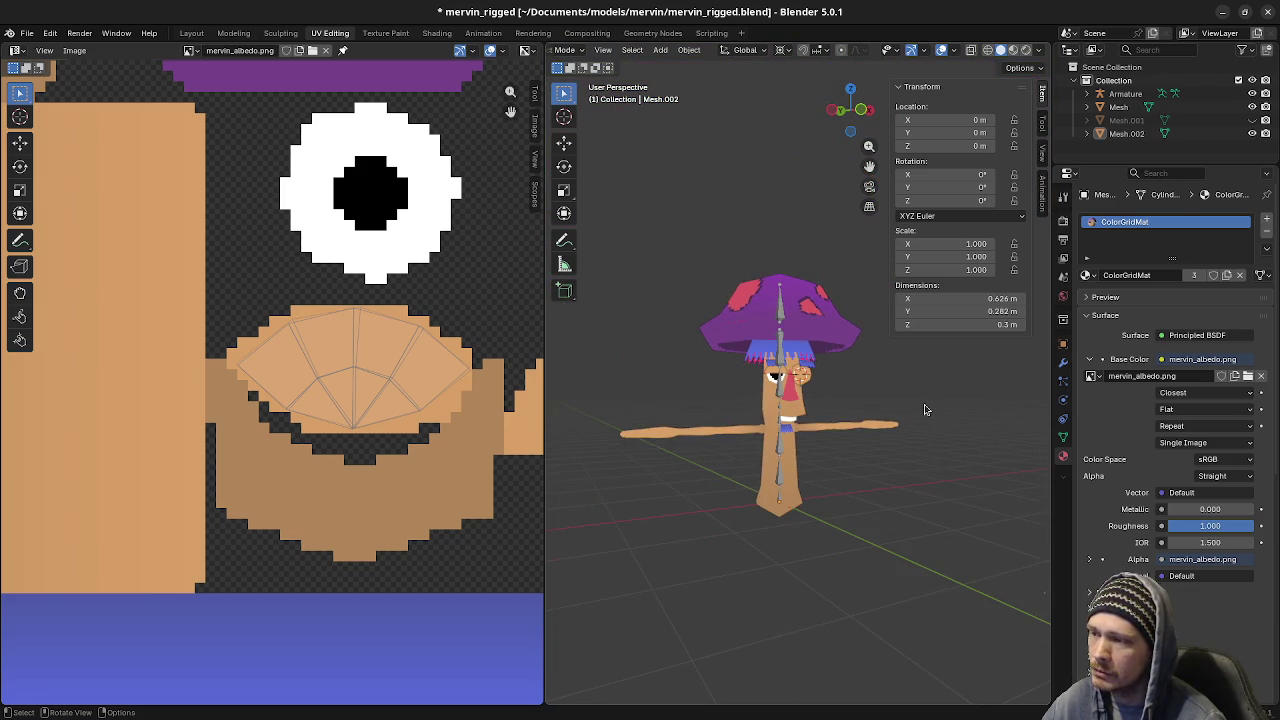
{"action": "scroll", "coordinate": [925, 410], "scroll_direction": "up", "scroll_amount": 4}
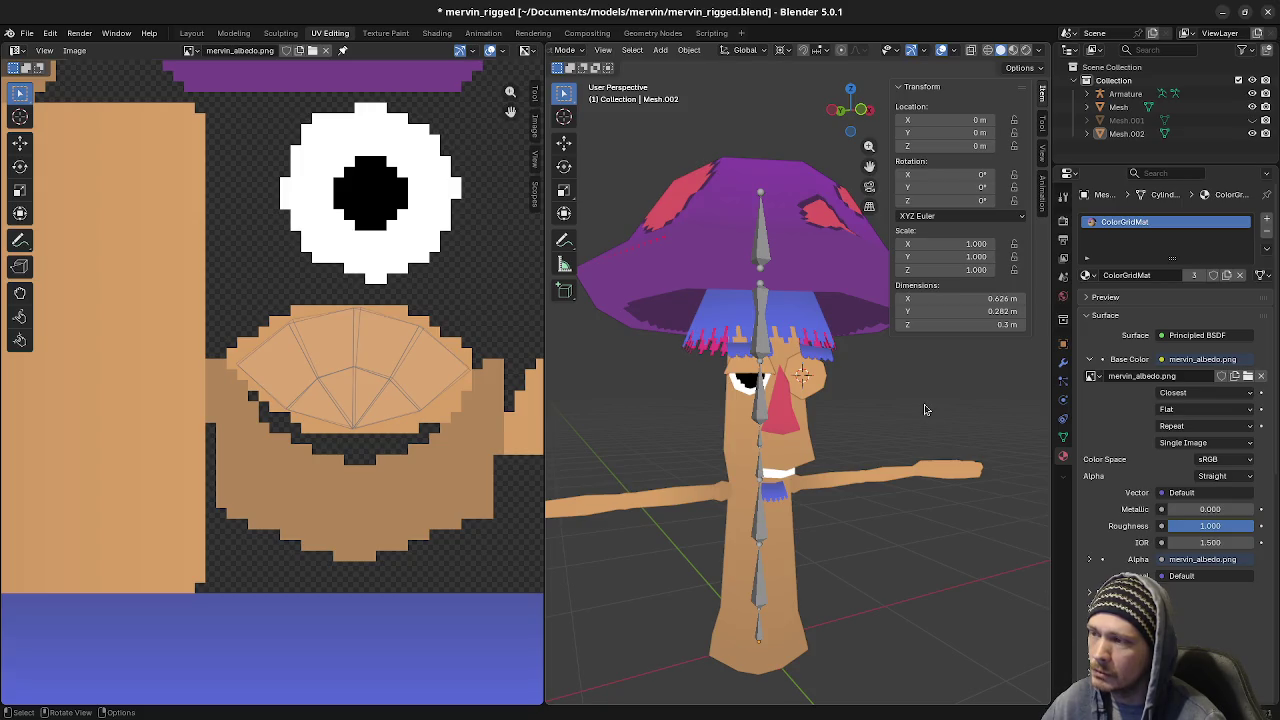
{"action": "left_click", "coordinate": [1012, 49]}
{"action": "left_click", "coordinate": [826, 395]}
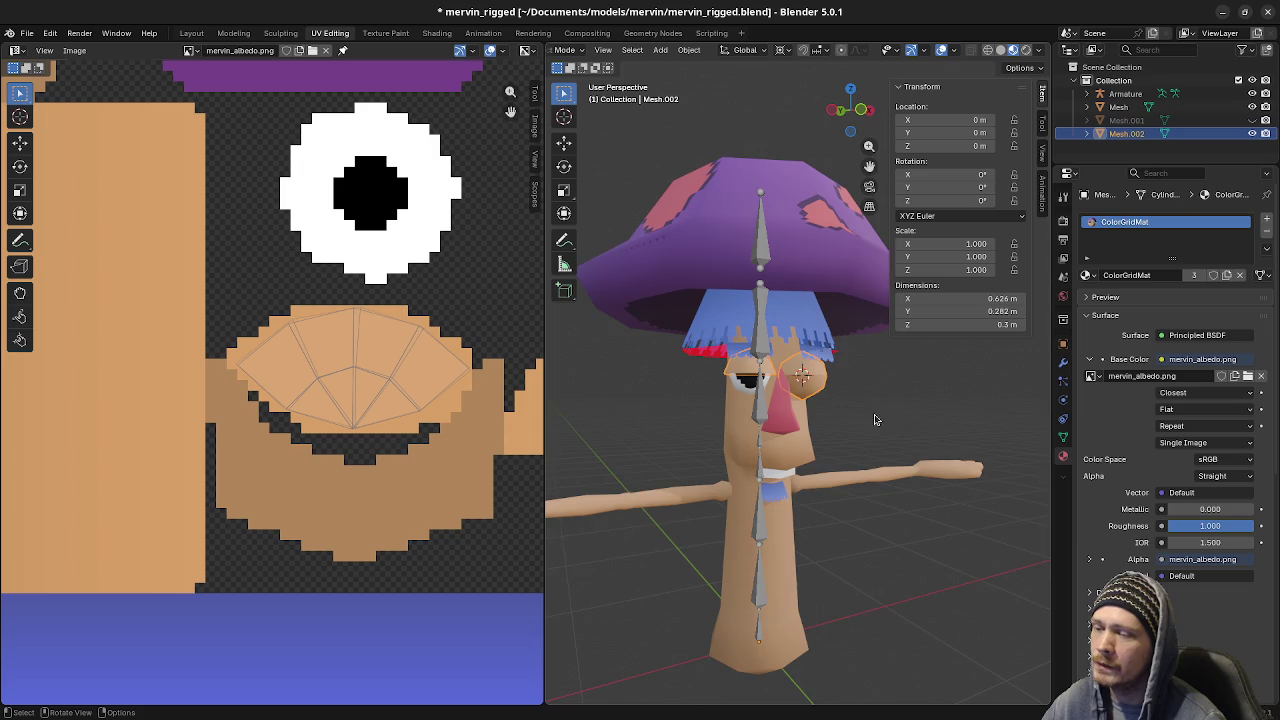
{"action": "middle_click_drag", "start_coordinate": [889, 415], "coordinate": [866, 430]}
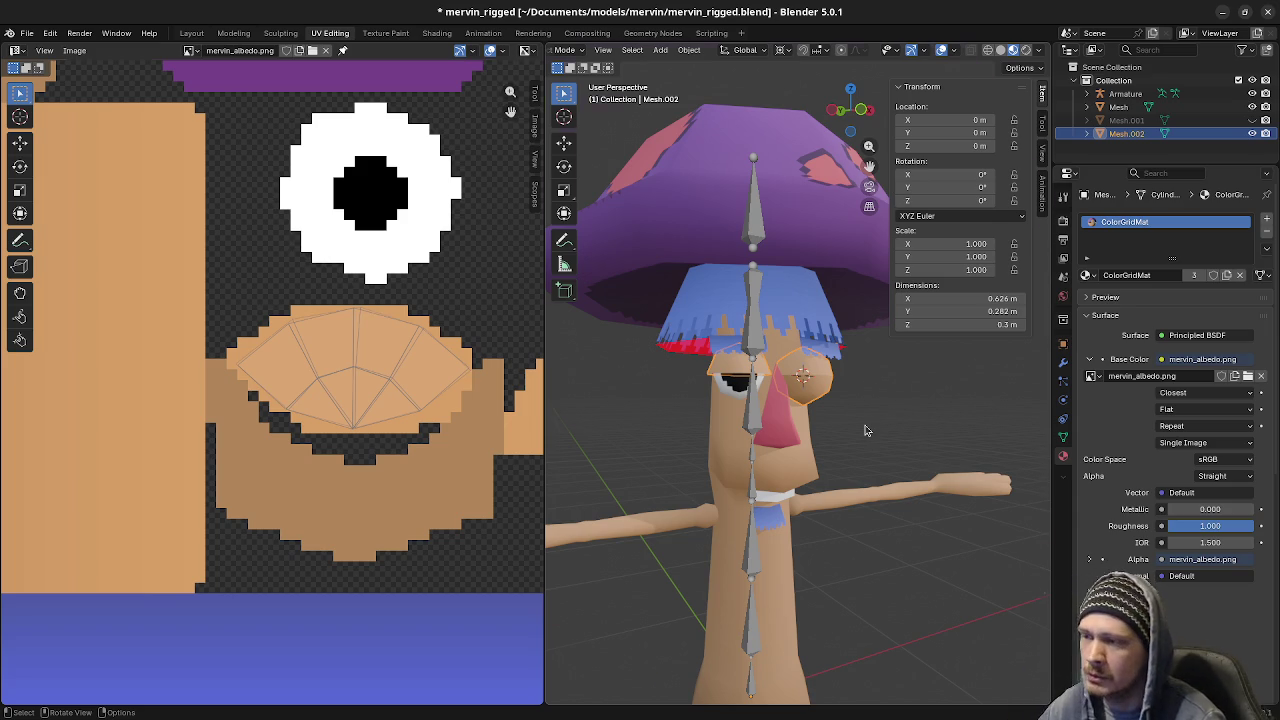
{"action": "scroll", "coordinate": [865, 430], "scroll_direction": "up", "scroll_amount": 4}
{"action": "scroll", "coordinate": [865, 430], "scroll_direction": "up", "scroll_amount": 2}
{"action": "scroll", "coordinate": [865, 430], "scroll_direction": "down", "scroll_amount": 4}
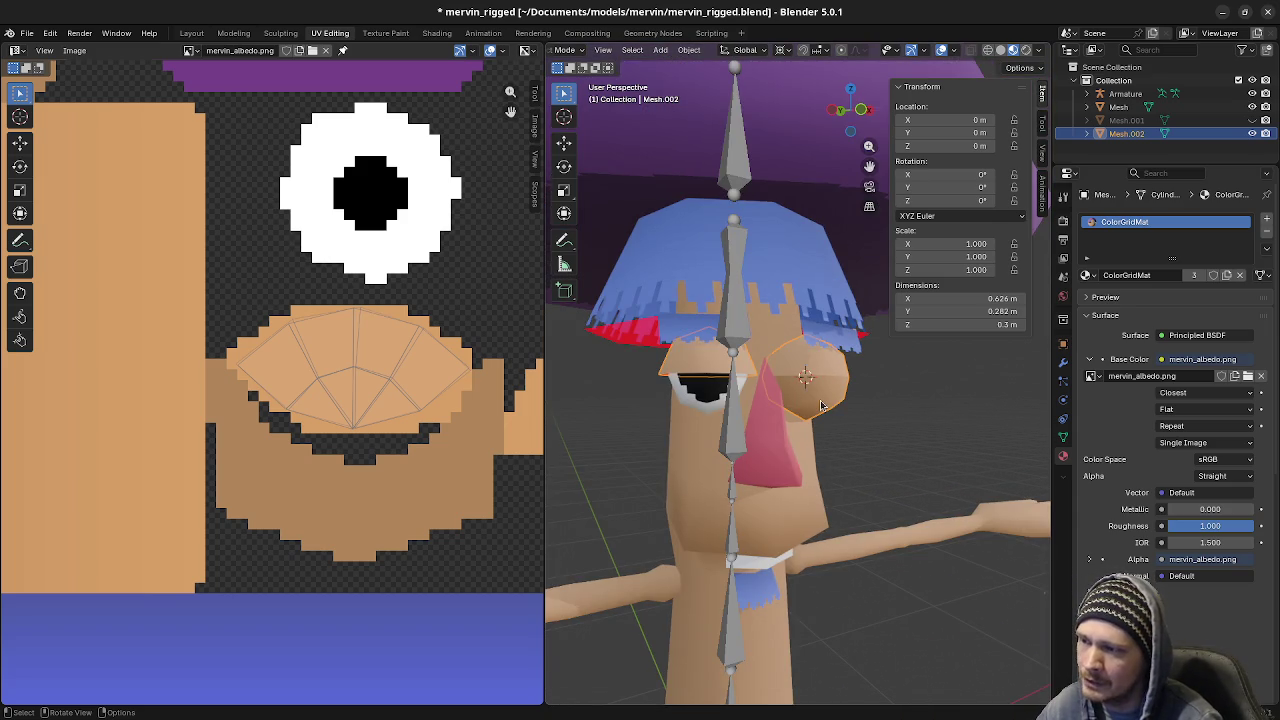
{"action": "scroll", "coordinate": [823, 405], "scroll_direction": "up", "scroll_amount": 3}
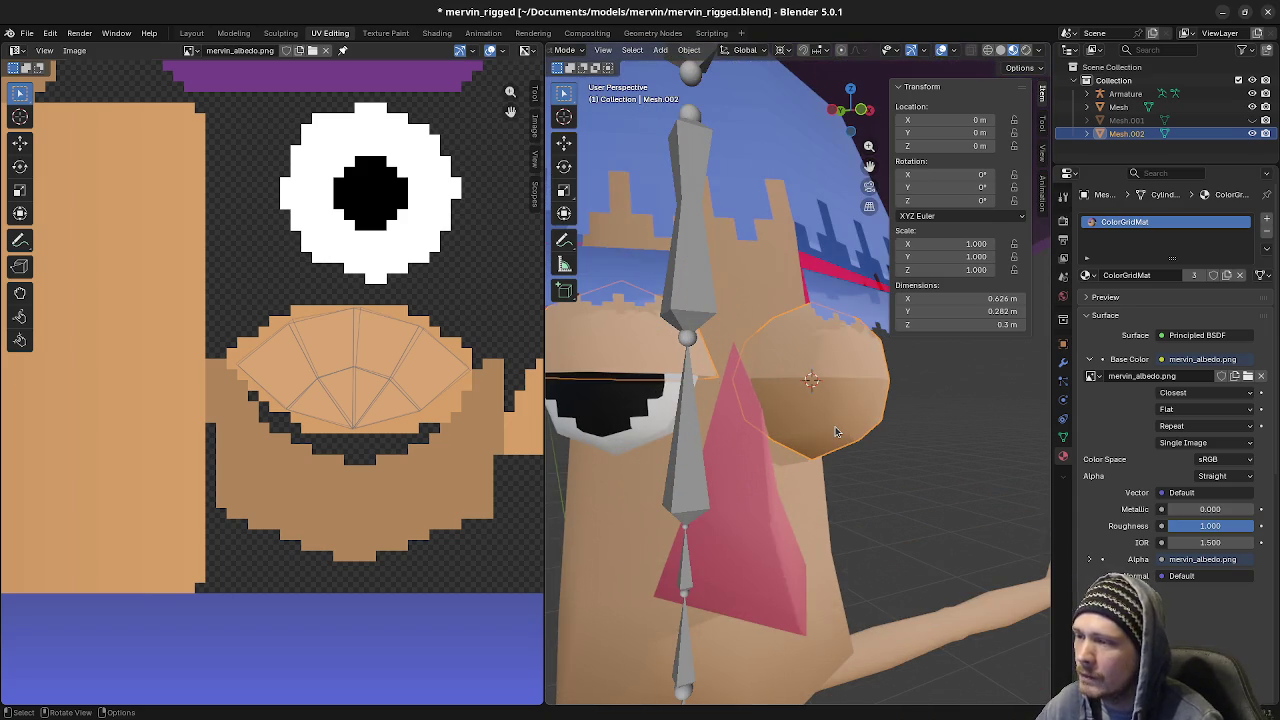
{"action": "scroll", "coordinate": [823, 424], "scroll_direction": "down", "scroll_amount": 2}
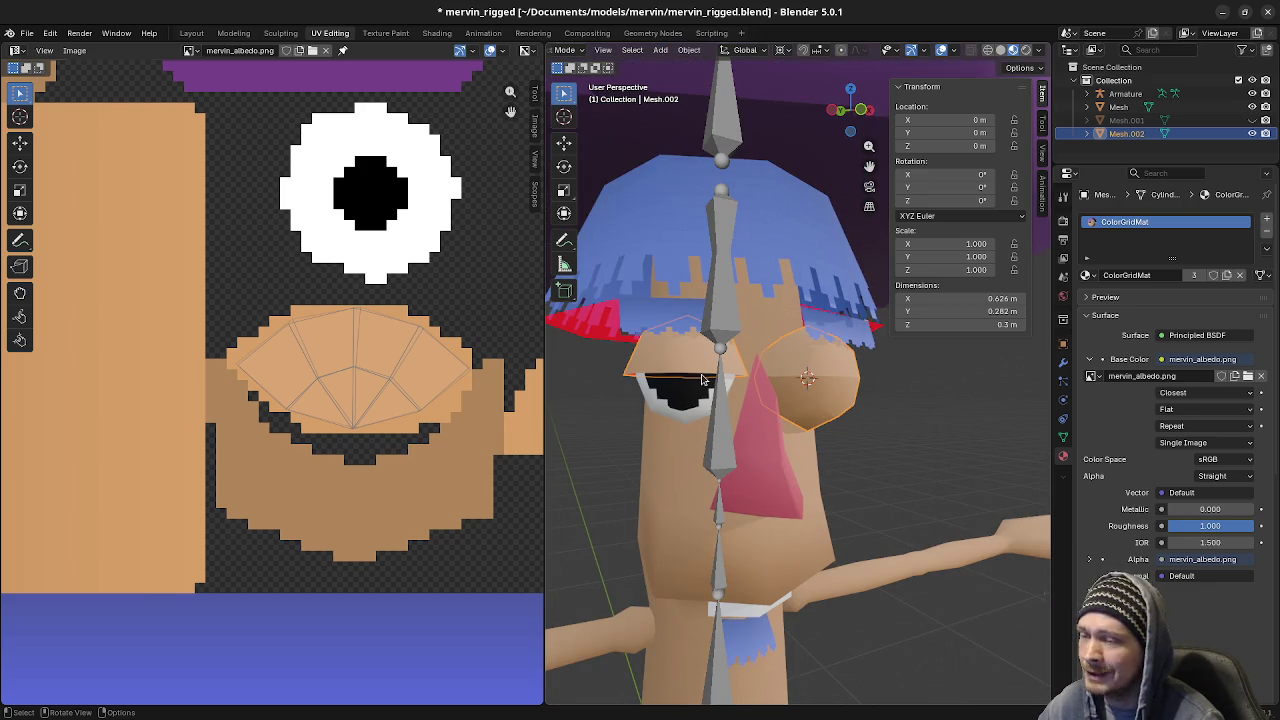
{"action": "scroll", "coordinate": [847, 418], "scroll_direction": "up", "scroll_amount": 2}
Halve the linked eyelid faces' height to 0.15 m, return to Object Mode, and save mervin_rigged.blend
{"action": "key", "text": "Tab"}
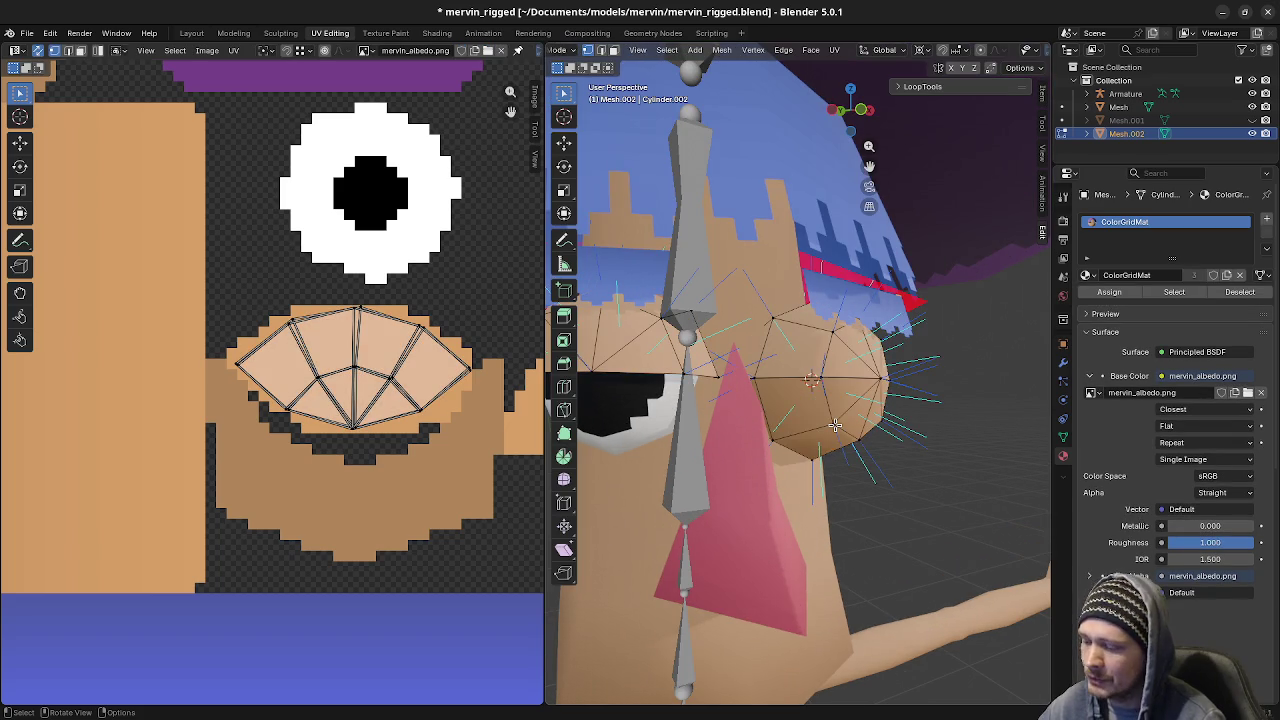
{"action": "key", "text": "l"}
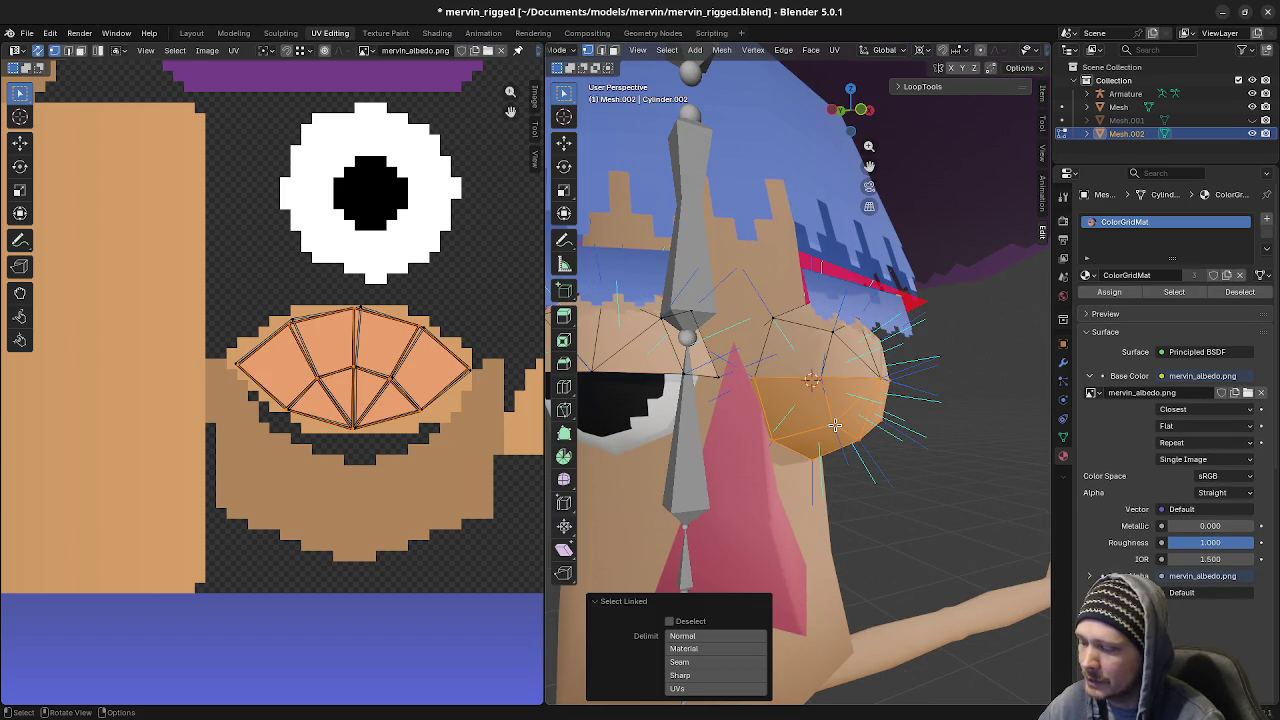
{"action": "key", "text": "u"}
{"action": "key", "text": "Escape"}
{"action": "mouse_move", "coordinate": [888, 431]}
{"action": "middle_mouse_down"}
{"action": "mouse_move", "coordinate": [839, 441]}
{"action": "mouse_move", "coordinate": [886, 434]}
{"action": "middle_mouse_up"}
{"action": "key", "text": "Tab"}
{"action": "key", "text": "n"}
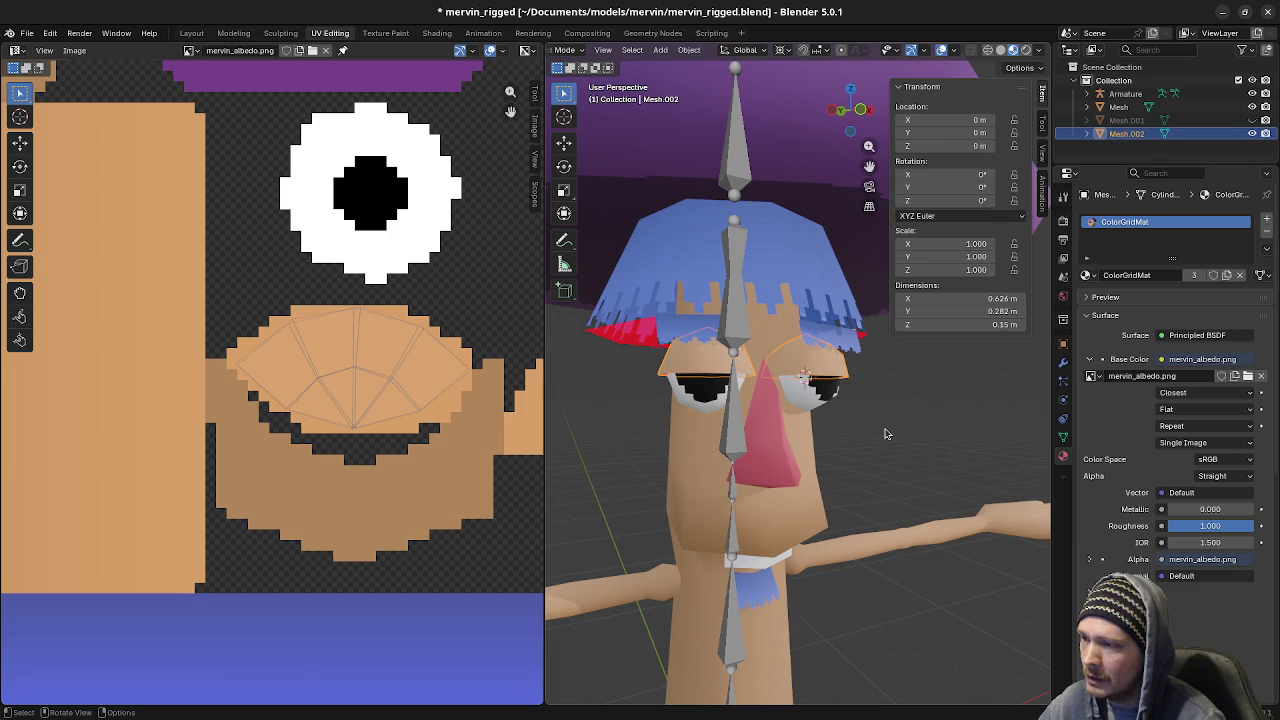
{"action": "key", "text": "ctrl+s"}
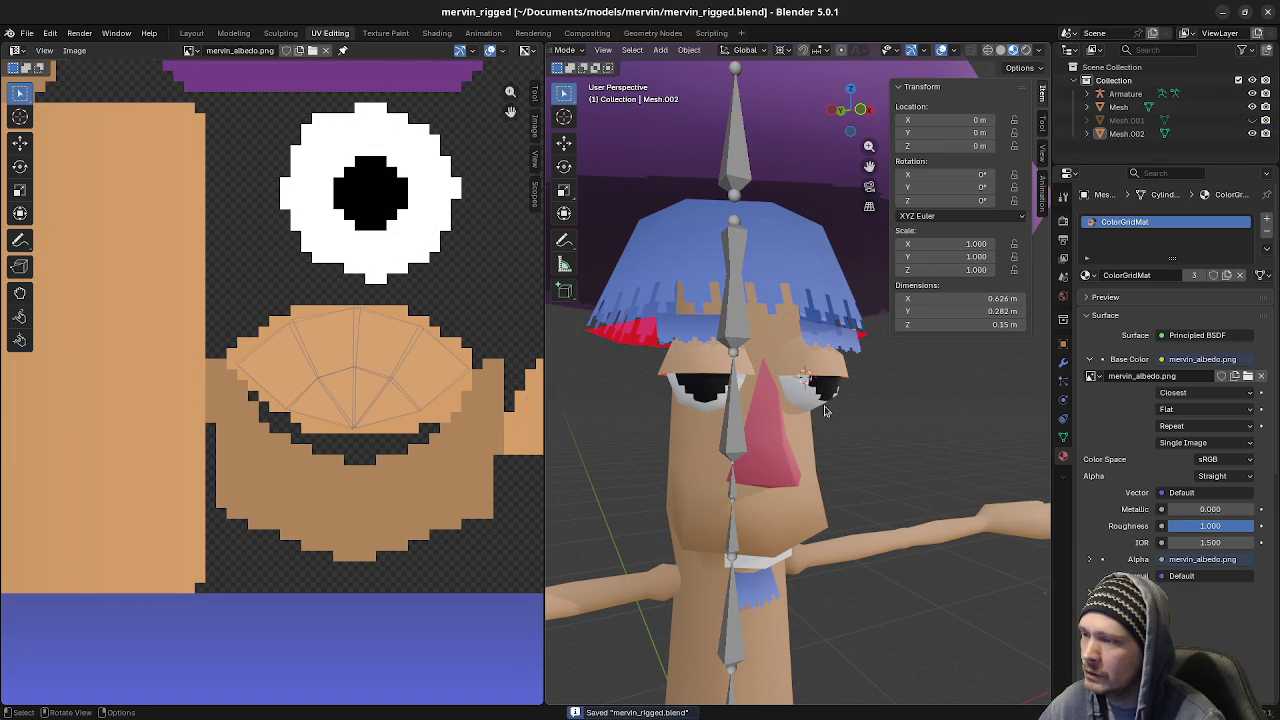
{"action": "left_click", "coordinate": [820, 375]}
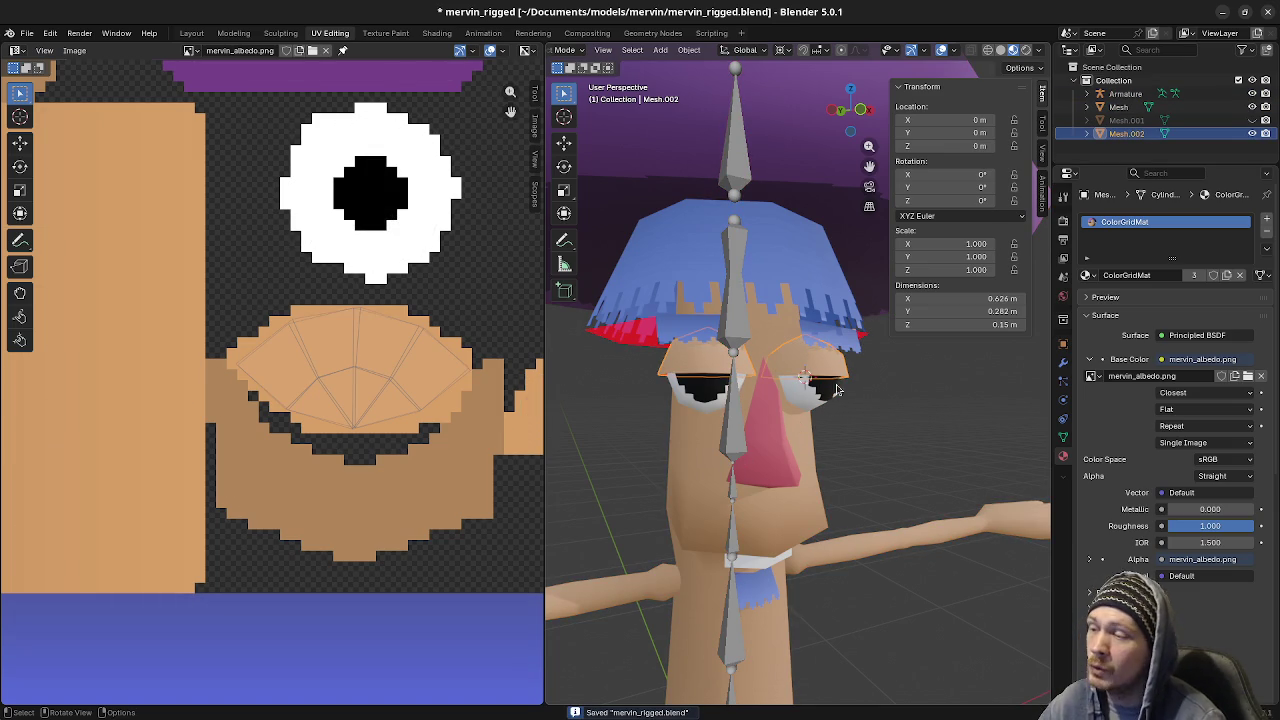
{"action": "scroll", "coordinate": [830, 385], "scroll_direction": "up", "scroll_amount": 4}
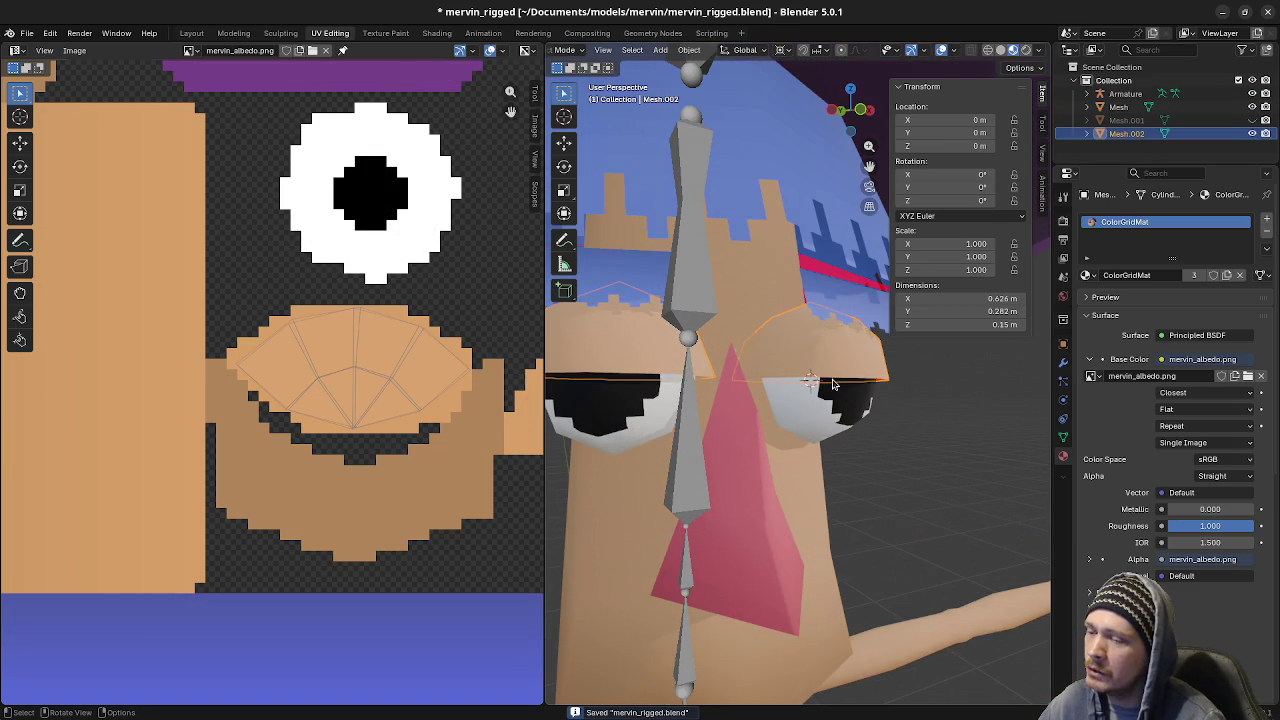
{"action": "middle_click_drag", "start_coordinate": [726, 375], "coordinate": [806, 430]}
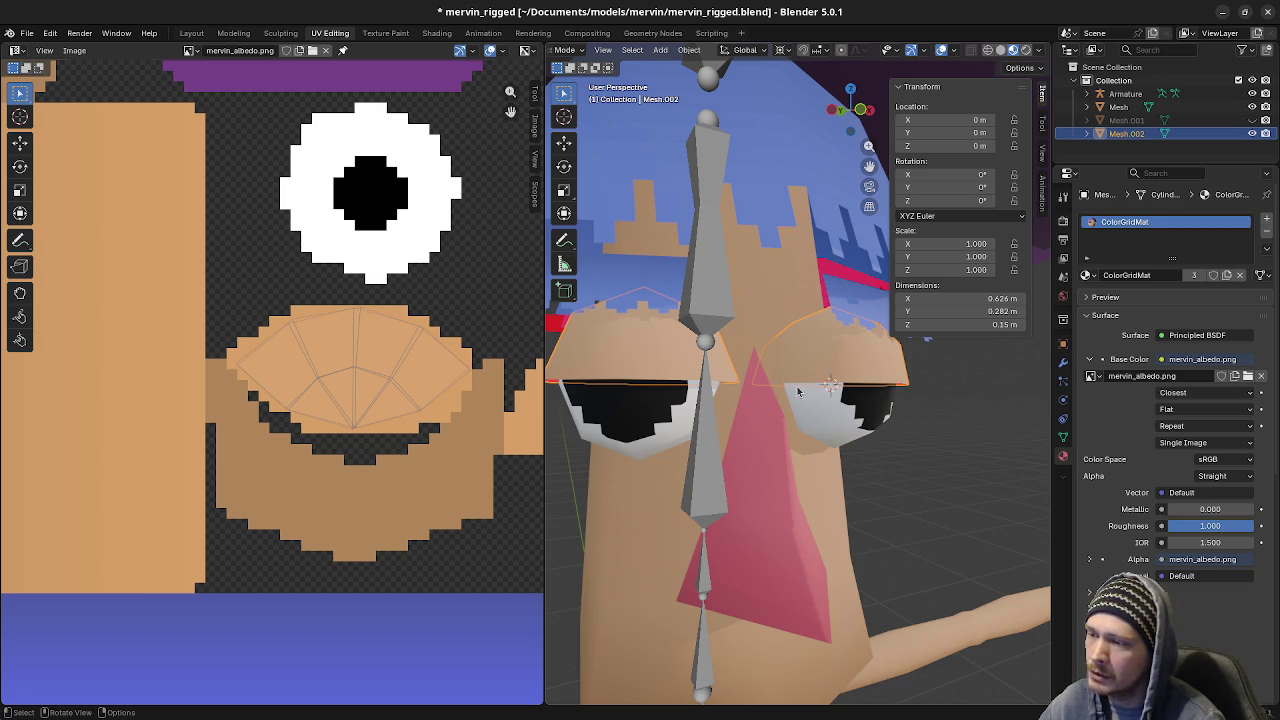
{"action": "middle_click_drag", "start_coordinate": [913, 460], "coordinate": [835, 445]}
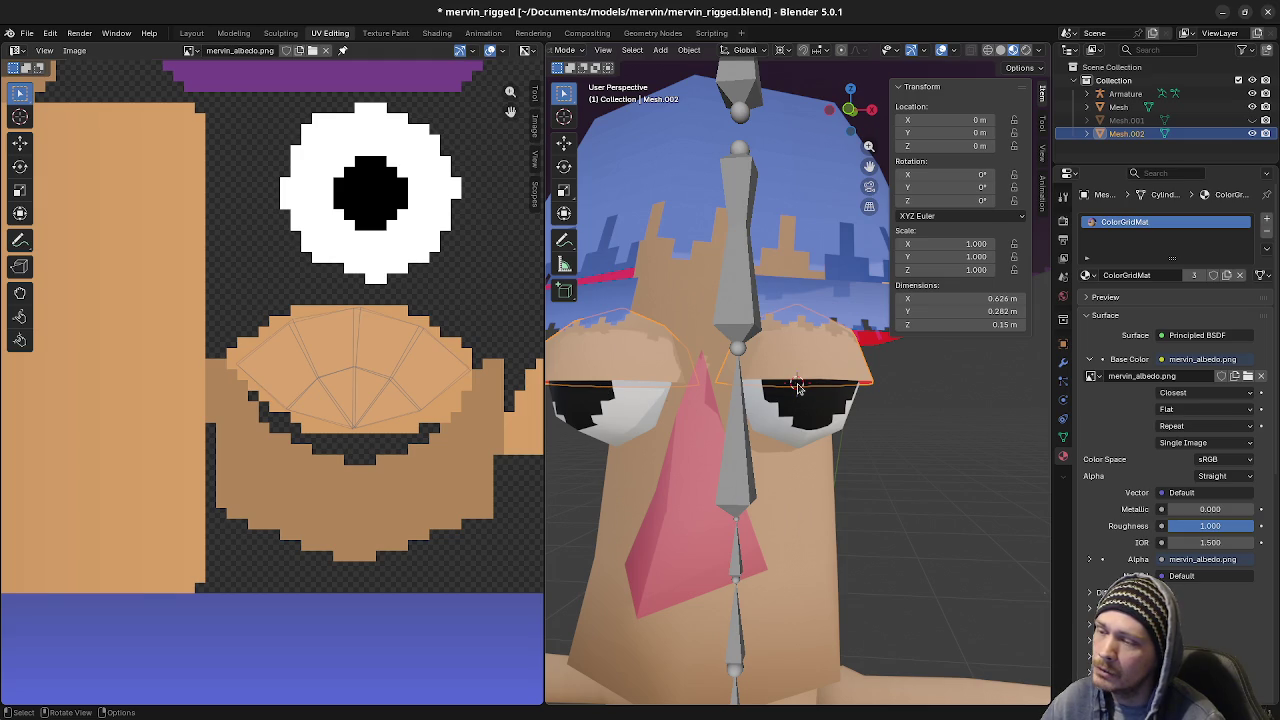
{"action": "scroll", "coordinate": [797, 388], "scroll_direction": "down", "scroll_amount": 4}
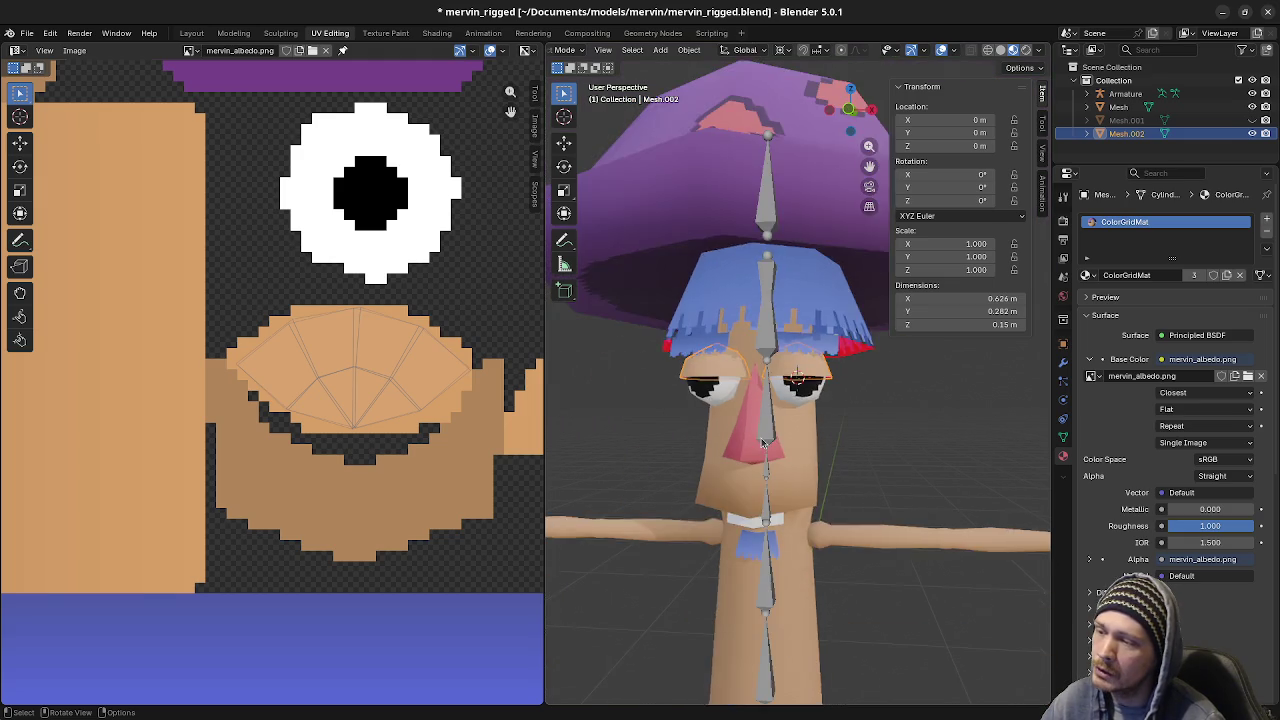
Orbit and zoom around Mervin from front, sides, below and above, then save mervin_rigged.blend
{"action": "middle_click_drag", "start_coordinate": [797, 388], "coordinate": [1005, 510]}
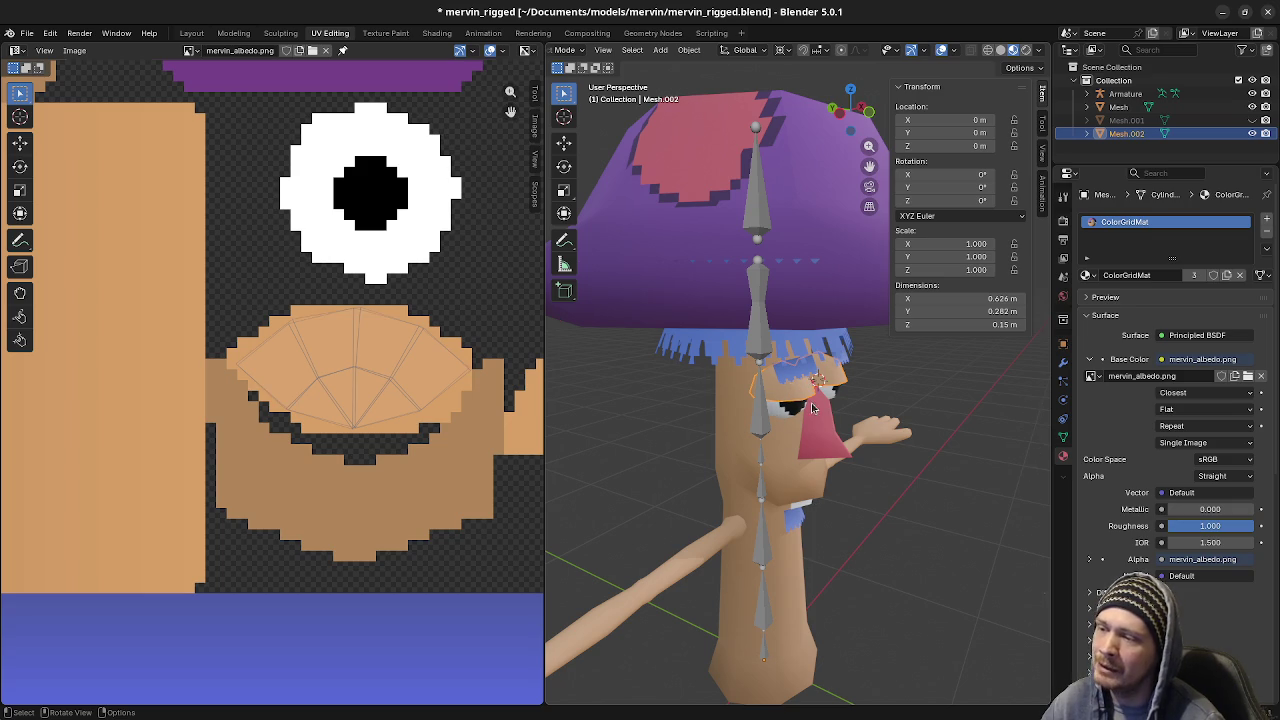
{"action": "middle_click_drag", "start_coordinate": [909, 559], "coordinate": [824, 500]}
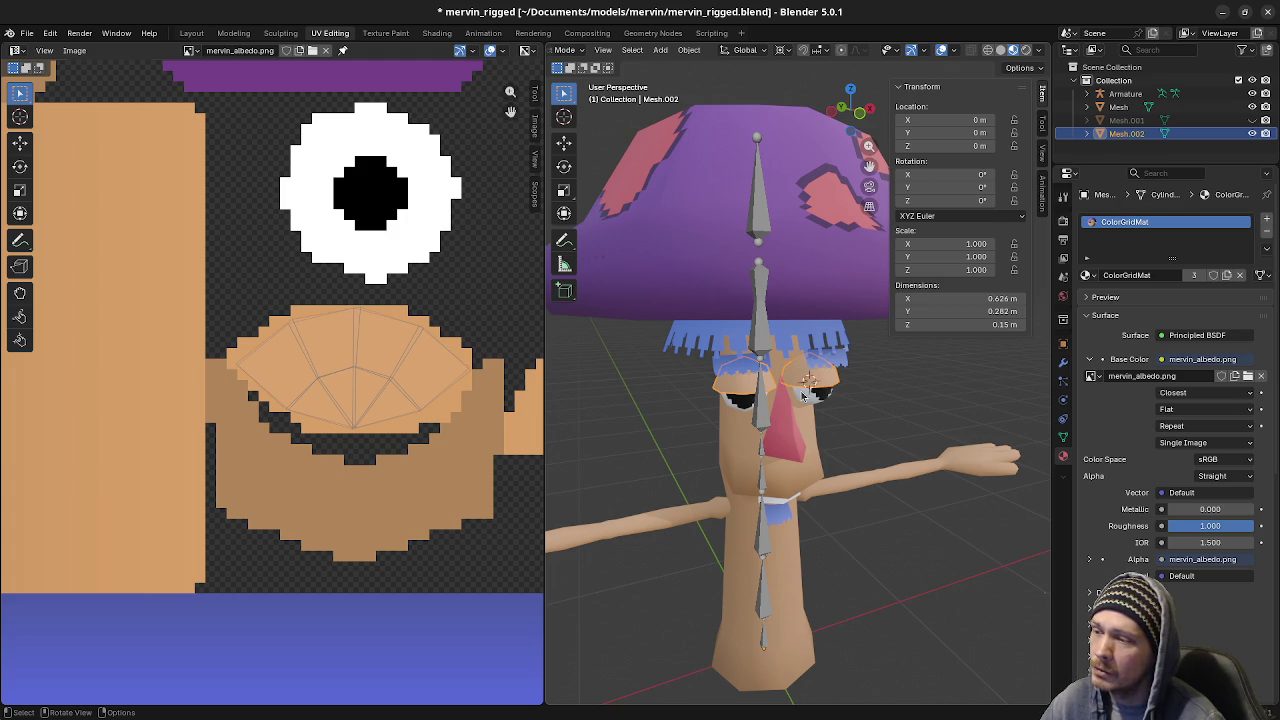
{"action": "scroll", "coordinate": [803, 394], "scroll_direction": "up", "scroll_amount": 5}
{"action": "mouse_move", "coordinate": [803, 394]}
{"action": "middle_mouse_down"}
{"action": "mouse_move", "coordinate": [855, 459]}
{"action": "mouse_move", "coordinate": [722, 400]}
{"action": "mouse_move", "coordinate": [894, 429]}
{"action": "mouse_move", "coordinate": [873, 438]}
{"action": "middle_mouse_up"}
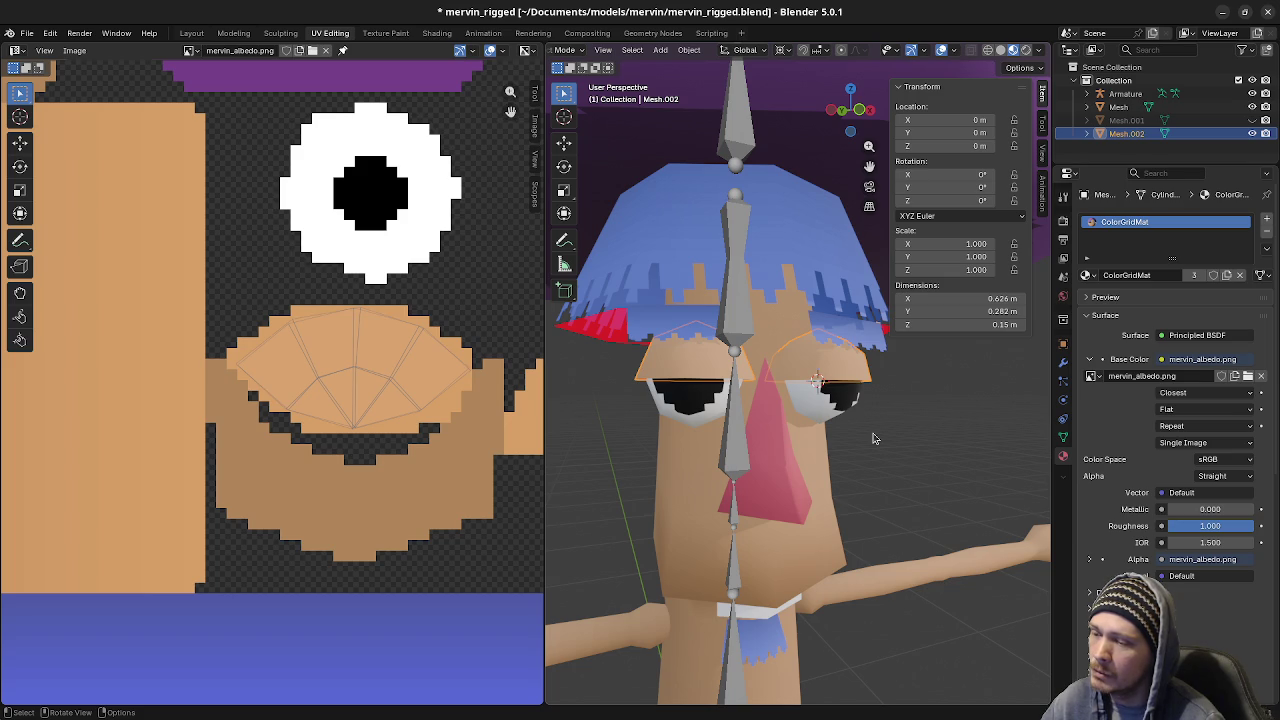
{"action": "scroll", "coordinate": [873, 438], "scroll_direction": "down", "scroll_amount": 5}
{"action": "middle_click_drag", "start_coordinate": [873, 438], "coordinate": [967, 466]}
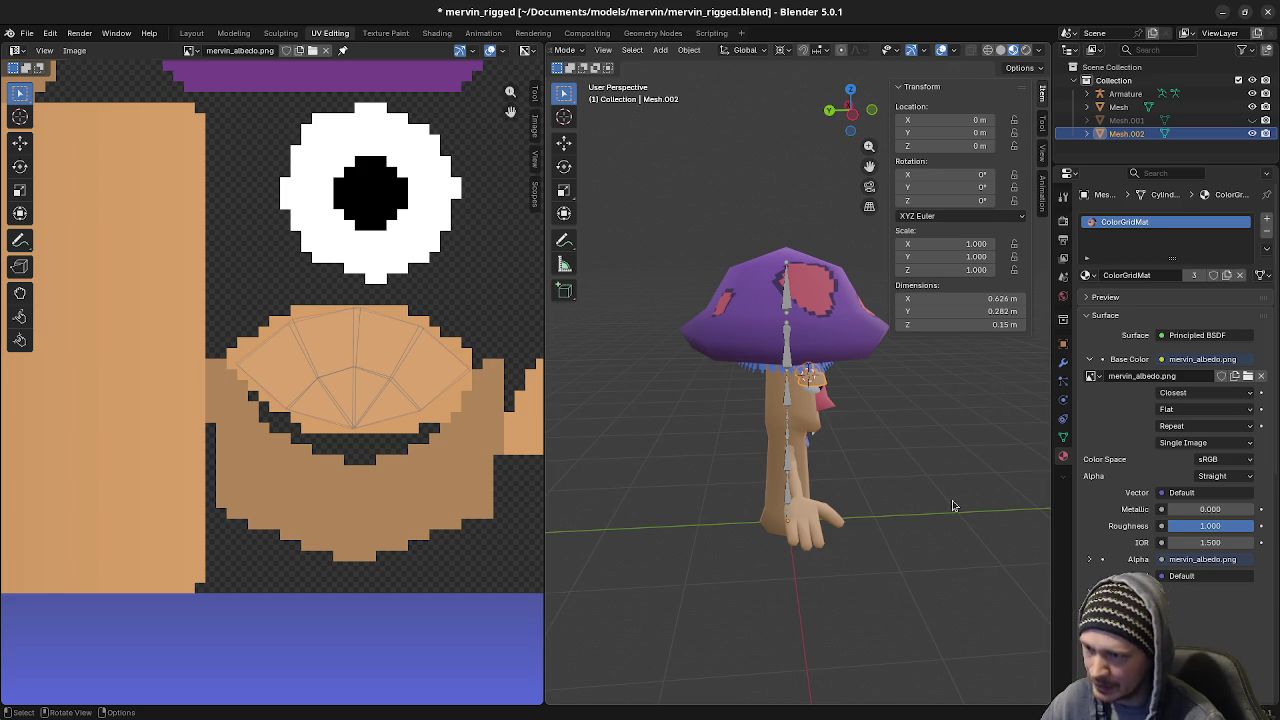
{"action": "middle_click_drag", "start_coordinate": [966, 463], "coordinate": [803, 375]}
{"action": "middle_click_drag", "start_coordinate": [873, 393], "coordinate": [852, 456]}
{"action": "scroll", "coordinate": [847, 461], "scroll_direction": "up", "scroll_amount": 5}
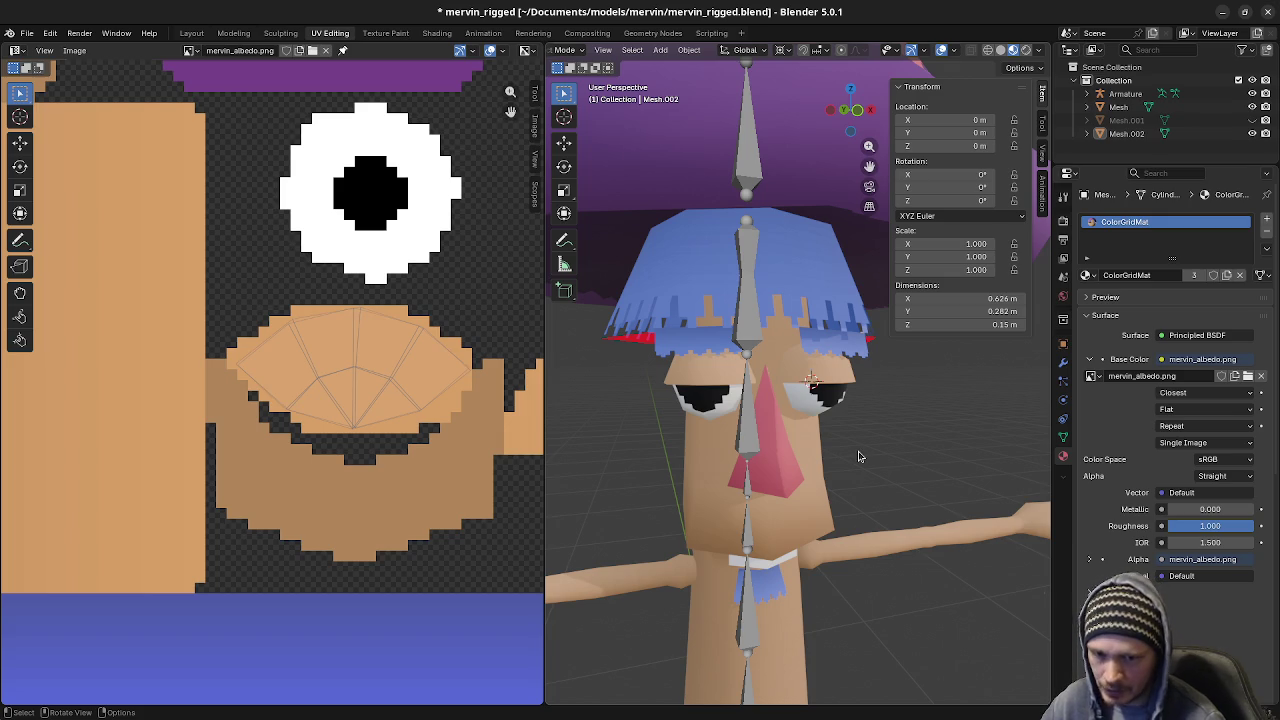
{"action": "middle_click_drag", "start_coordinate": [858, 456], "coordinate": [863, 462]}
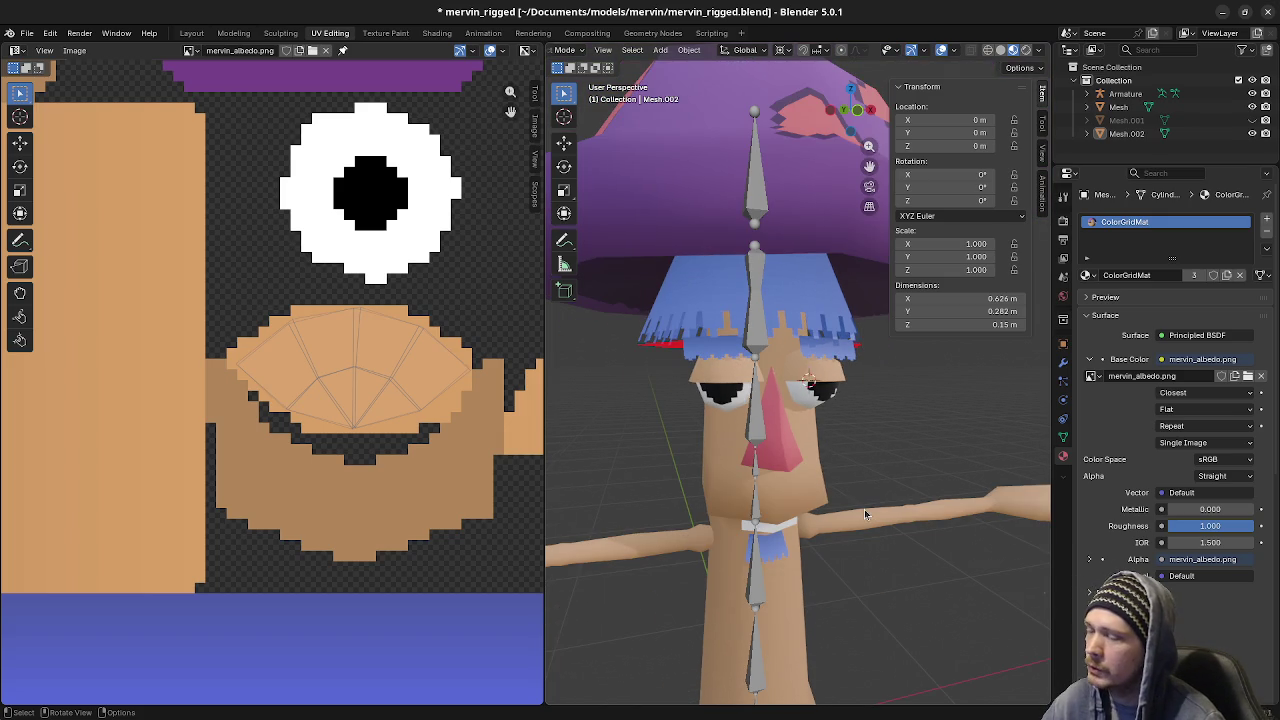
{"action": "mouse_move", "coordinate": [864, 509]}
{"action": "middle_mouse_down"}
{"action": "mouse_move", "coordinate": [906, 576]}
{"action": "mouse_move", "coordinate": [920, 543]}
{"action": "mouse_move", "coordinate": [889, 551]}
{"action": "mouse_move", "coordinate": [910, 545]}
{"action": "mouse_move", "coordinate": [897, 523]}
{"action": "mouse_move", "coordinate": [923, 531]}
{"action": "mouse_move", "coordinate": [847, 527]}
{"action": "mouse_move", "coordinate": [914, 531]}
{"action": "mouse_move", "coordinate": [912, 520]}
{"action": "middle_mouse_up"}
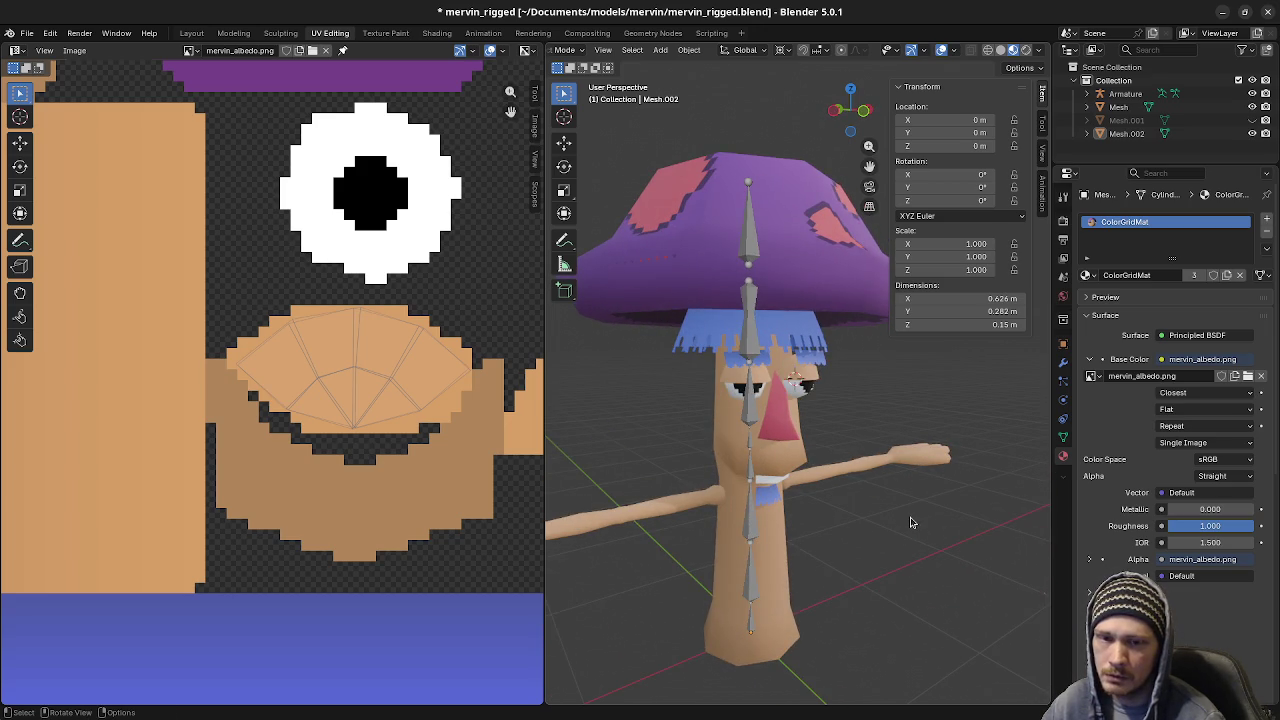
{"action": "middle_click_drag", "start_coordinate": [910, 522], "coordinate": [886, 517]}
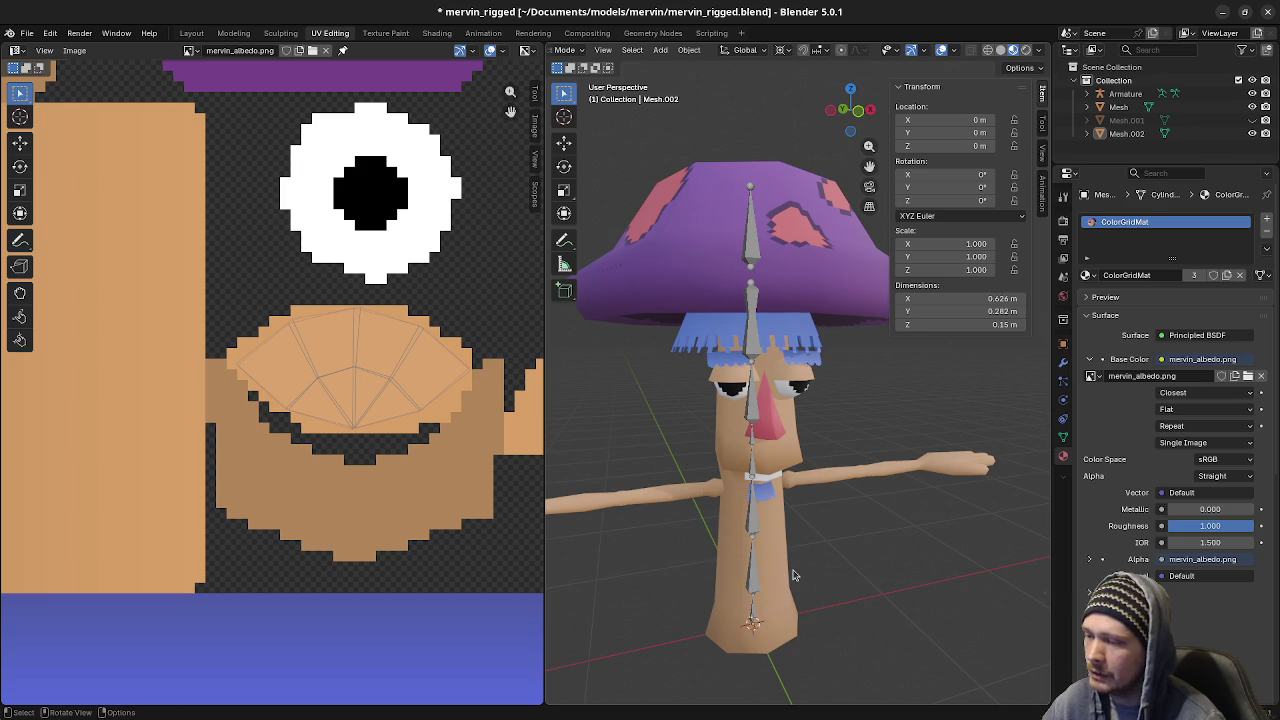
{"action": "key", "text": "ctrl+s"}
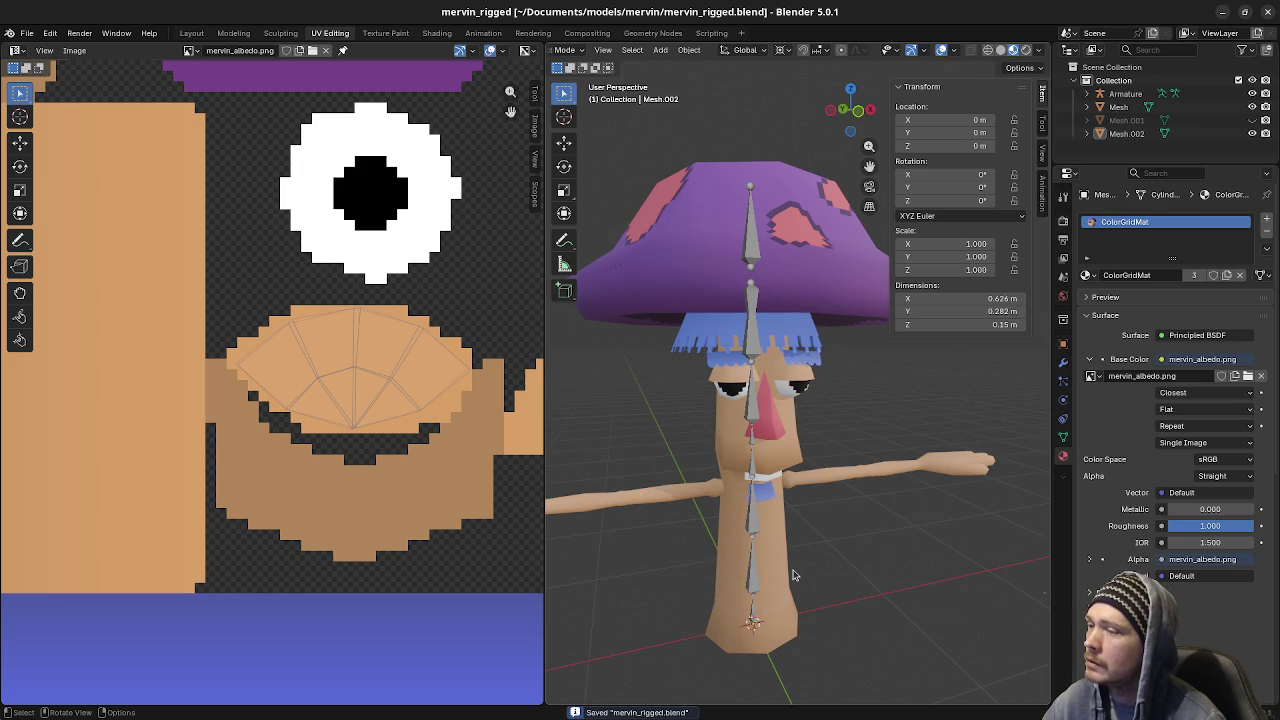
{"action": "middle_click_drag", "start_coordinate": [793, 575], "coordinate": [800, 570]}
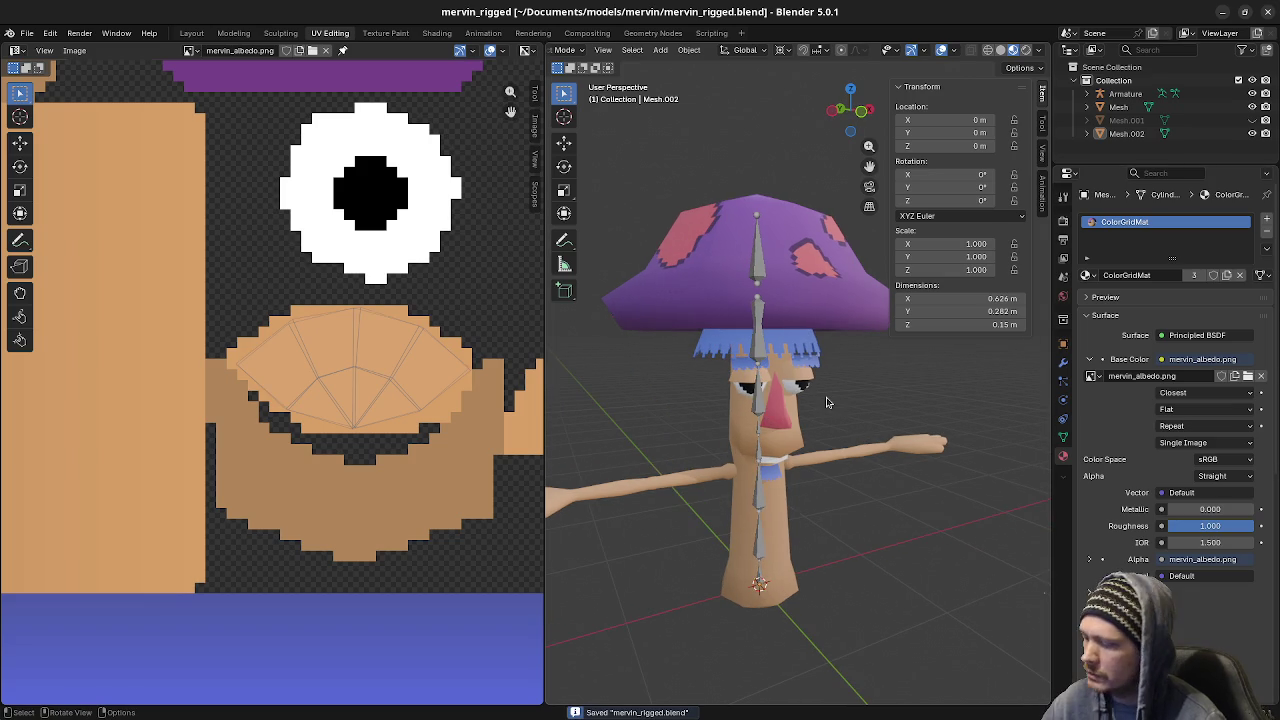
Delete the leftover Mesh.001 object and save the file
{"action": "key", "text": "a"}
{"action": "key", "text": "ctrl+s"}
{"action": "left_click", "coordinate": [800, 398]}
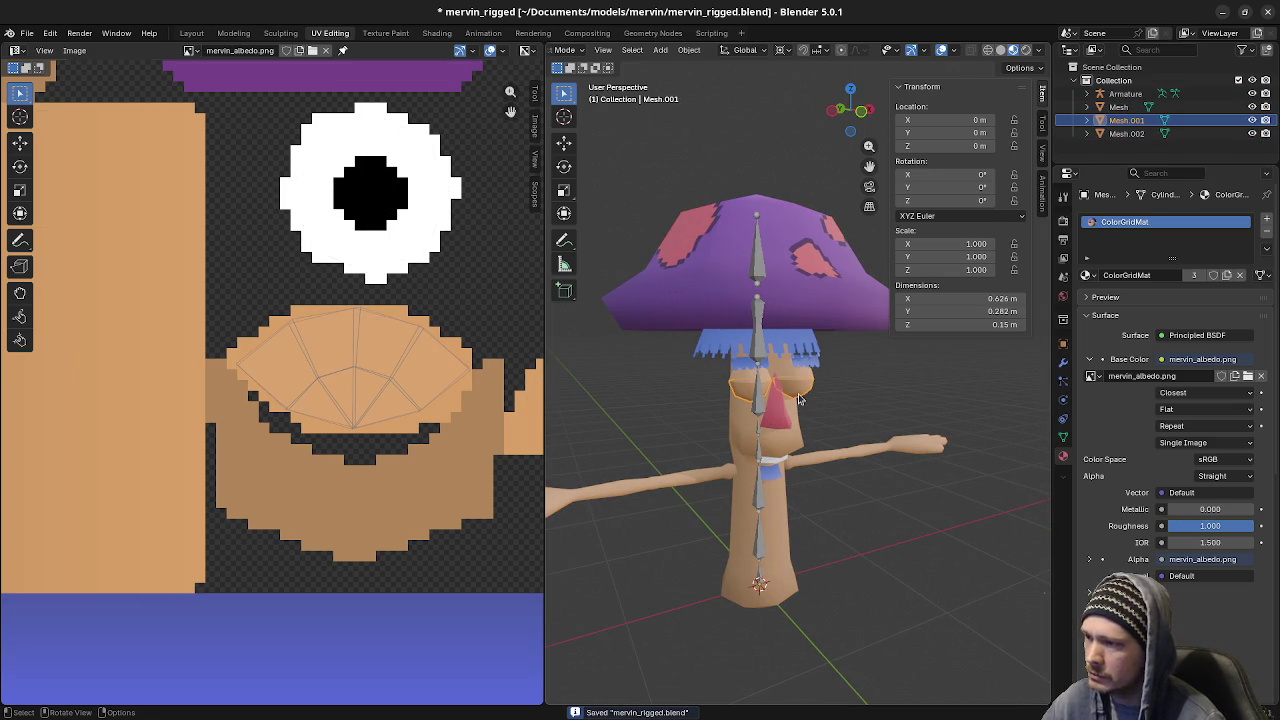
{"action": "key", "text": "x"}
{"action": "left_click", "coordinate": [795, 397]}
{"action": "key", "text": "ctrl+s"}
Select the main Mesh in the outliner, save again, and minimize Blender
{"action": "left_click", "coordinate": [1130, 121]}
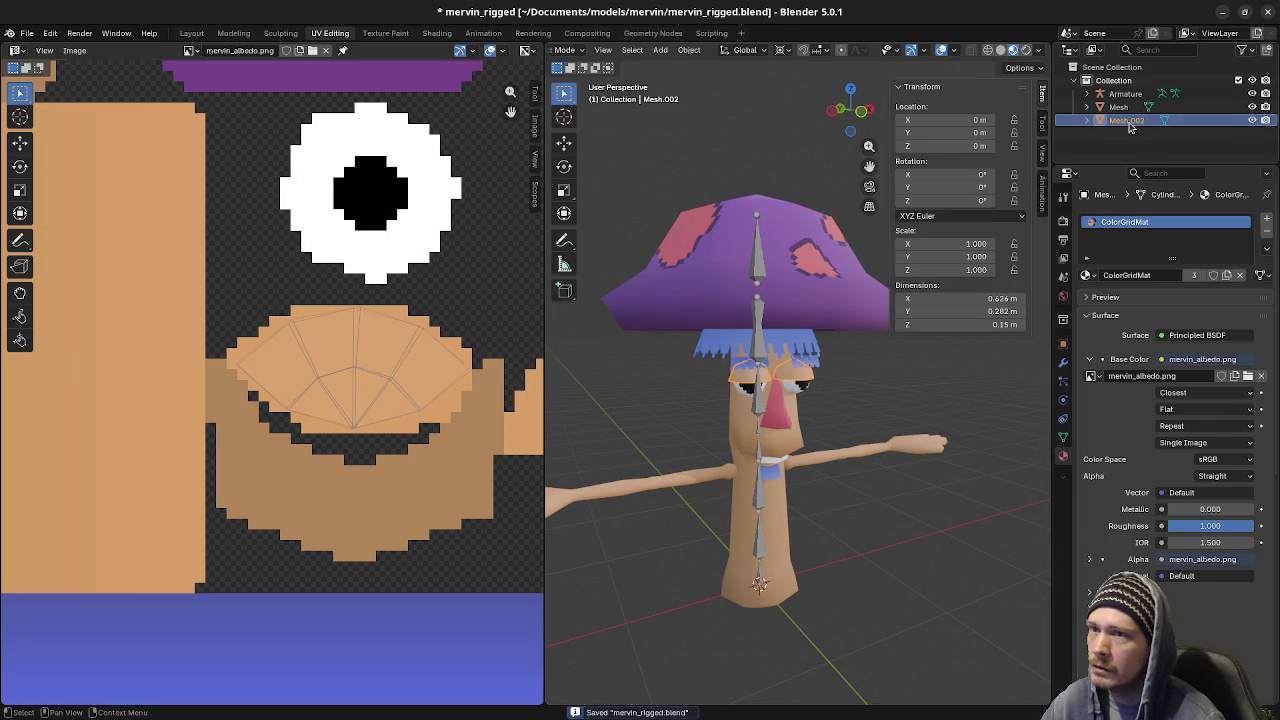
{"action": "left_click", "coordinate": [1126, 110]}
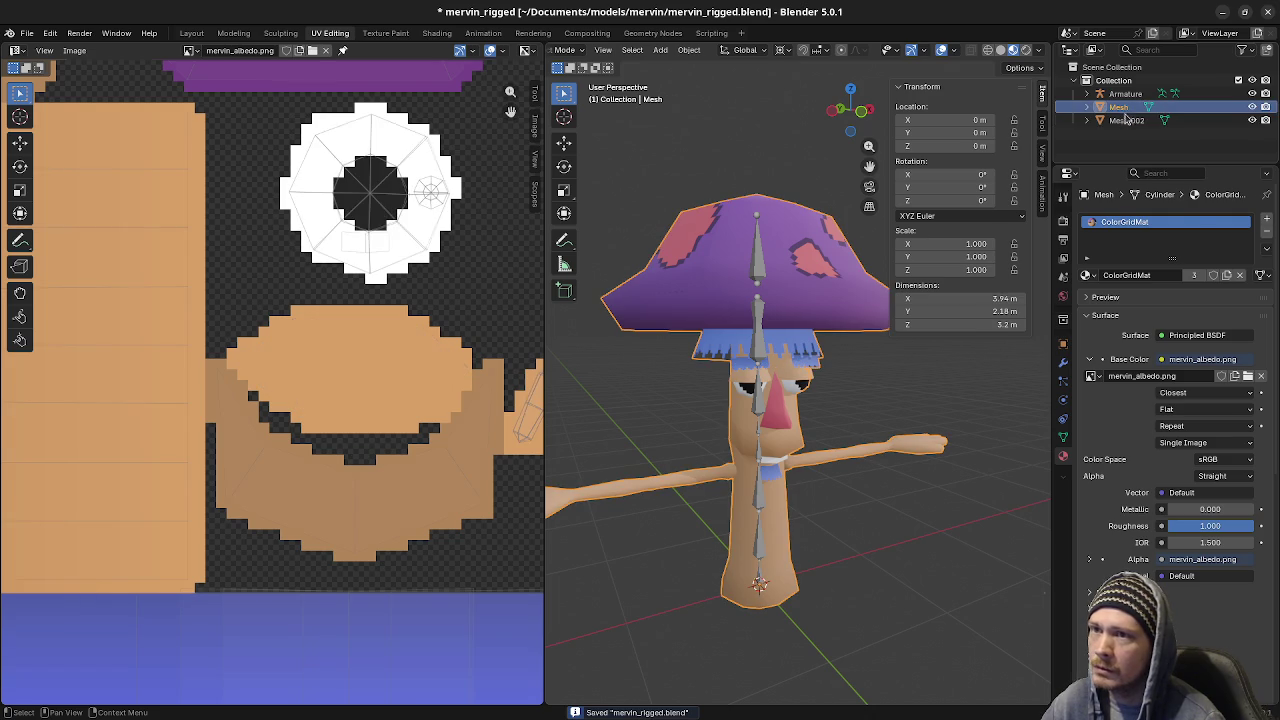
{"action": "key", "text": "ctrl+s"}
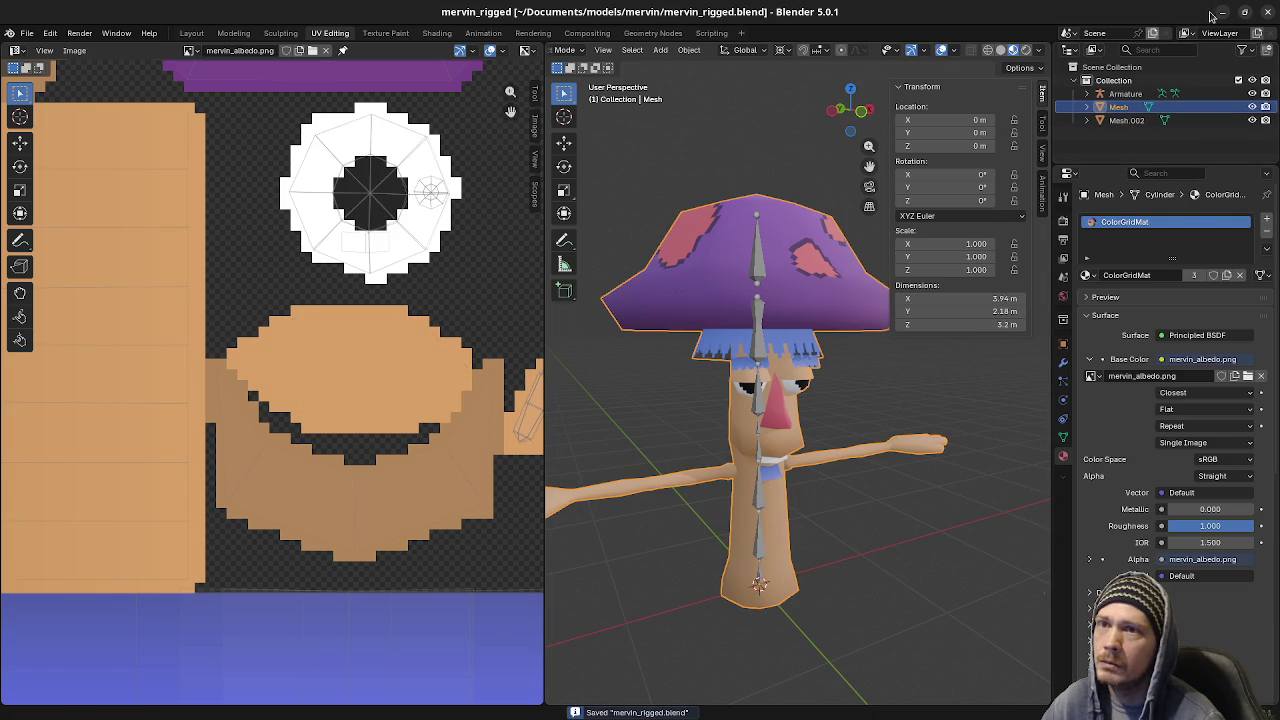
{"action": "left_click", "coordinate": [1222, 12]}
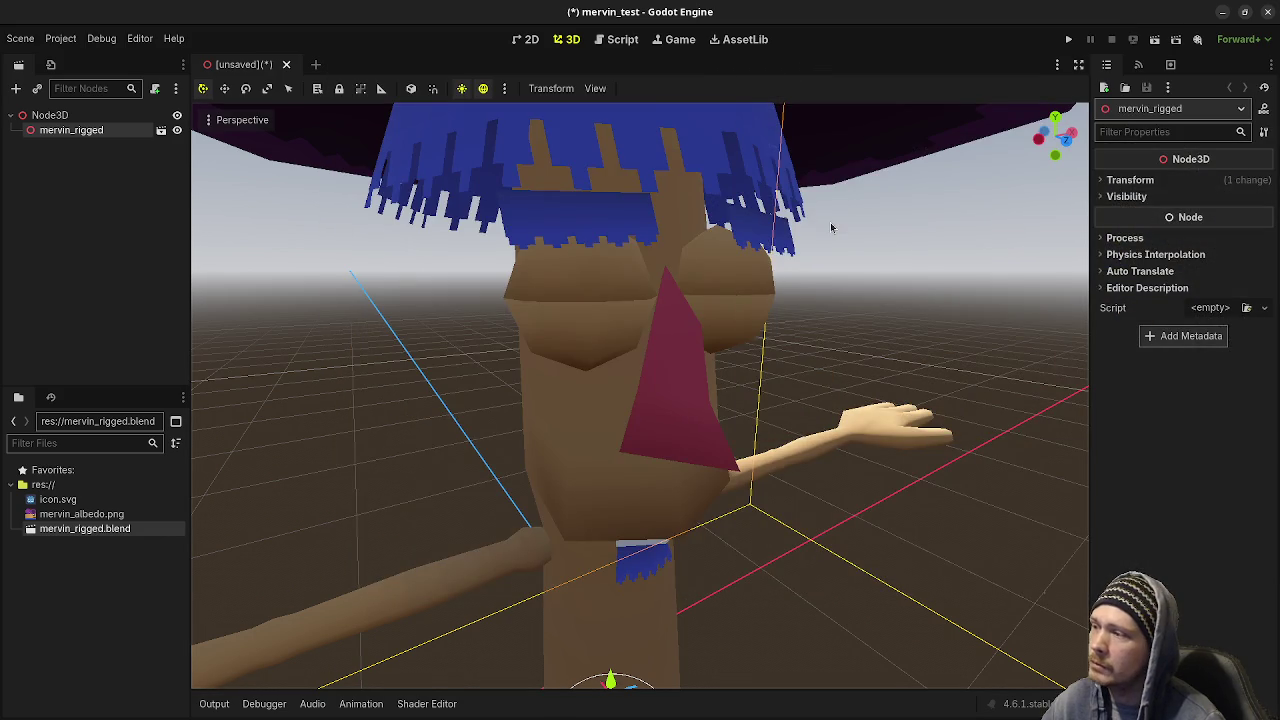
Reimport mervin_rigged.blend in Godot, resave it from Blender's main Mesh, and return to Godot
{"action": "right_click", "coordinate": [78, 530]}
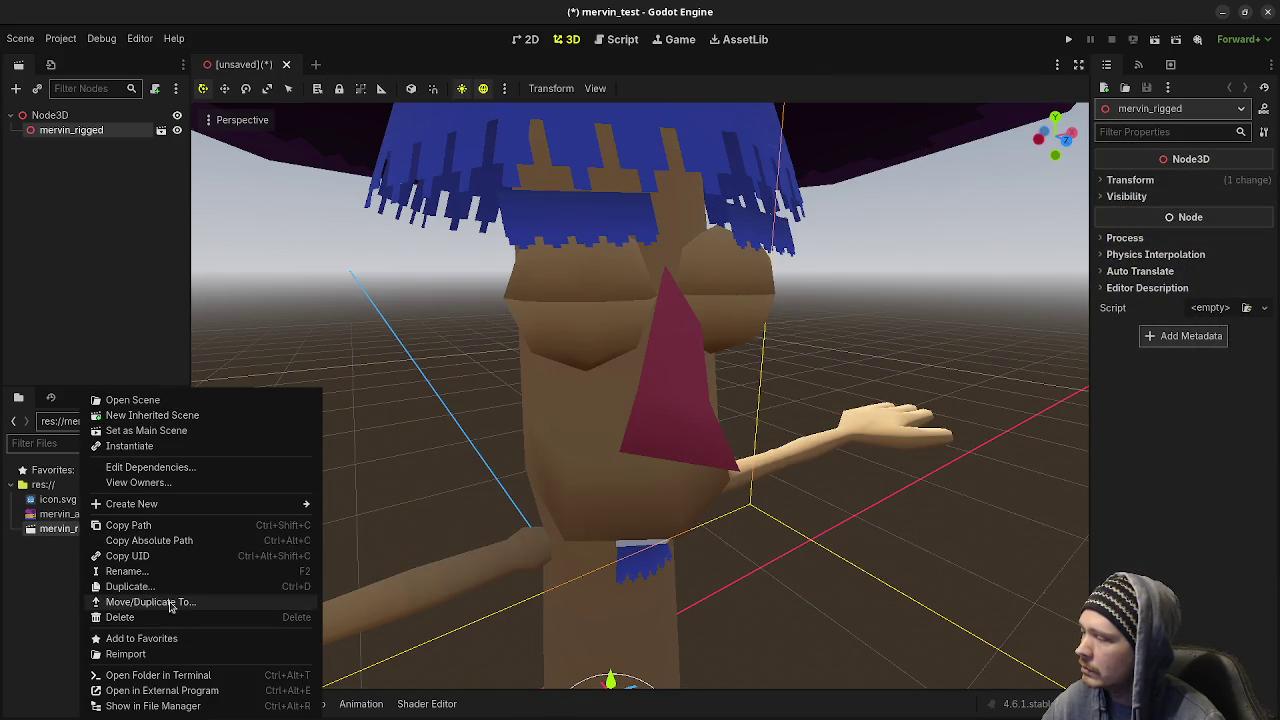
{"action": "left_click", "coordinate": [145, 654]}
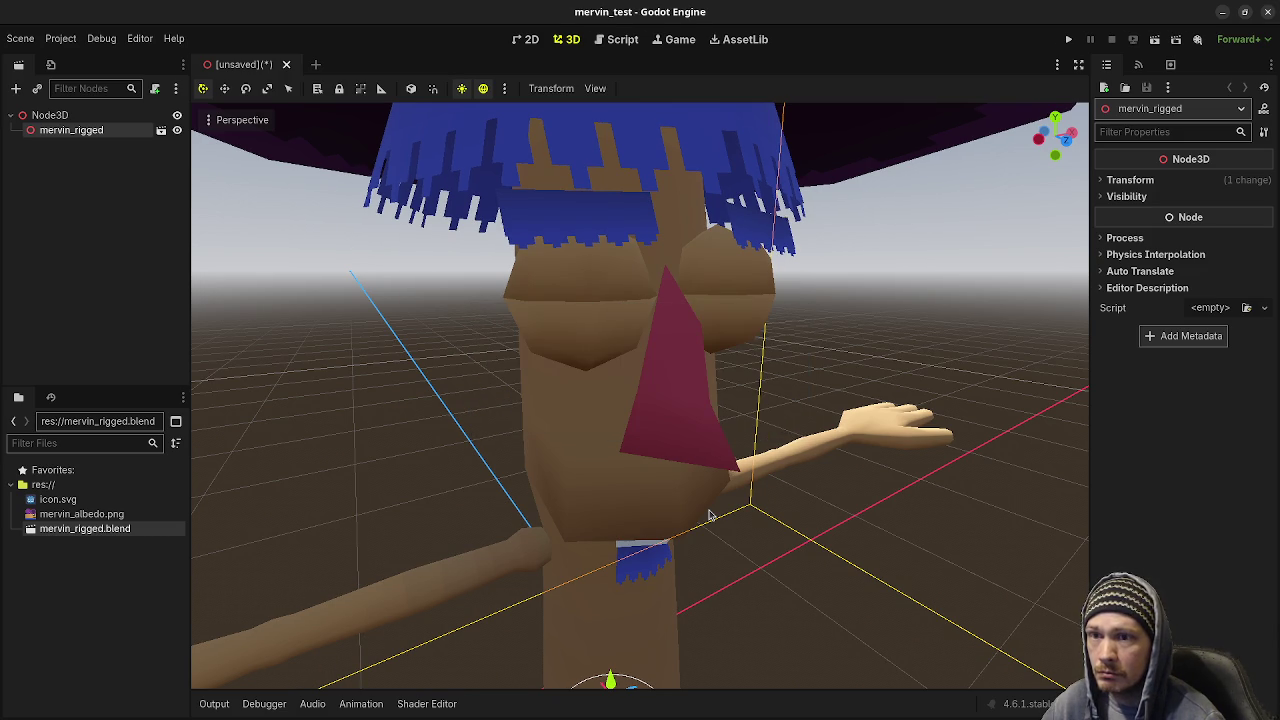
{"action": "key", "text": "alt+Tab"}
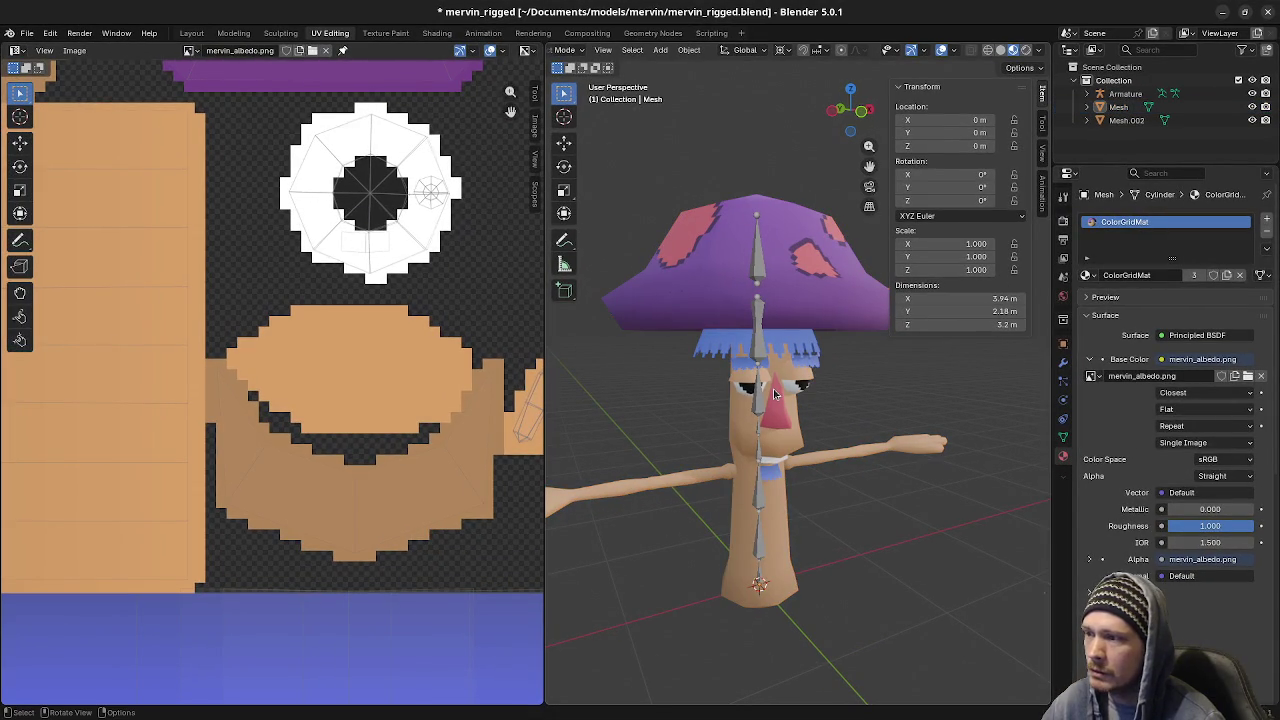
{"action": "left_click", "coordinate": [776, 394]}
{"action": "key", "text": "ctrl+s"}
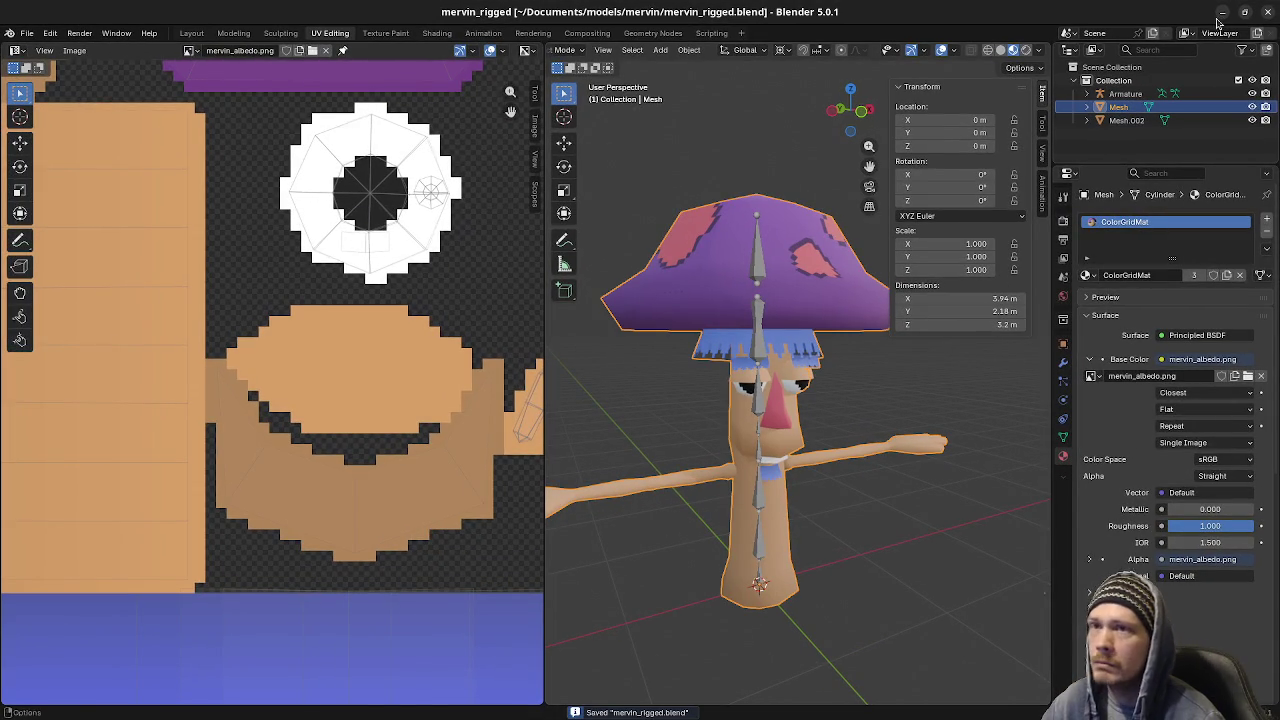
{"action": "key", "text": "alt+Tab"}
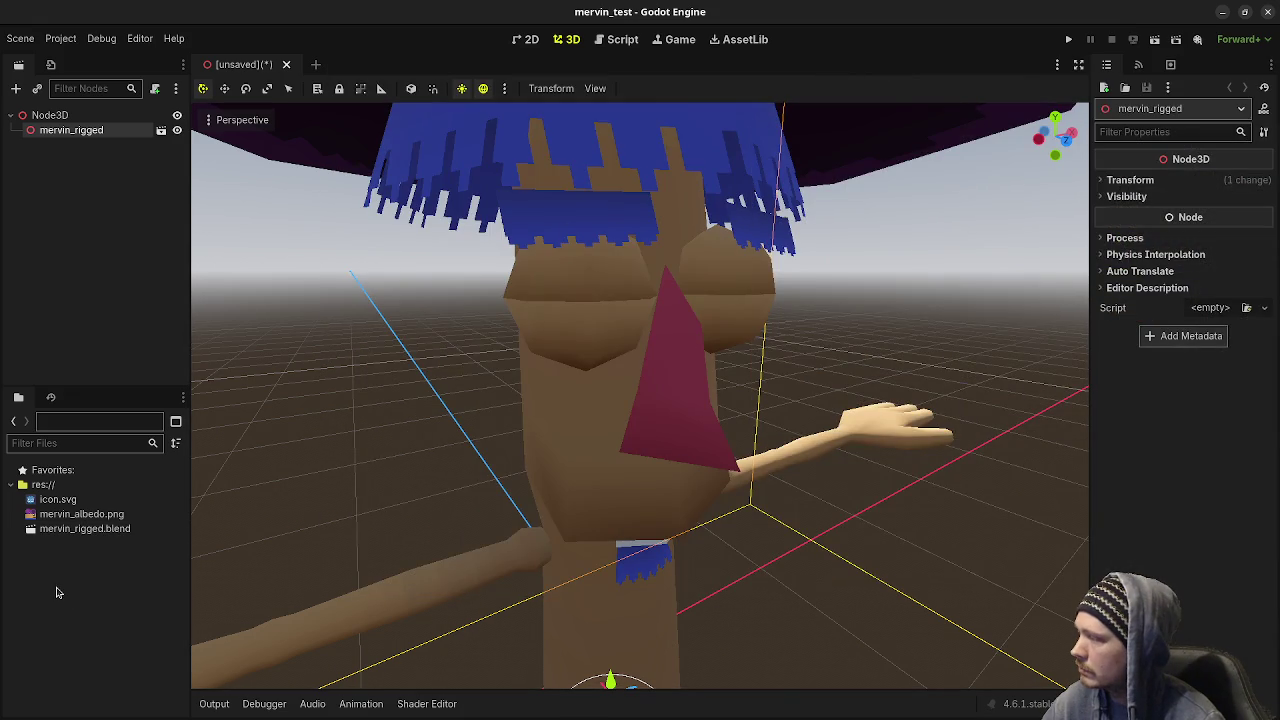
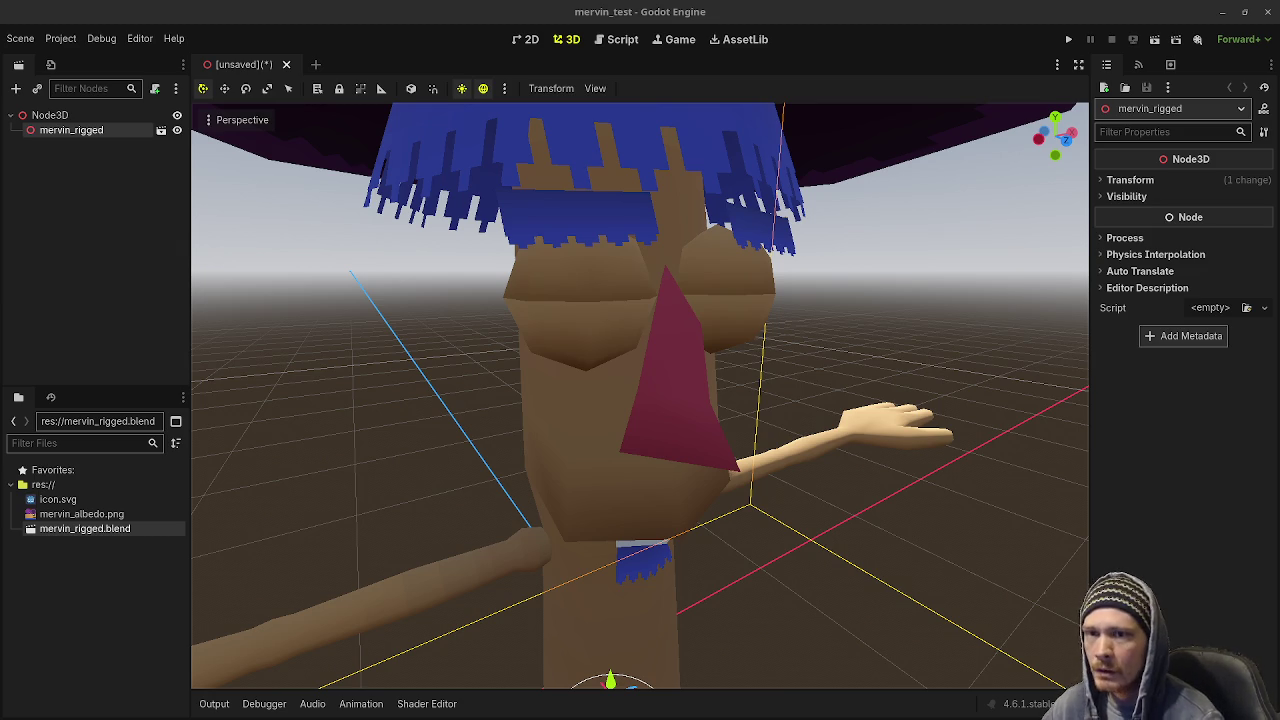
Switch from Godot to the Blender window showing mervin_rigged.blend
{"action": "key", "text": "alt+Tab"}
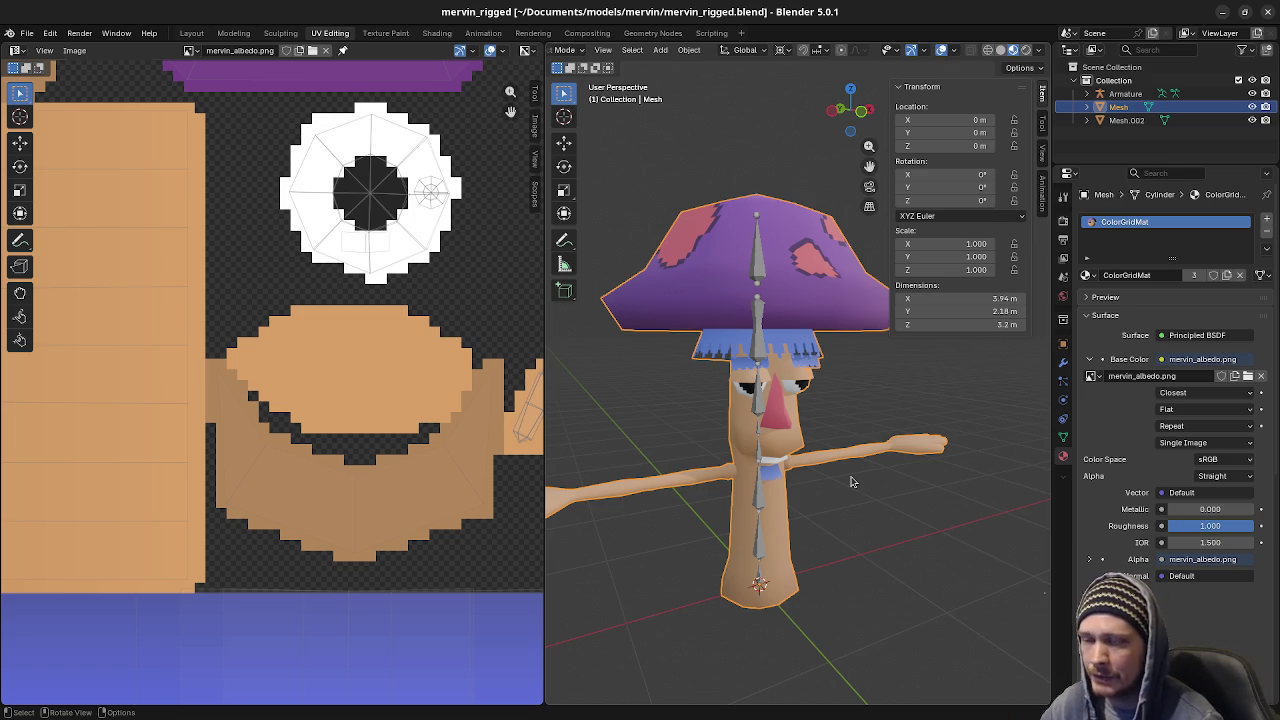
{"action": "mouse_move", "coordinate": [835, 468]}
{"action": "middle_mouse_down"}
{"action": "mouse_move", "coordinate": [903, 466]}
{"action": "mouse_move", "coordinate": [771, 443]}
{"action": "mouse_move", "coordinate": [862, 425]}
{"action": "middle_mouse_up"}
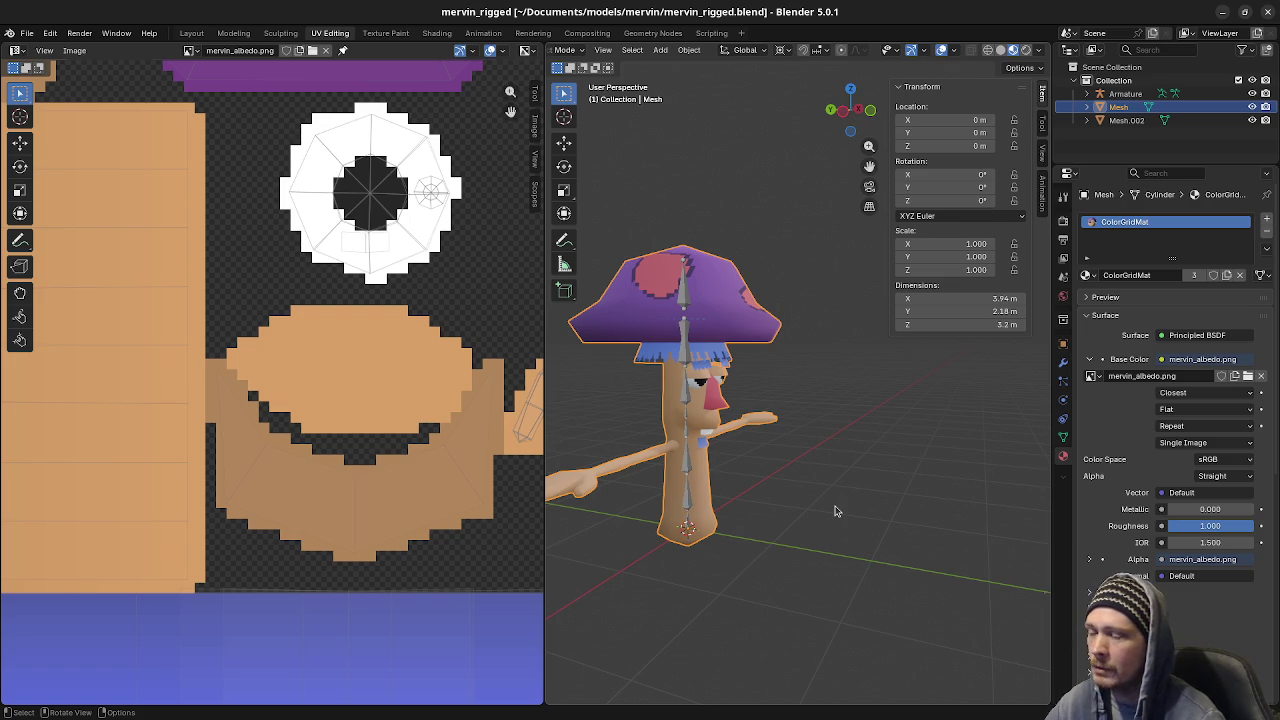
{"action": "middle_click_drag", "start_coordinate": [799, 478], "coordinate": [796, 476]}
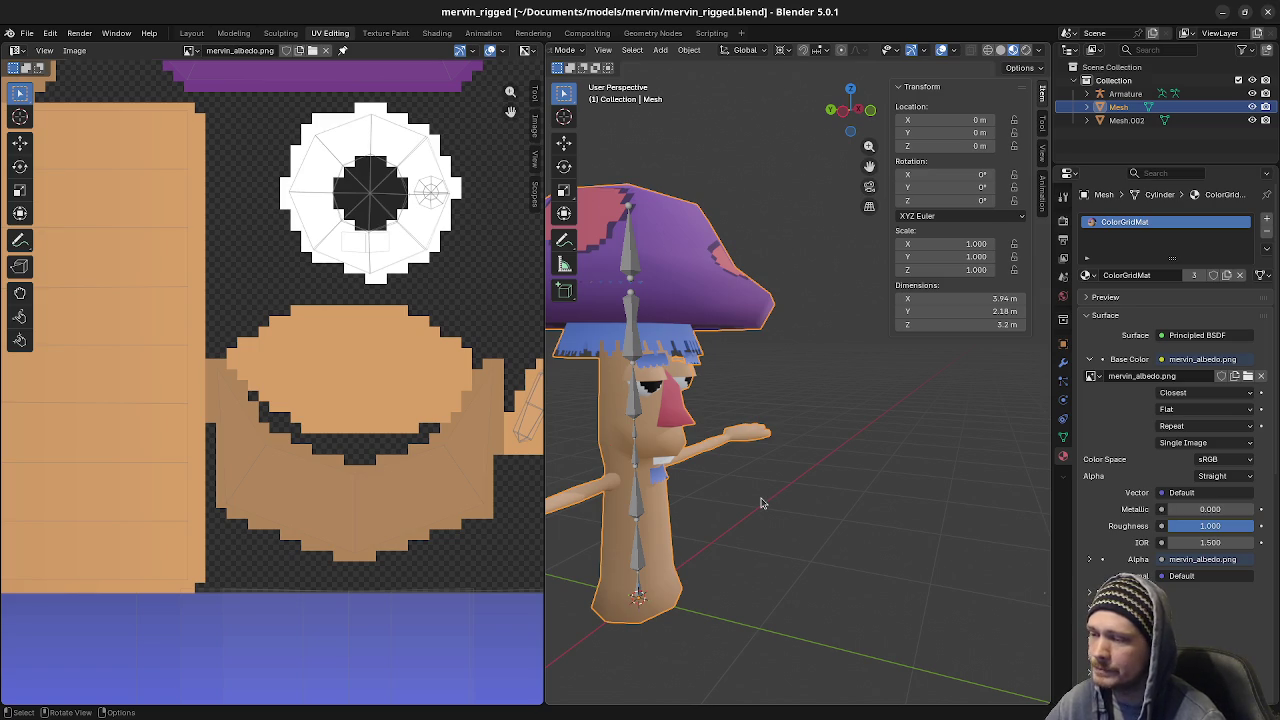
{"action": "middle_click_drag", "start_coordinate": [744, 511], "coordinate": [791, 509]}
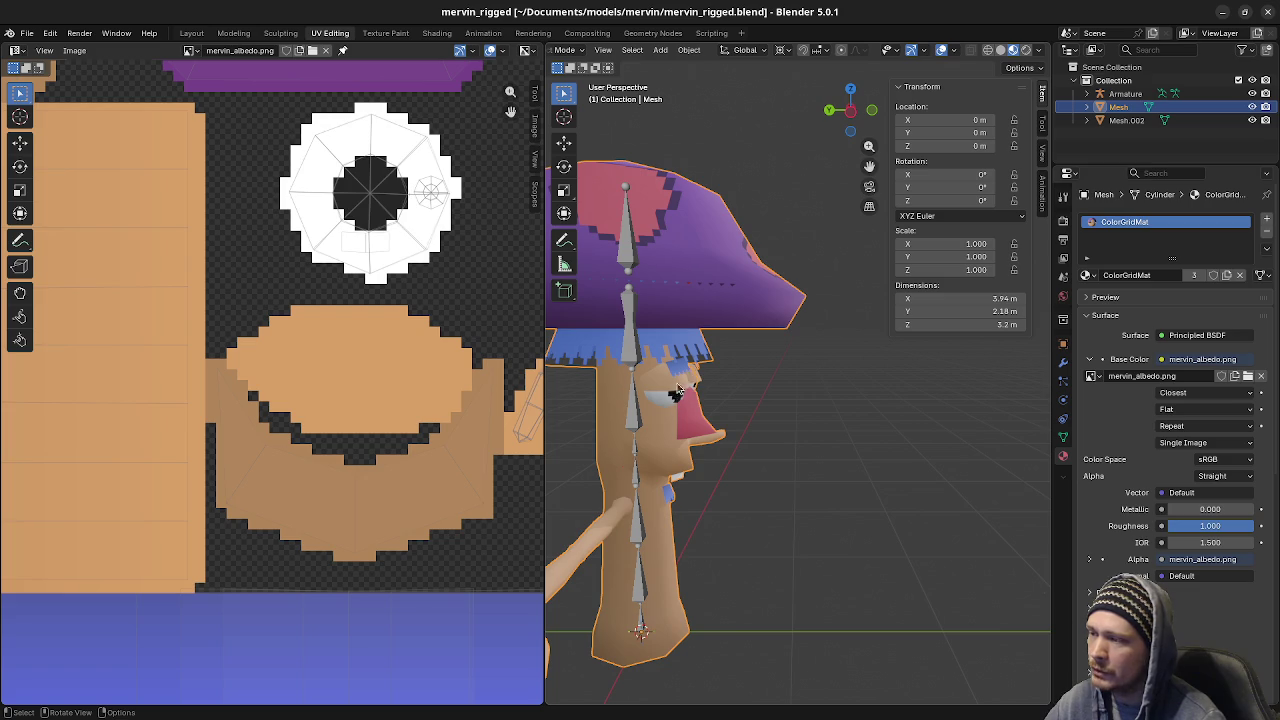
{"action": "middle_click_drag", "start_coordinate": [818, 457], "coordinate": [735, 460]}
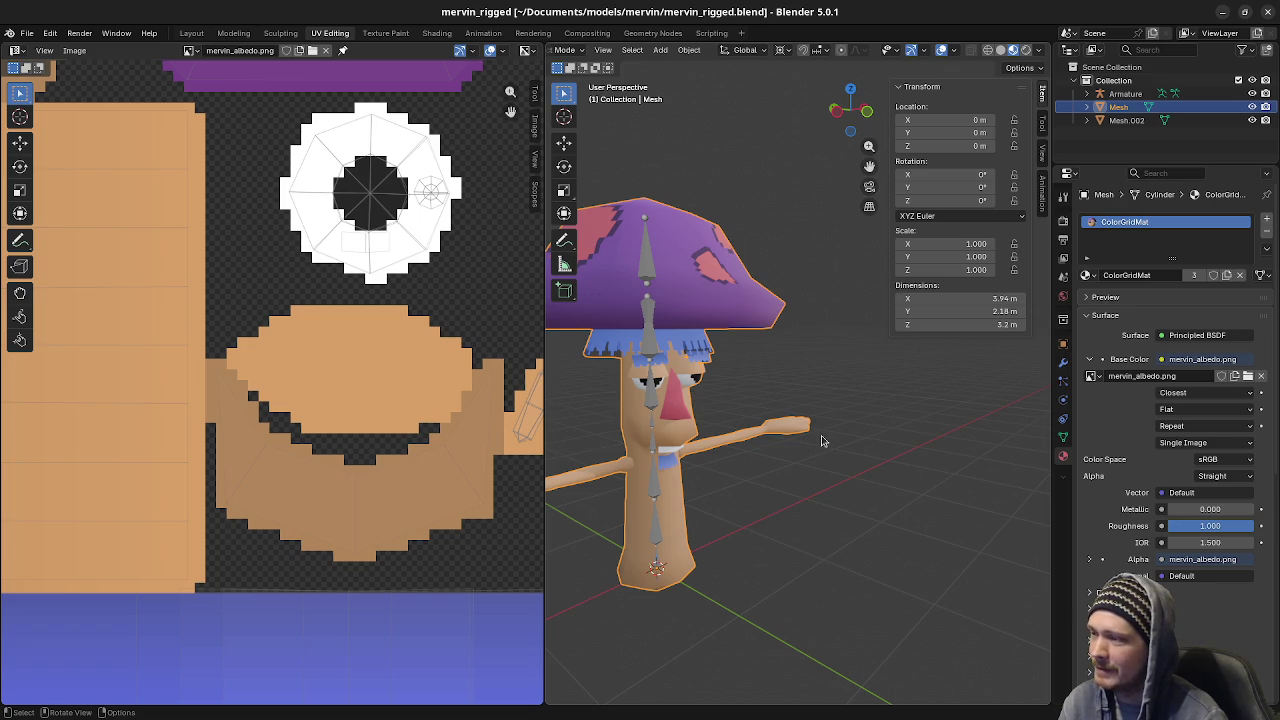
{"action": "scroll", "coordinate": [713, 492], "scroll_direction": "up", "scroll_amount": 2}
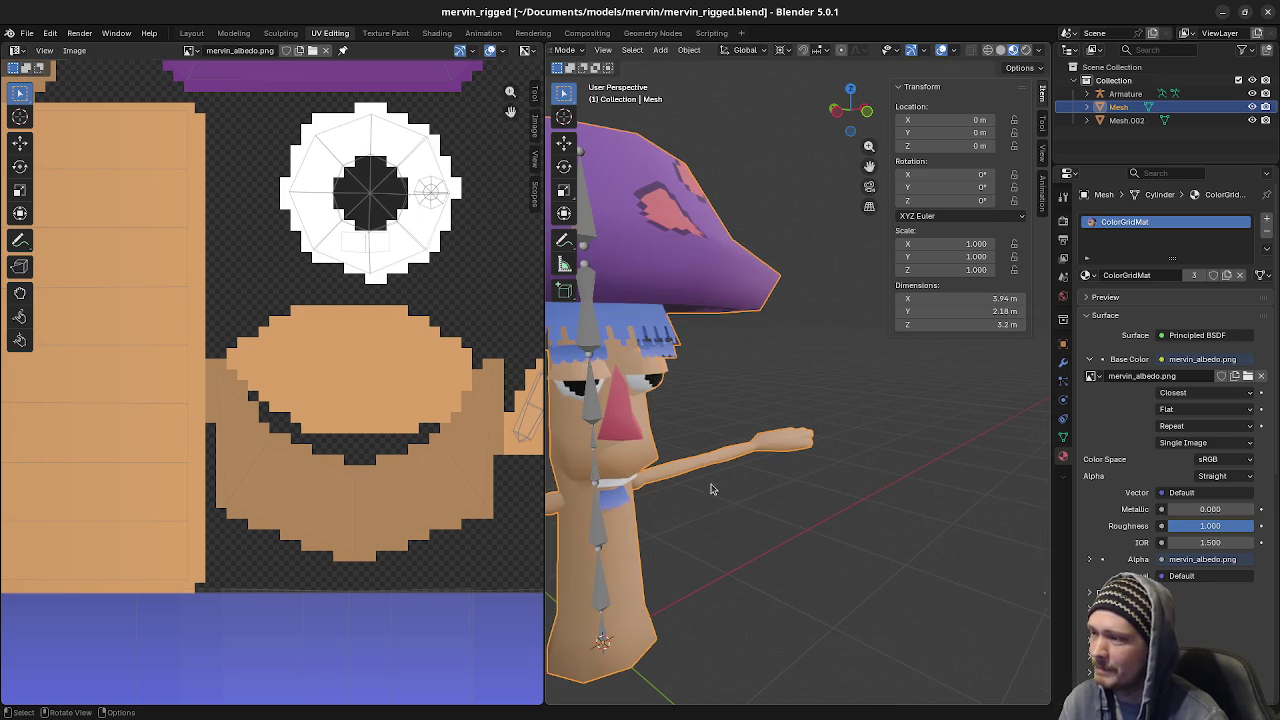
{"action": "middle_click_drag", "start_coordinate": [722, 500], "coordinate": [843, 495]}
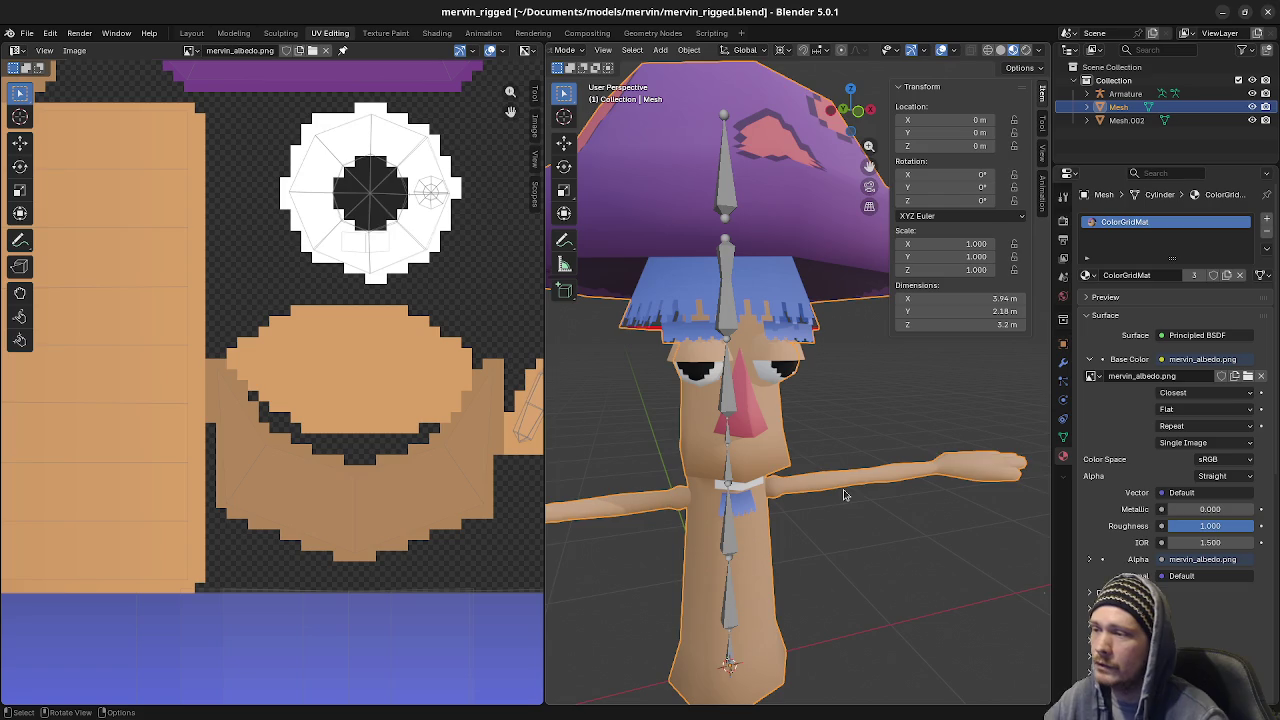
{"action": "scroll", "coordinate": [750, 363], "scroll_direction": "up", "scroll_amount": 2}
Separate the eye faces from the body mesh into their own object
{"action": "key", "text": "Tab"}
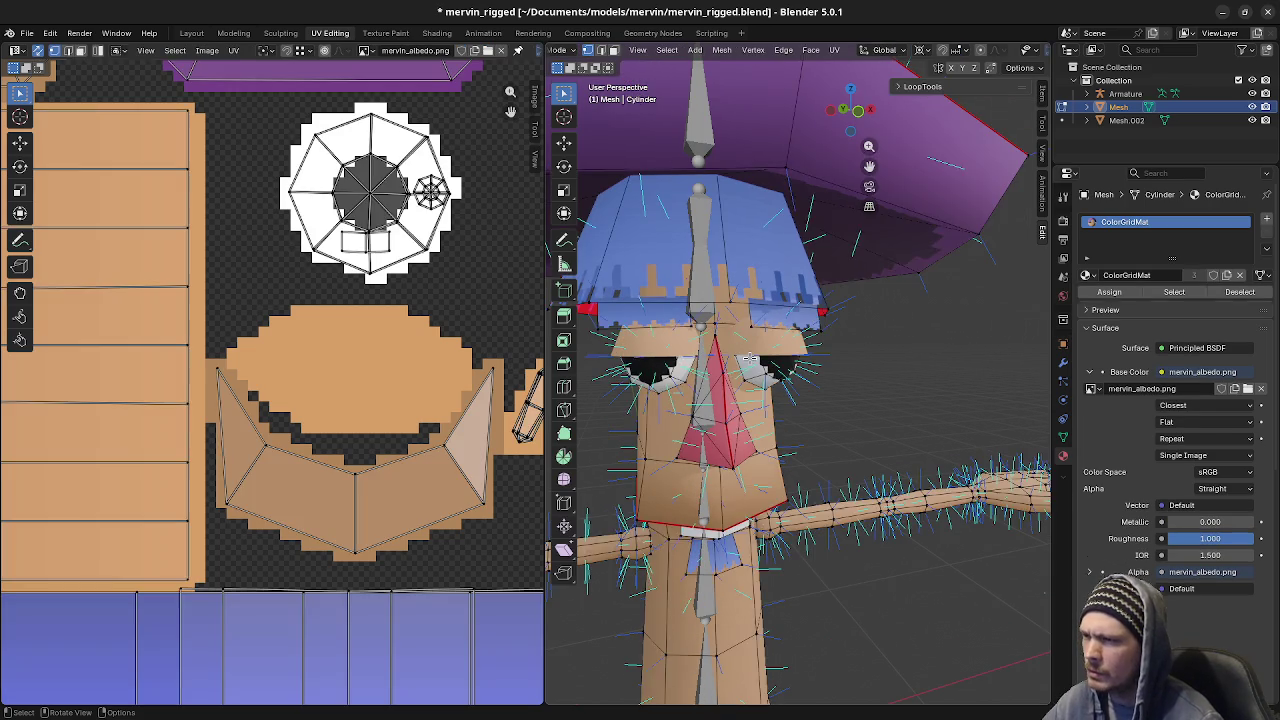
{"action": "key", "text": "Tab"}
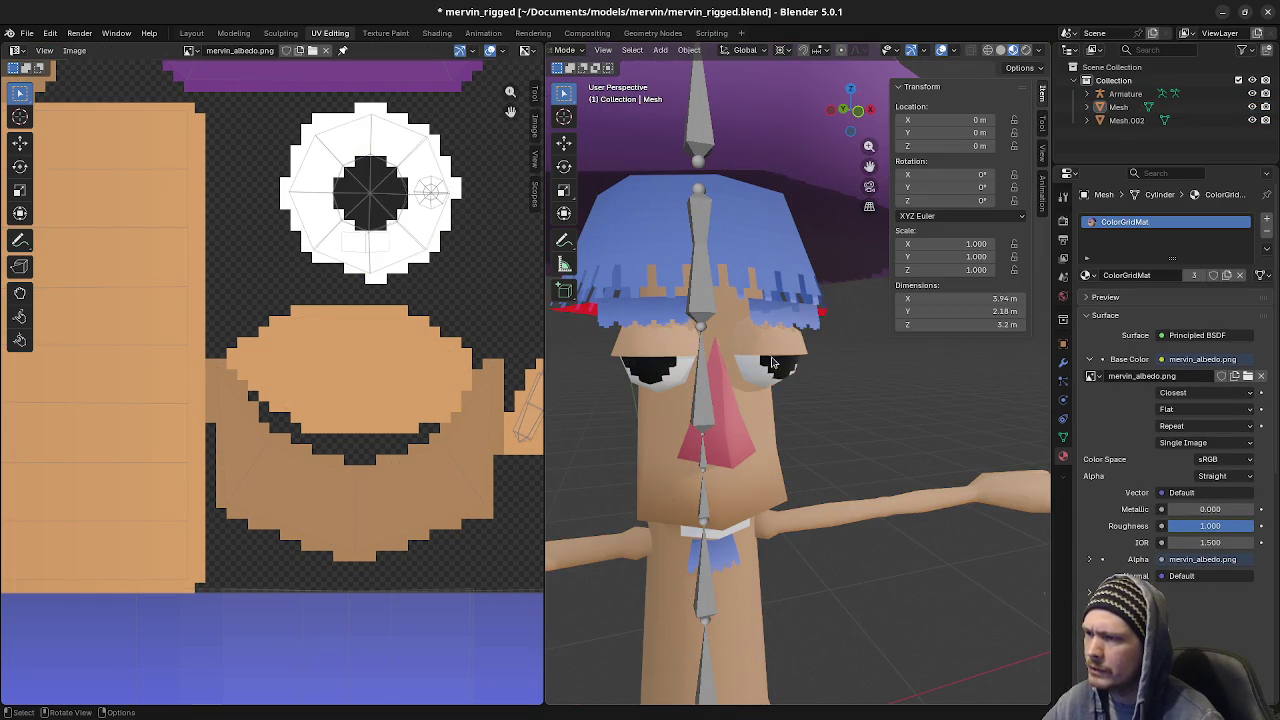
{"action": "key", "text": "Tab"}
{"action": "key", "text": "alt+a"}
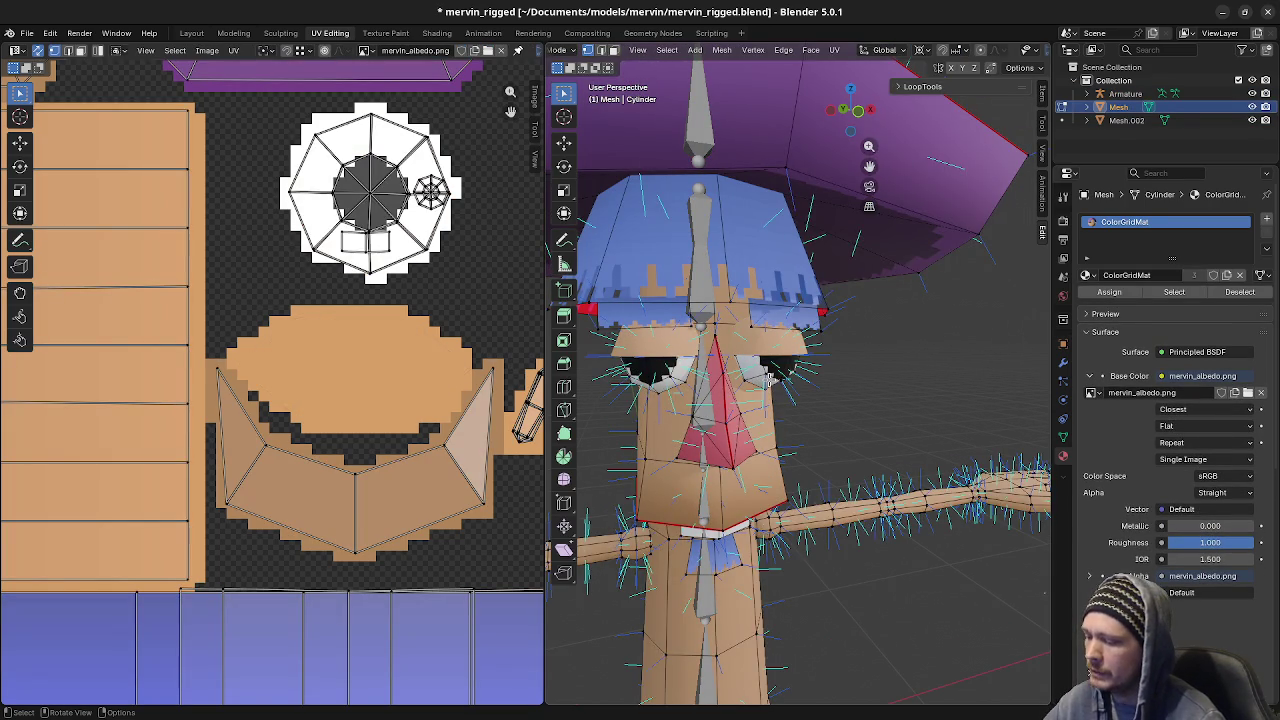
{"action": "key", "text": "l"}
{"action": "key", "text": "l"}
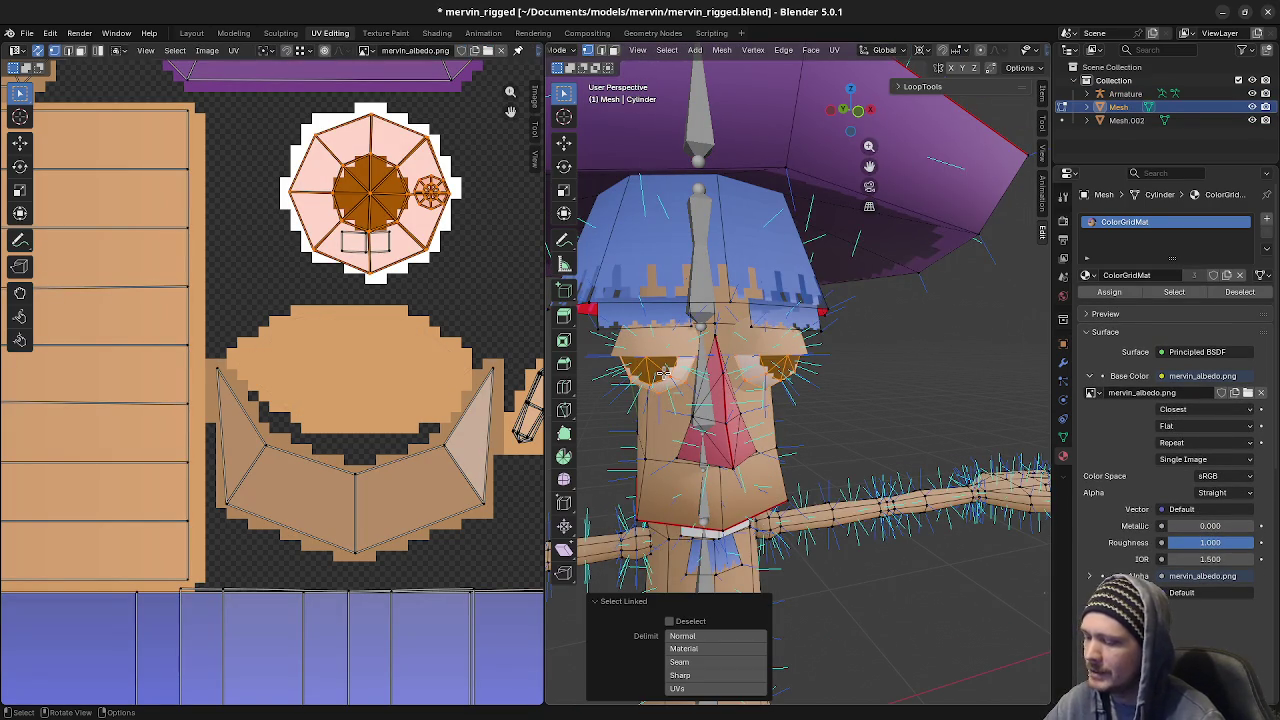
{"action": "key", "text": "p"}
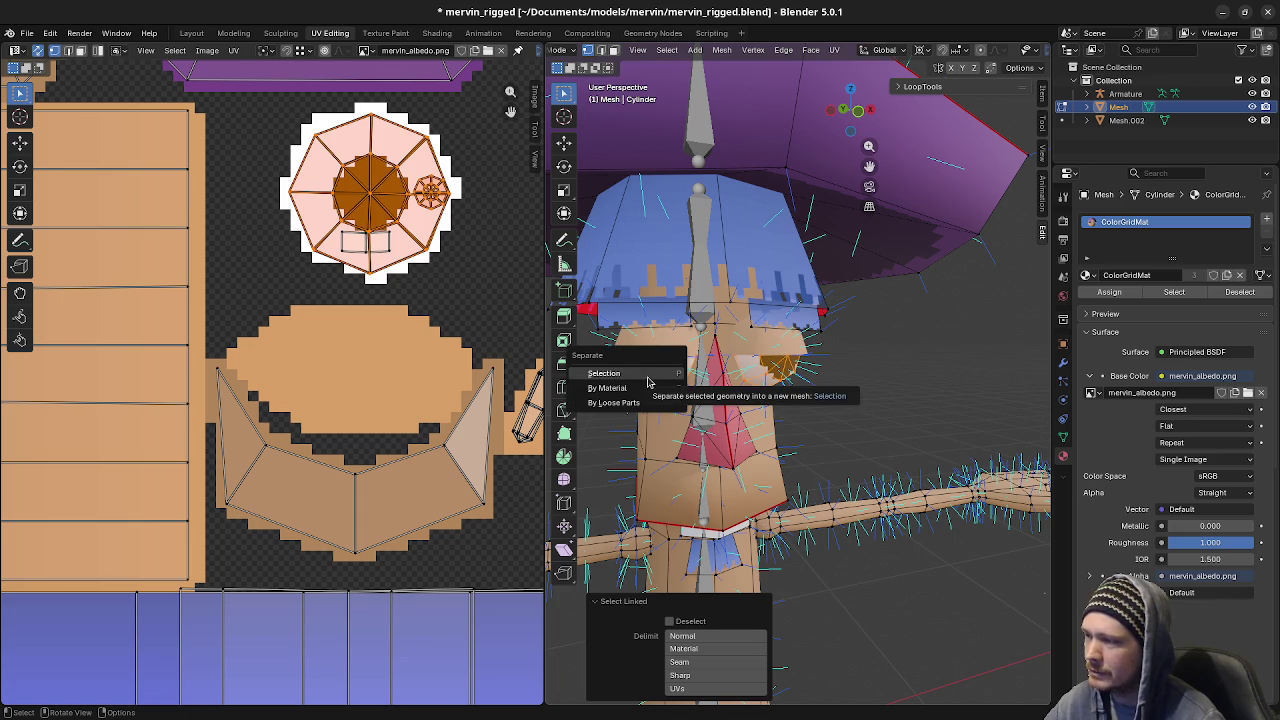
{"action": "left_click", "coordinate": [650, 376]}
{"action": "key", "text": "Tab"}
Join the Mesh.002 eyelid object into the Mesh.001 eye object and edit the result
{"action": "left_click", "coordinate": [825, 399]}
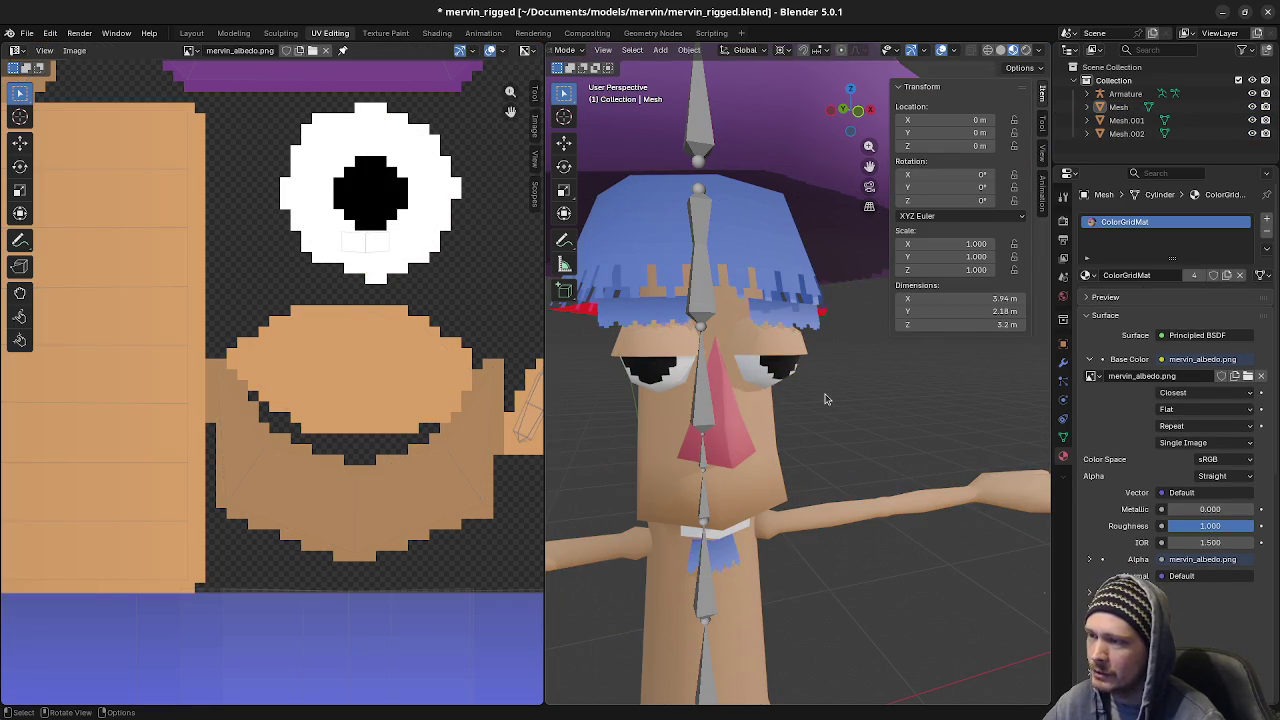
{"action": "left_click", "coordinate": [785, 392]}
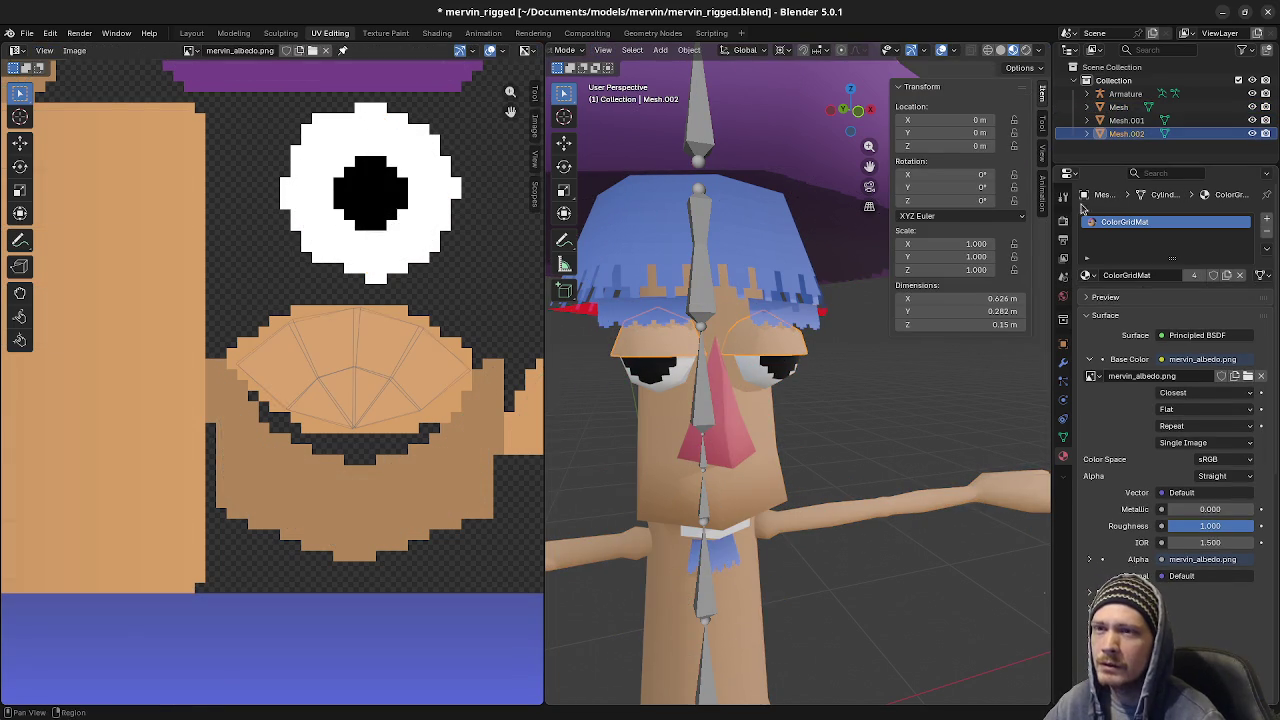
{"action": "left_click", "coordinate": [770, 373]}
{"action": "left_click", "coordinate": [762, 352], "text": "shift"}
{"action": "left_click", "coordinate": [769, 373], "text": "shift"}
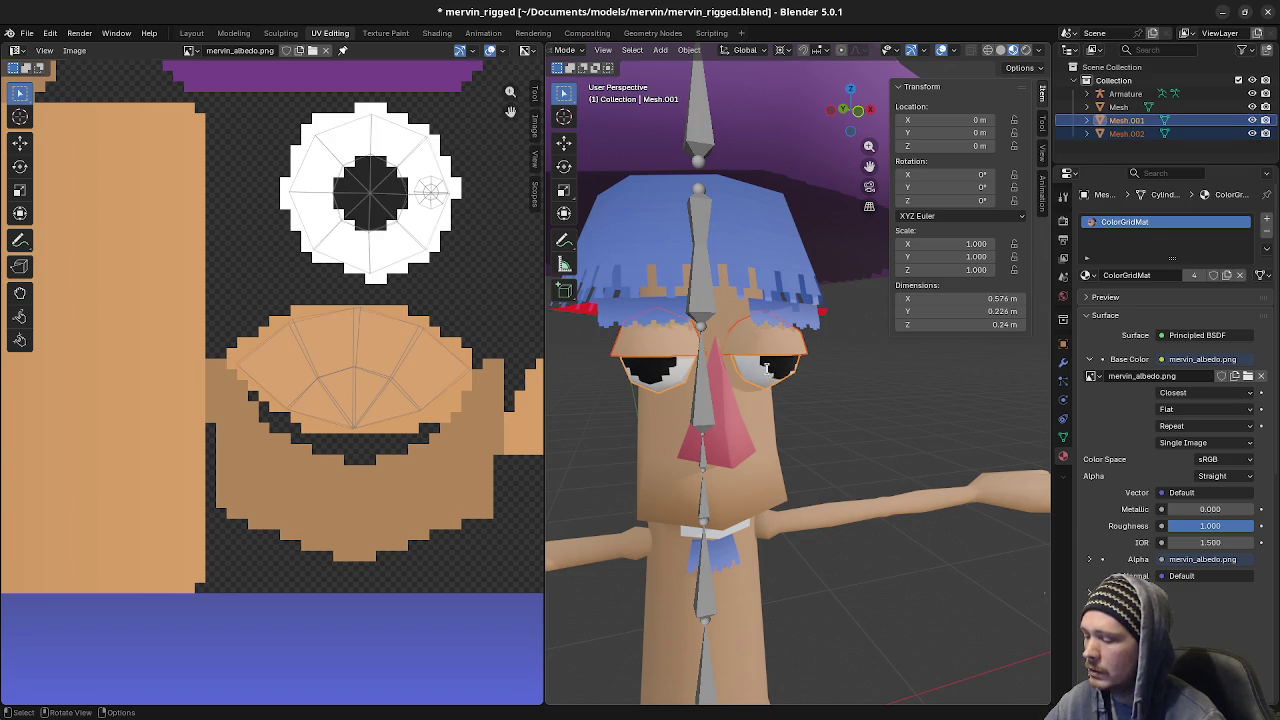
{"action": "key", "text": "F3"}
{"action": "type", "text": "join"}
{"action": "key", "text": "Return"}
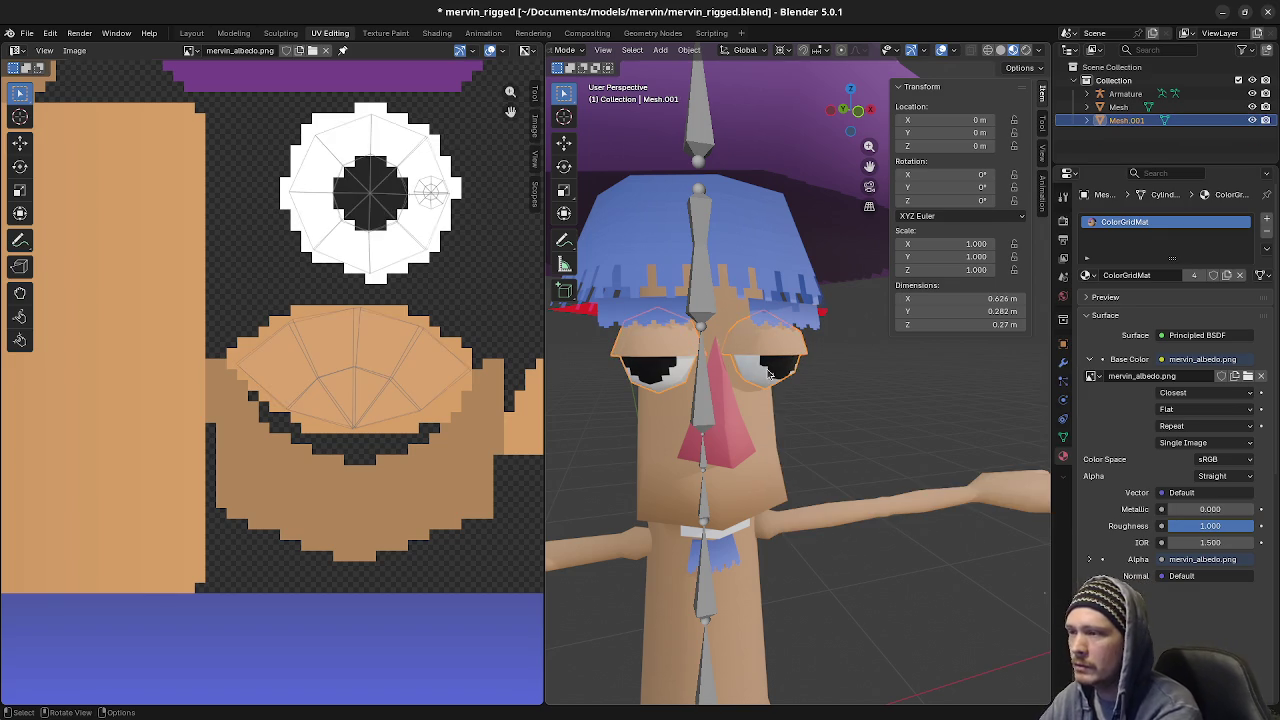
{"action": "key", "text": "Tab"}
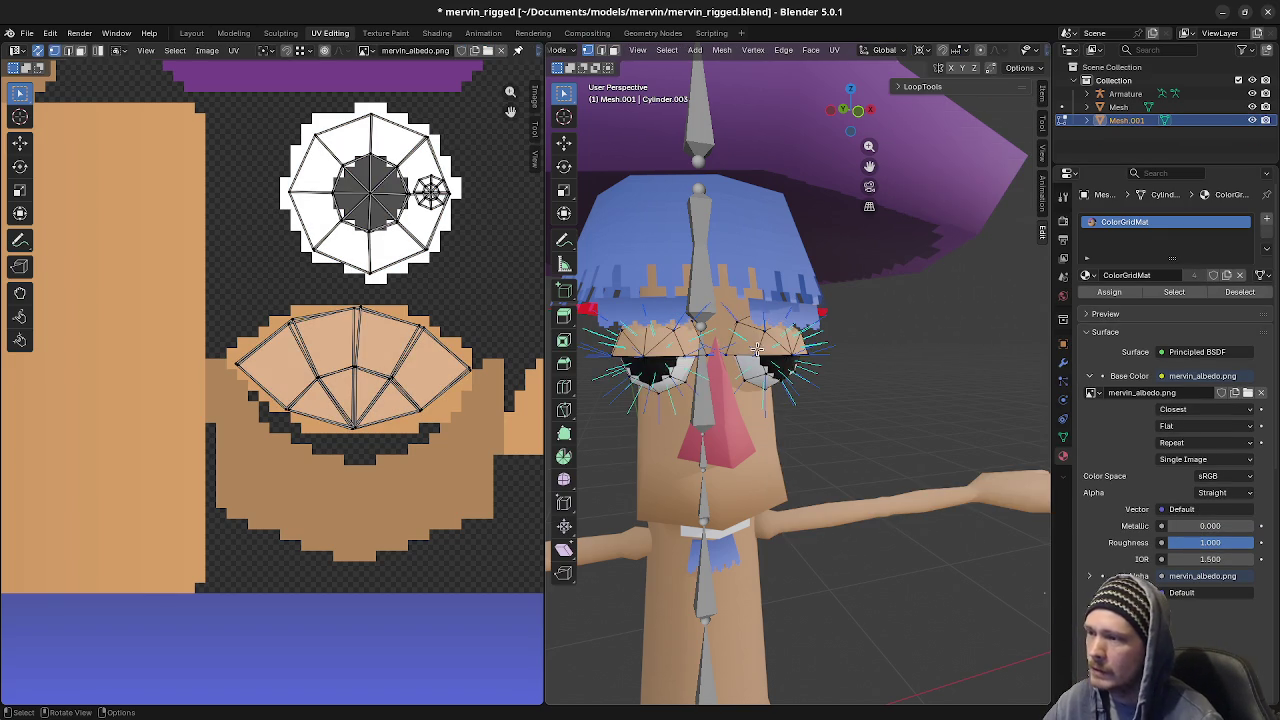
{"action": "key", "text": "ctrl+l"}
{"action": "scroll", "coordinate": [779, 370], "scroll_direction": "up", "scroll_amount": 2}
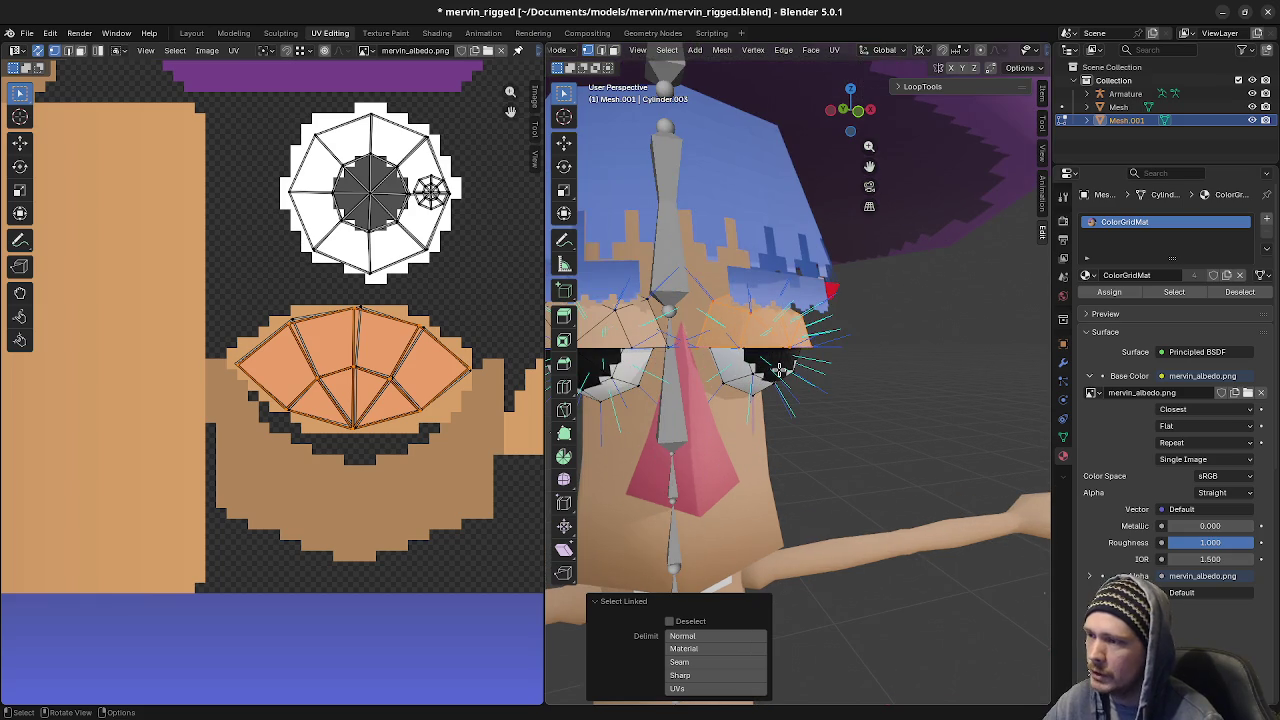
{"action": "middle_click_drag", "start_coordinate": [894, 395], "coordinate": [885, 387]}
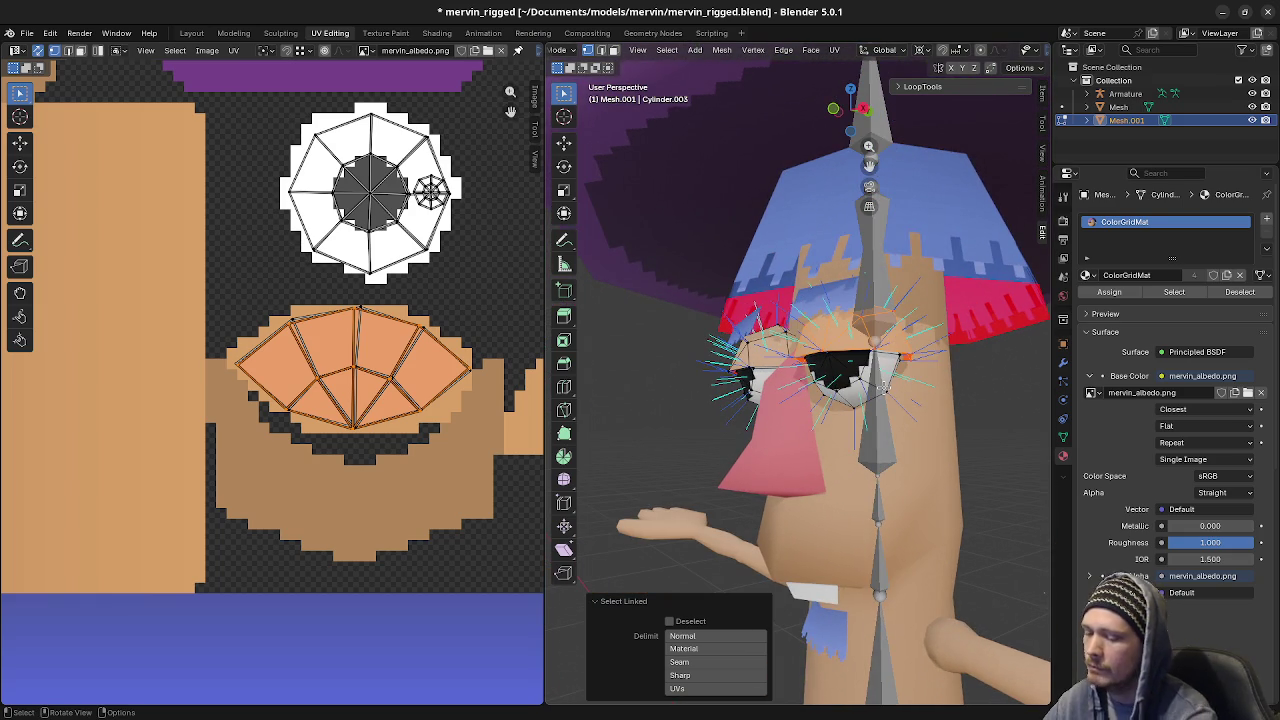
{"action": "key", "text": "KP_1"}
{"action": "scroll", "coordinate": [886, 365], "scroll_direction": "down", "scroll_amount": 2}
{"action": "scroll", "coordinate": [886, 362], "scroll_direction": "down", "scroll_amount": 1}
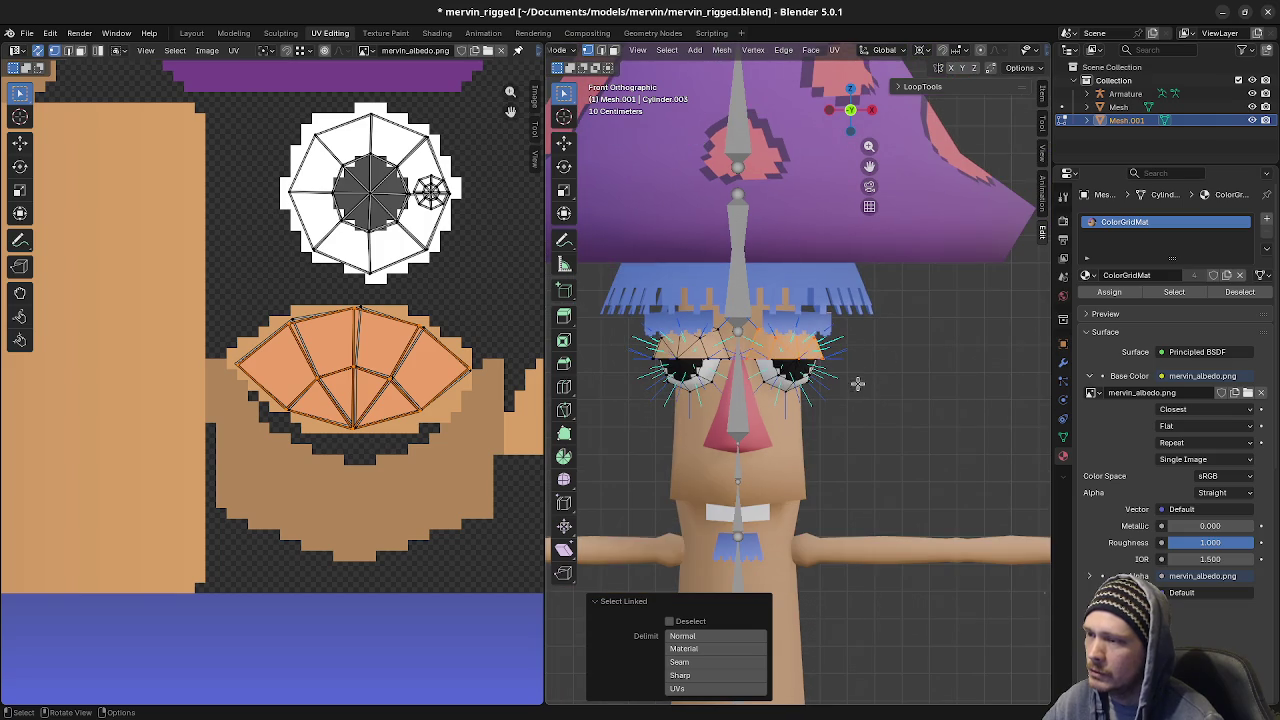
{"action": "scroll", "coordinate": [846, 377], "scroll_direction": "down", "scroll_amount": 1}
{"action": "scroll", "coordinate": [843, 390], "scroll_direction": "up", "scroll_amount": 3}
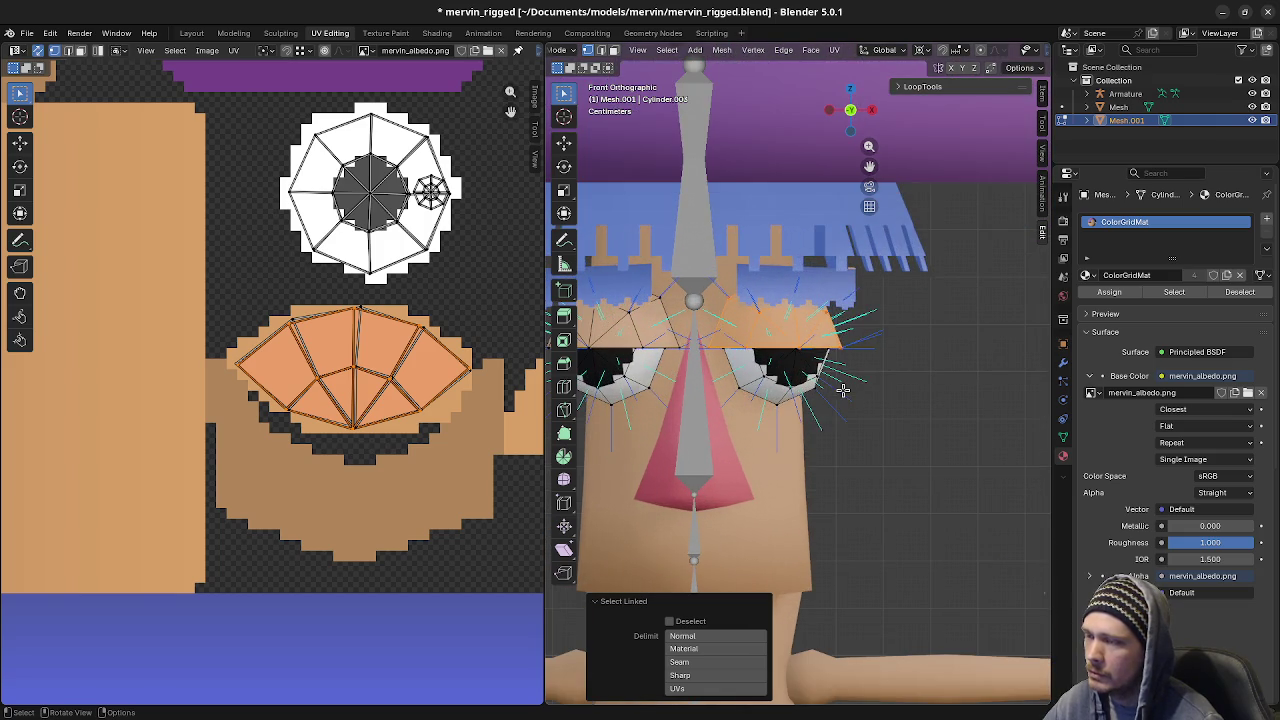
{"action": "scroll", "coordinate": [870, 395], "scroll_direction": "up", "scroll_amount": 1}
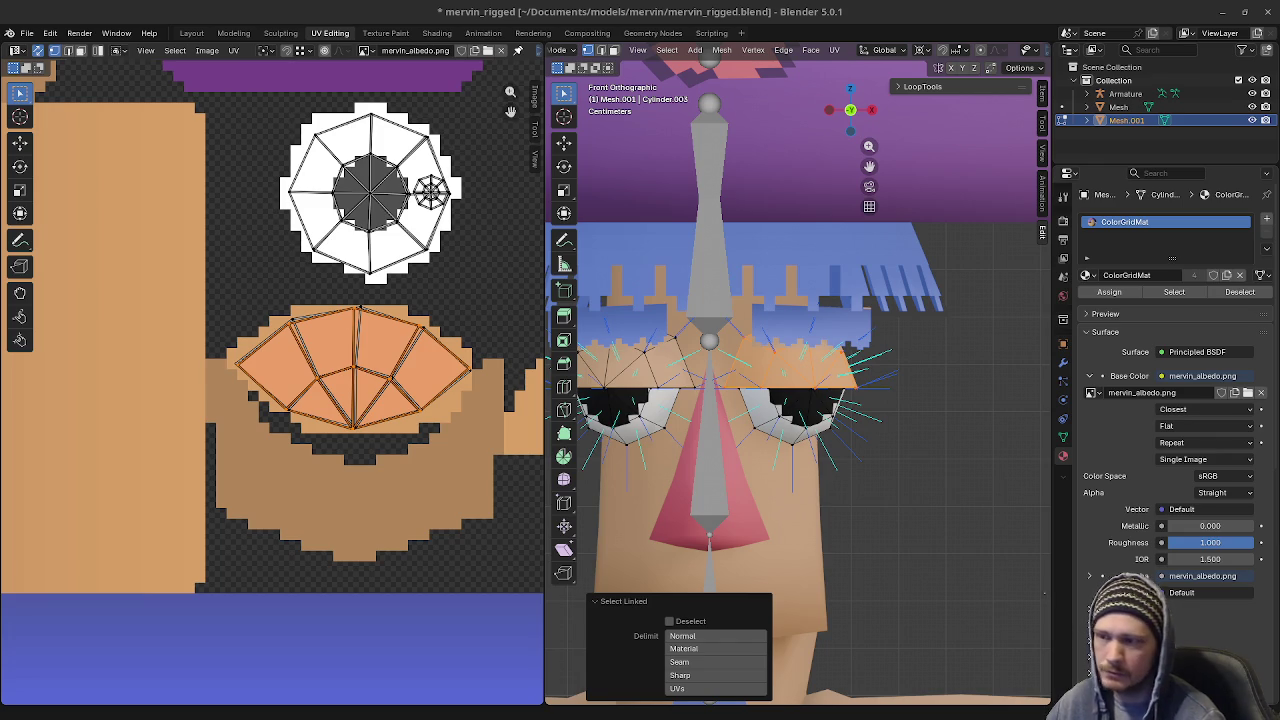
{"action": "left_click", "coordinate": [840, 486]}
{"action": "middle_click_drag", "start_coordinate": [840, 486], "coordinate": [923, 483]}
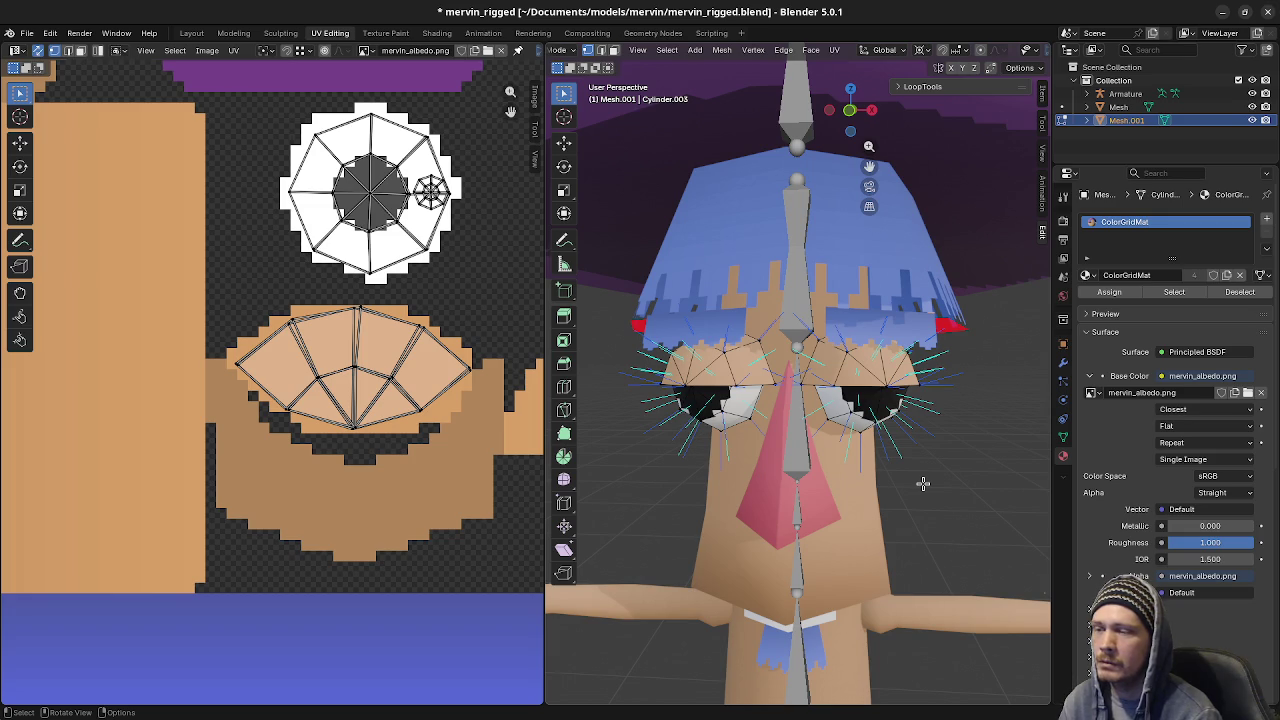
{"action": "scroll", "coordinate": [985, 60], "scroll_direction": "down", "scroll_amount": 2}
{"action": "scroll", "coordinate": [985, 58], "scroll_direction": "down", "scroll_amount": 3}
{"action": "left_click", "coordinate": [985, 52]}
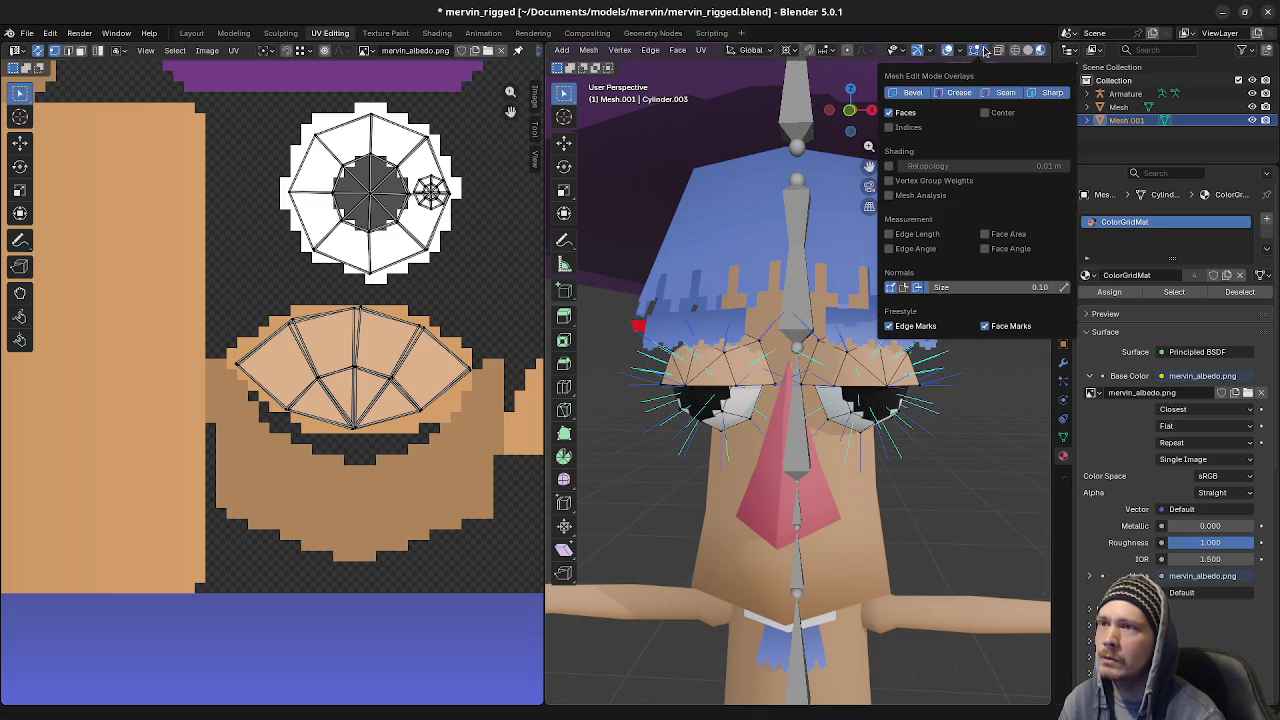
{"action": "left_click", "coordinate": [917, 287]}
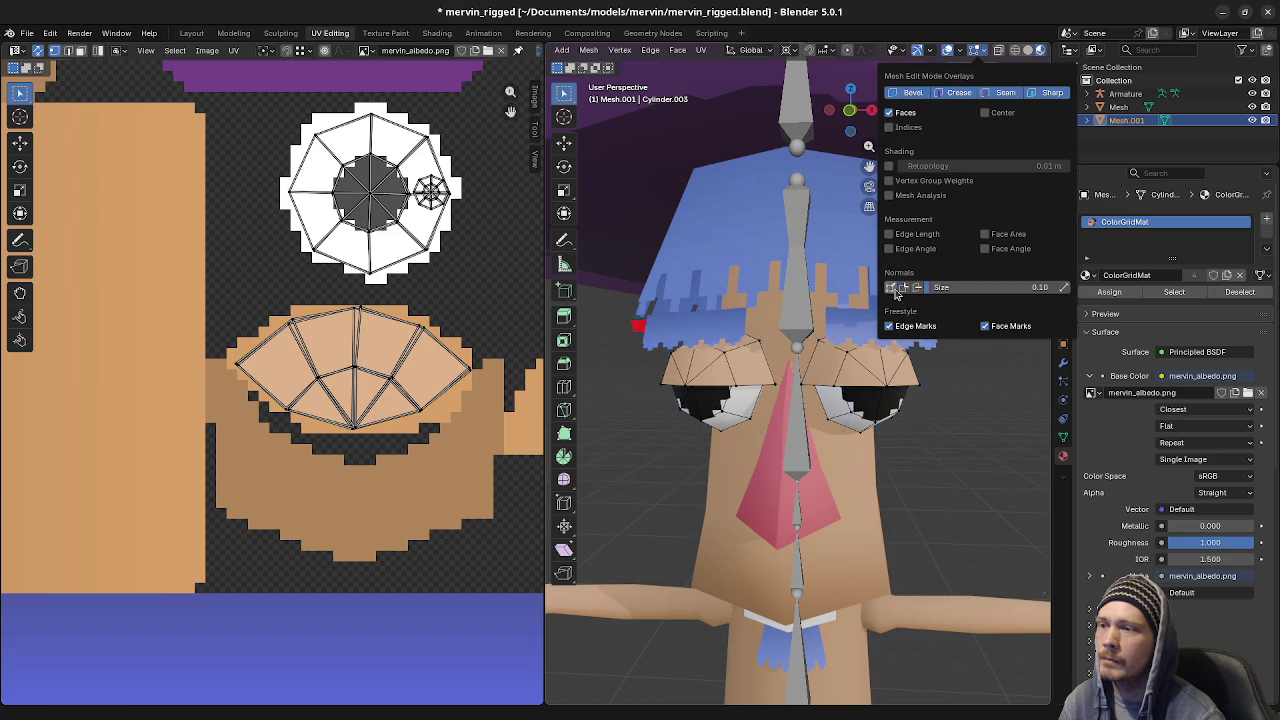
{"action": "left_click", "coordinate": [890, 287]}
{"action": "middle_click_drag", "start_coordinate": [958, 393], "coordinate": [946, 449]}
{"action": "key", "text": "Tab"}
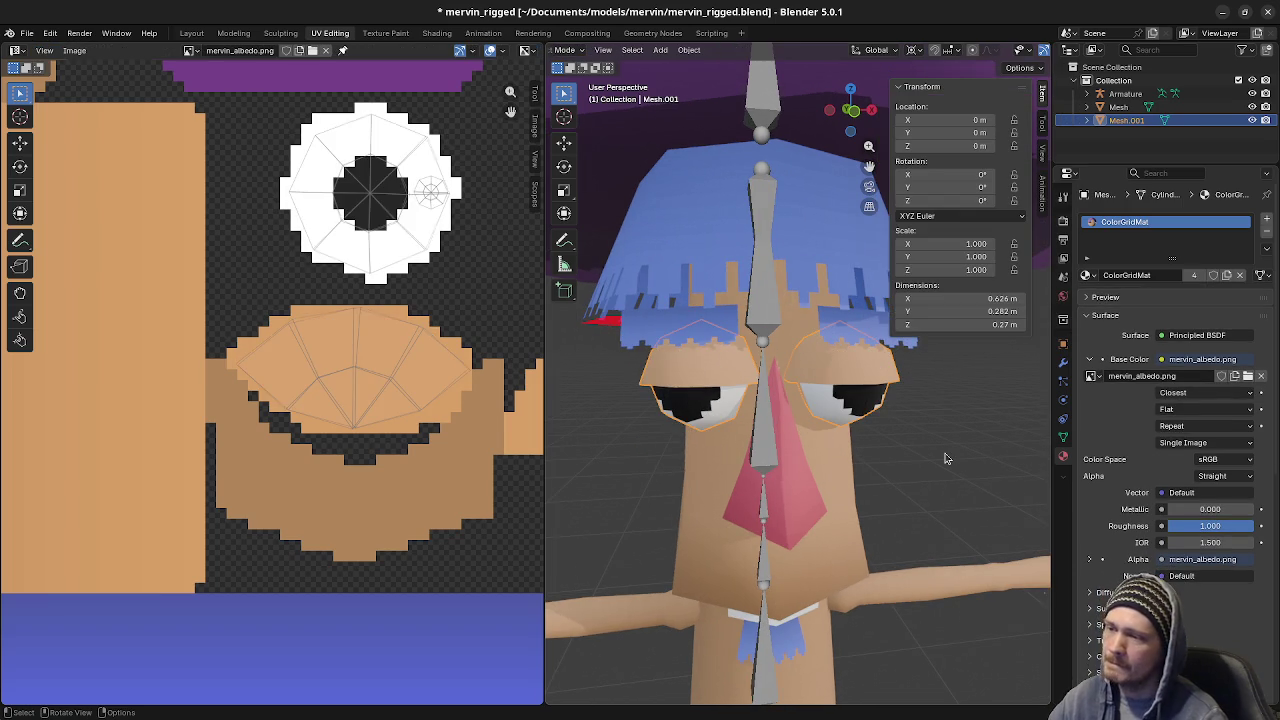
{"action": "key", "text": "ctrl+s"}
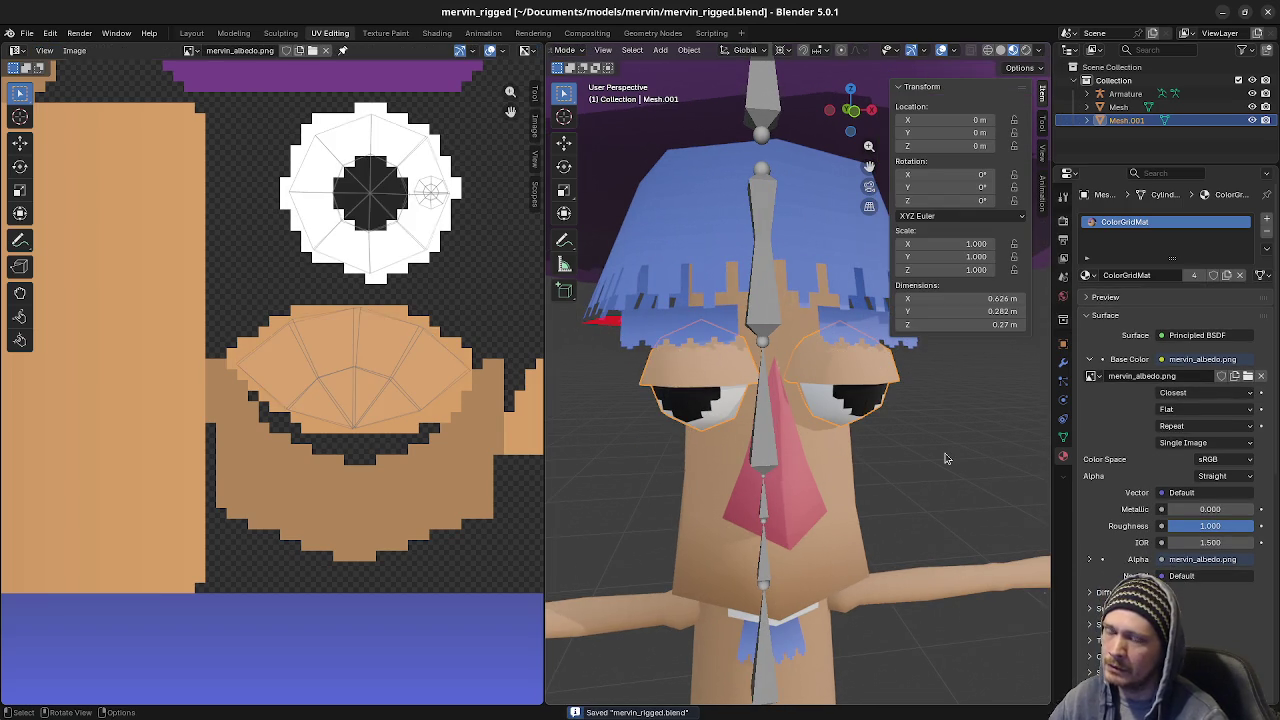
{"action": "scroll", "coordinate": [945, 458], "scroll_direction": "down", "scroll_amount": 2}
{"action": "scroll", "coordinate": [943, 452], "scroll_direction": "down", "scroll_amount": 2}
{"action": "left_click", "coordinate": [836, 497]}
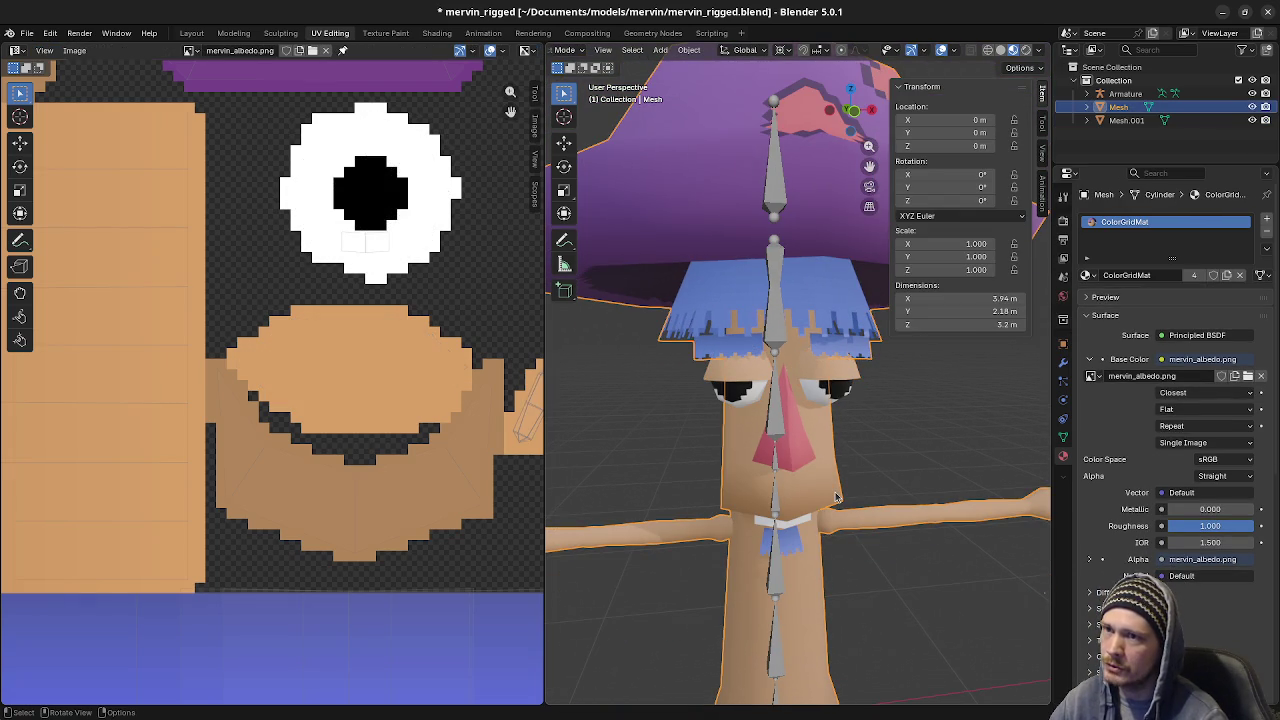
{"action": "scroll", "coordinate": [836, 497], "scroll_direction": "down", "scroll_amount": 2}
{"action": "scroll", "coordinate": [836, 497], "scroll_direction": "down", "scroll_amount": 1}
{"action": "scroll", "coordinate": [836, 497], "scroll_direction": "up", "scroll_amount": 1}
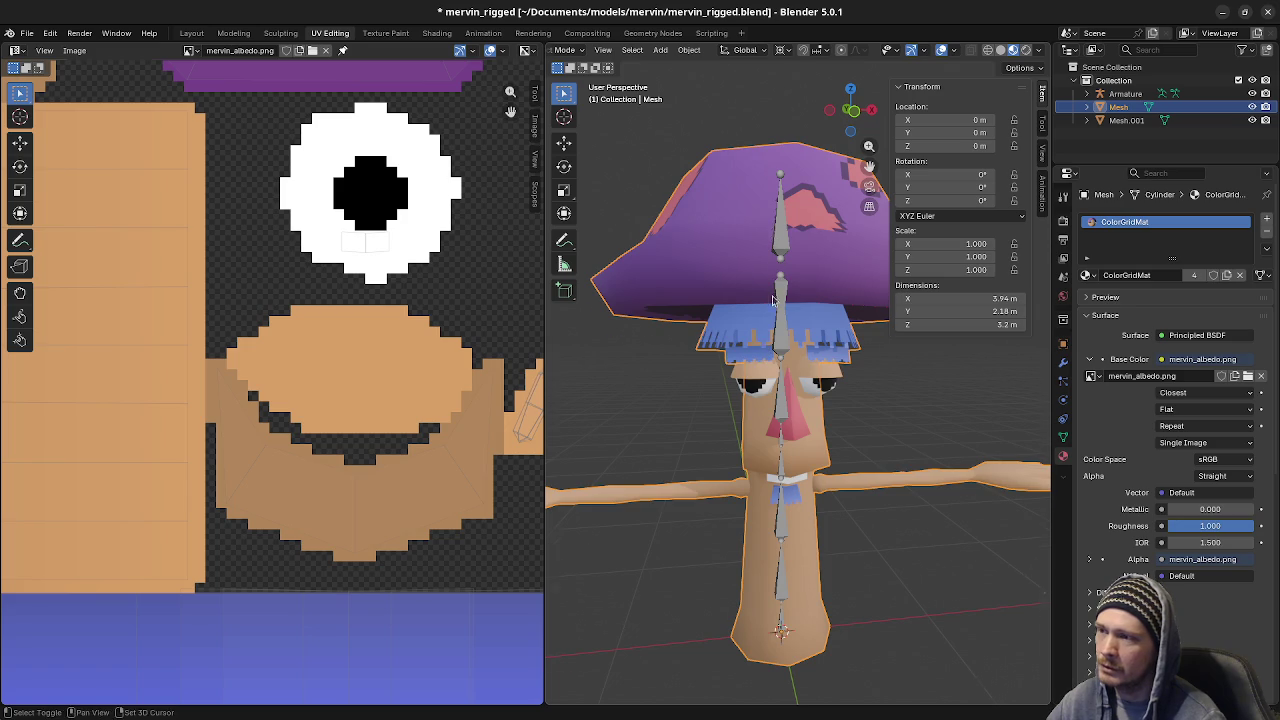
{"action": "middle_click_drag", "start_coordinate": [780, 312], "coordinate": [790, 256]}
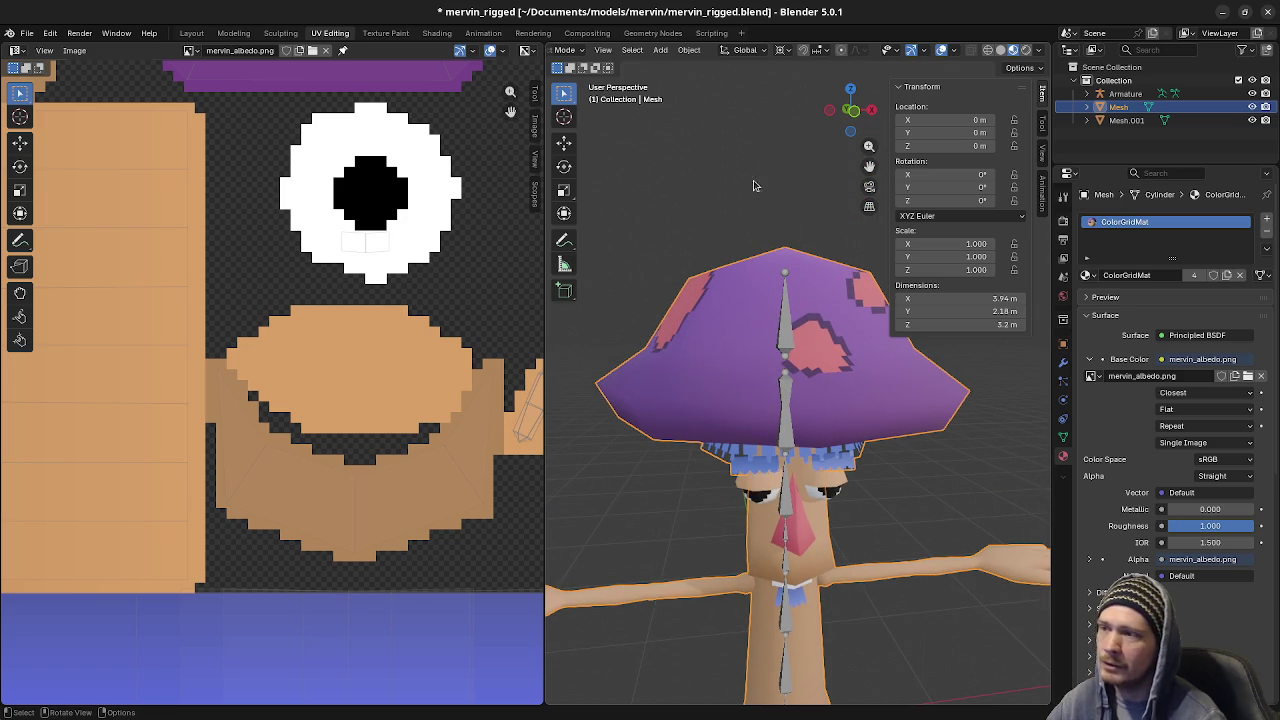
{"action": "middle_click_drag", "start_coordinate": [868, 444], "coordinate": [868, 417]}
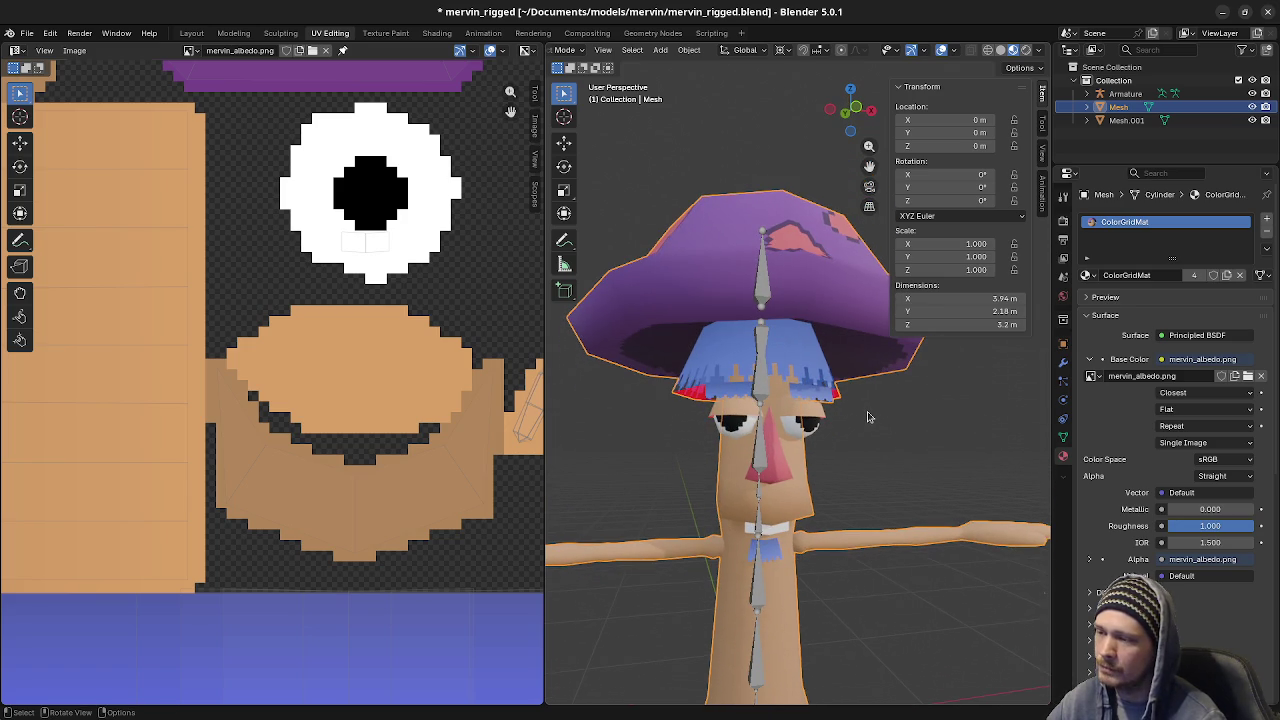
{"action": "left_click", "coordinate": [876, 457]}
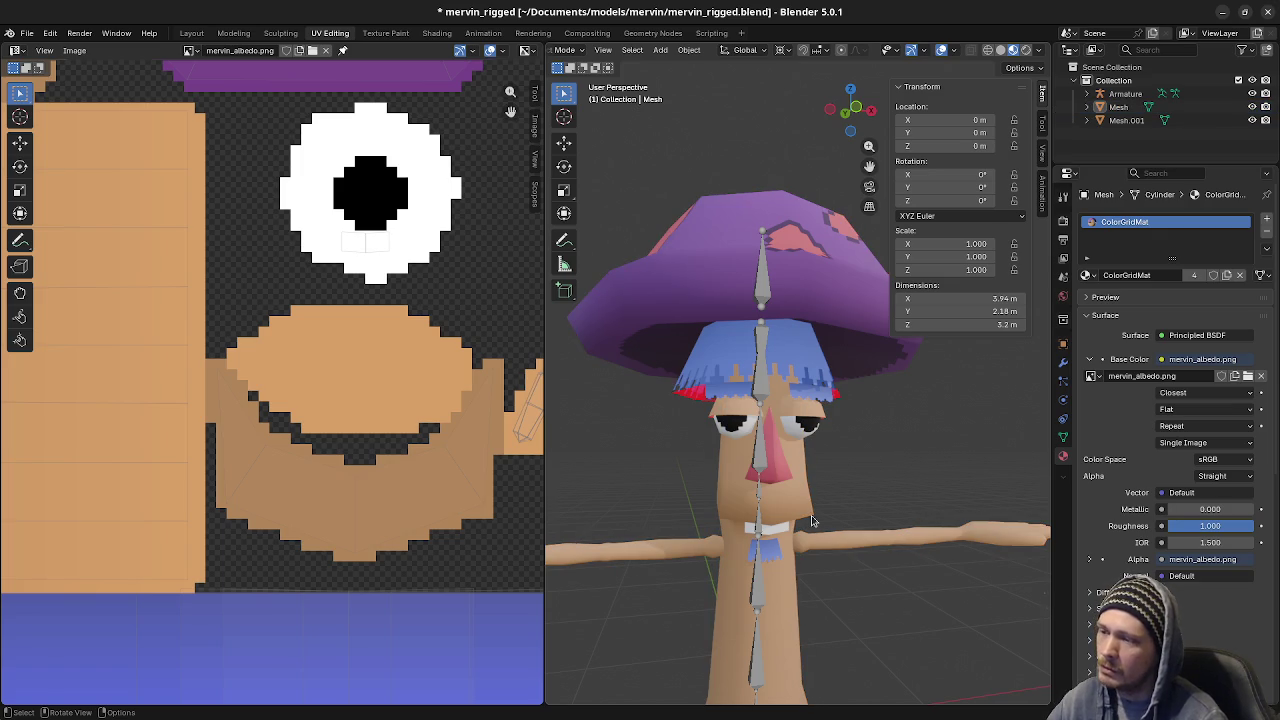
Select the Mesh.001 eyes object, zoom in on the face, and enter Edit Mode
{"action": "left_click", "coordinate": [816, 438]}
{"action": "scroll", "coordinate": [828, 445], "scroll_direction": "up", "scroll_amount": 1}
{"action": "scroll", "coordinate": [835, 450], "scroll_direction": "up", "scroll_amount": 1}
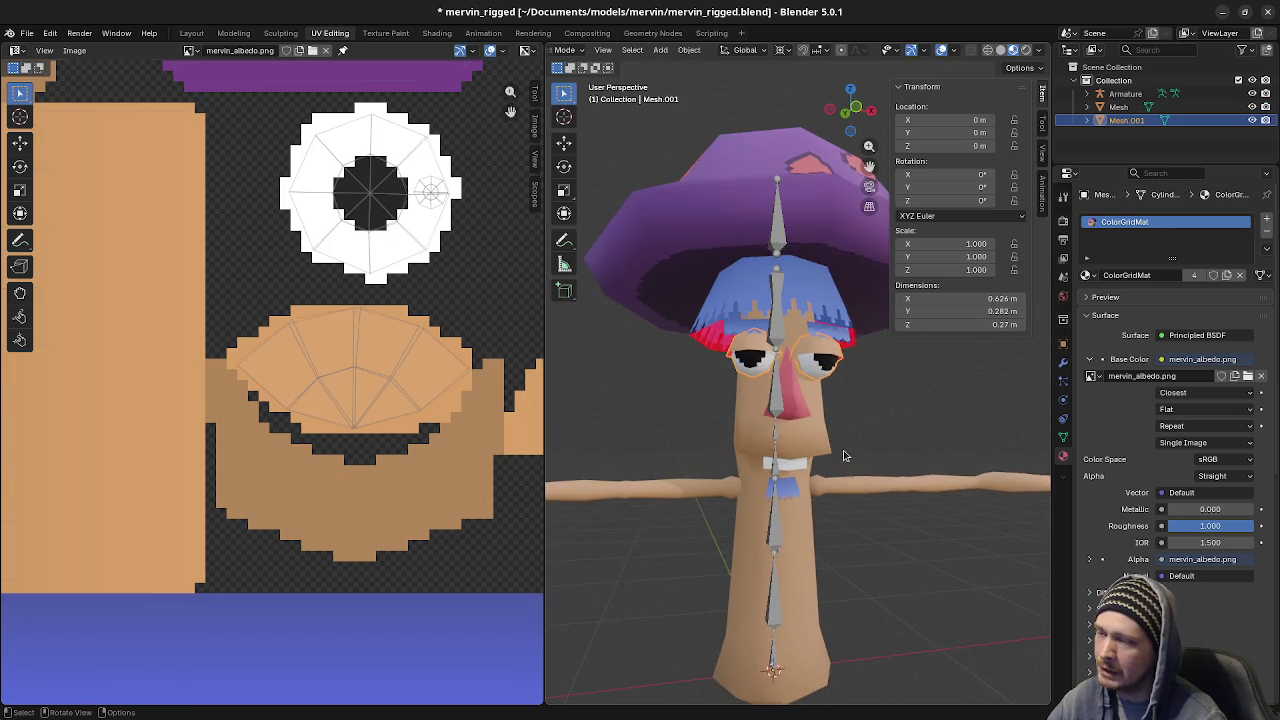
{"action": "scroll", "coordinate": [843, 456], "scroll_direction": "up", "scroll_amount": 1}
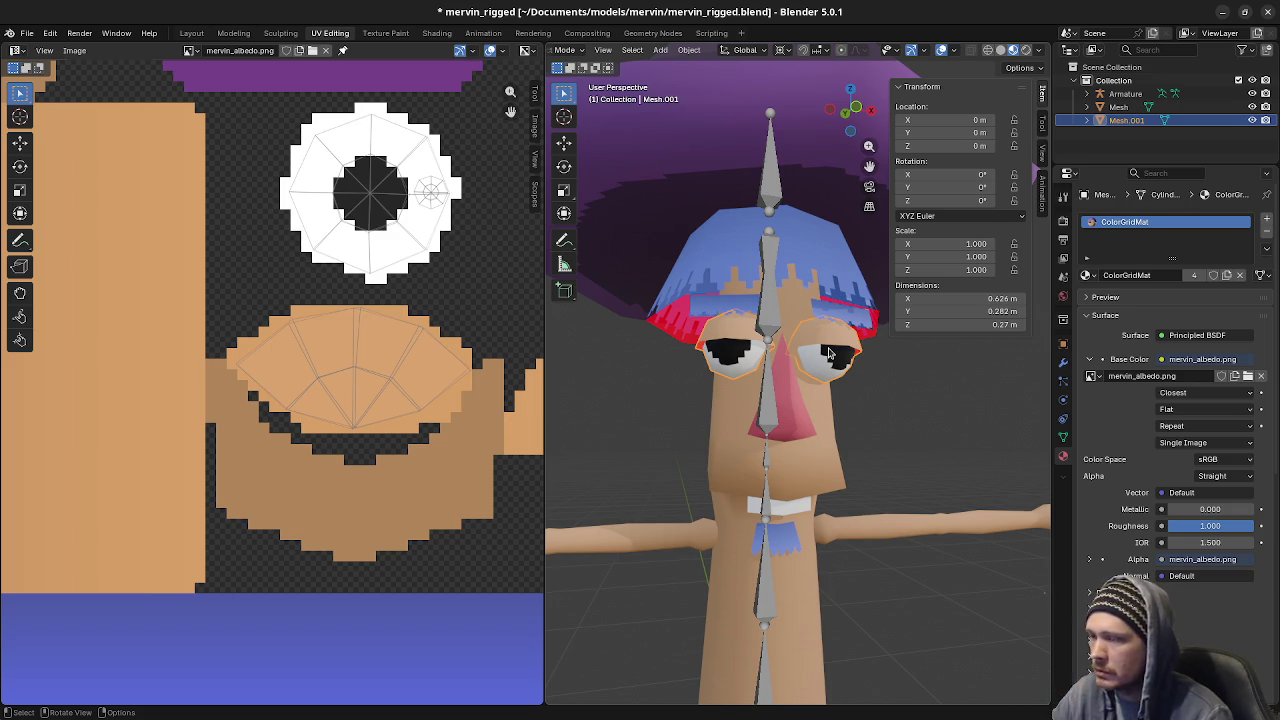
{"action": "key", "text": "Tab"}
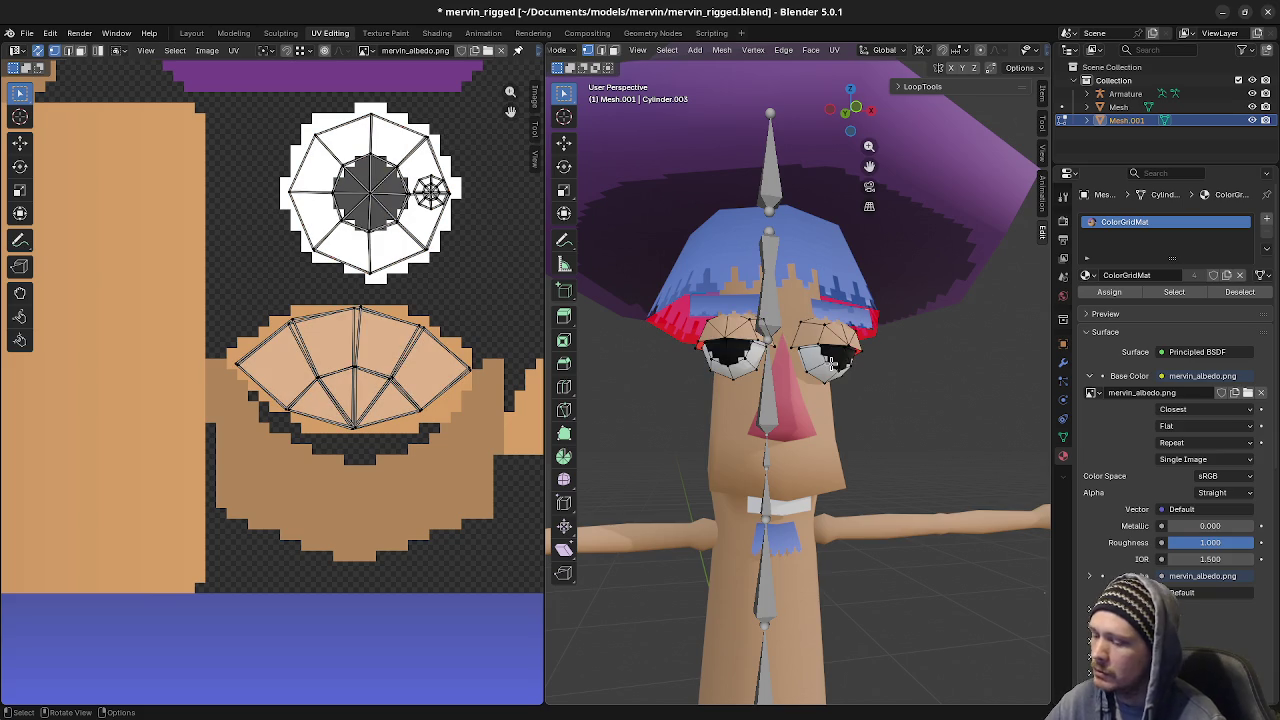
Select the right eye, inspect the head from around it, then clear the selection
{"action": "key", "text": "l"}
{"action": "scroll", "coordinate": [845, 390], "scroll_direction": "up", "scroll_amount": 3}
{"action": "middle_click_drag", "start_coordinate": [859, 413], "coordinate": [891, 403]}
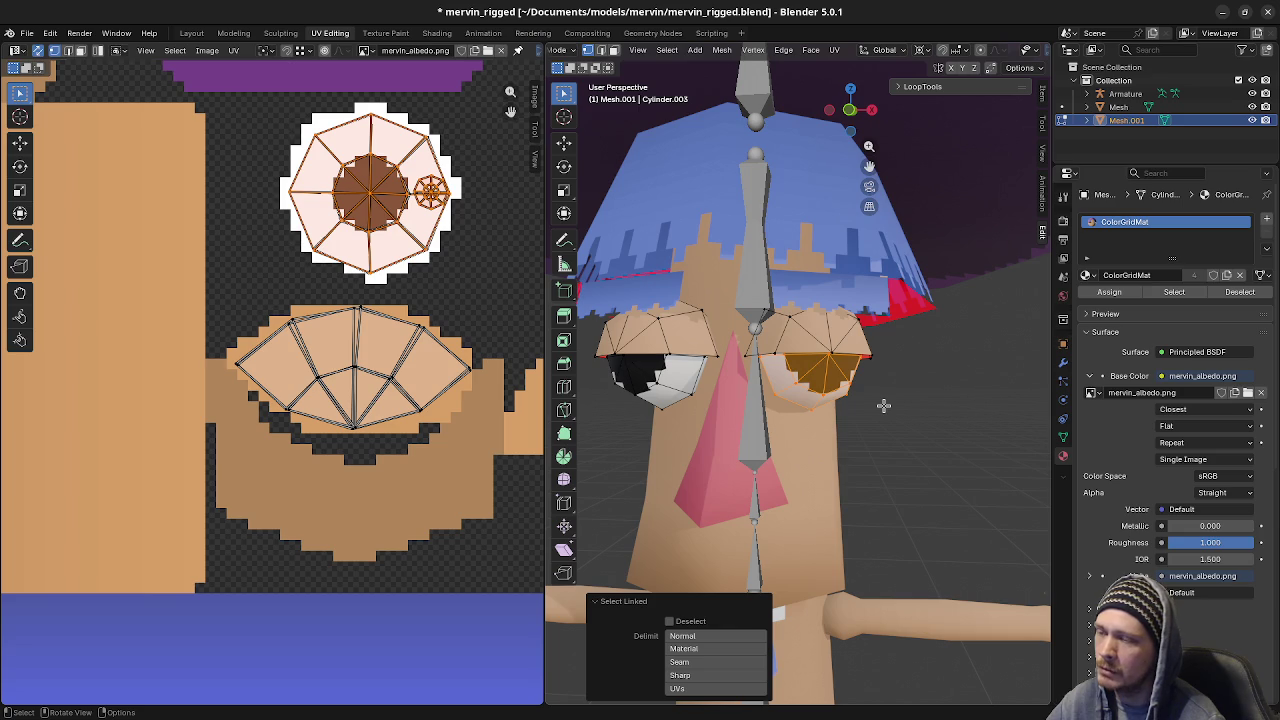
{"action": "key", "text": "a"}
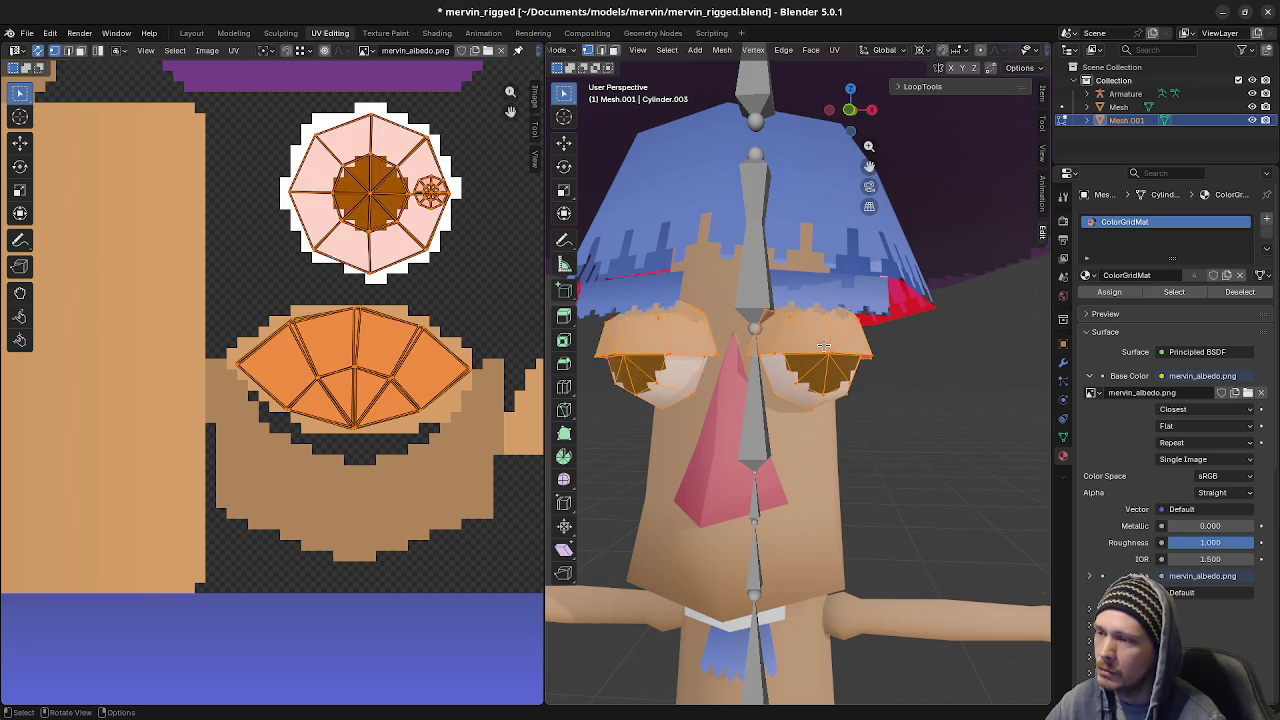
{"action": "key", "text": "alt+a"}
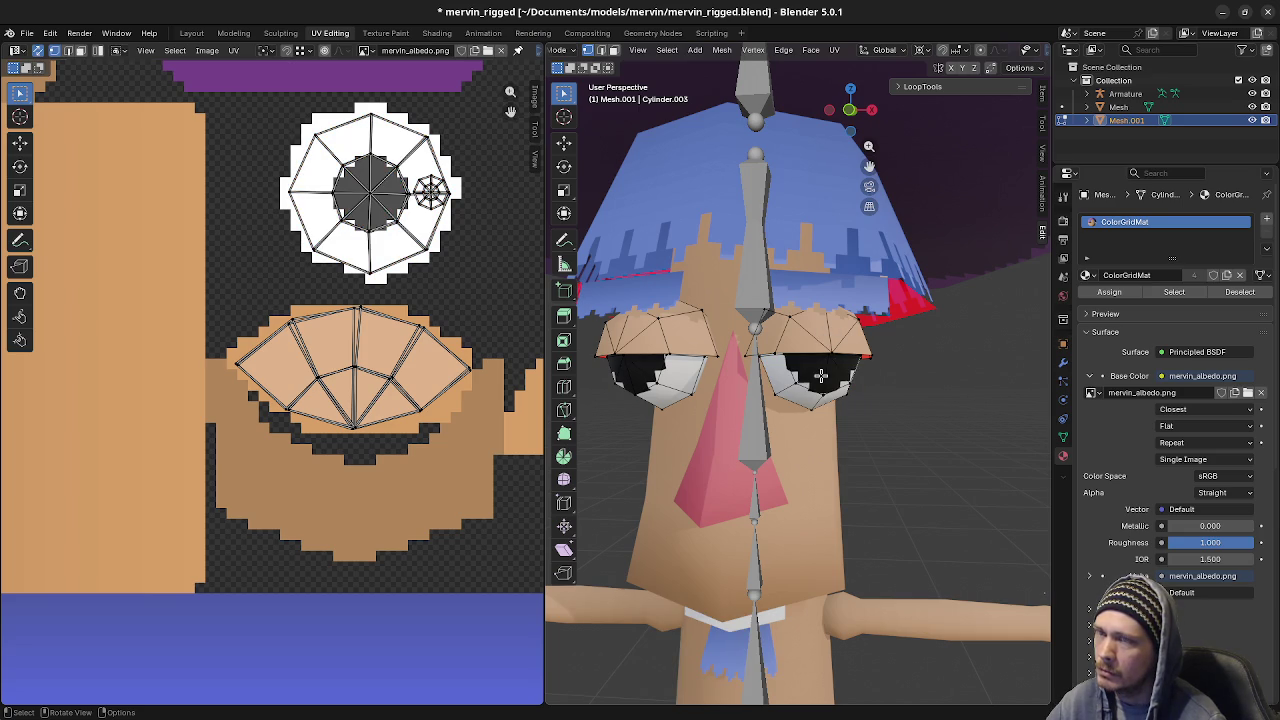
{"action": "key", "text": "Tab"}
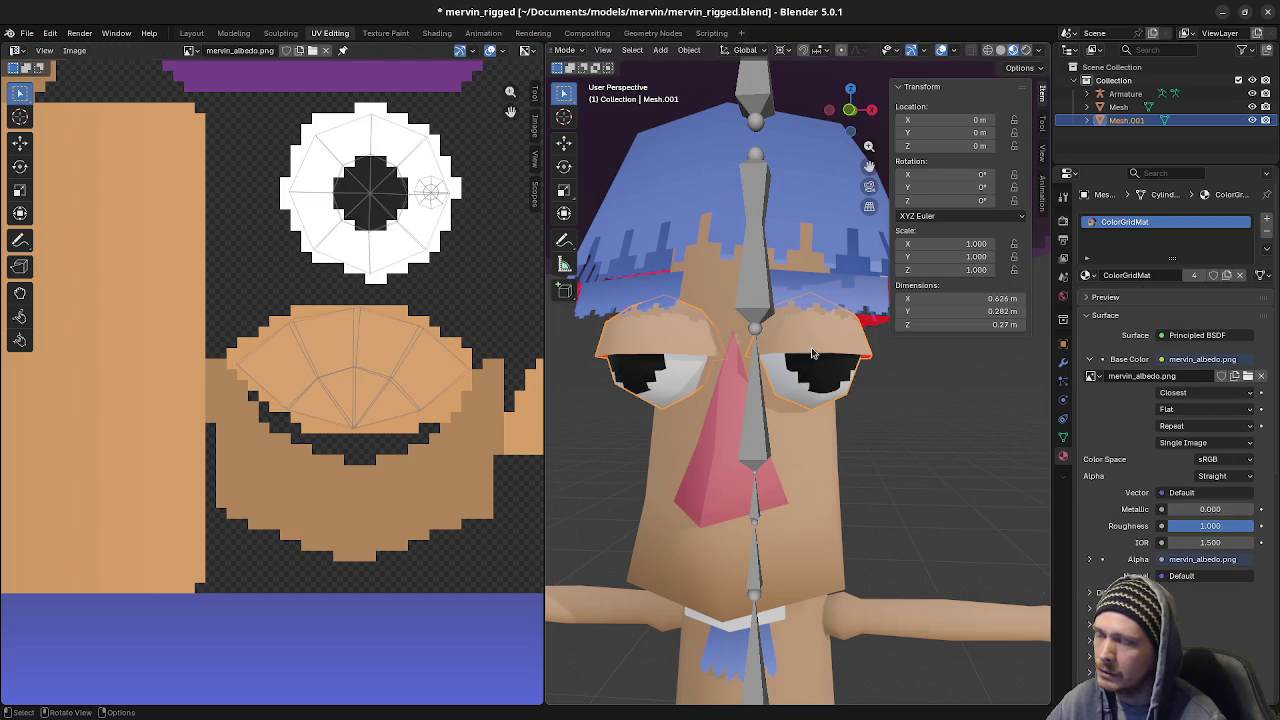
Duplicate one eye's faces in place, separate them into Mesh.002, and select it
{"action": "key", "text": "Tab"}
{"action": "key", "text": "l"}
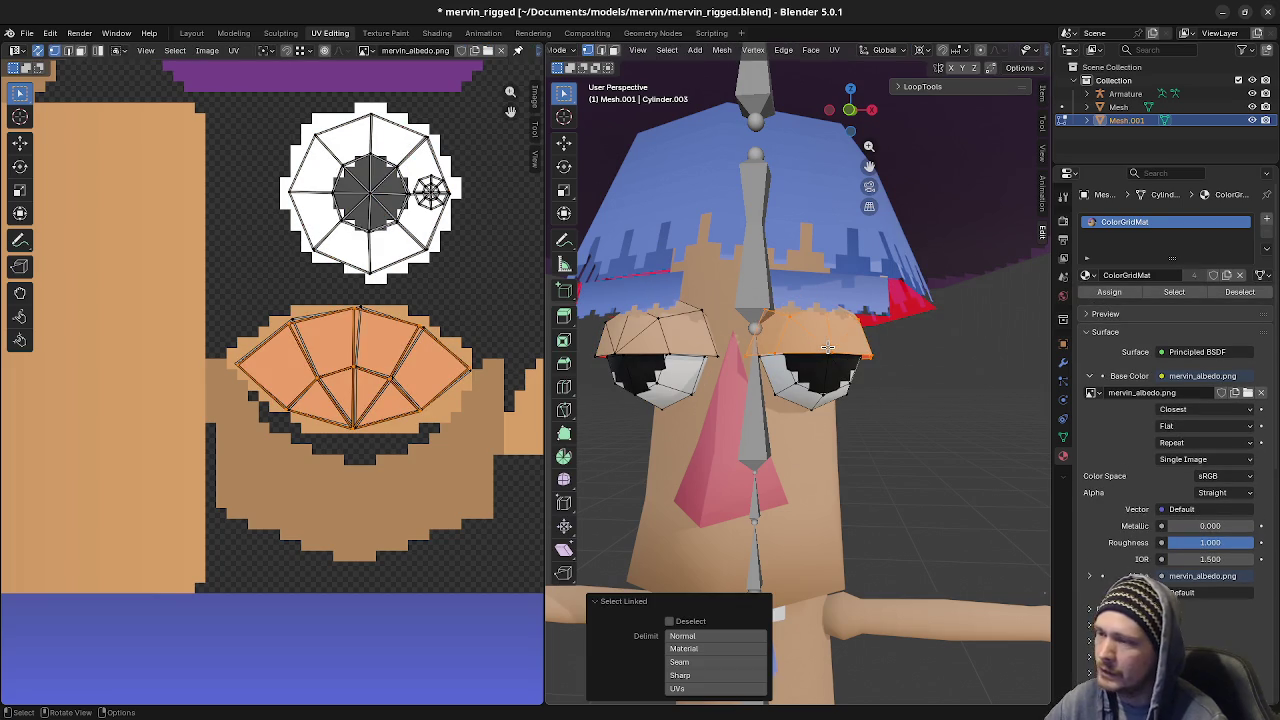
{"action": "key", "text": "shift+d"}
{"action": "right_click", "coordinate": [948, 375]}
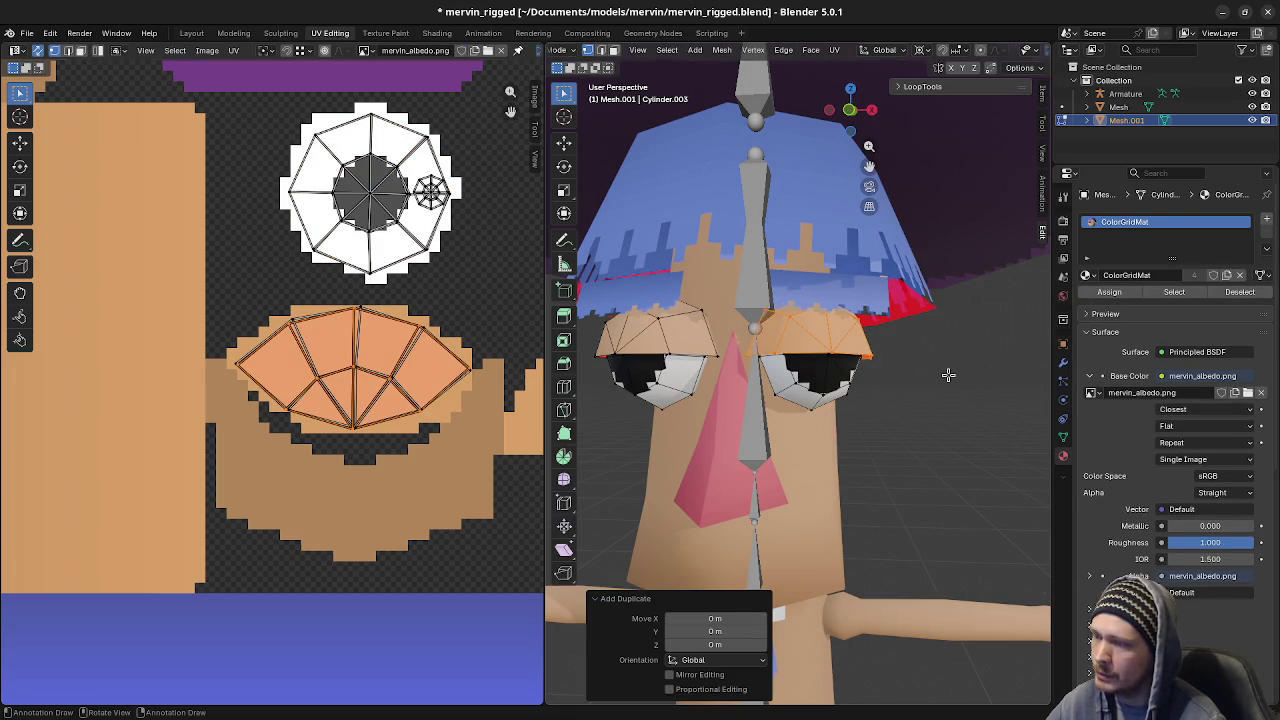
{"action": "key", "text": "p"}
{"action": "left_click", "coordinate": [946, 374]}
{"action": "key", "text": "Tab"}
{"action": "left_click", "coordinate": [822, 346]}
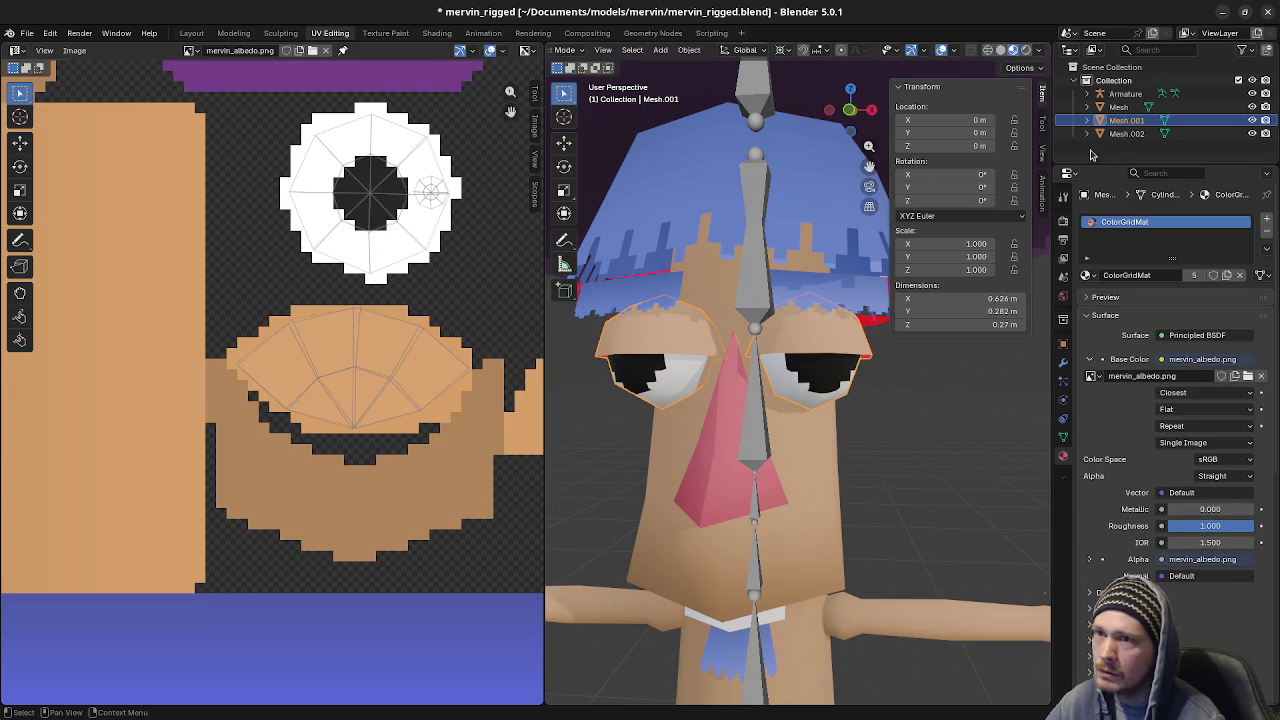
{"action": "left_click", "coordinate": [1120, 133]}
Hide the original Mesh.001 eyes and select Mesh.002
{"action": "left_click", "coordinate": [1118, 120]}
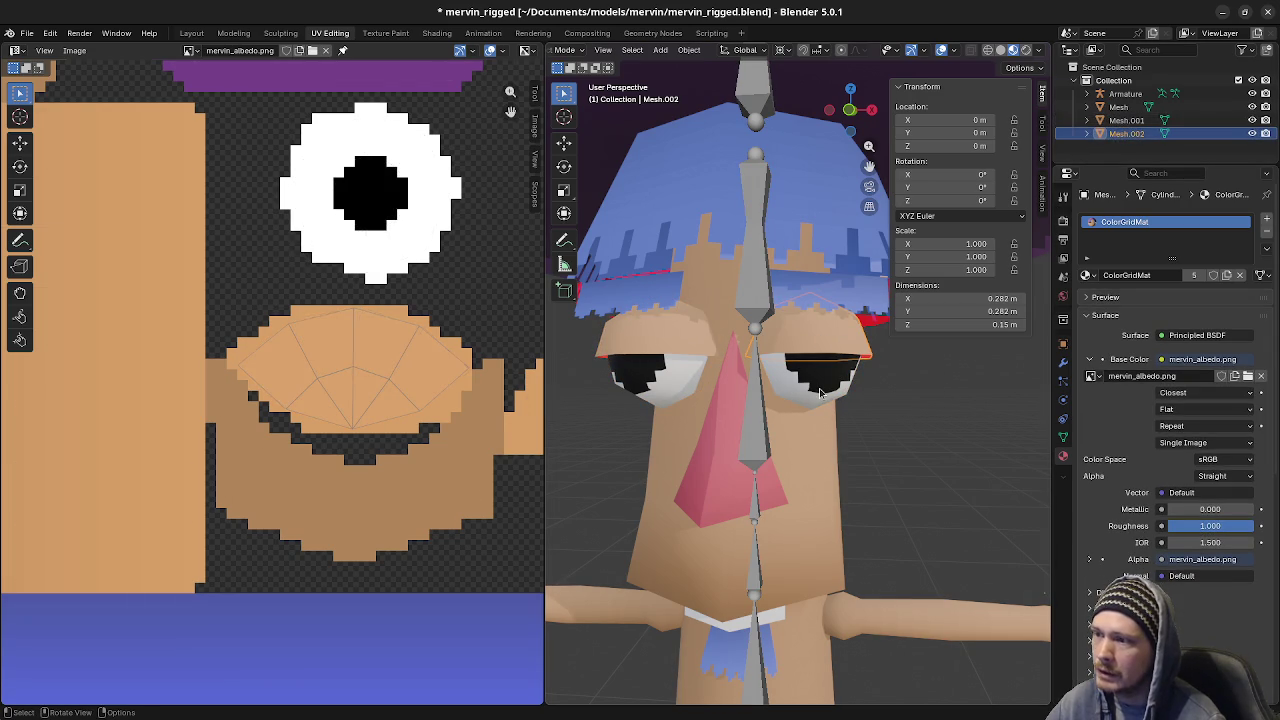
{"action": "key", "text": "h"}
{"action": "left_click", "coordinate": [1118, 133]}
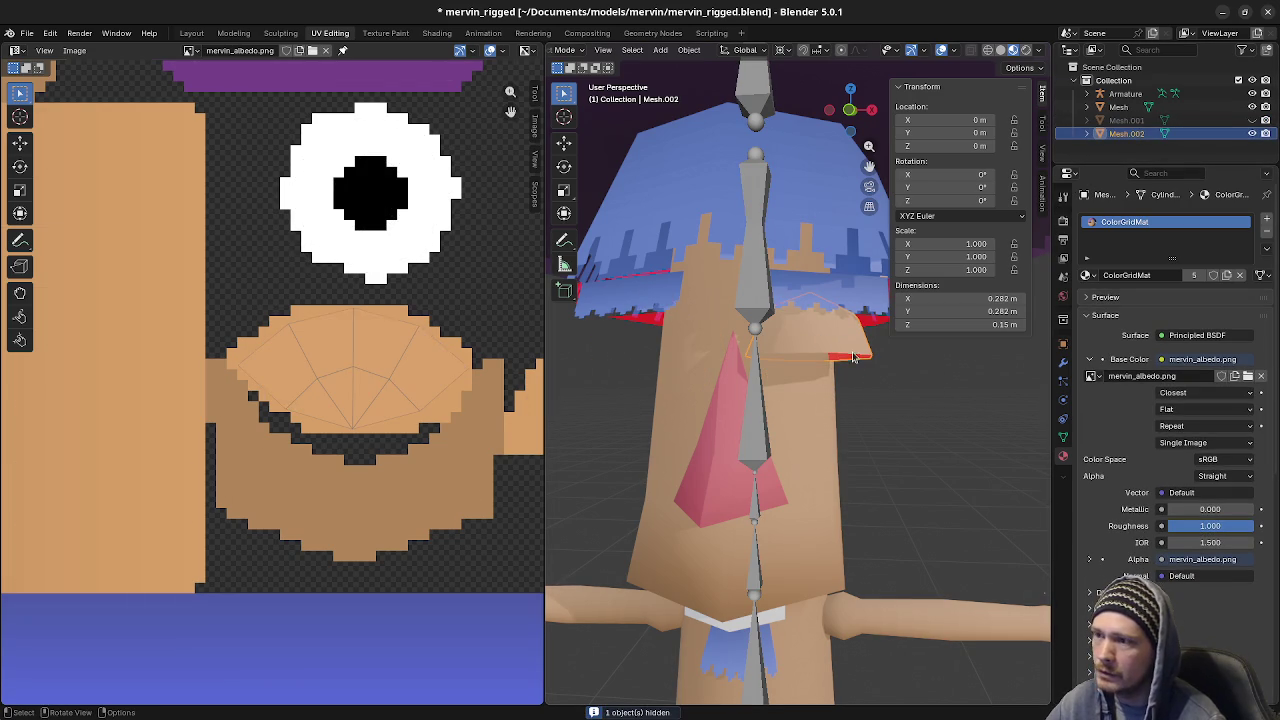
{"action": "mouse_move", "coordinate": [866, 366]}
{"action": "middle_mouse_down"}
{"action": "mouse_move", "coordinate": [850, 420]}
{"action": "mouse_move", "coordinate": [882, 405]}
{"action": "middle_mouse_up"}
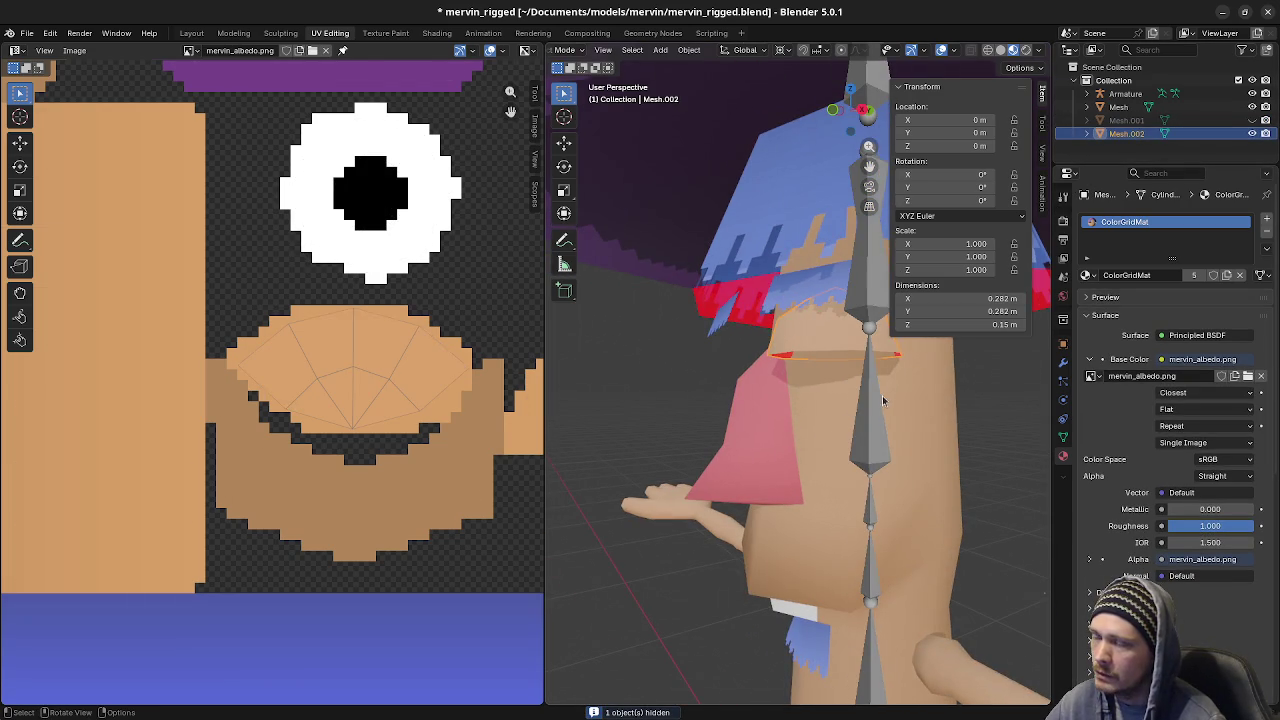
Close the eyelid into a sphere: mirror Z -1 about its edge loop, flip normals, merge by distance
{"action": "key", "text": "Tab"}
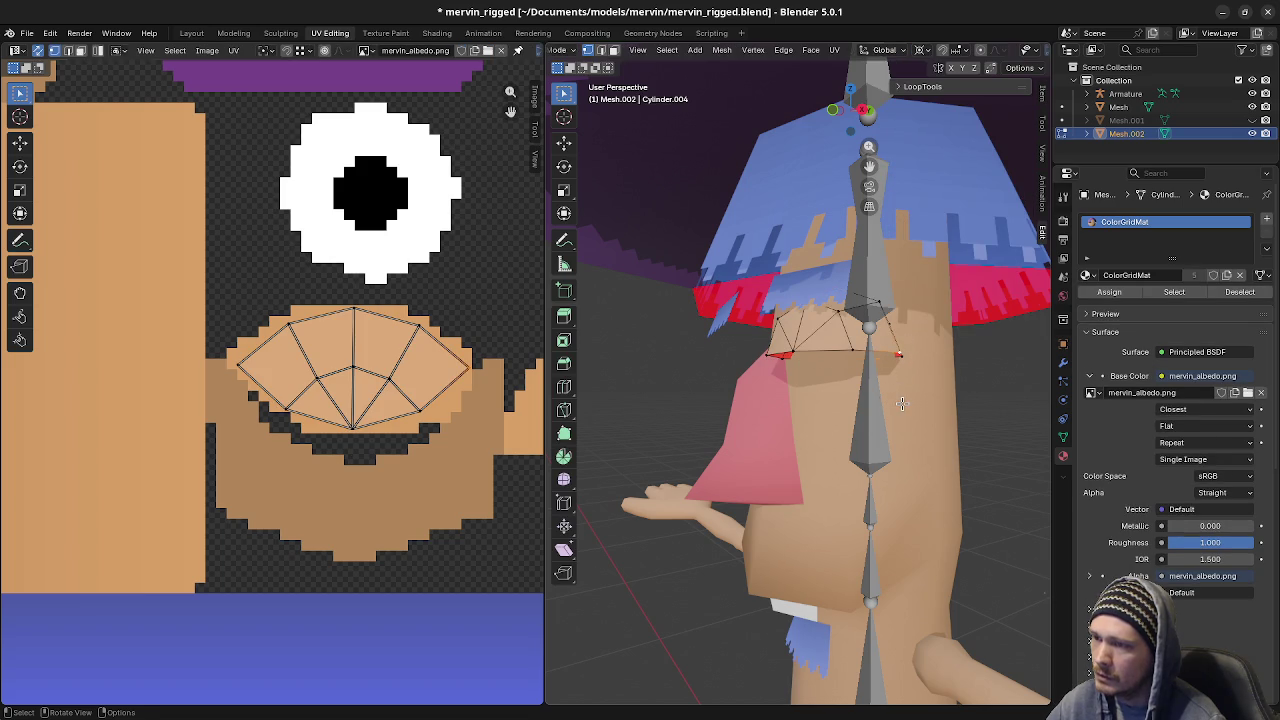
{"action": "left_click", "coordinate": [845, 352], "text": "alt"}
{"action": "key", "text": "shift+s"}
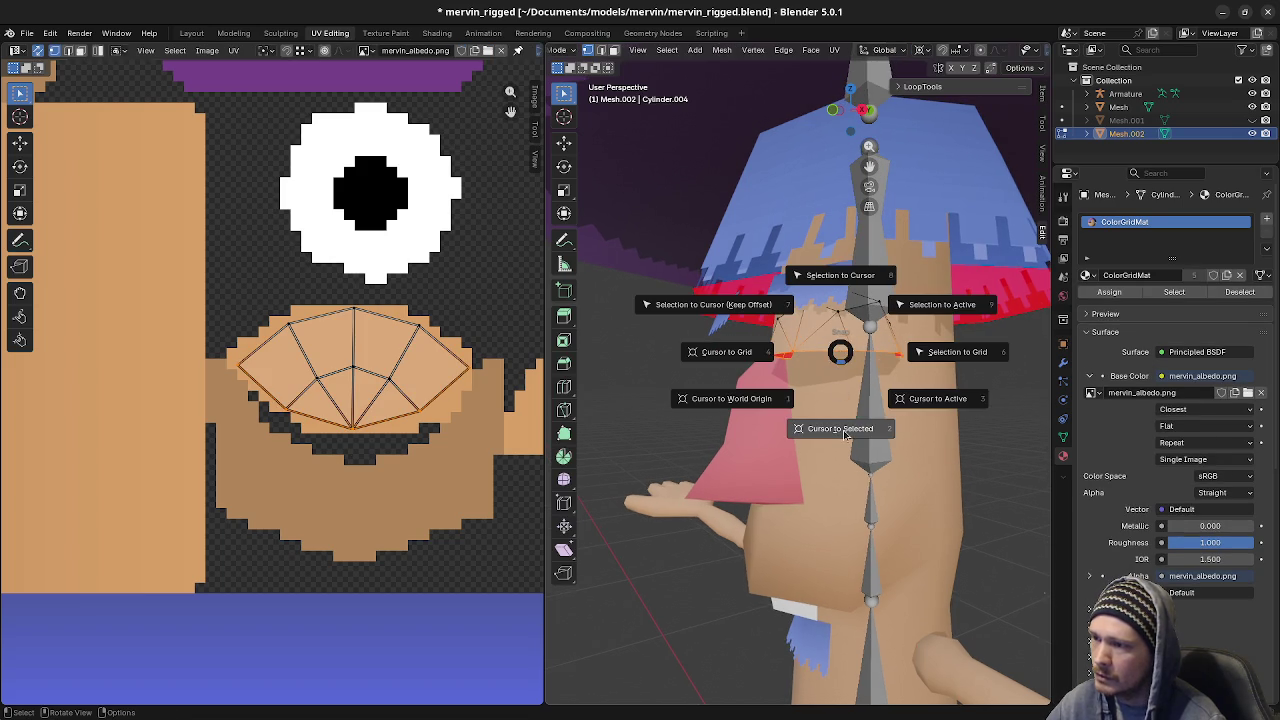
{"action": "left_click", "coordinate": [840, 428]}
{"action": "key", "text": "l"}
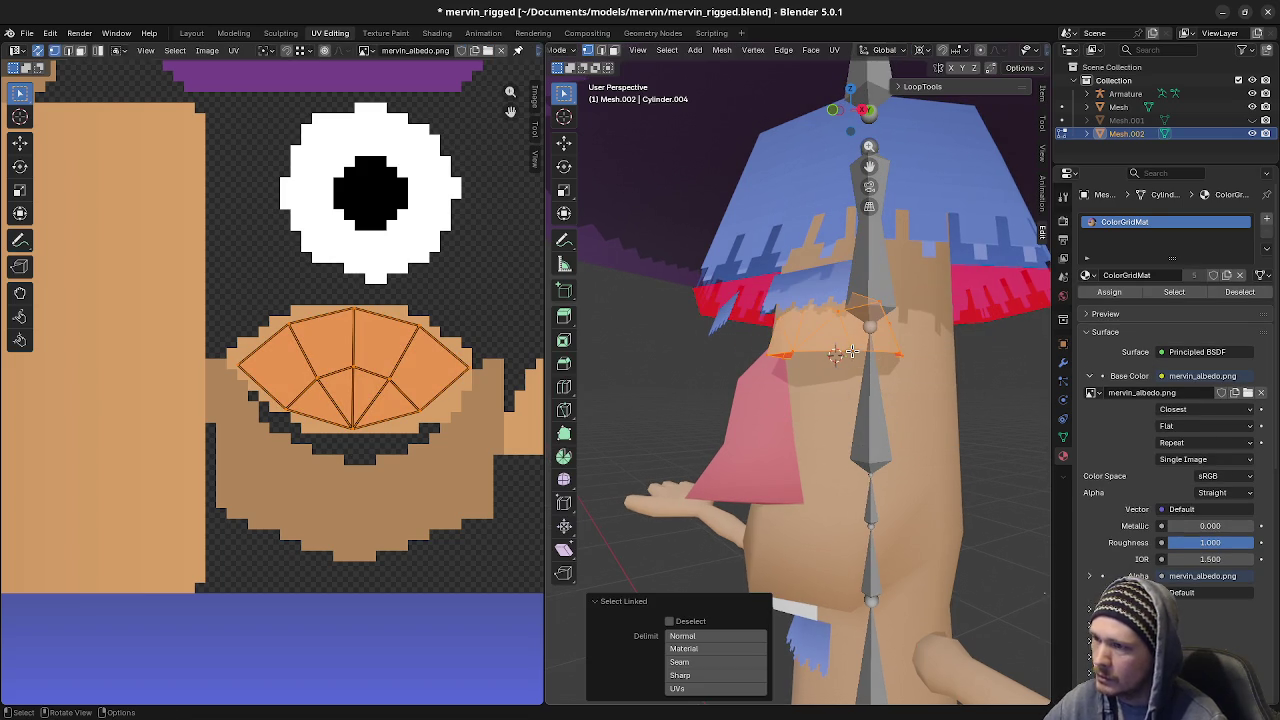
{"action": "key", "text": "g"}
{"action": "key", "text": "Escape"}
{"action": "type", "text": "sz-1"}
{"action": "key", "text": "Return"}
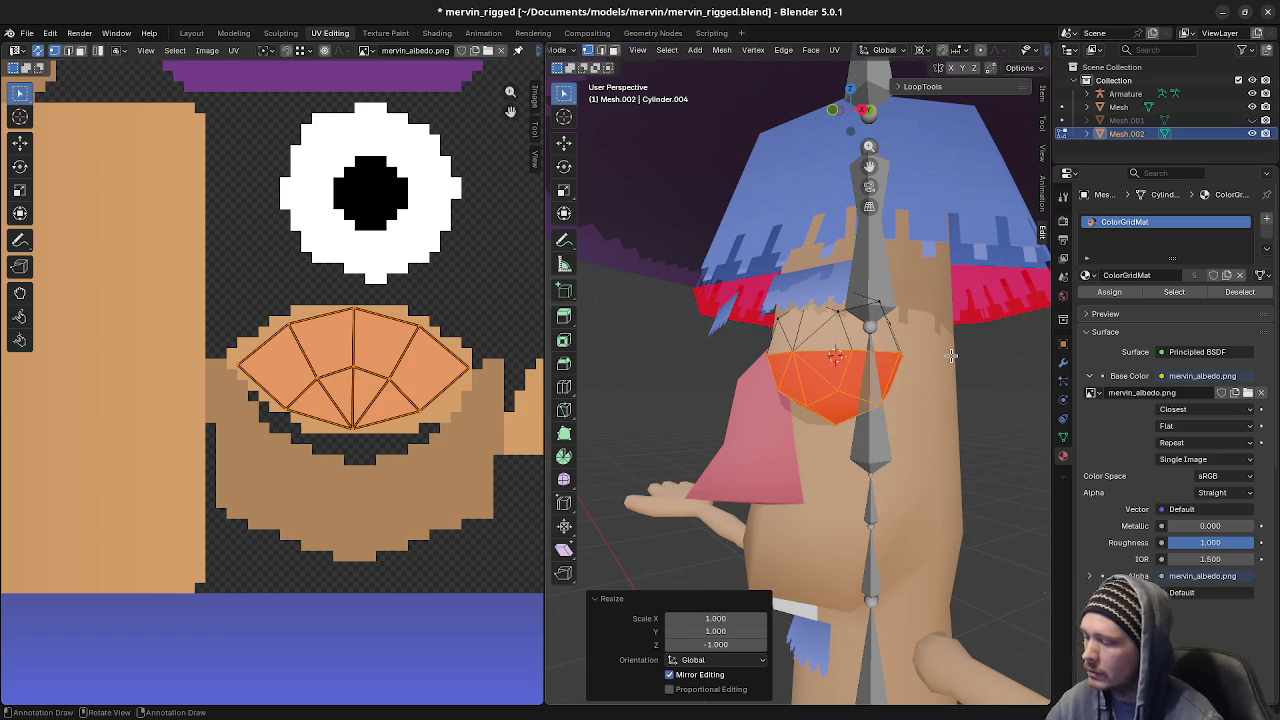
{"action": "key", "text": "alt+n"}
{"action": "left_click", "coordinate": [855, 350]}
{"action": "key", "text": "a"}
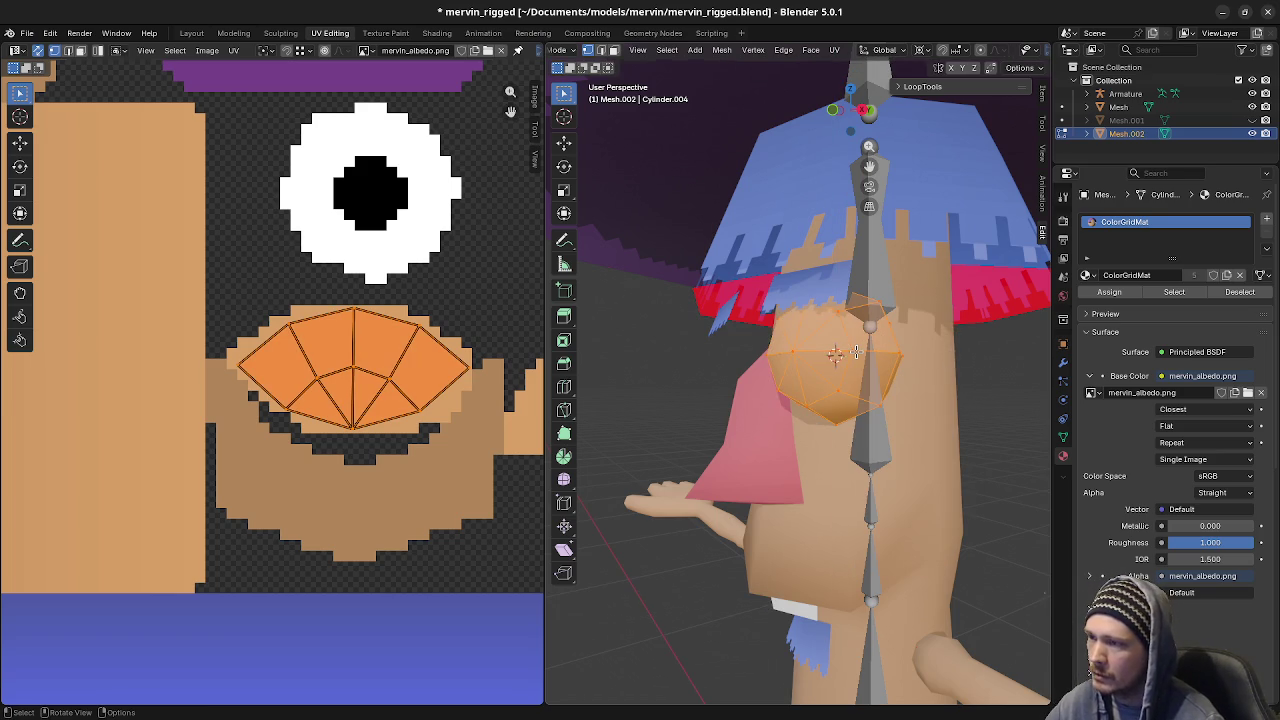
{"action": "key", "text": "m"}
{"action": "left_click", "coordinate": [832, 400]}
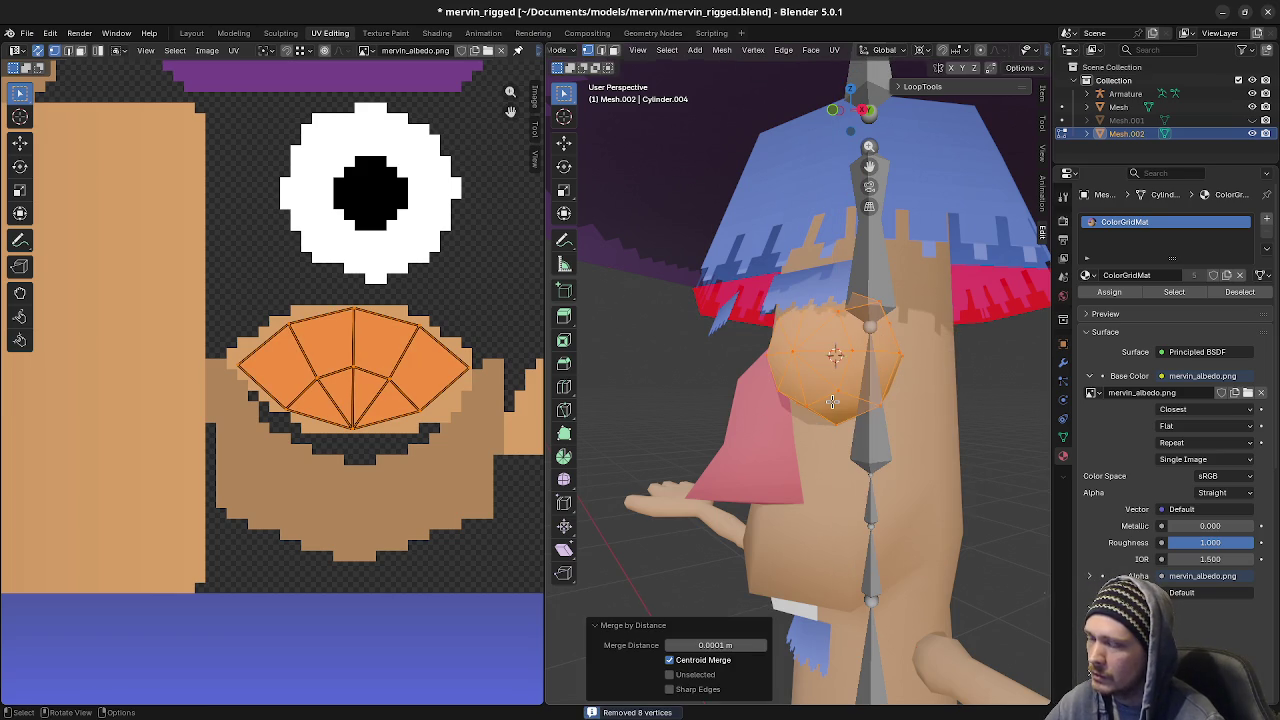
Duplicate the eyelid sphere and mirror it X -1 about the world origin with flipped normals
{"action": "middle_click_drag", "start_coordinate": [832, 400], "coordinate": [909, 410]}
{"action": "key", "text": "shift+s"}
{"action": "left_click", "coordinate": [835, 443]}
{"action": "middle_click_drag", "start_coordinate": [802, 469], "coordinate": [840, 462]}
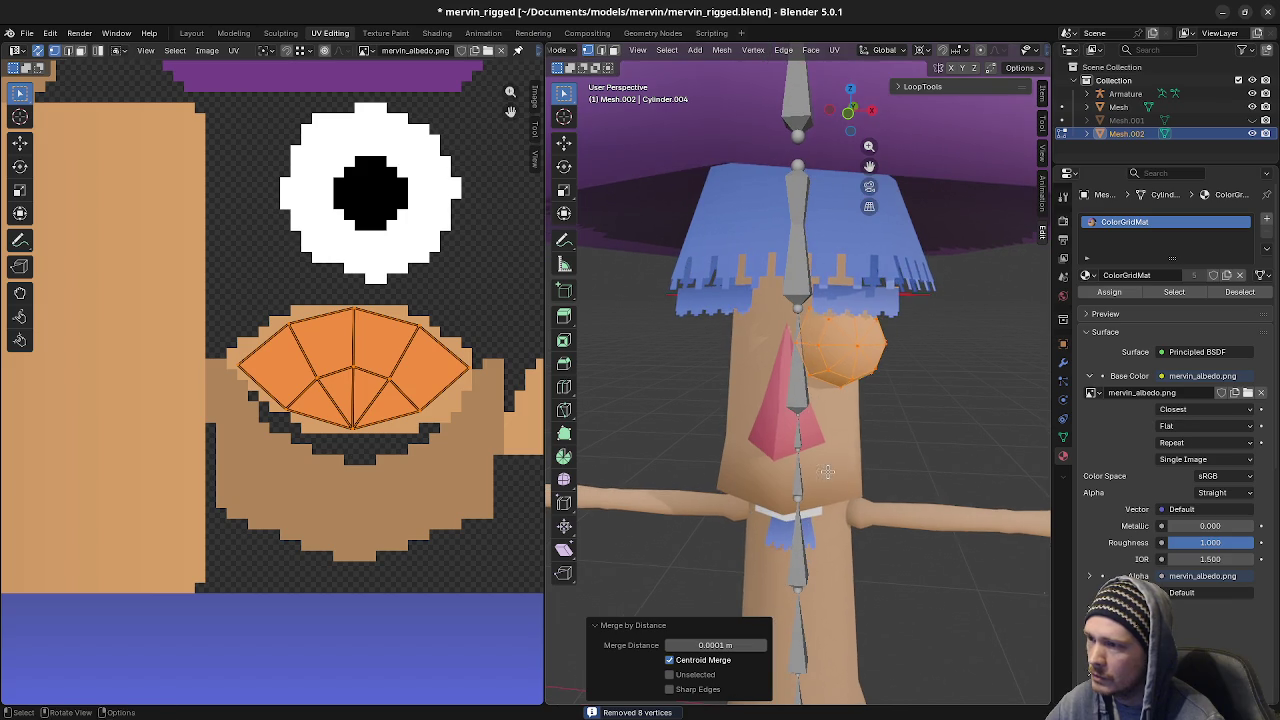
{"action": "key", "text": "shift+d"}
{"action": "key", "text": "Escape"}
{"action": "type", "text": "sx-1"}
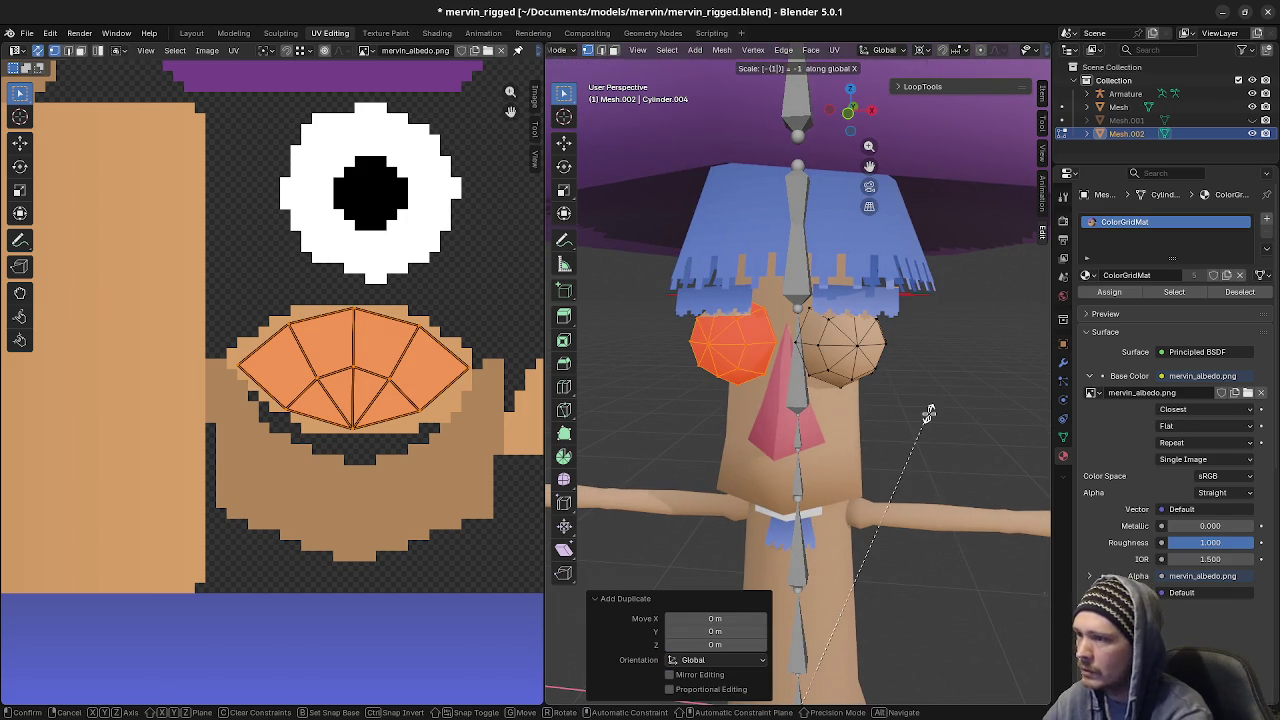
{"action": "key", "text": "Return"}
{"action": "key", "text": "alt+n"}
{"action": "left_click", "coordinate": [929, 412]}
{"action": "key", "text": "Tab"}
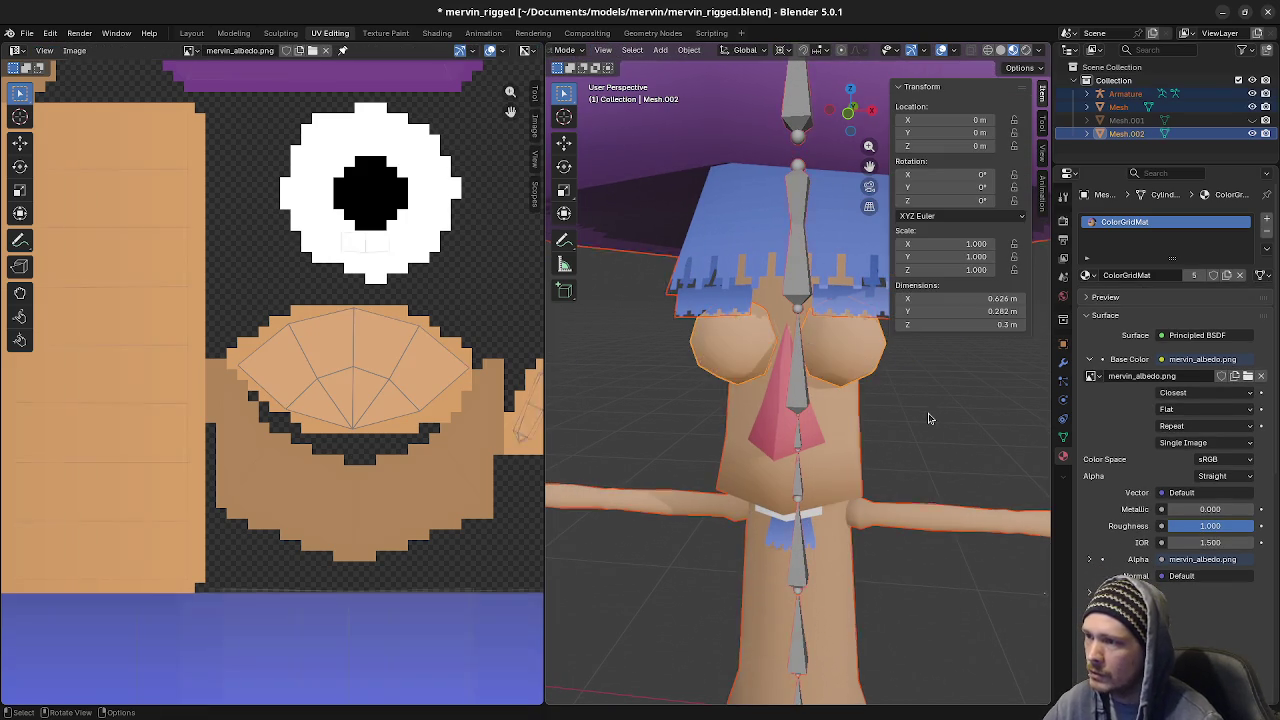
{"action": "middle_click_drag", "start_coordinate": [741, 391], "coordinate": [890, 357]}
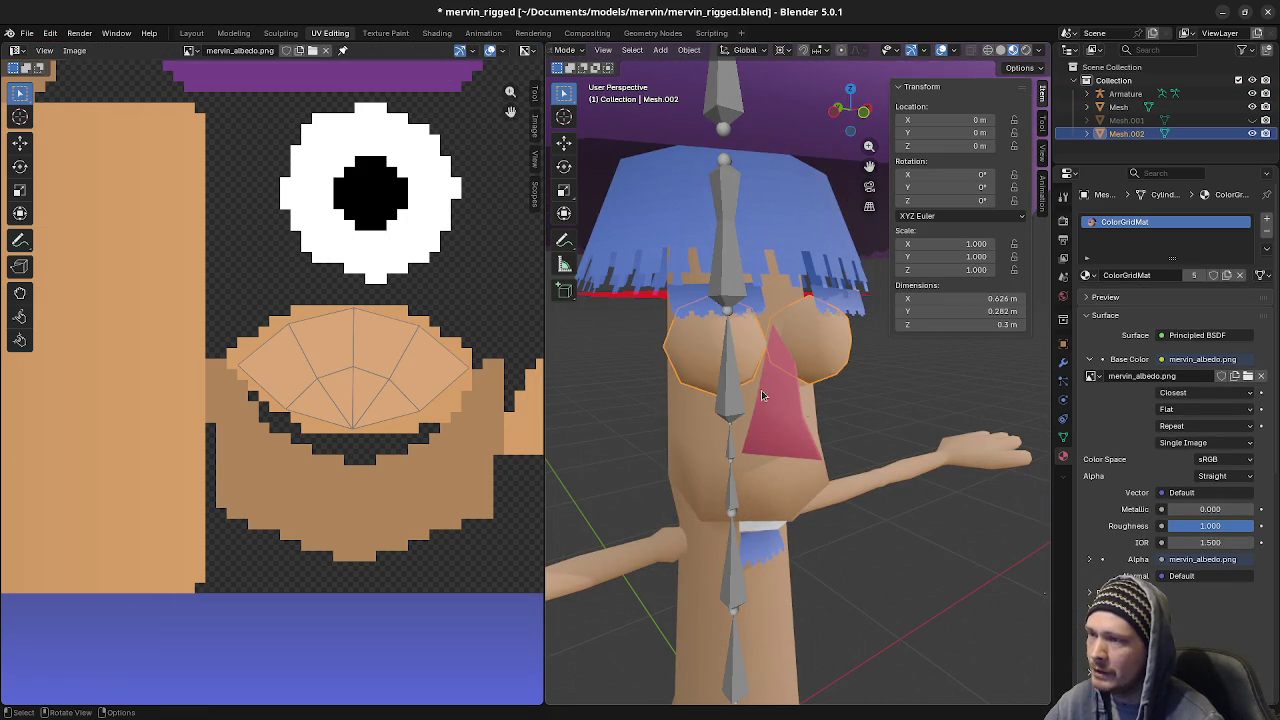
{"action": "left_click", "coordinate": [1252, 120]}
{"action": "left_click", "coordinate": [1252, 133]}
{"action": "left_click", "coordinate": [1252, 133]}
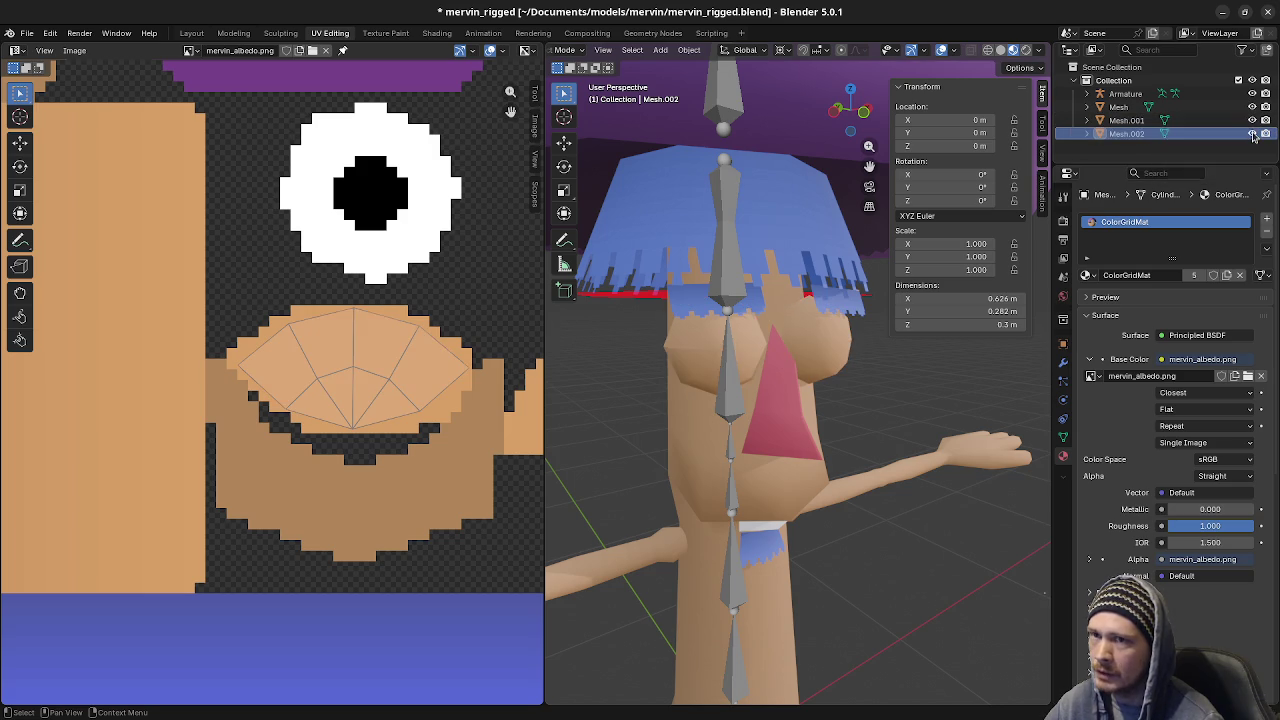
{"action": "left_click", "coordinate": [1253, 136]}
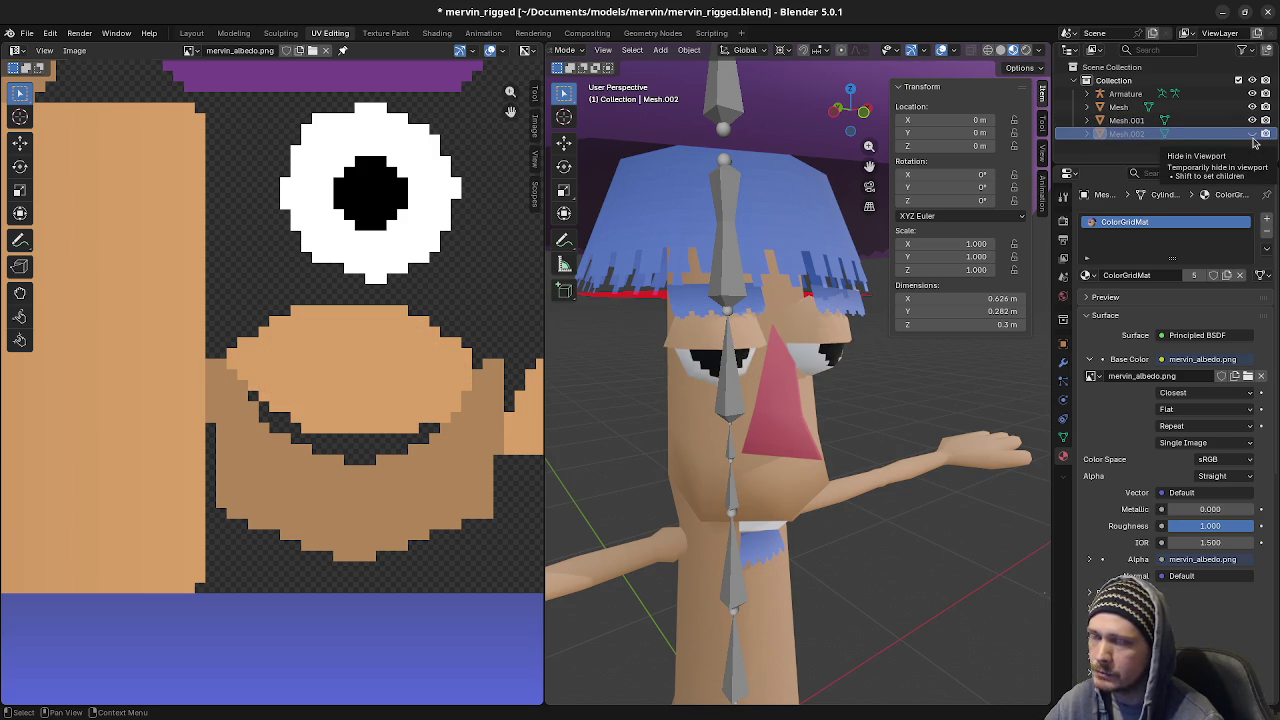
{"action": "left_click", "coordinate": [1126, 120]}
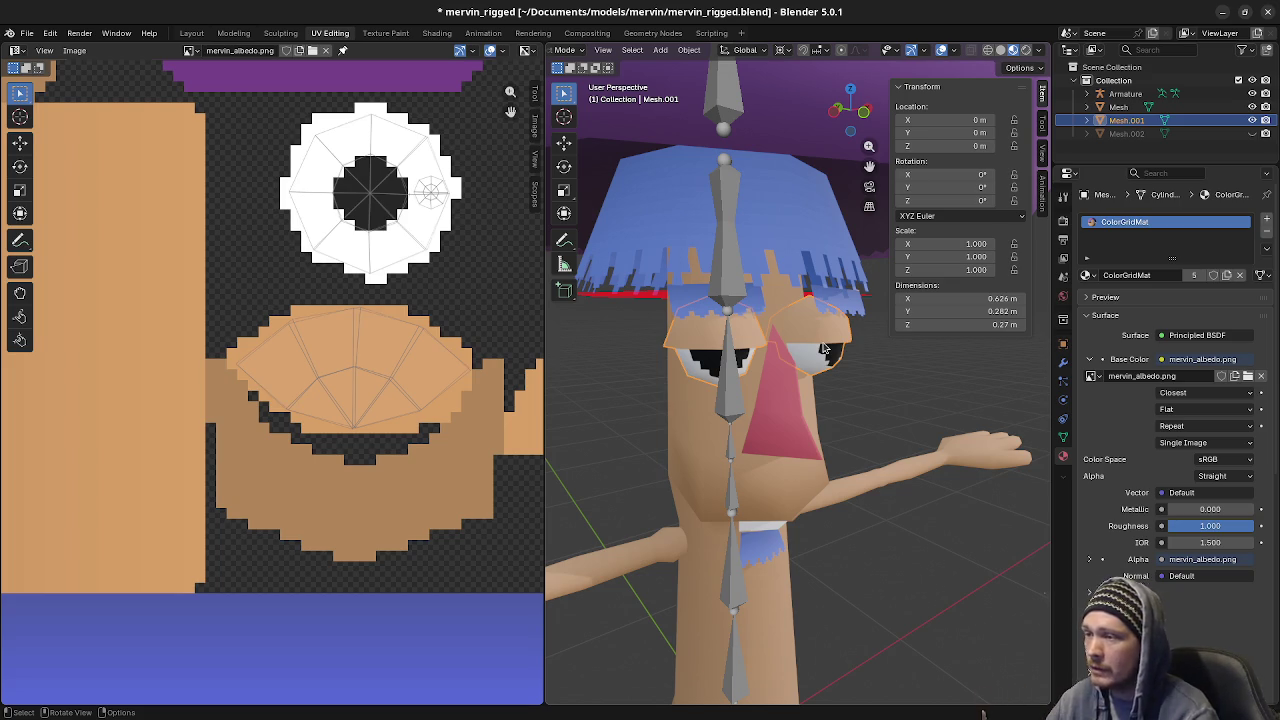
{"action": "mouse_move", "coordinate": [802, 337]}
{"action": "middle_mouse_down"}
{"action": "mouse_move", "coordinate": [785, 380]}
{"action": "mouse_move", "coordinate": [727, 352]}
{"action": "middle_mouse_up"}
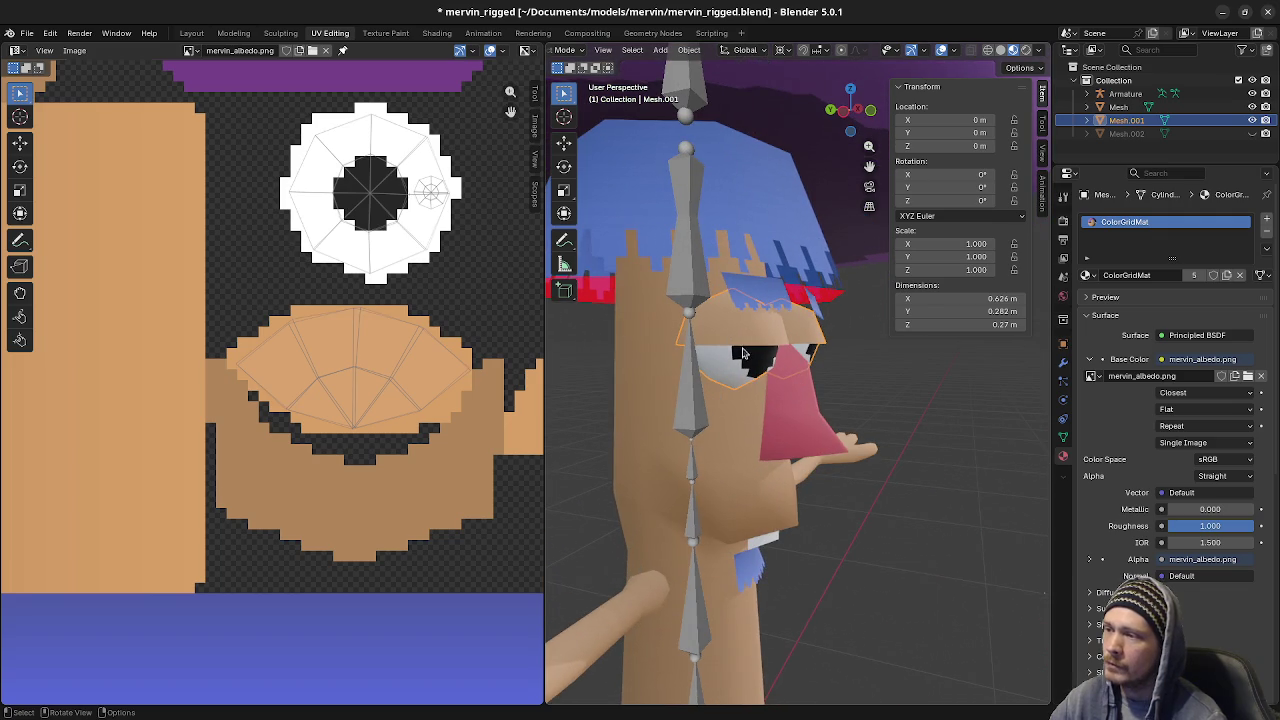
{"action": "left_click", "coordinate": [693, 407]}
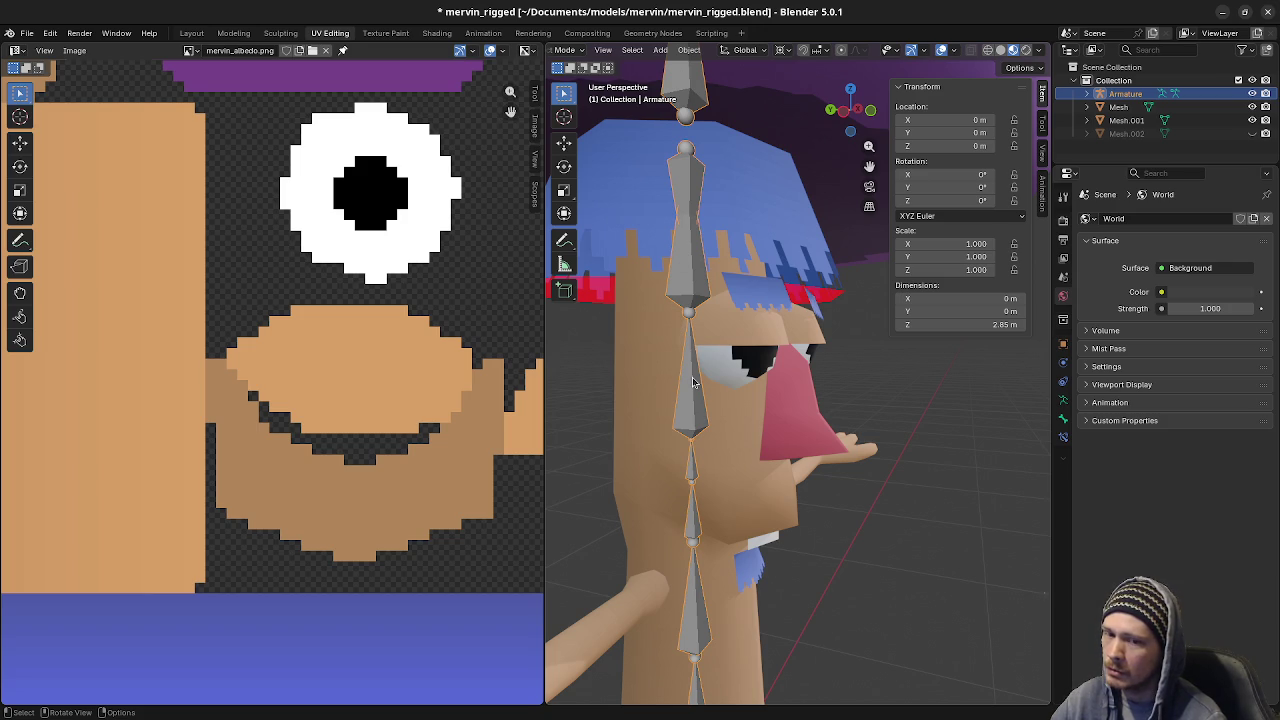
{"action": "middle_click_drag", "start_coordinate": [799, 389], "coordinate": [755, 402]}
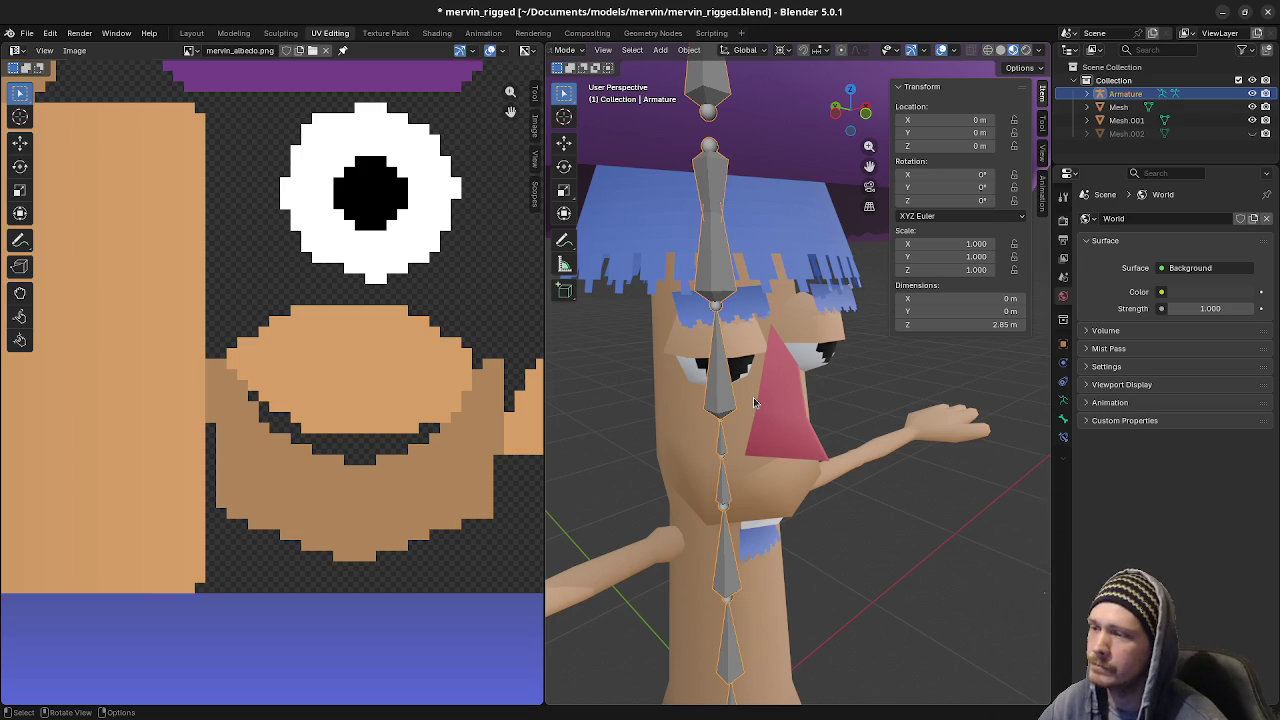
{"action": "middle_click_drag", "start_coordinate": [753, 397], "coordinate": [764, 413]}
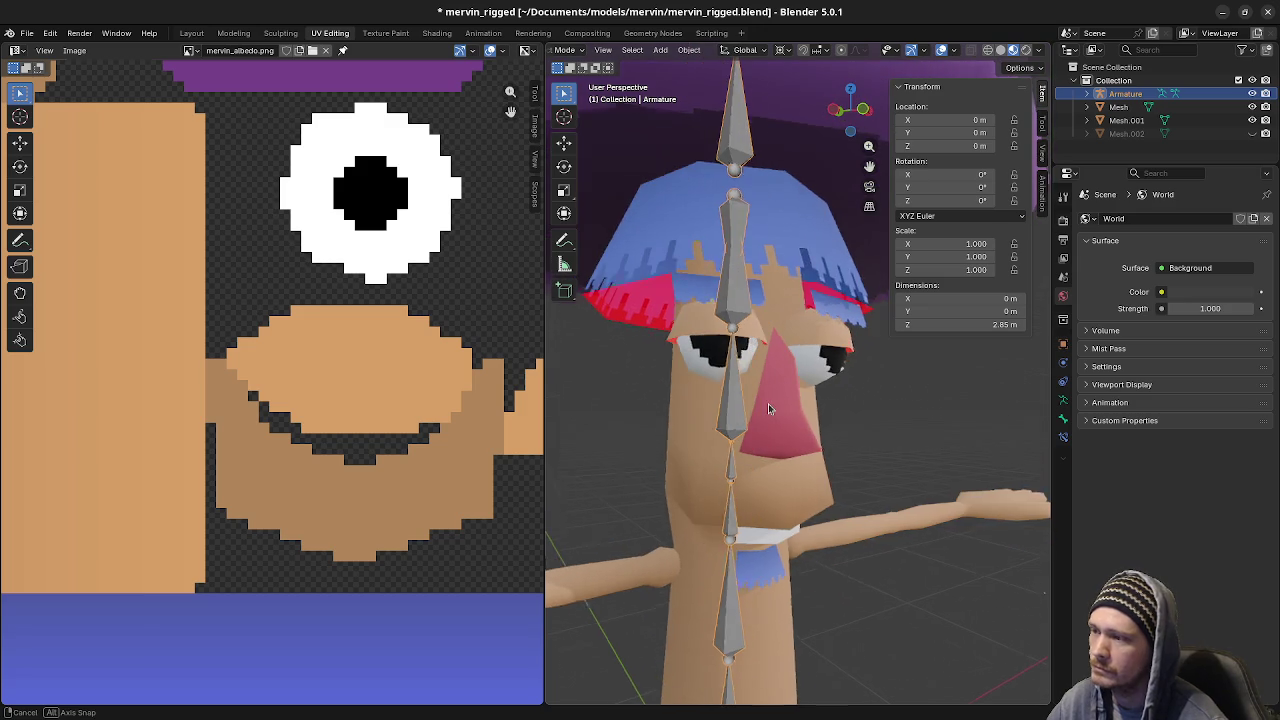
{"action": "scroll", "coordinate": [764, 413], "scroll_direction": "up", "scroll_amount": 1}
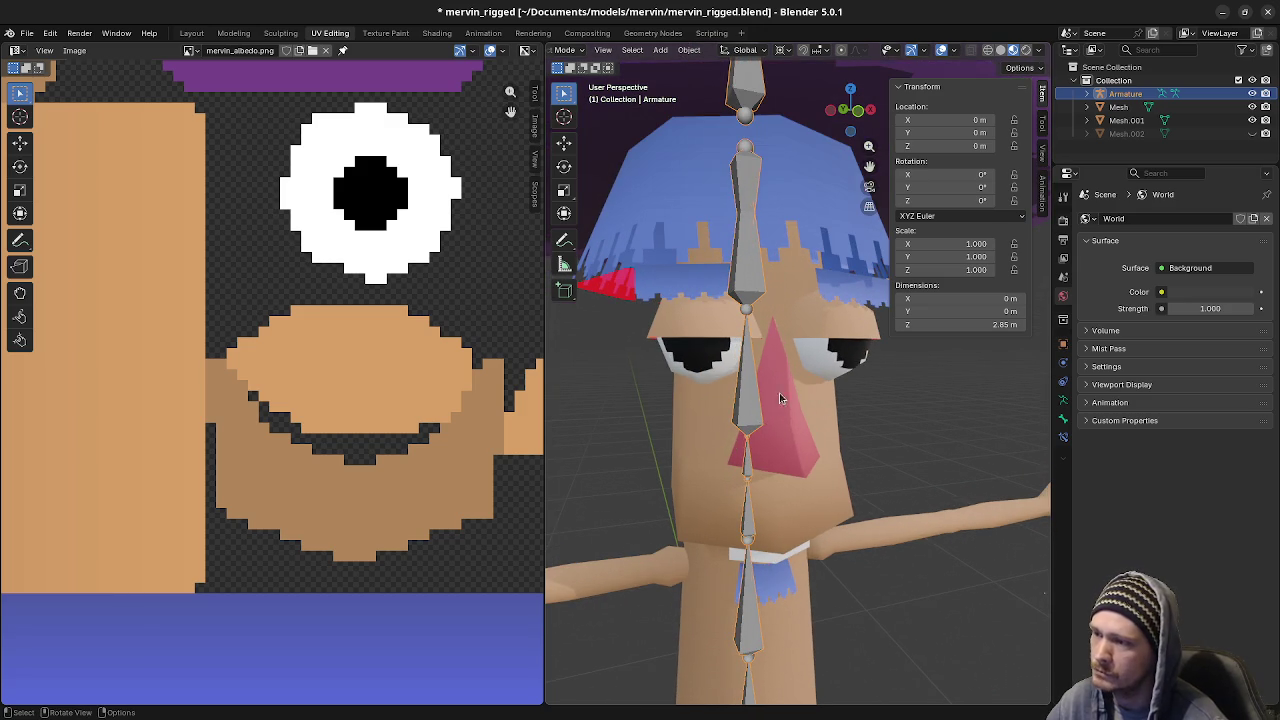
{"action": "mouse_move", "coordinate": [814, 345]}
{"action": "middle_mouse_down"}
{"action": "mouse_move", "coordinate": [798, 383]}
{"action": "mouse_move", "coordinate": [812, 385]}
{"action": "middle_mouse_up"}
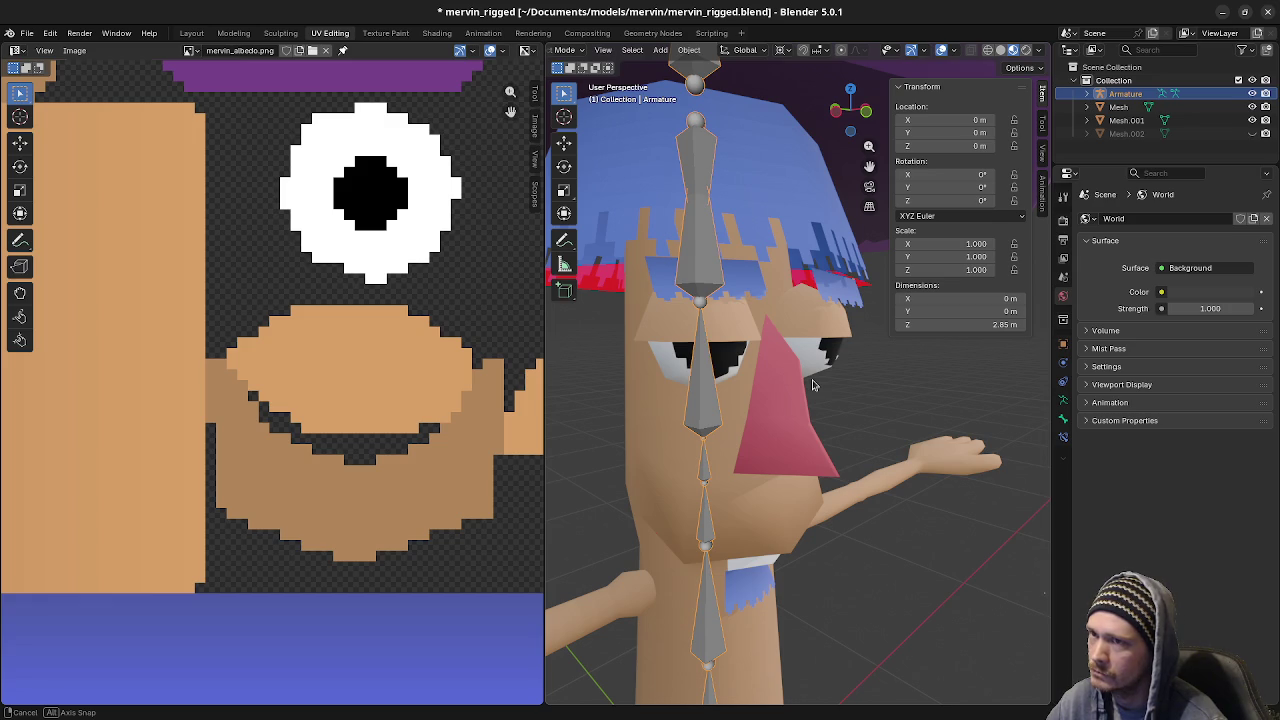
Rename the main body mesh to Body
{"action": "left_click", "coordinate": [764, 502]}
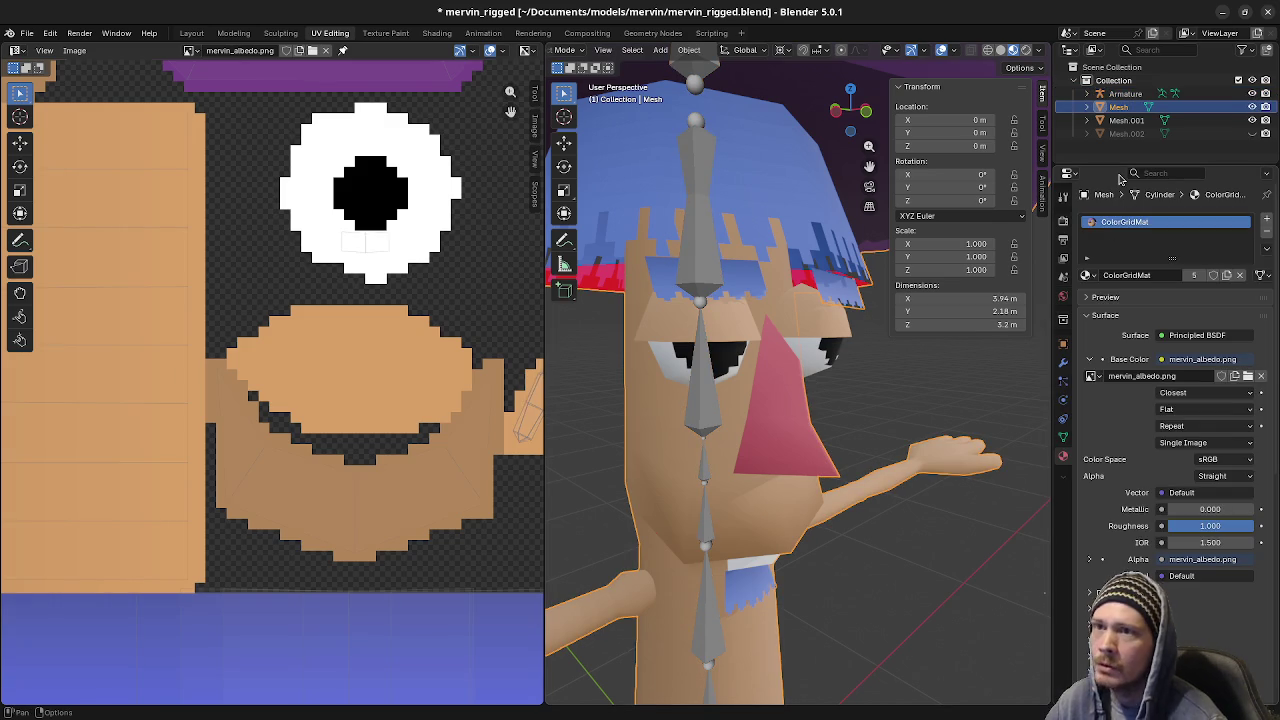
{"action": "key", "text": "F2"}
{"action": "type", "text": "Body"}
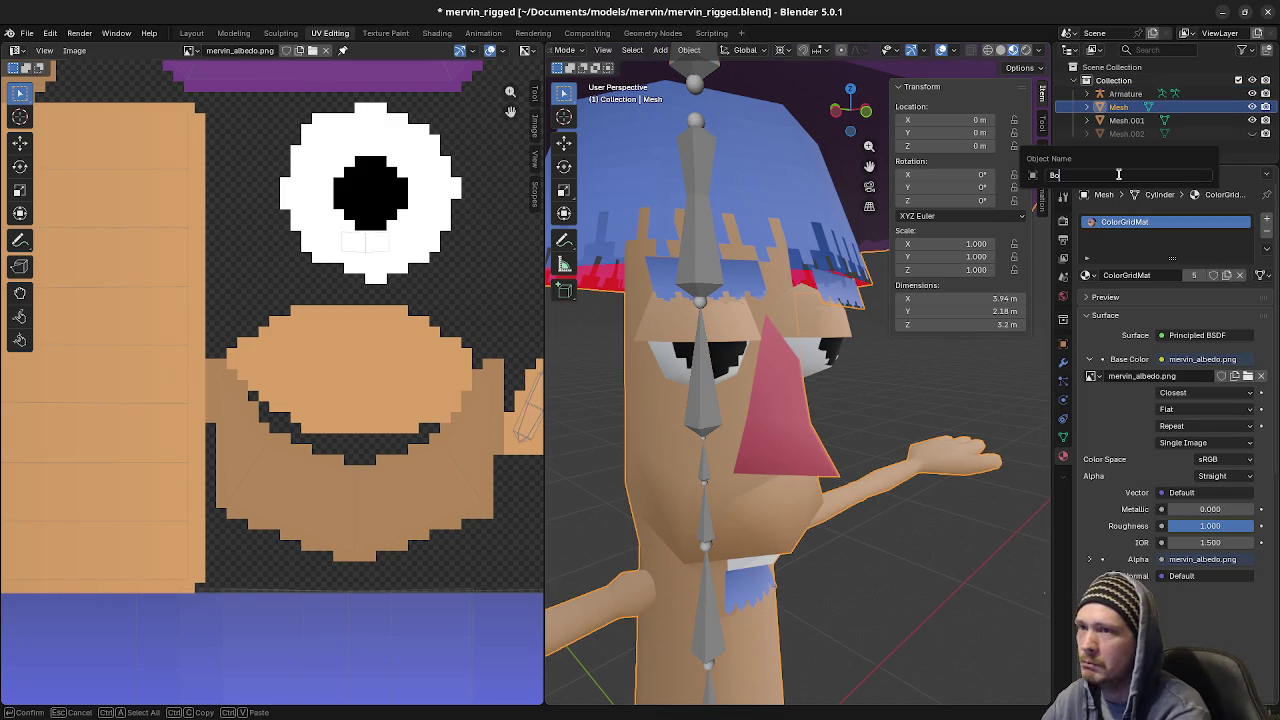
{"action": "key", "text": "Return"}
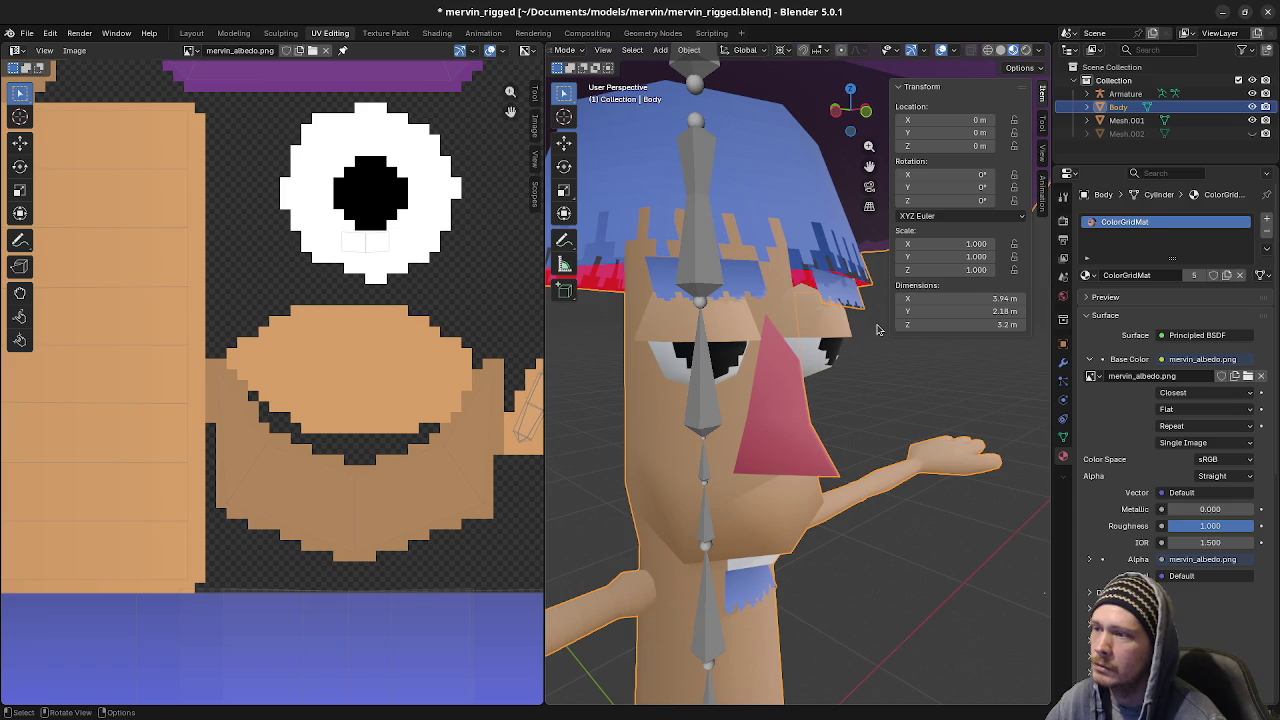
Separate one open eye from the open-eyes mesh into its own object
{"action": "left_click", "coordinate": [841, 326]}
{"action": "middle_click_drag", "start_coordinate": [833, 341], "coordinate": [801, 341]}
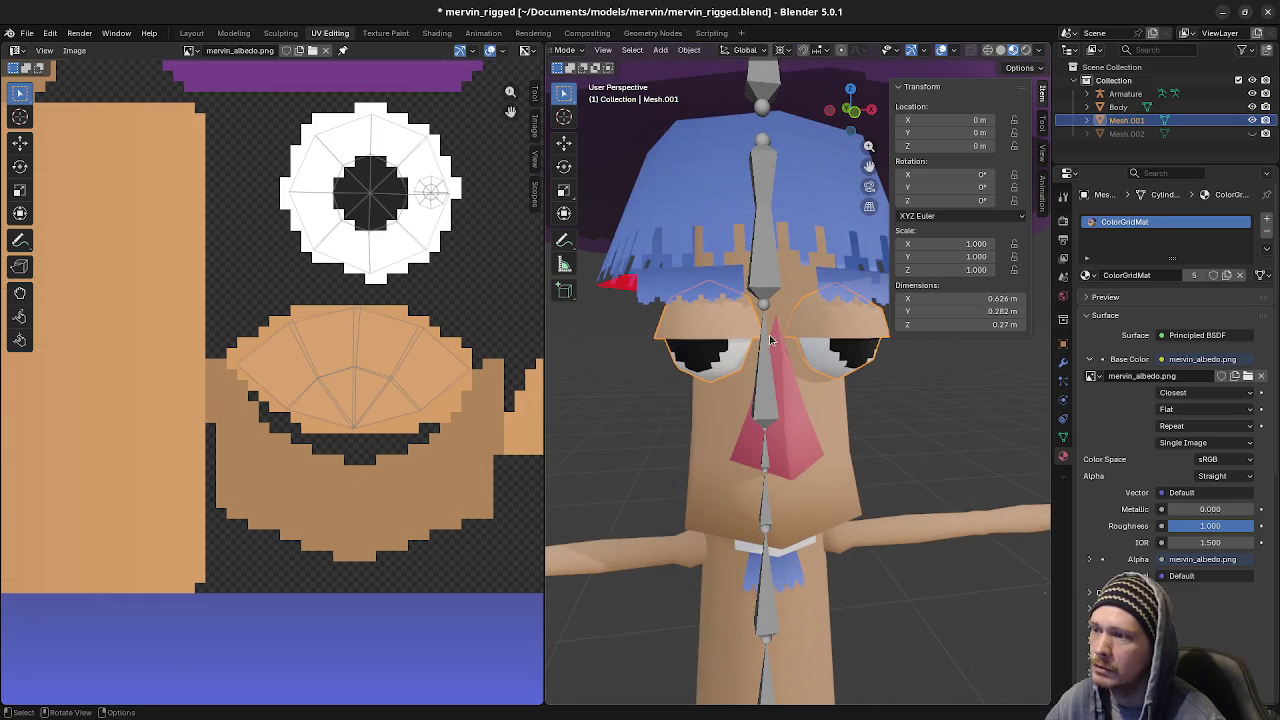
{"action": "key", "text": "Tab"}
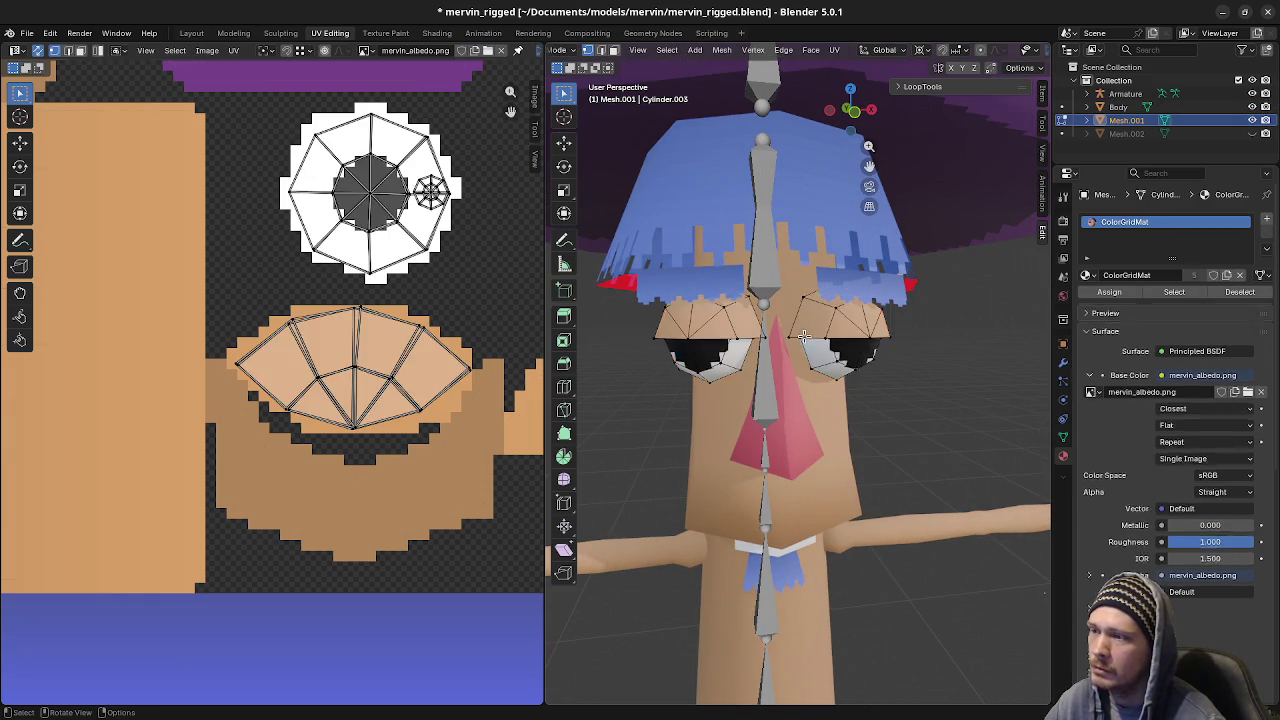
{"action": "key", "text": "l"}
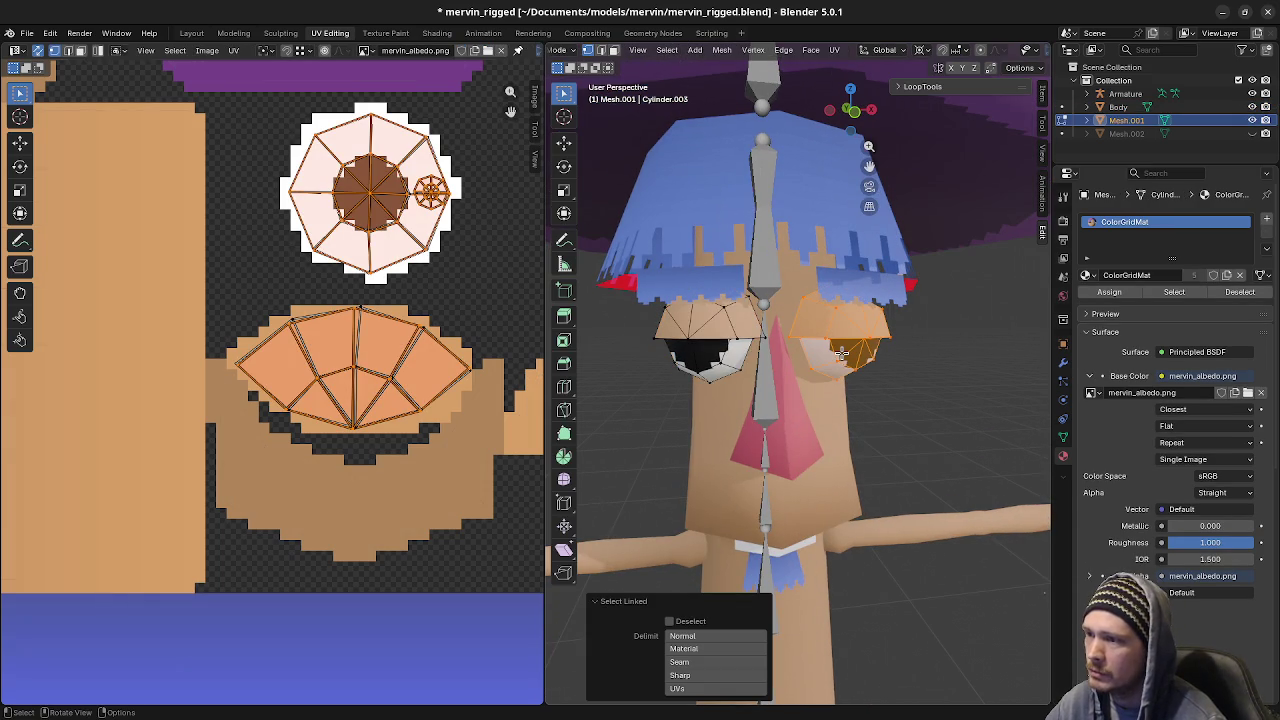
{"action": "key", "text": "p"}
{"action": "left_click", "coordinate": [841, 352]}
{"action": "key", "text": "Tab"}
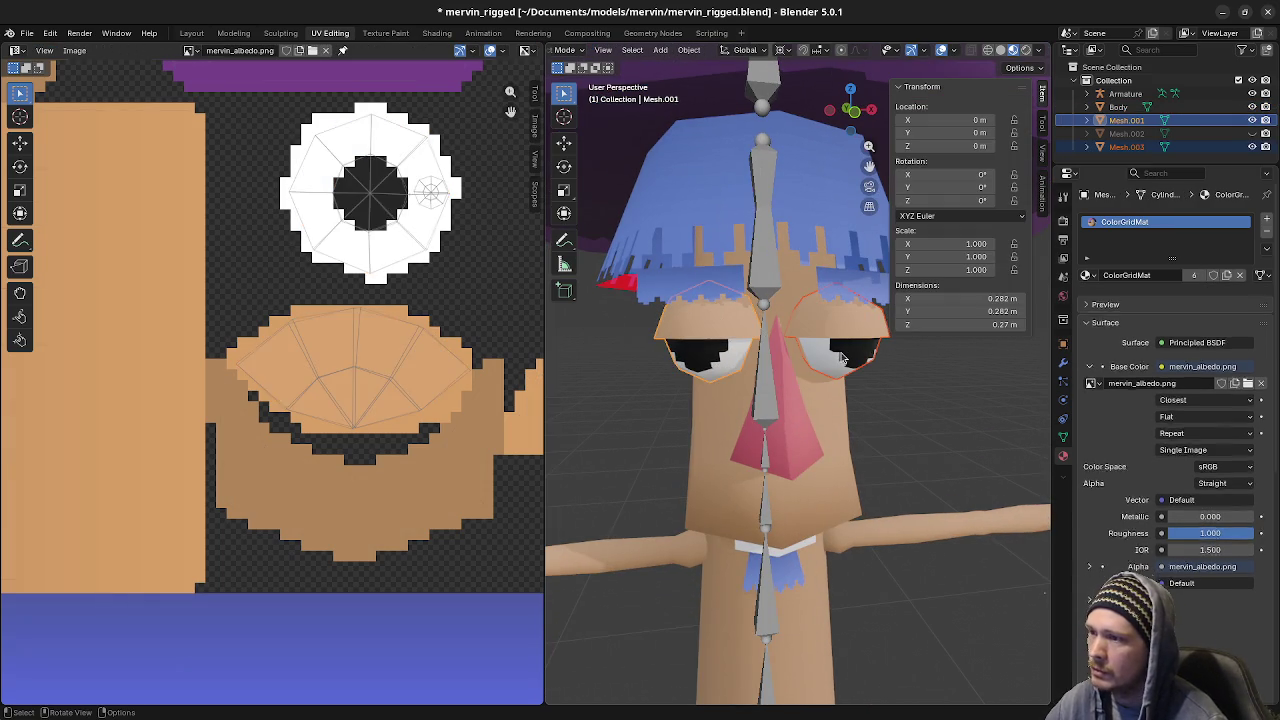
Rename the two open eyes EyeOpen.L and EyeOpen.R
{"action": "left_click", "coordinate": [841, 341]}
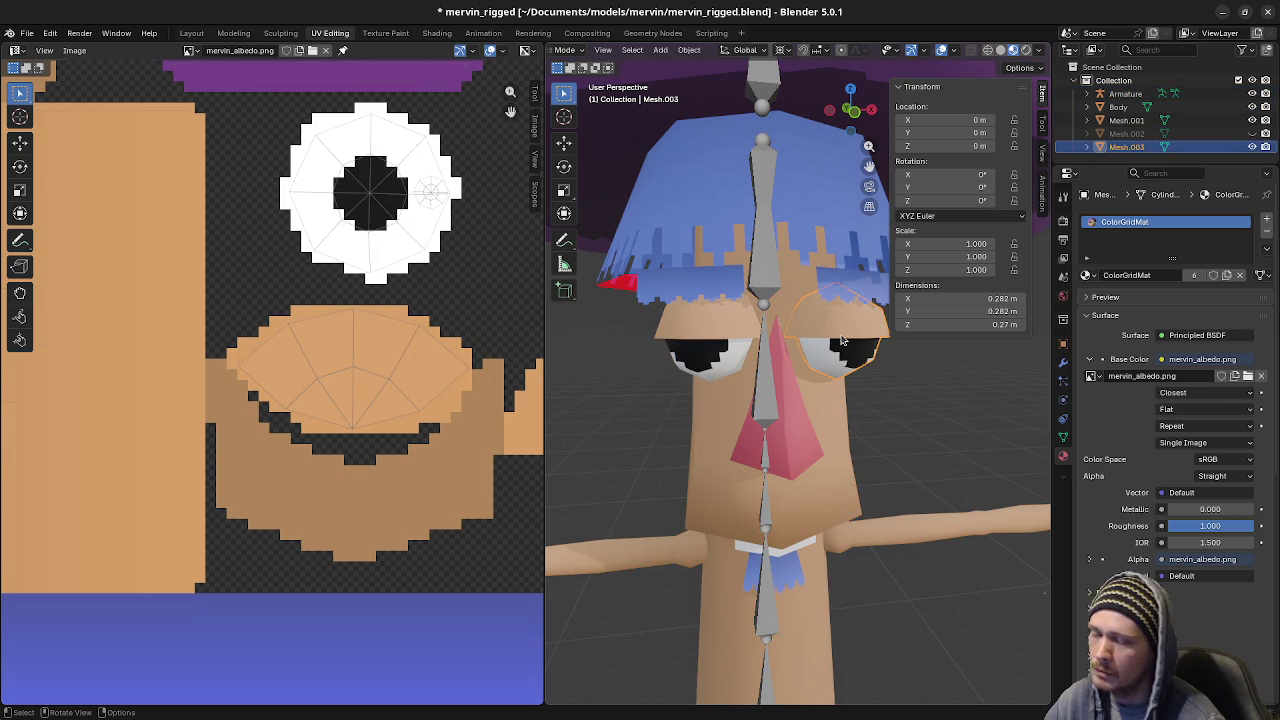
{"action": "key", "text": "F2"}
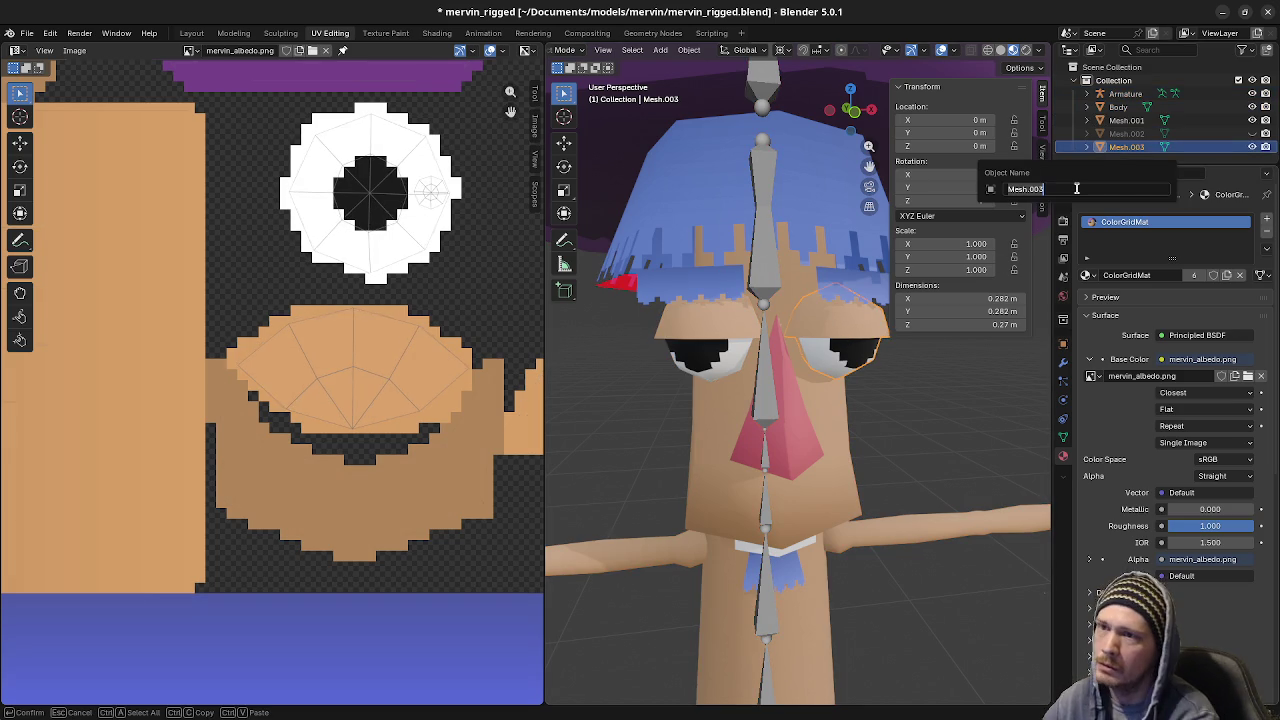
{"action": "type", "text": "LeftE"}
{"action": "key", "text": "BackSpace"}
{"action": "key", "text": "BackSpace"}
{"action": "key", "text": "BackSpace"}
{"action": "key", "text": "BackSpace"}
{"action": "type", "text": "EyeOpen"}
{"action": "key", "text": "Return"}
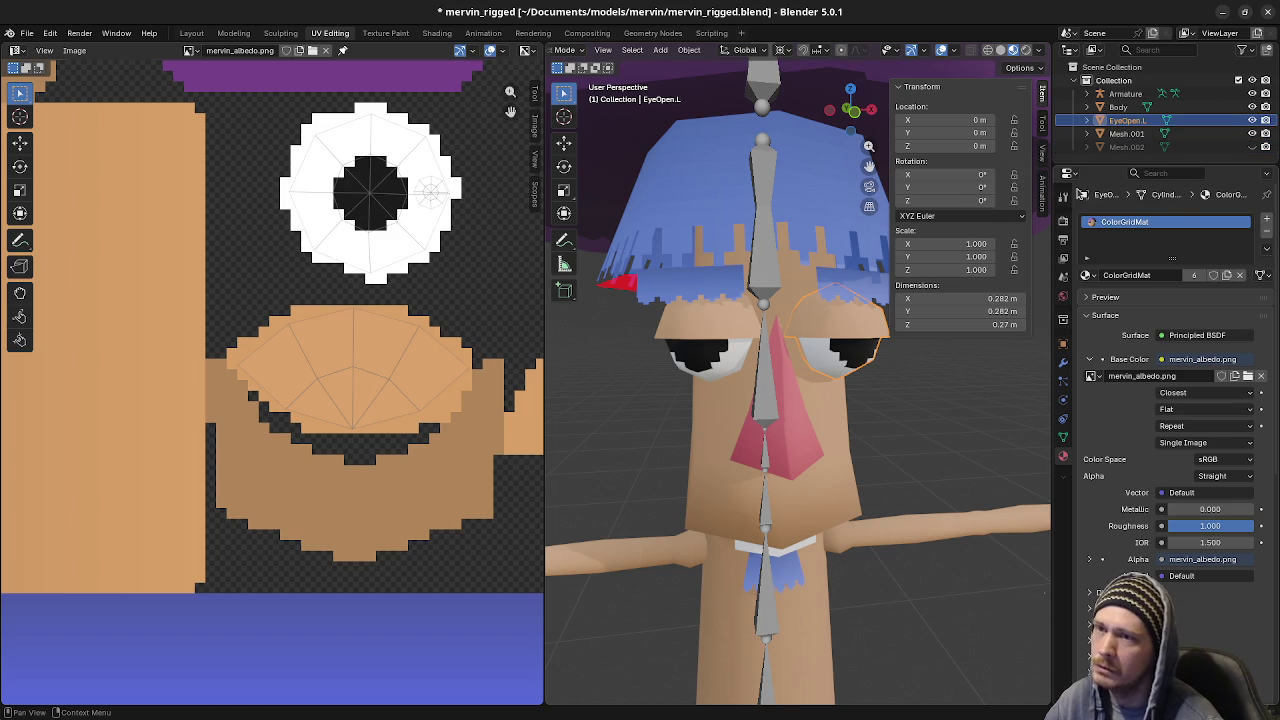
{"action": "left_click", "coordinate": [710, 343]}
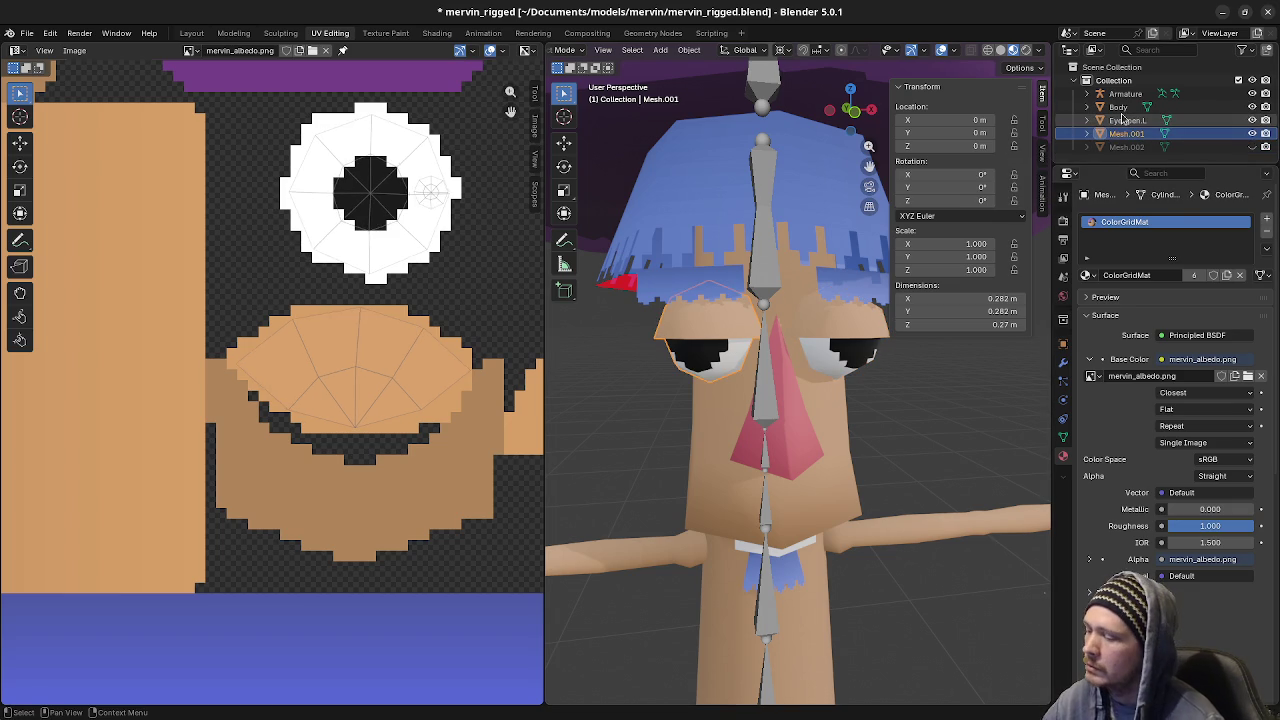
{"action": "key", "text": "F2"}
{"action": "type", "text": "EyeOpen."}
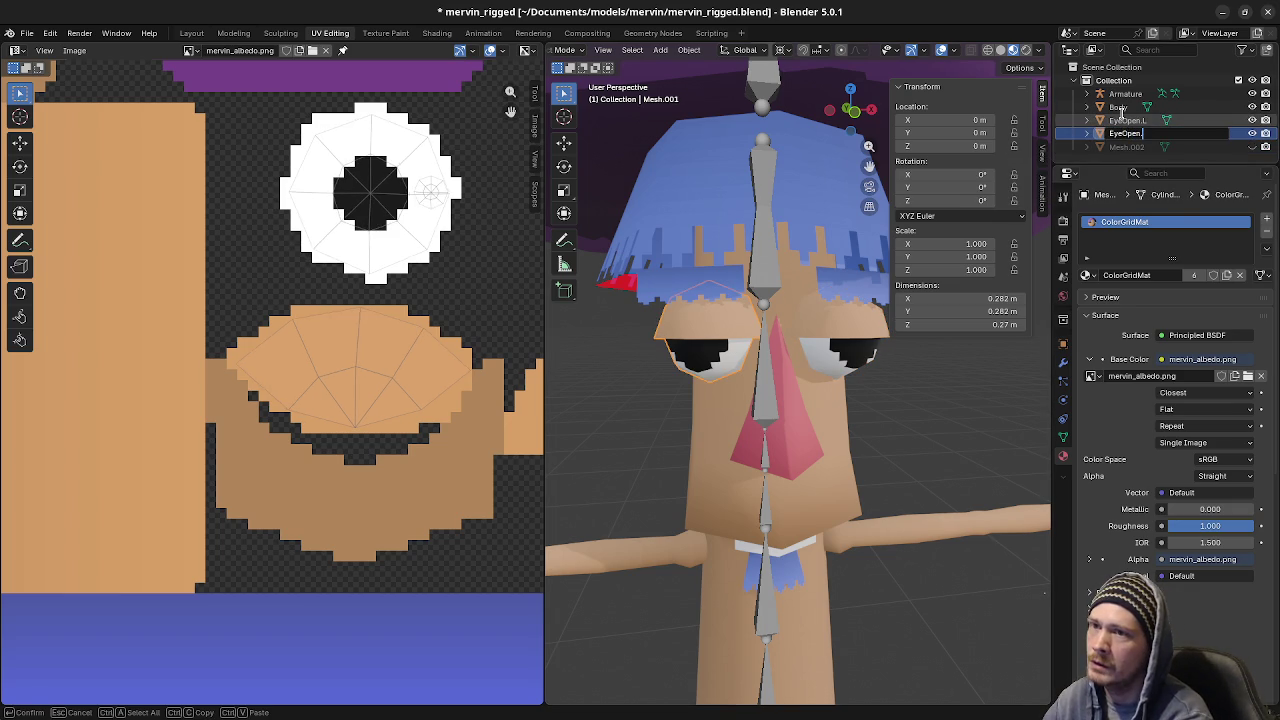
{"action": "type", "text": "R"}
{"action": "key", "text": "Return"}
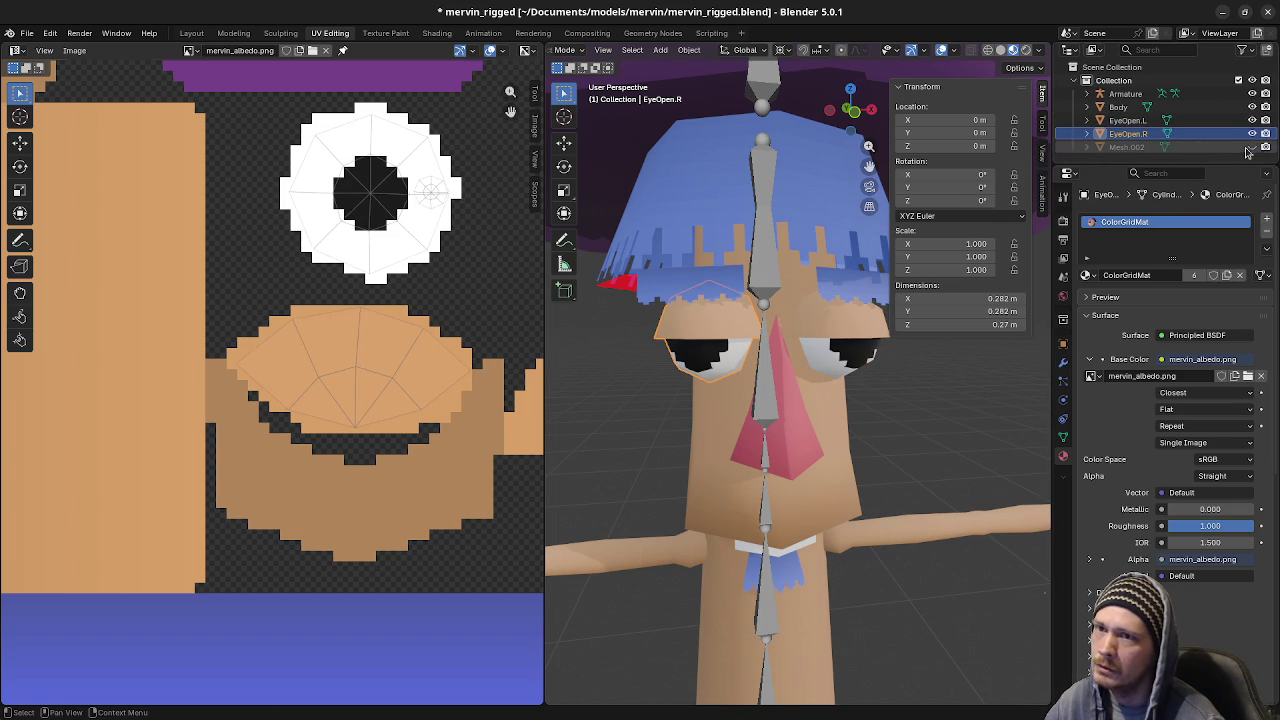
Hide both open eyes, show Mesh.002, and separate one closed eye into its own object
{"action": "left_click", "coordinate": [1252, 133]}
{"action": "left_click", "coordinate": [1252, 120]}
{"action": "left_click", "coordinate": [1252, 147]}
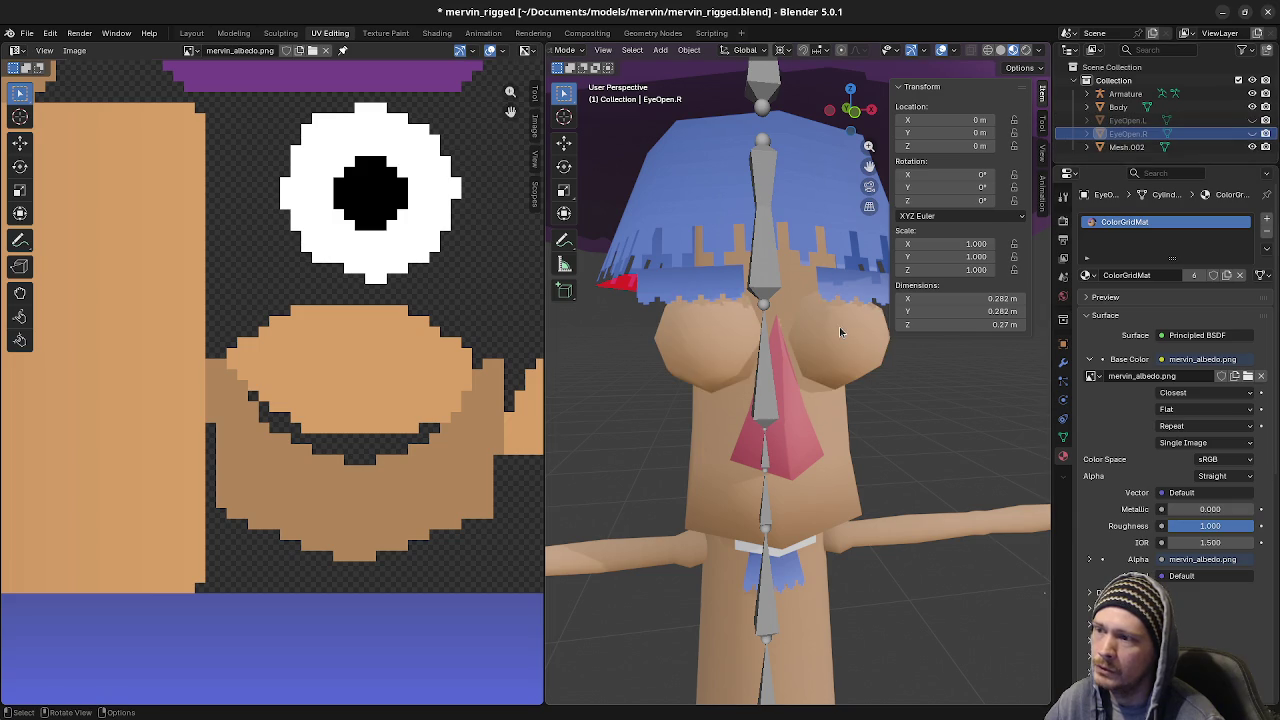
{"action": "left_click", "coordinate": [838, 338]}
{"action": "key", "text": "Tab"}
{"action": "key", "text": "l"}
{"action": "key", "text": "p"}
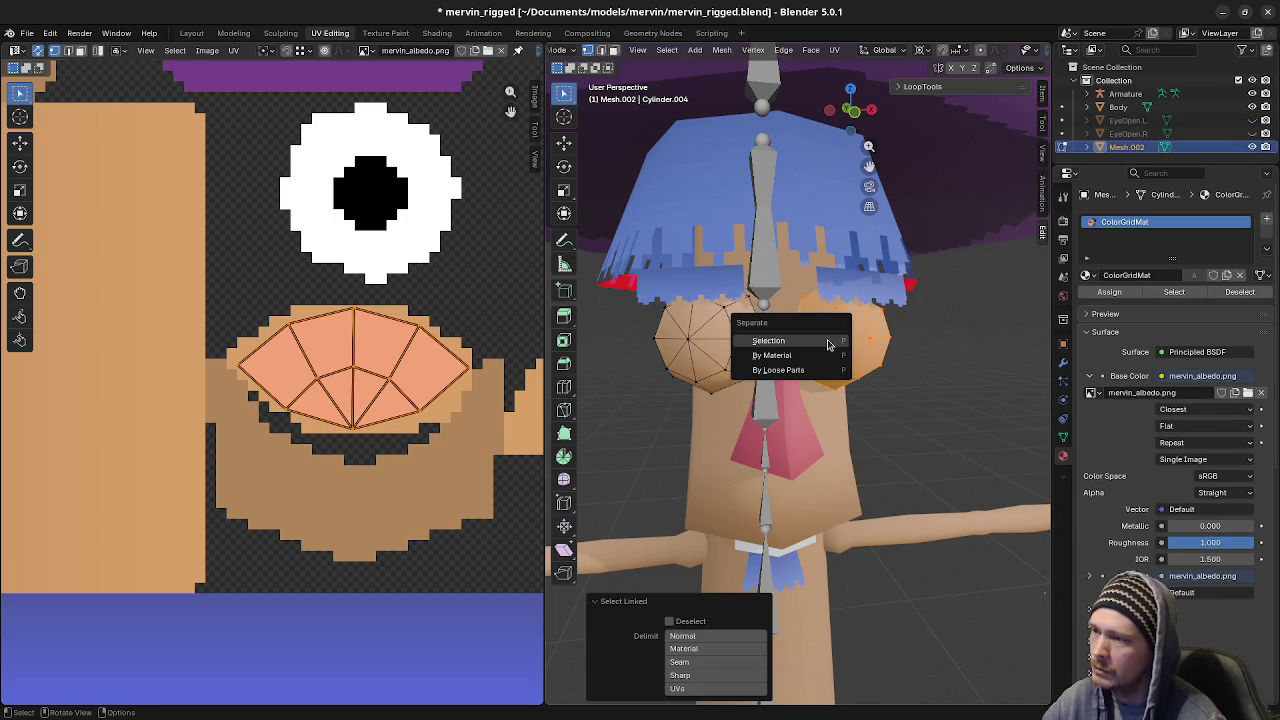
{"action": "left_click", "coordinate": [828, 340]}
{"action": "key", "text": "Tab"}
Rename the two closed-eye pieces EyeClosed.L and EyeClosed.R
{"action": "left_click", "coordinate": [828, 340]}
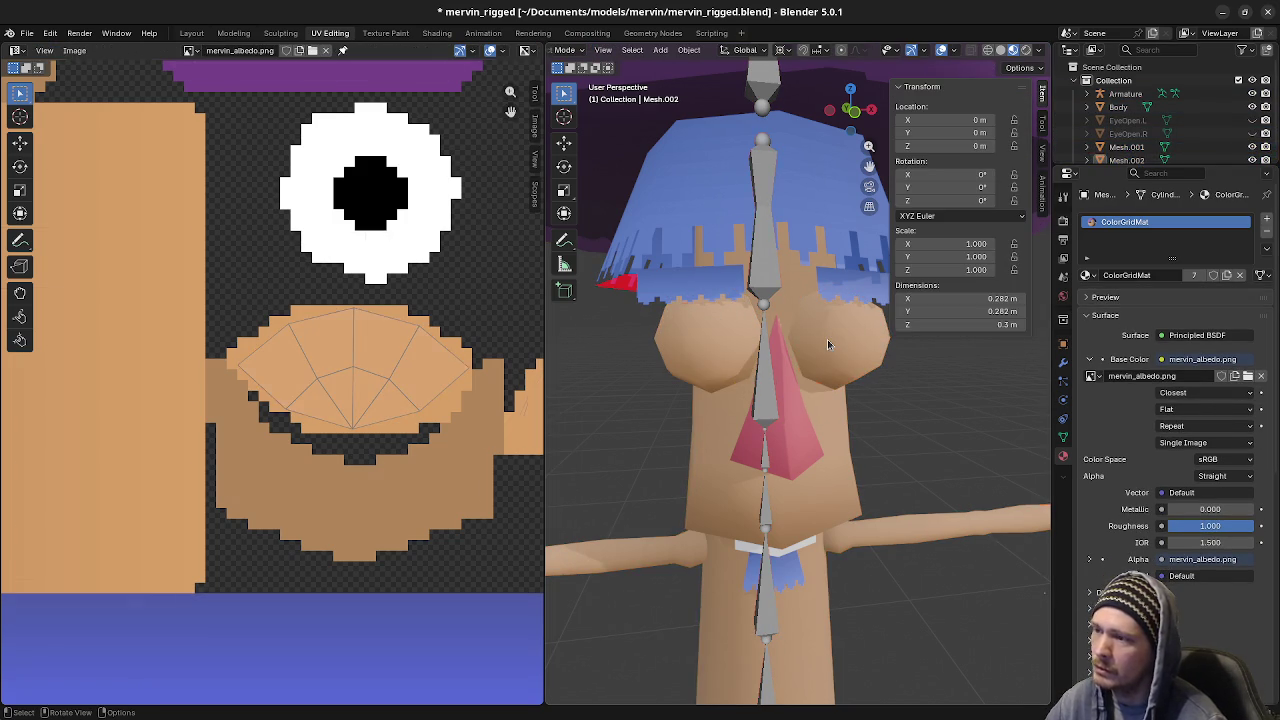
{"action": "key", "text": "F2"}
{"action": "type", "text": "Ey"}
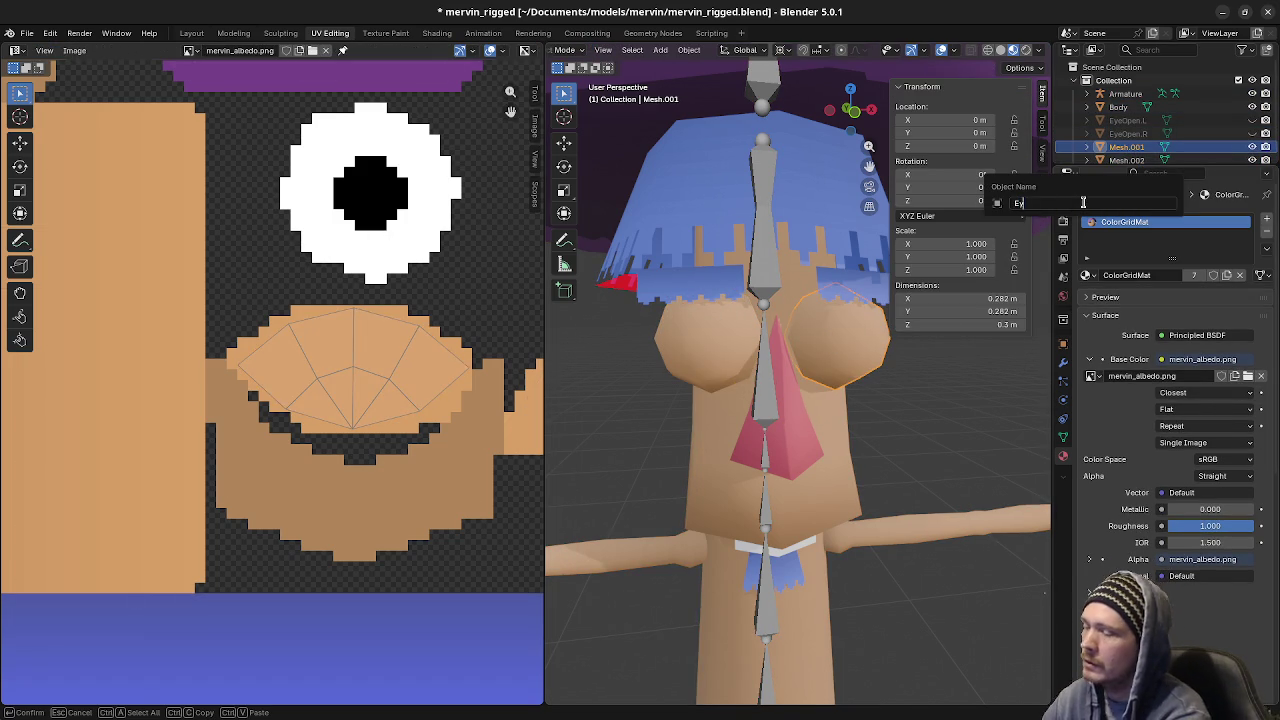
{"action": "type", "text": "eClosed.L"}
{"action": "key", "text": "Return"}
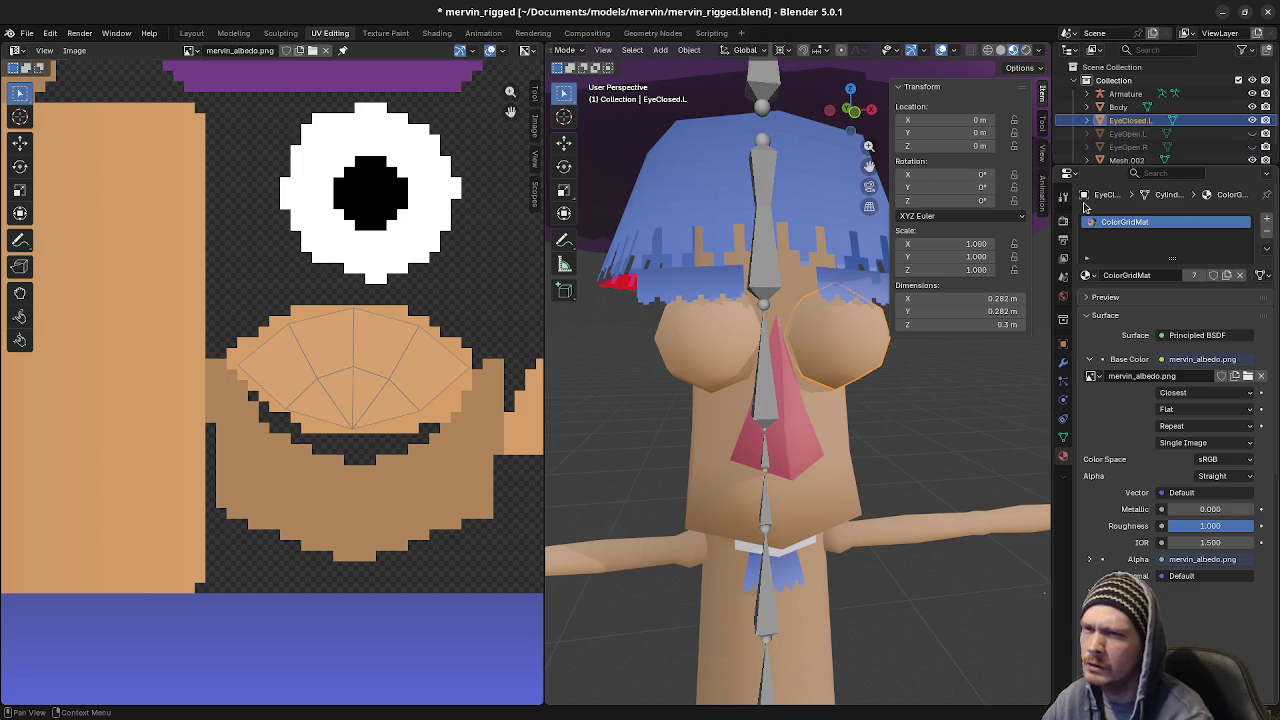
{"action": "left_click", "coordinate": [686, 348]}
{"action": "key", "text": "F2"}
{"action": "type", "text": "EyeClosed.R"}
{"action": "key", "text": "Return"}
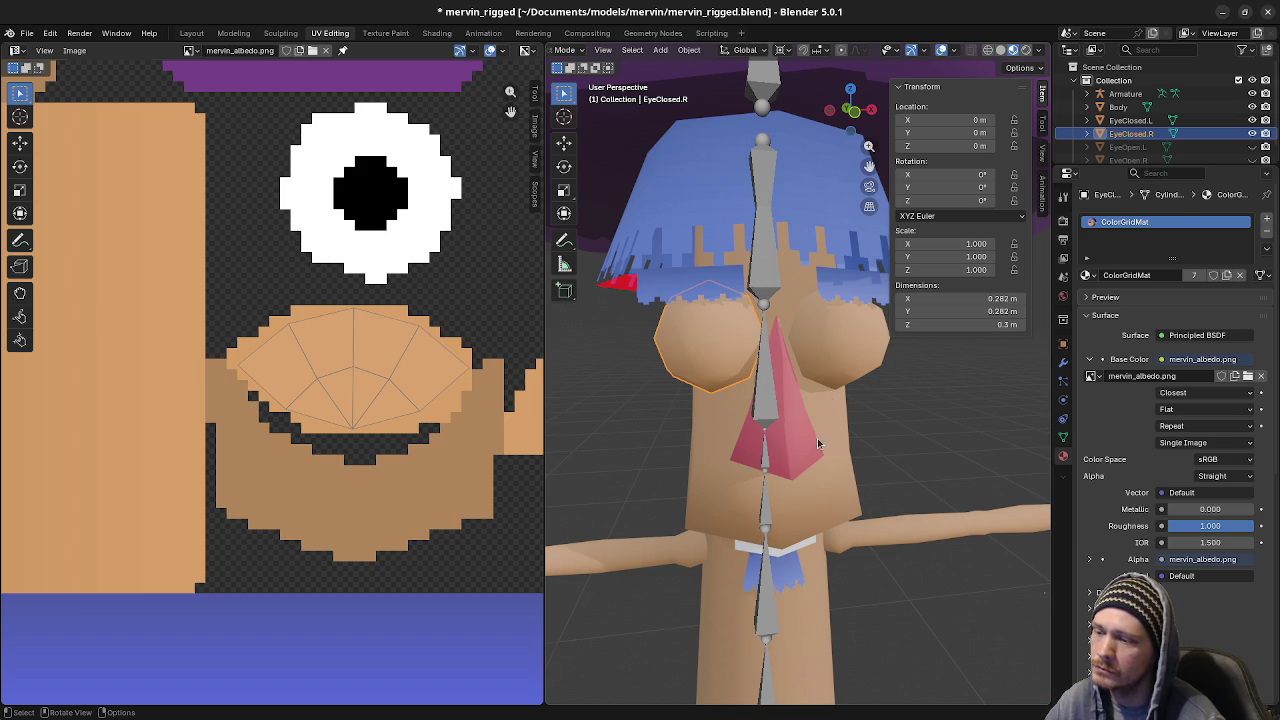
Hide the armature, then bring the Aseprite window with mervin_albedo in front of Blender
{"action": "scroll", "coordinate": [817, 437], "scroll_direction": "down", "scroll_amount": 4}
{"action": "scroll", "coordinate": [826, 481], "scroll_direction": "up", "scroll_amount": 1}
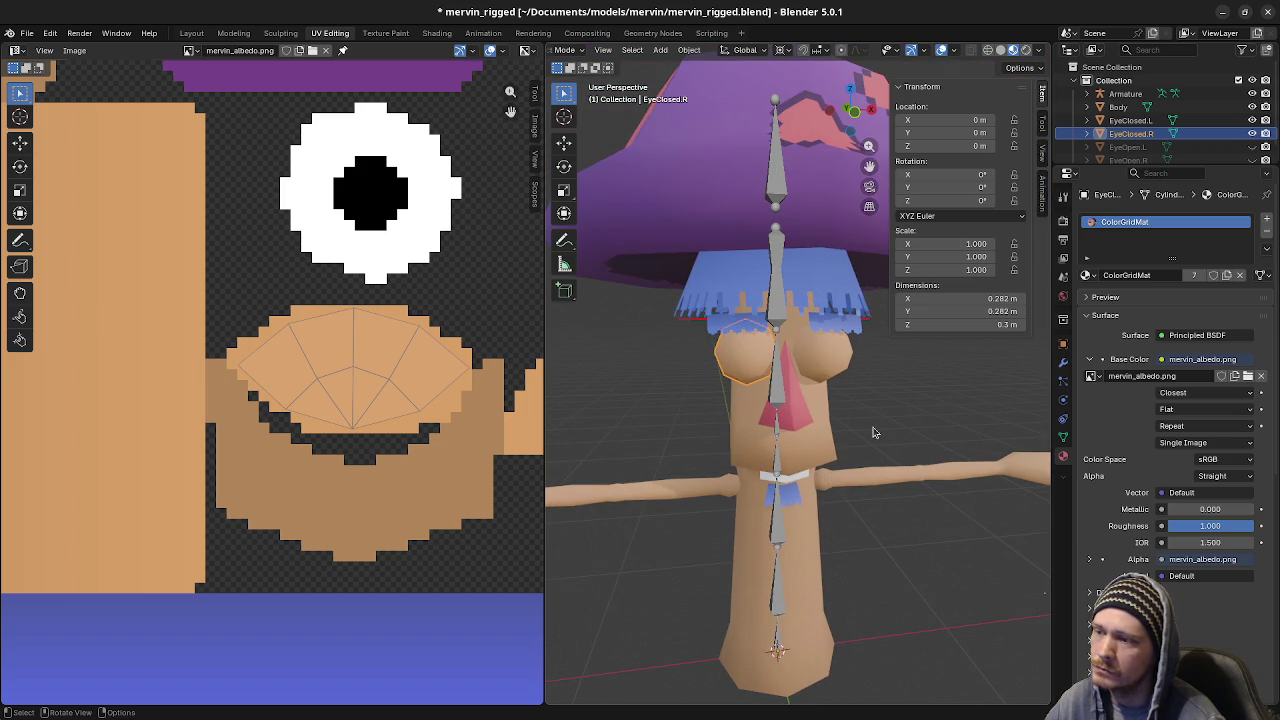
{"action": "left_click", "coordinate": [838, 497]}
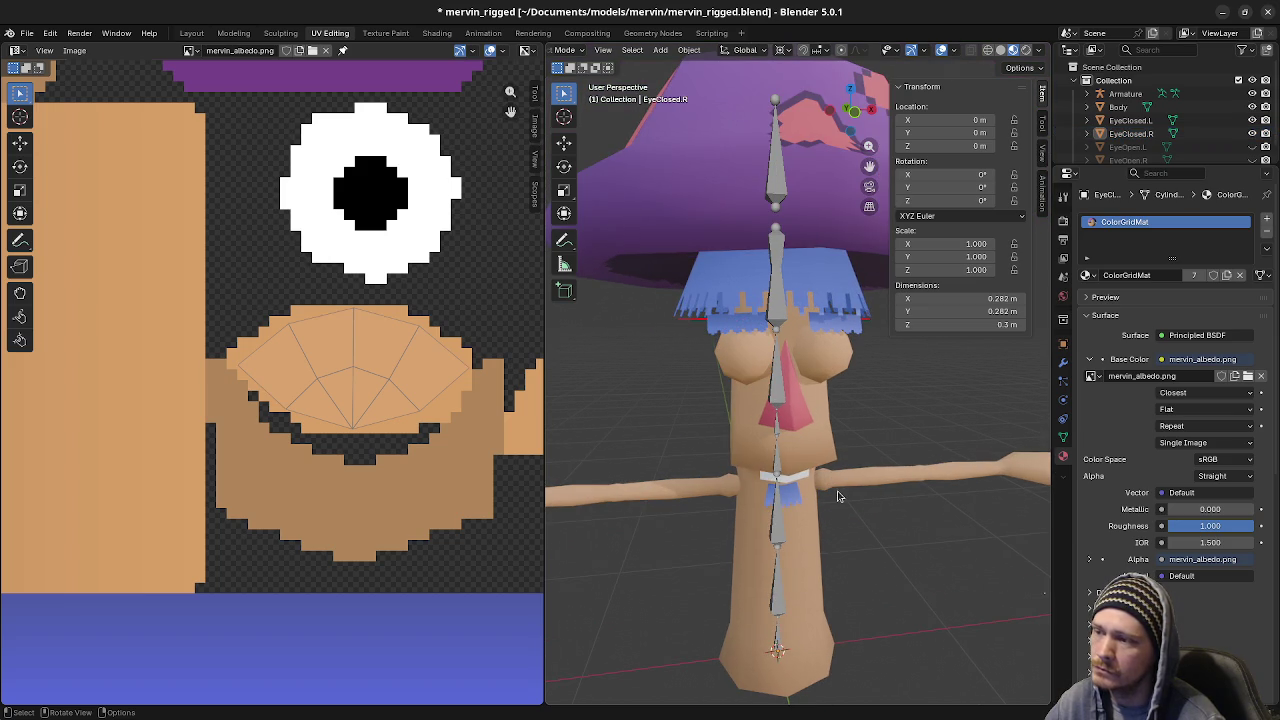
{"action": "left_click", "coordinate": [772, 392]}
{"action": "key", "text": "h"}
{"action": "mouse_move", "coordinate": [772, 392]}
{"action": "middle_mouse_down"}
{"action": "mouse_move", "coordinate": [794, 441]}
{"action": "mouse_move", "coordinate": [821, 438]}
{"action": "middle_mouse_up"}
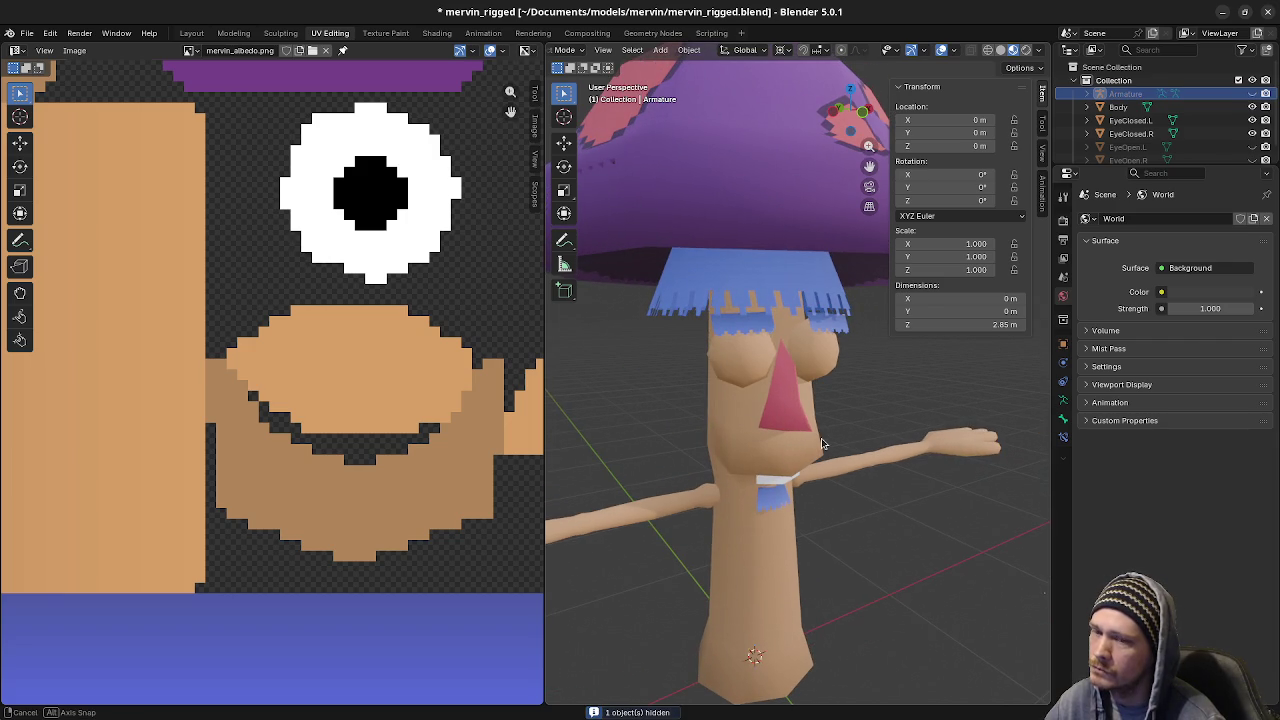
{"action": "mouse_move", "coordinate": [821, 438]}
{"action": "middle_mouse_down"}
{"action": "mouse_move", "coordinate": [856, 466]}
{"action": "mouse_move", "coordinate": [867, 454]}
{"action": "mouse_move", "coordinate": [855, 453]}
{"action": "mouse_move", "coordinate": [880, 457]}
{"action": "mouse_move", "coordinate": [821, 439]}
{"action": "mouse_move", "coordinate": [866, 448]}
{"action": "mouse_move", "coordinate": [815, 448]}
{"action": "mouse_move", "coordinate": [826, 453]}
{"action": "mouse_move", "coordinate": [871, 441]}
{"action": "mouse_move", "coordinate": [830, 453]}
{"action": "middle_mouse_up"}
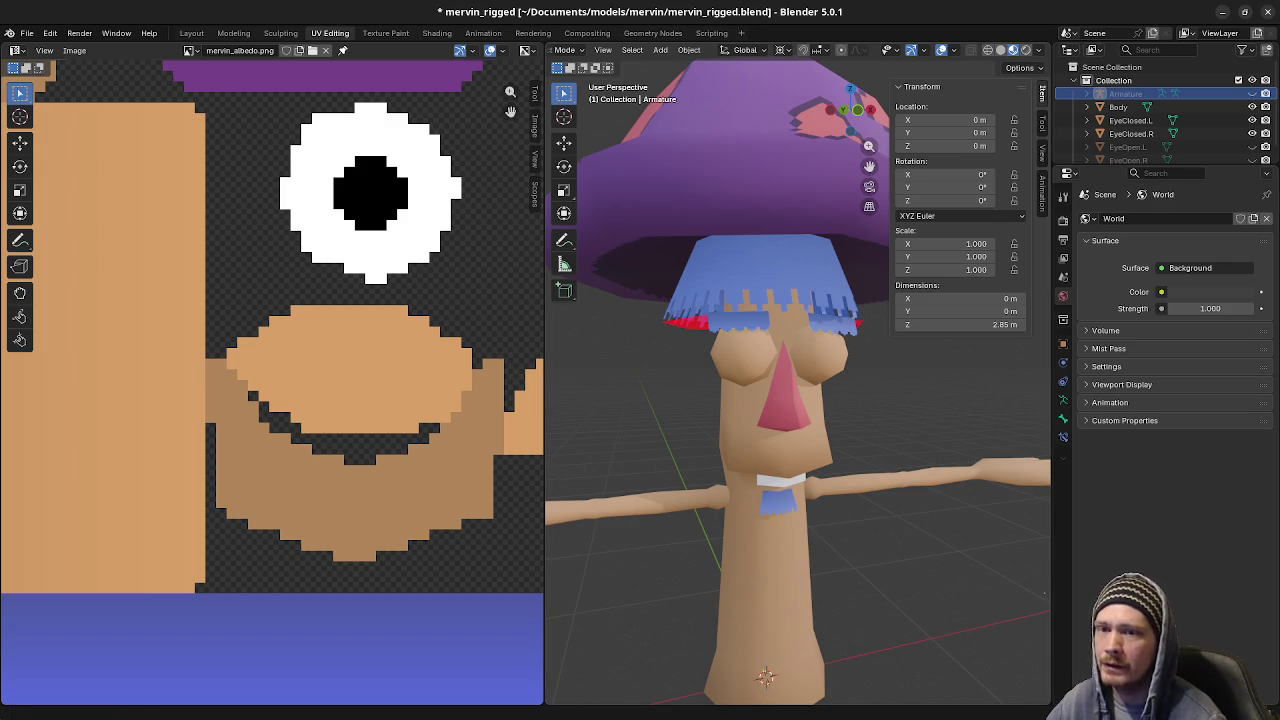
{"action": "key", "text": "alt+Tab"}
{"action": "left_click", "coordinate": [176, 31]}
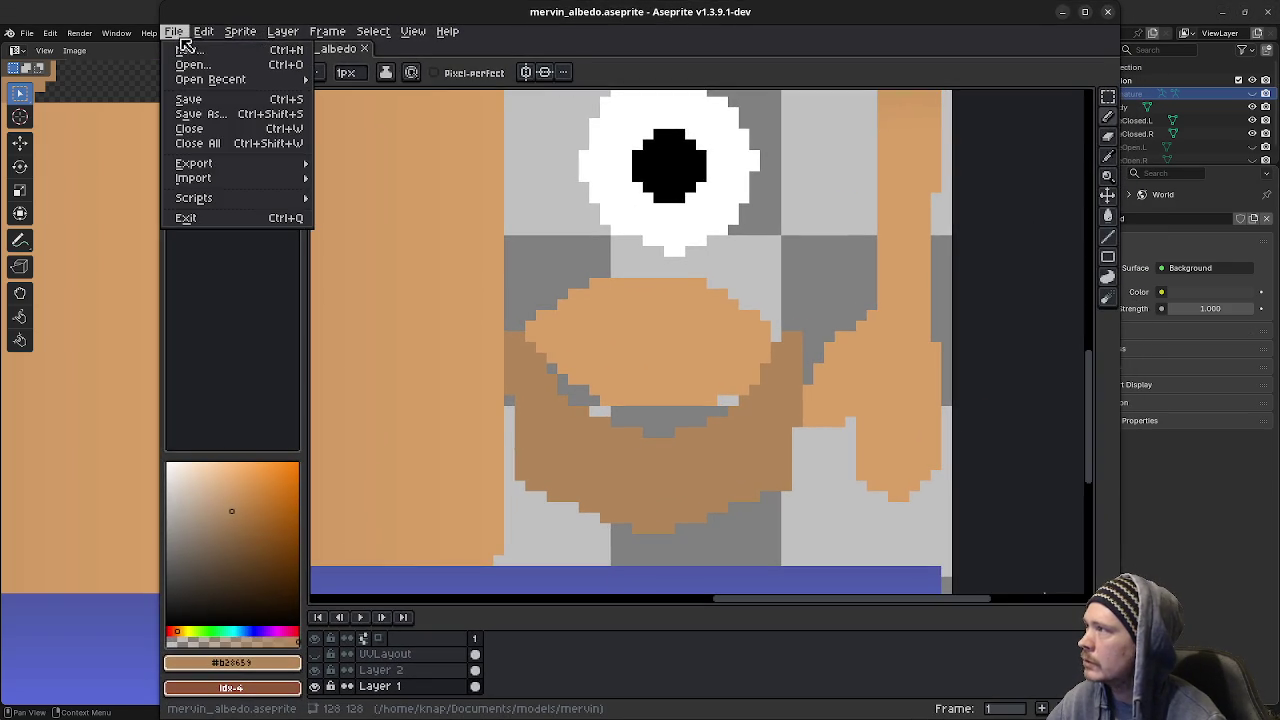
Create a new 1600x1600 sprite and fill the canvas with dark navy
{"action": "left_click", "coordinate": [192, 47]}
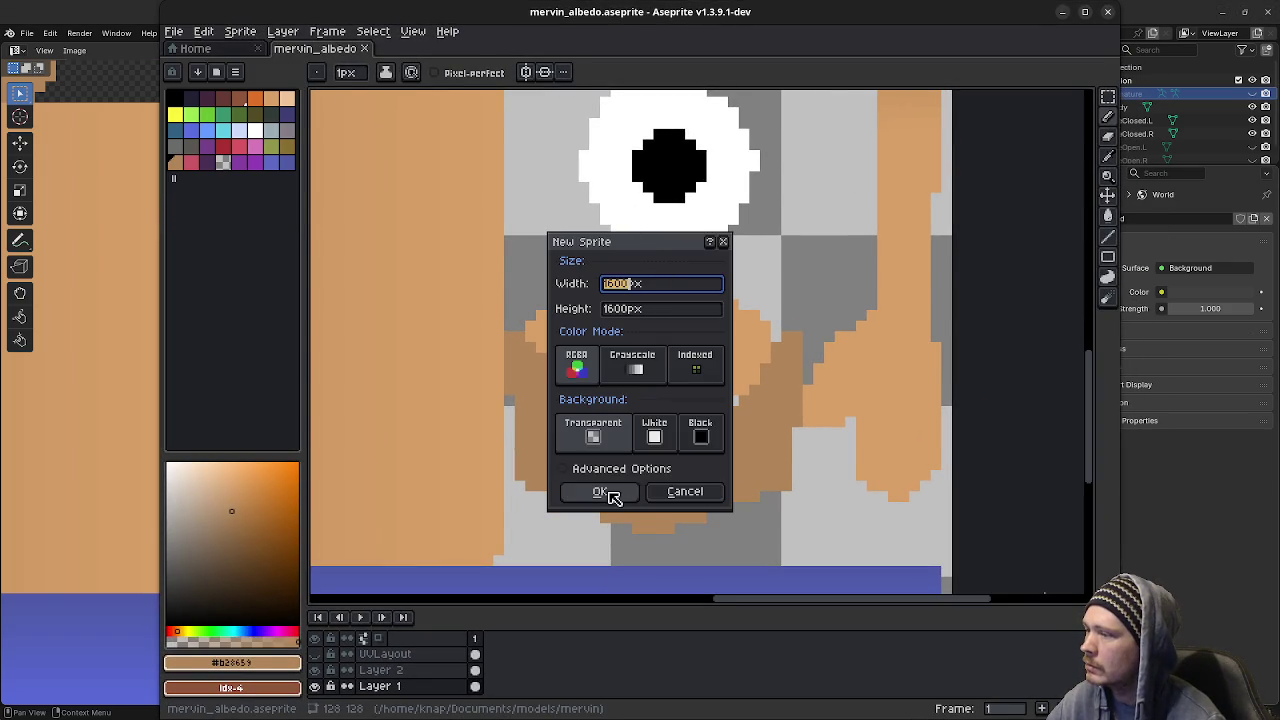
{"action": "left_click", "coordinate": [605, 492]}
{"action": "left_click", "coordinate": [187, 98]}
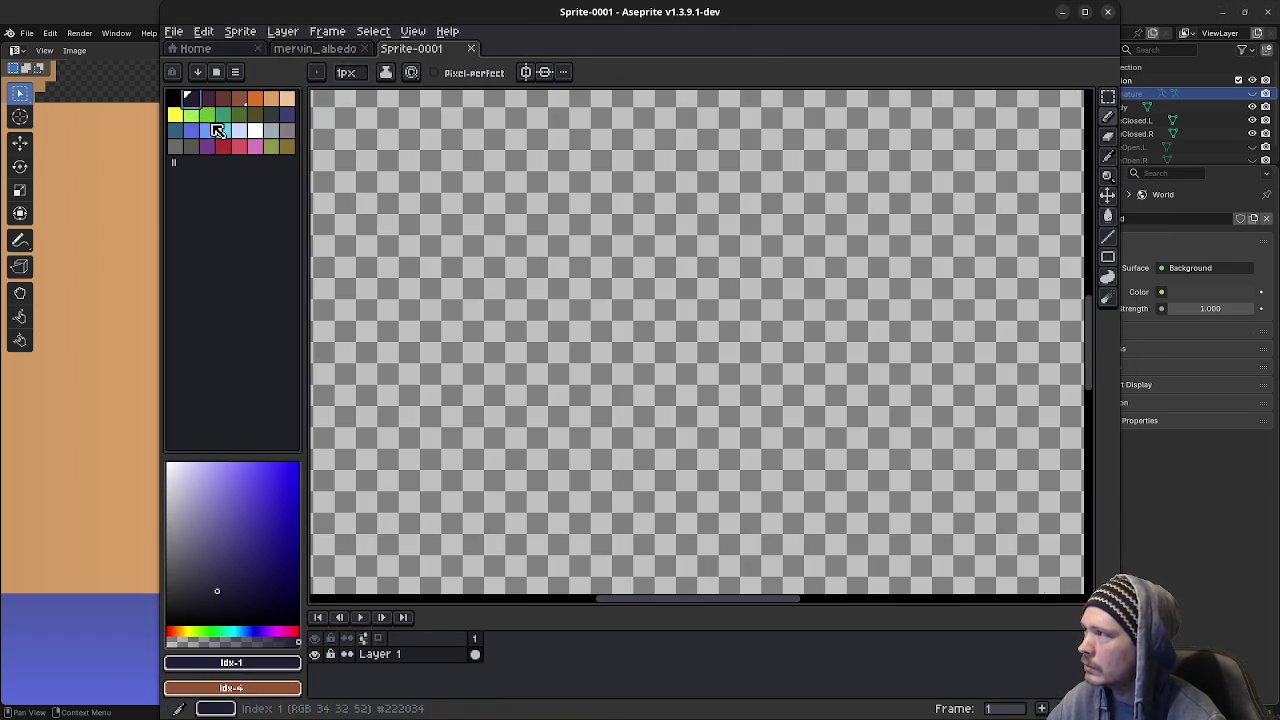
{"action": "key", "text": "g"}
{"action": "left_click", "coordinate": [674, 360]}
Pencil two white vertical lines crossed by two blue diagonal strokes
{"action": "left_click", "coordinate": [255, 138]}
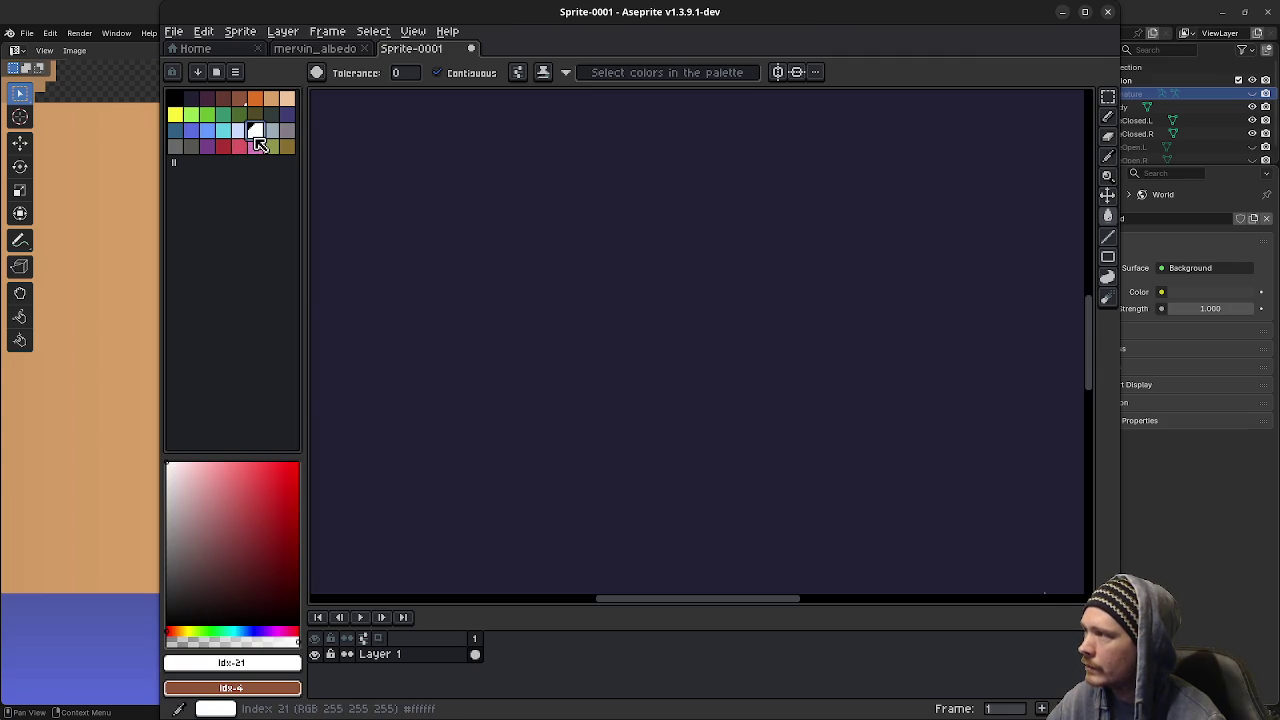
{"action": "key", "text": "b"}
{"action": "left_click_drag", "start_coordinate": [566, 229], "coordinate": [569, 447]}
{"action": "left_click_drag", "start_coordinate": [633, 217], "coordinate": [654, 433]}
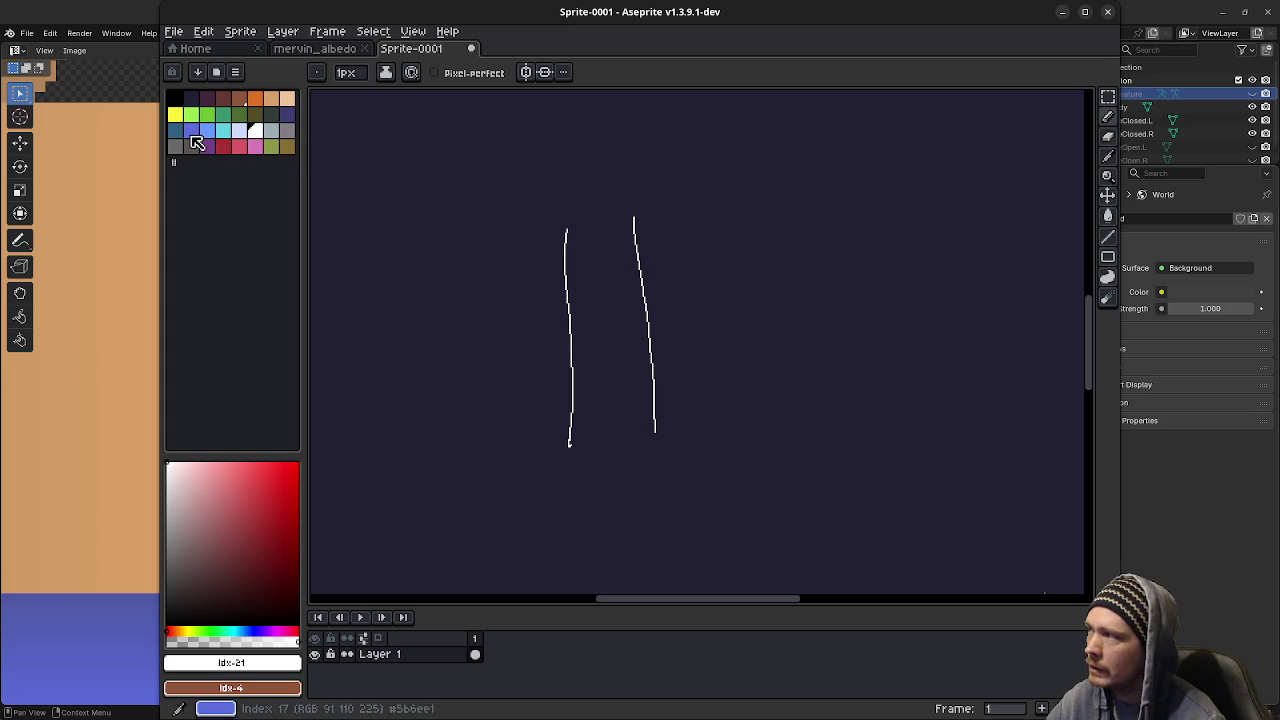
{"action": "left_click", "coordinate": [197, 143]}
{"action": "left_click_drag", "start_coordinate": [595, 285], "coordinate": [658, 313]}
{"action": "left_click_drag", "start_coordinate": [628, 268], "coordinate": [690, 292]}
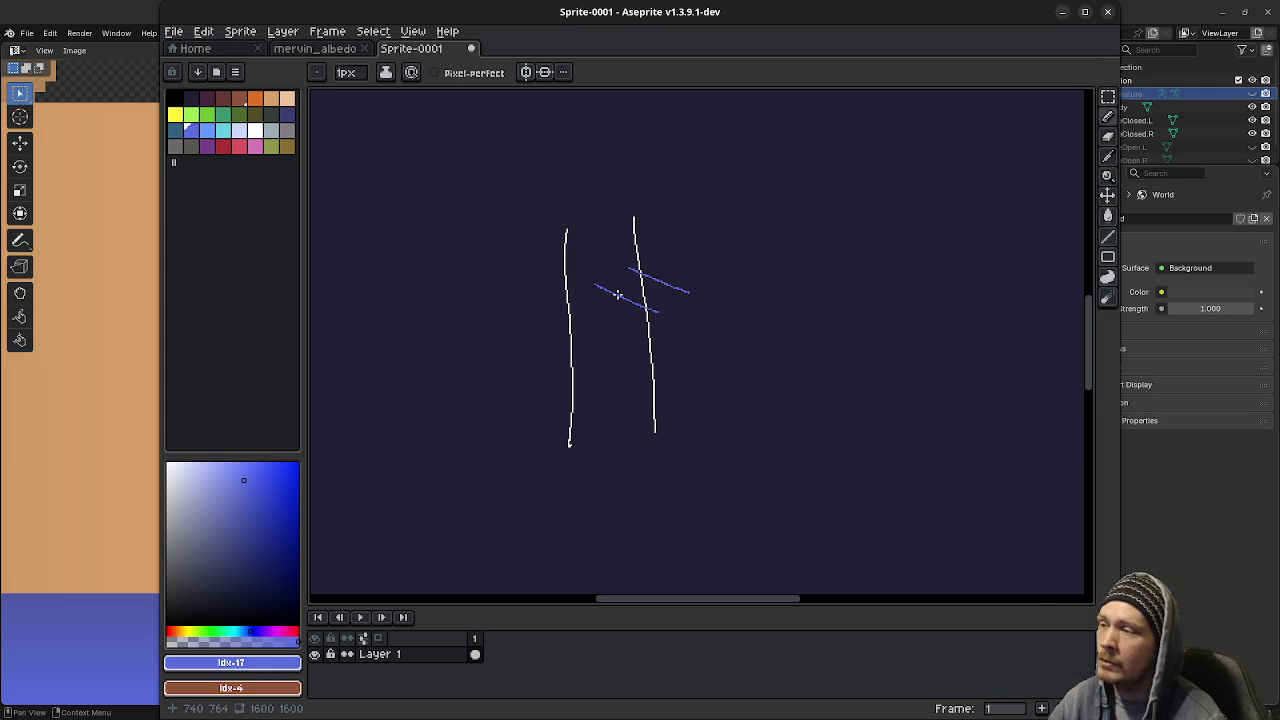
{"action": "left_click", "coordinate": [207, 130]}
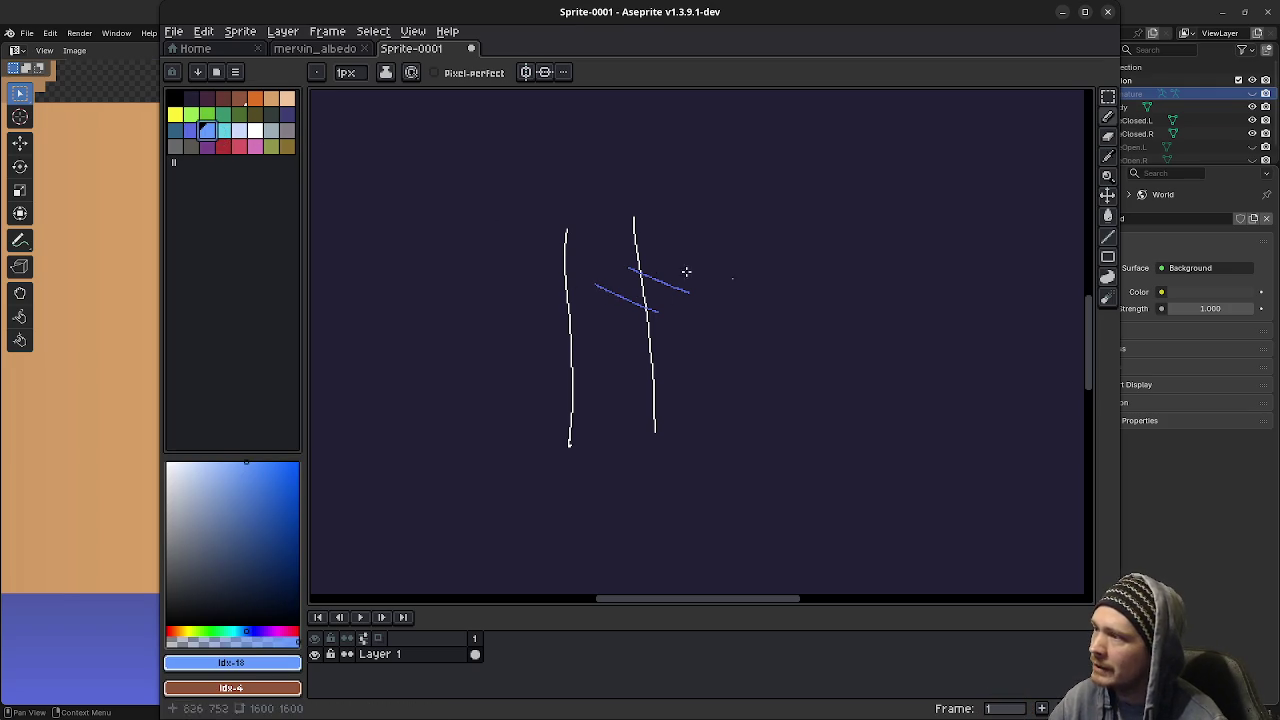
Pencil two short red vertical strokes and a red X below the lines, then minimise Aseprite
{"action": "left_click", "coordinate": [239, 146]}
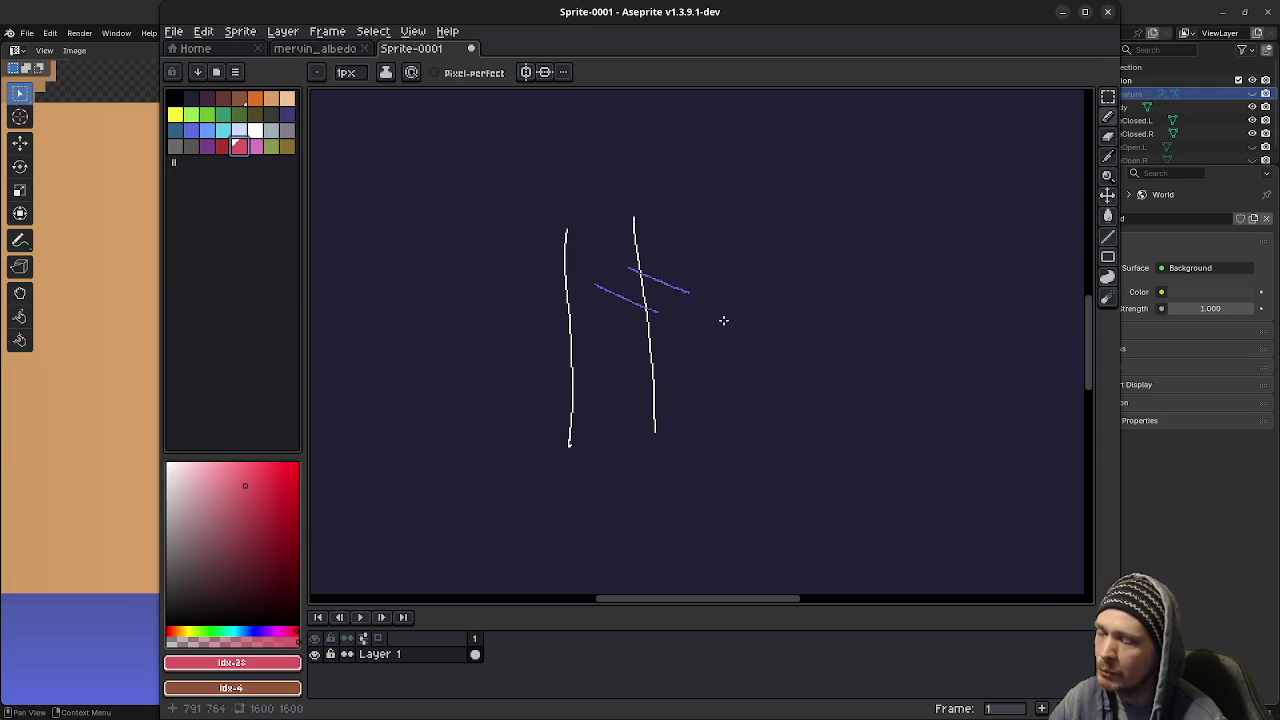
{"action": "left_click_drag", "start_coordinate": [596, 287], "coordinate": [592, 344]}
{"action": "left_click_drag", "start_coordinate": [631, 270], "coordinate": [627, 324]}
{"action": "left_click_drag", "start_coordinate": [616, 477], "coordinate": [586, 512]}
{"action": "left_click_drag", "start_coordinate": [589, 476], "coordinate": [628, 512]}
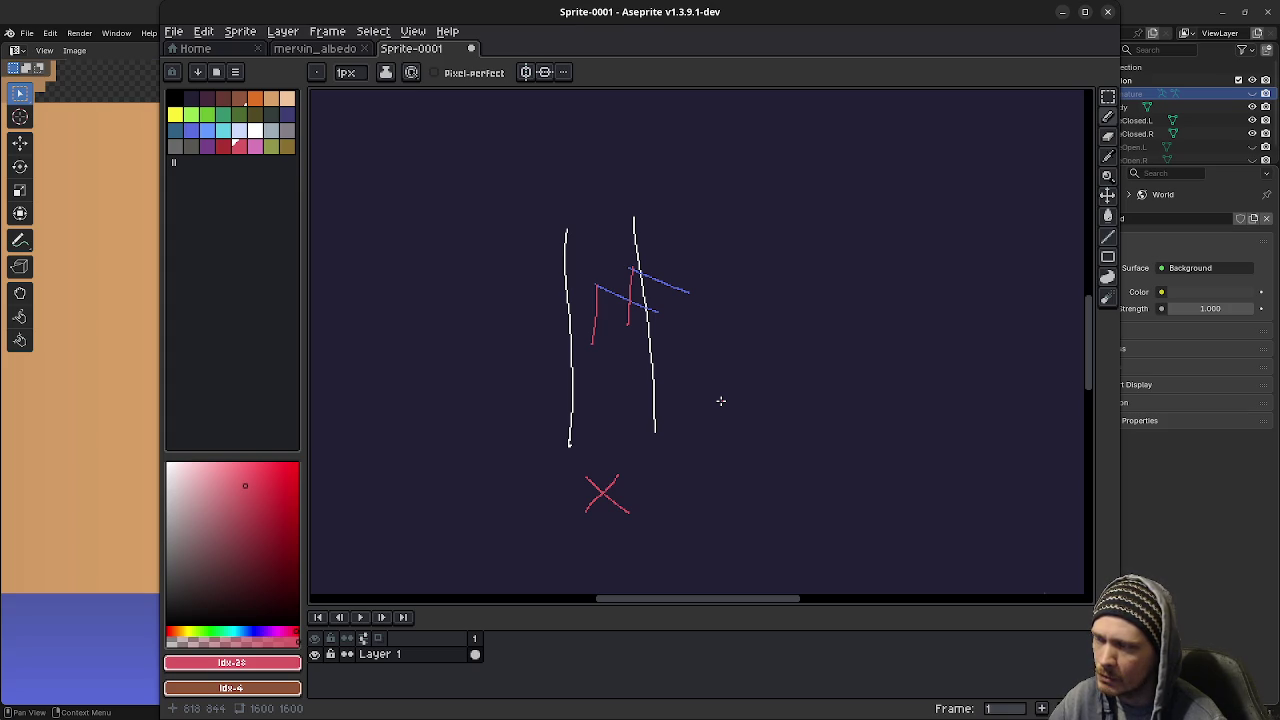
{"action": "left_click", "coordinate": [1062, 12]}
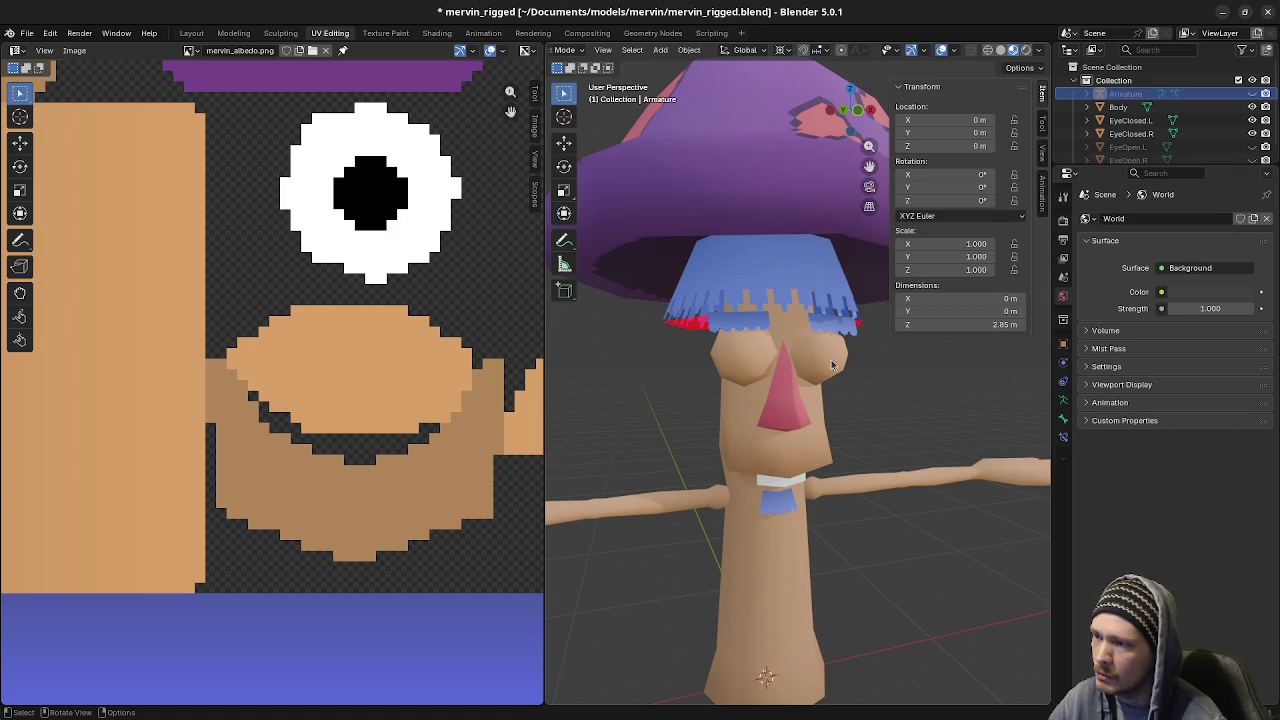
Face the character front on, hide both closed-eye meshes and show both open-eye meshes
{"action": "left_click", "coordinate": [831, 365]}
{"action": "left_click", "coordinate": [758, 366]}
{"action": "left_click", "coordinate": [815, 362]}
{"action": "scroll", "coordinate": [824, 384], "scroll_direction": "up", "scroll_amount": 1}
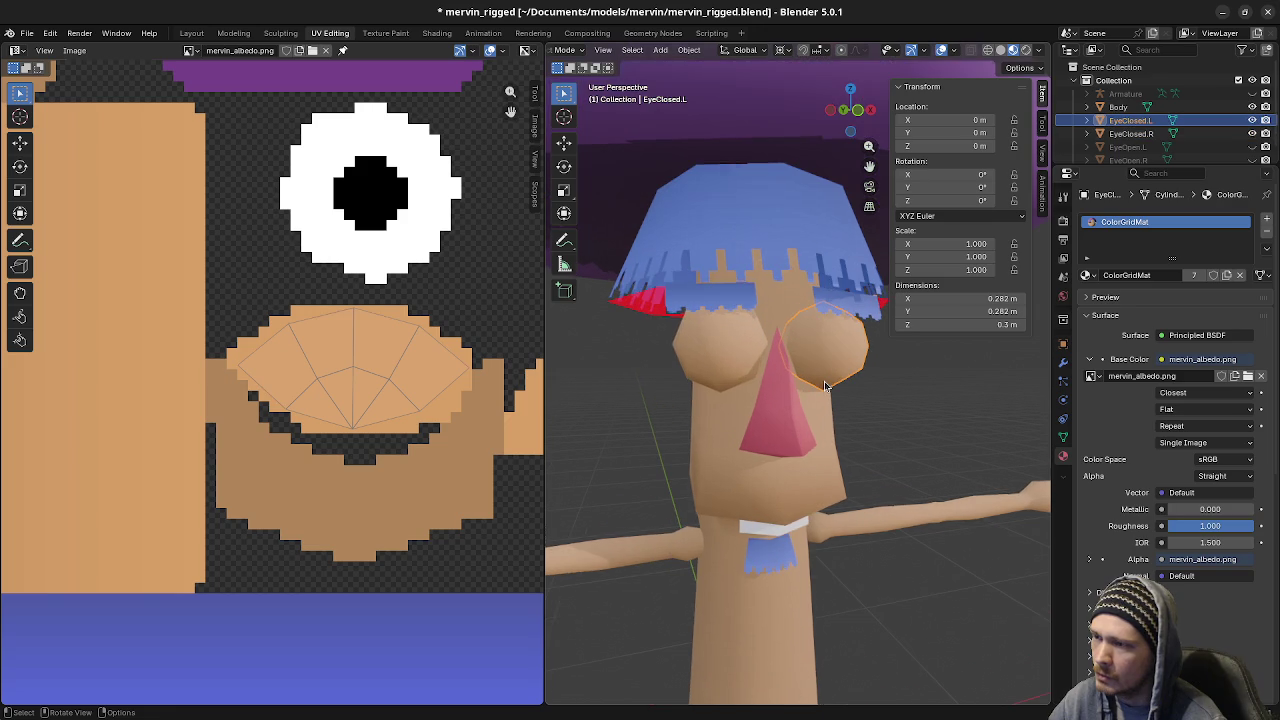
{"action": "middle_click_drag", "start_coordinate": [824, 384], "coordinate": [872, 366]}
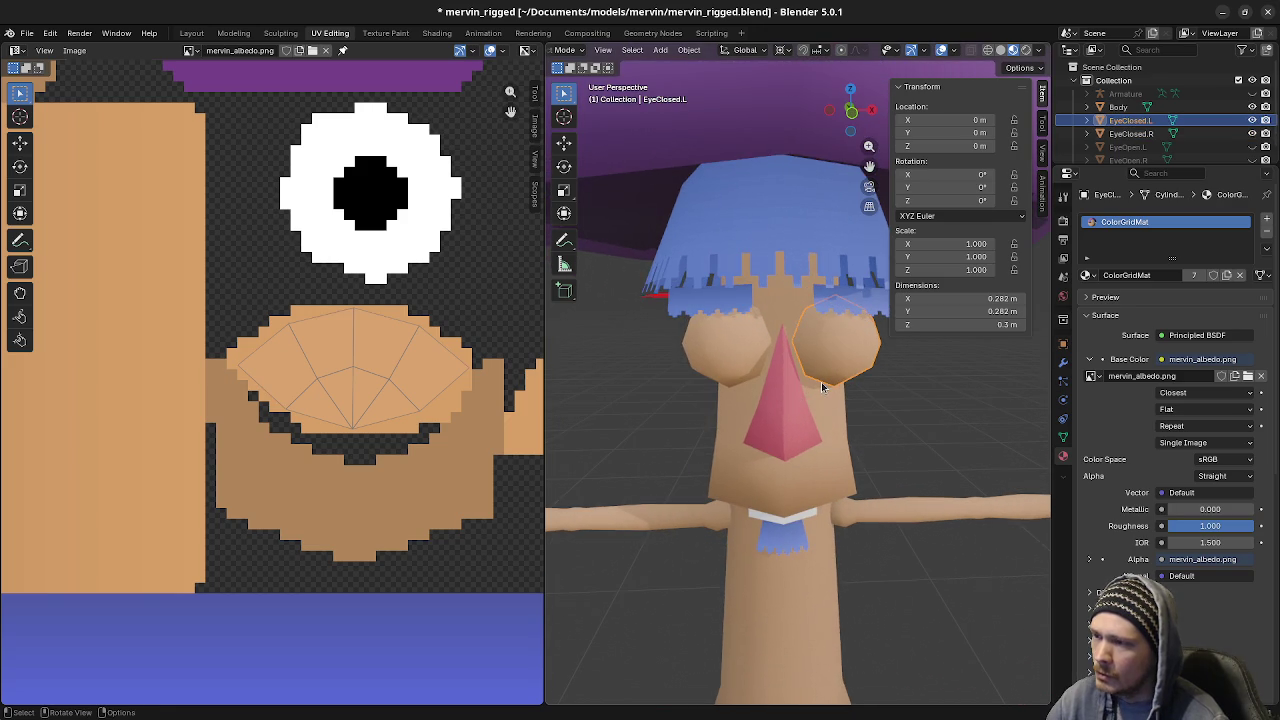
{"action": "left_click", "coordinate": [1252, 120]}
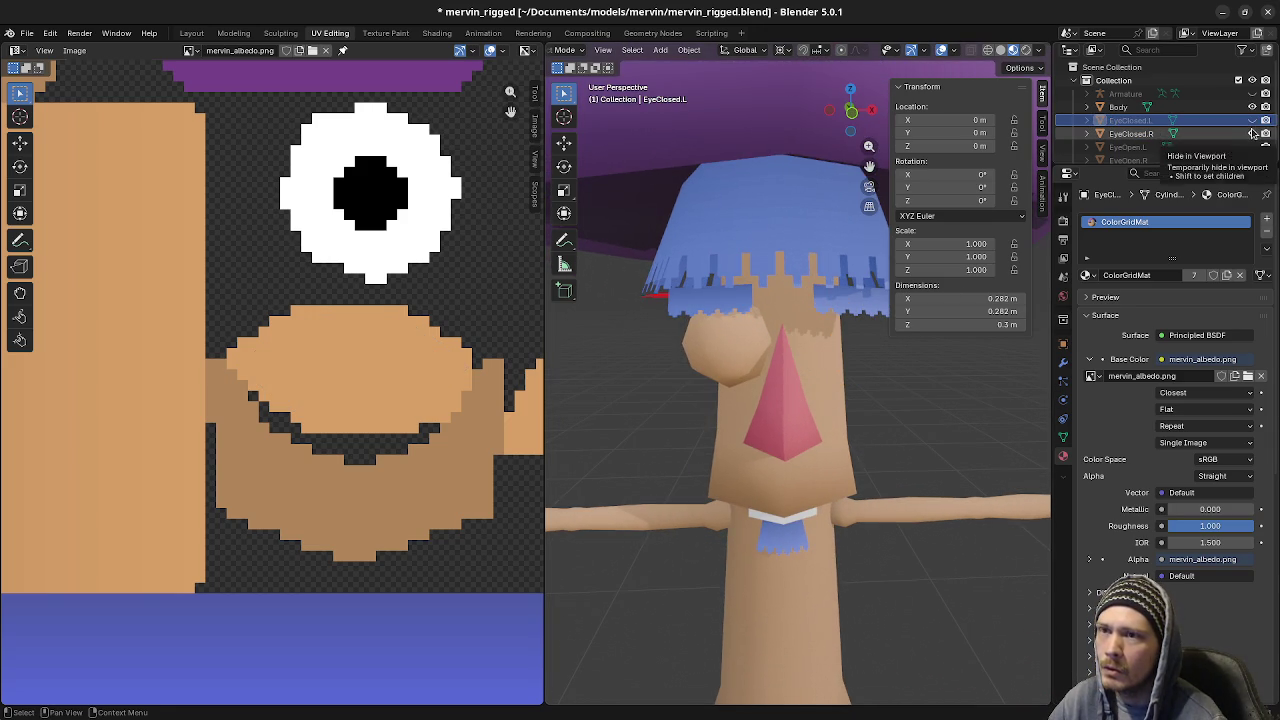
{"action": "left_click", "coordinate": [1252, 133]}
{"action": "left_click", "coordinate": [1252, 147]}
{"action": "left_click", "coordinate": [1252, 160]}
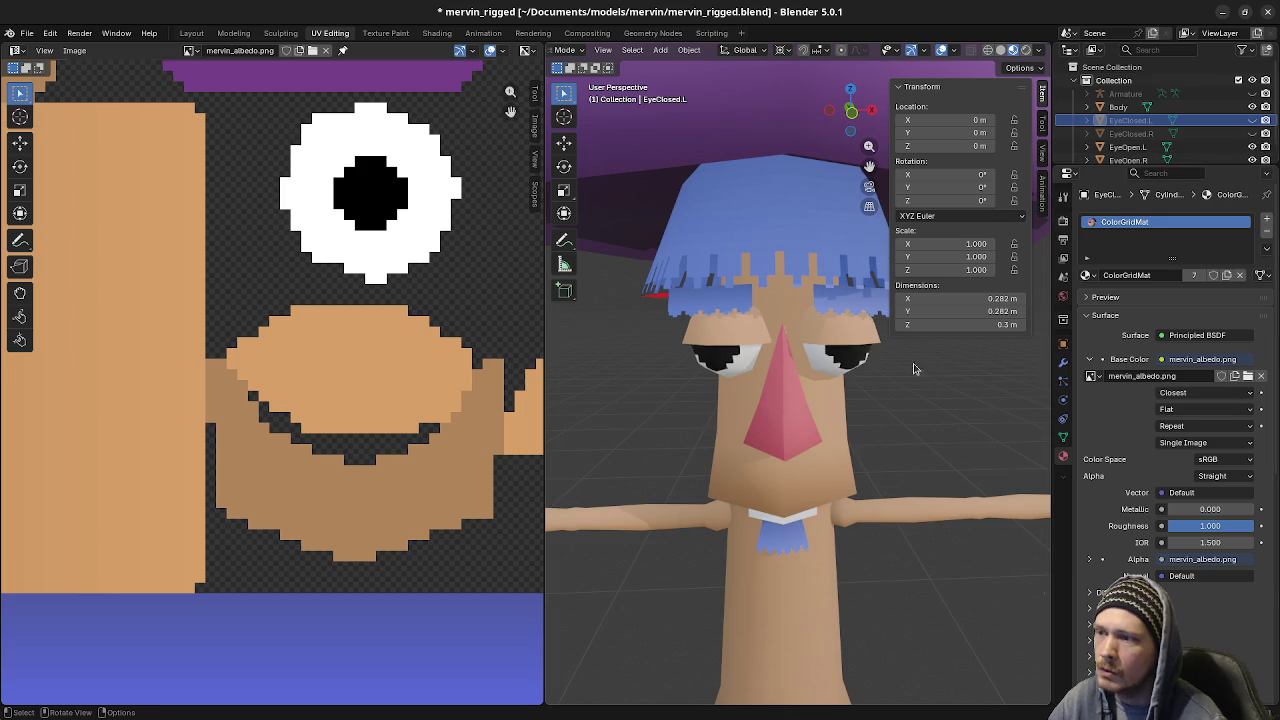
Snap the 3D cursor to the centre of the left open eye's geometry
{"action": "left_click", "coordinate": [857, 363]}
{"action": "key", "text": "Tab"}
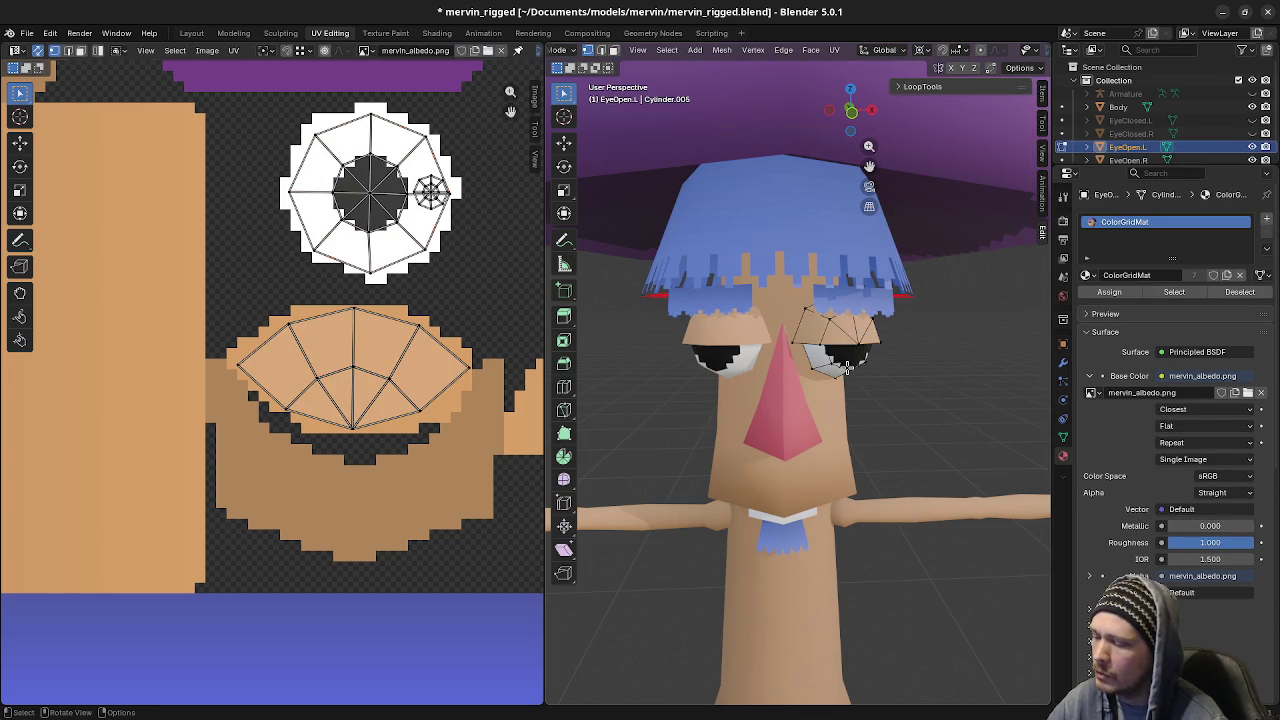
{"action": "key", "text": "l"}
{"action": "key", "text": "shift+s"}
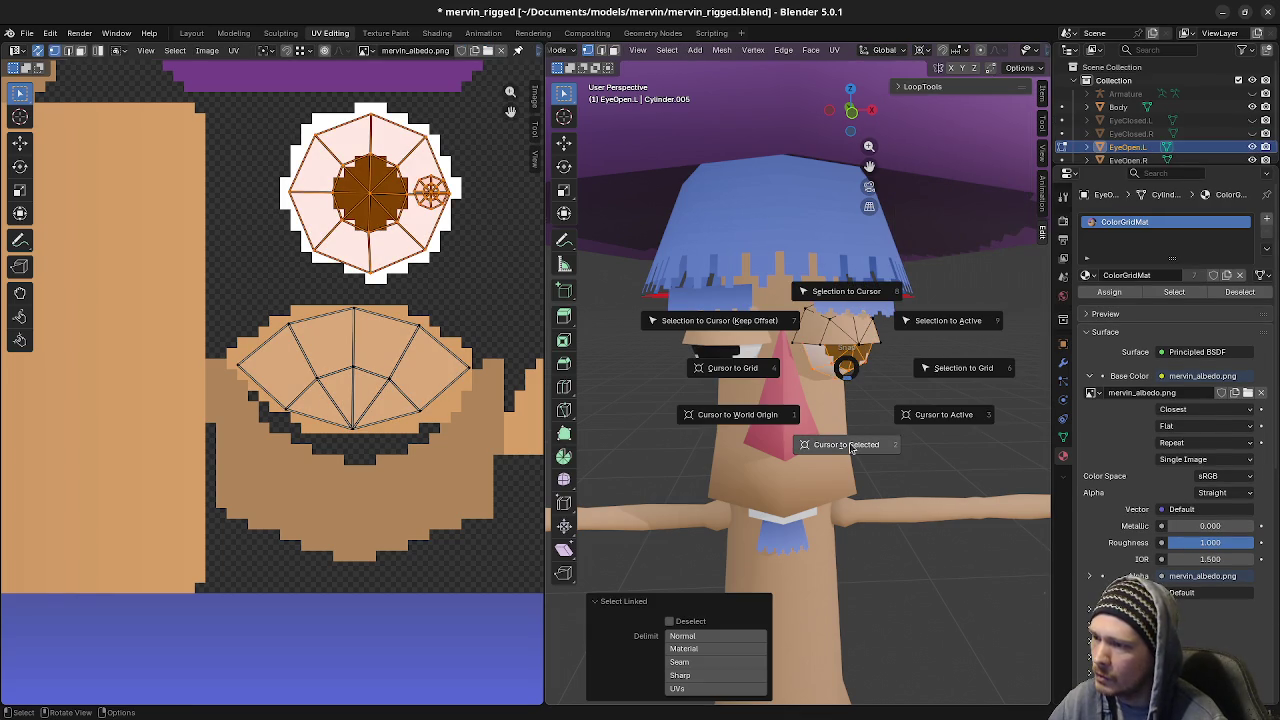
{"action": "left_click", "coordinate": [850, 446]}
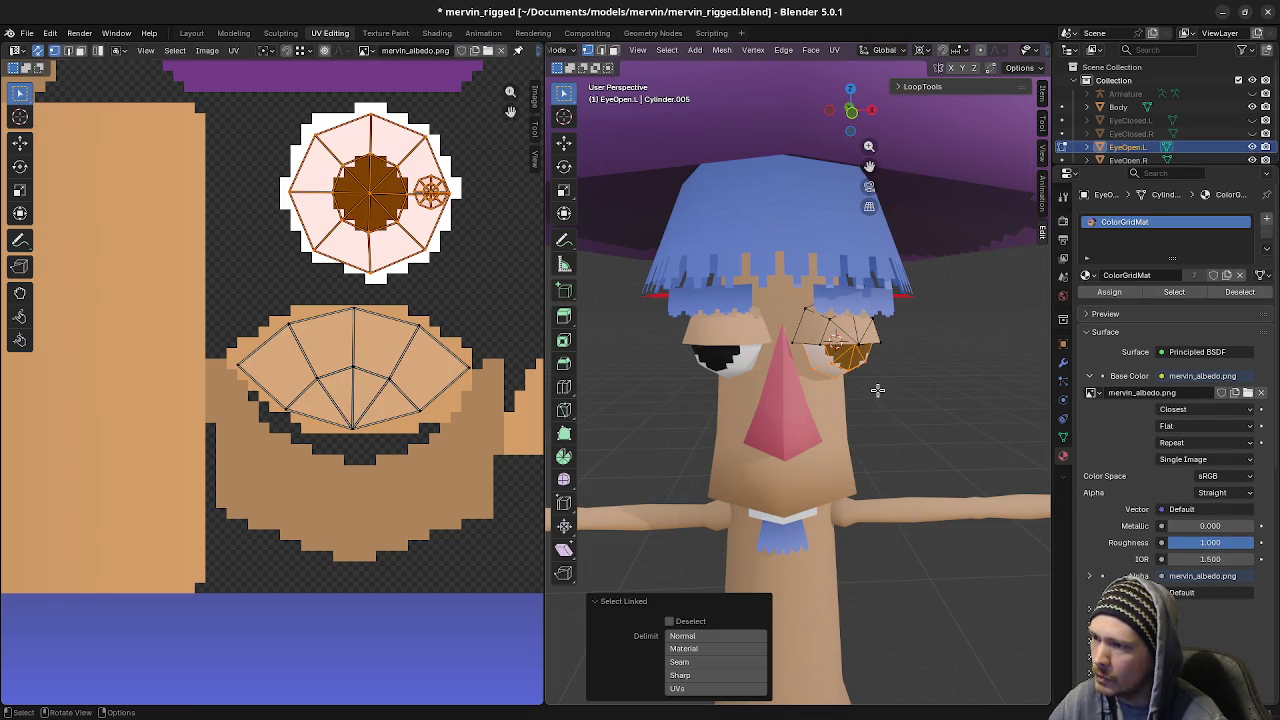
{"action": "key", "text": "Tab"}
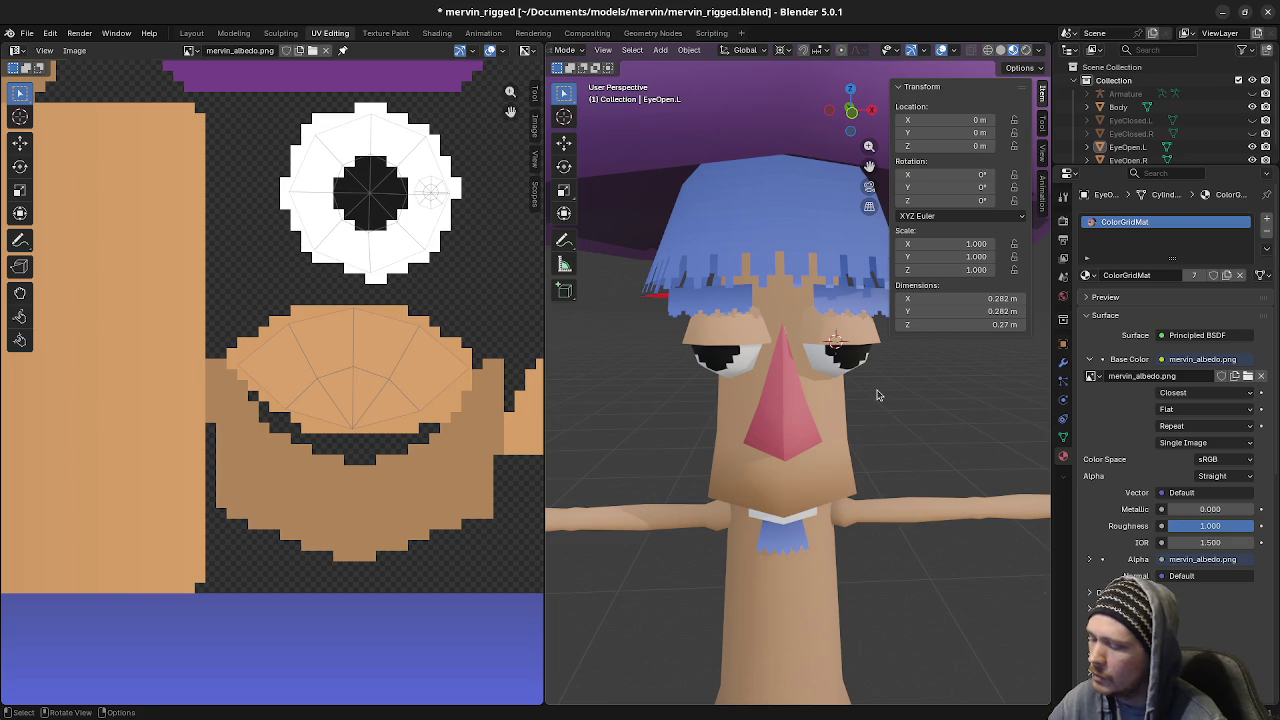
Unhide all hidden objects and make the armature the active object
{"action": "key", "text": "alt+h"}
{"action": "left_click", "coordinate": [876, 395]}
{"action": "left_click", "coordinate": [774, 391]}
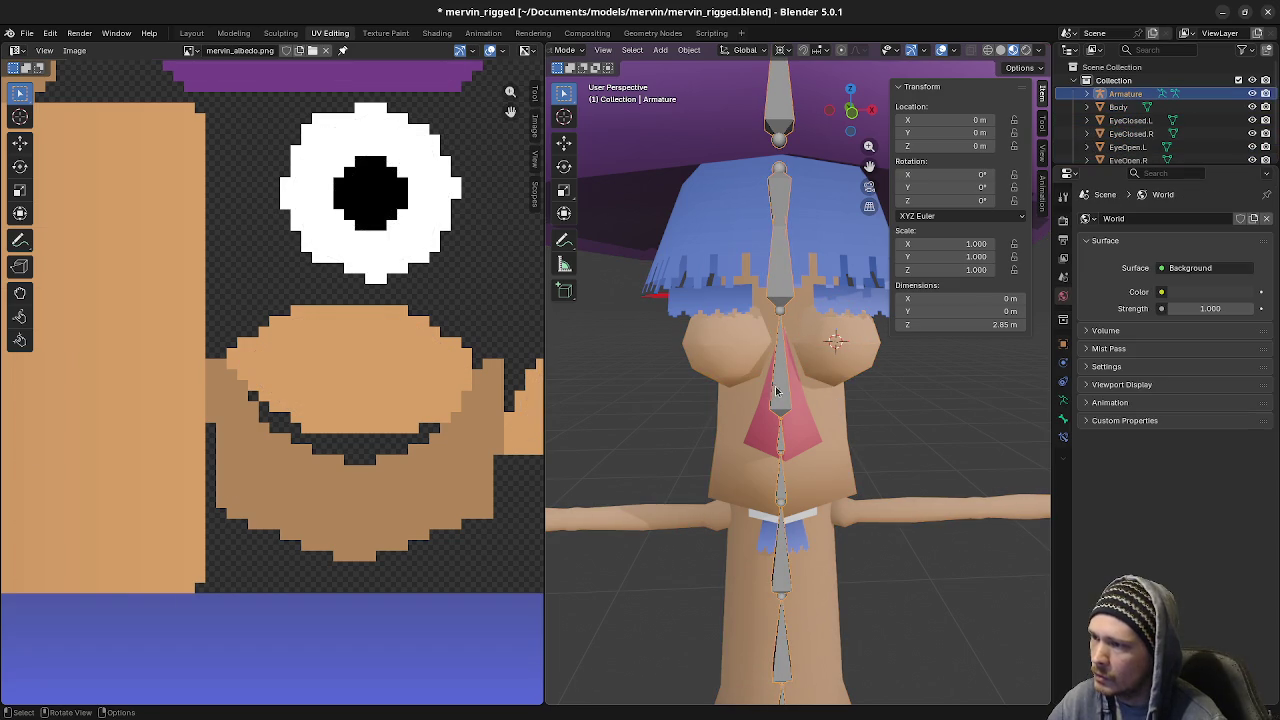
In armature Edit Mode, add a bone at the cursor and point it forward out of the left eye
{"action": "scroll", "coordinate": [850, 368], "scroll_direction": "down", "scroll_amount": 2}
{"action": "key", "text": "Tab"}
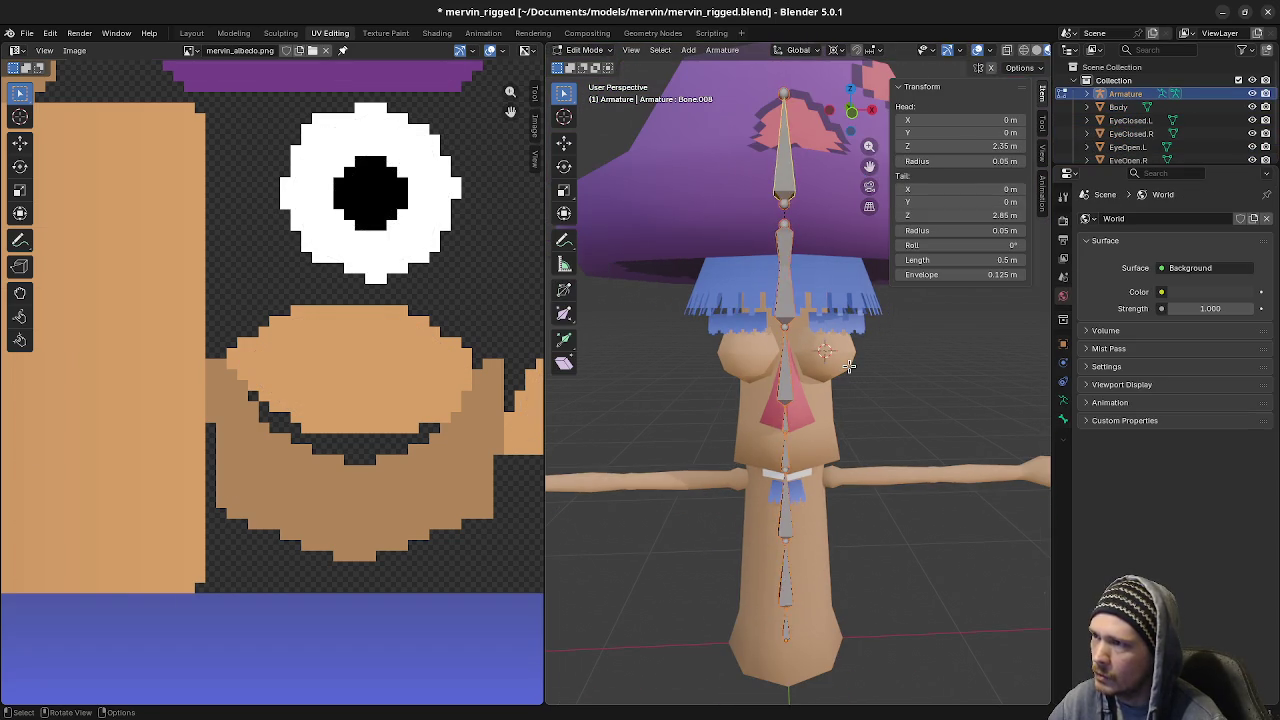
{"action": "key", "text": "shift+s"}
{"action": "key", "text": "Escape"}
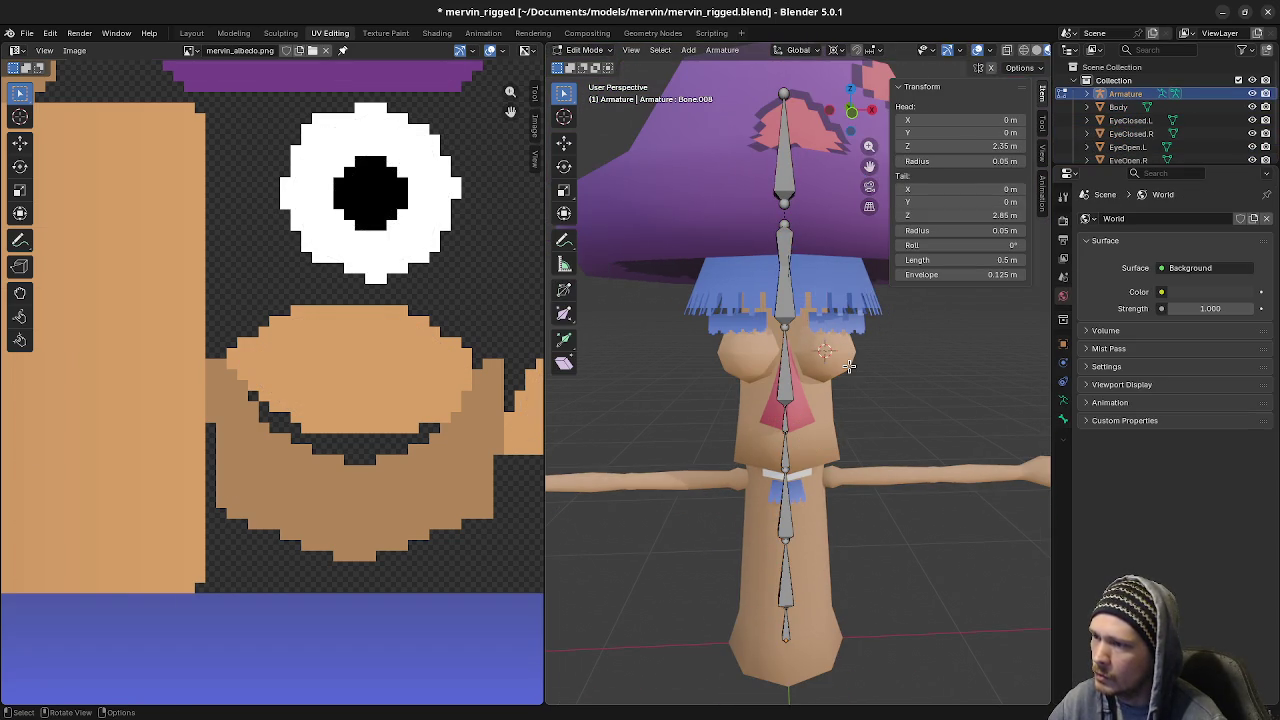
{"action": "key", "text": "shift+a"}
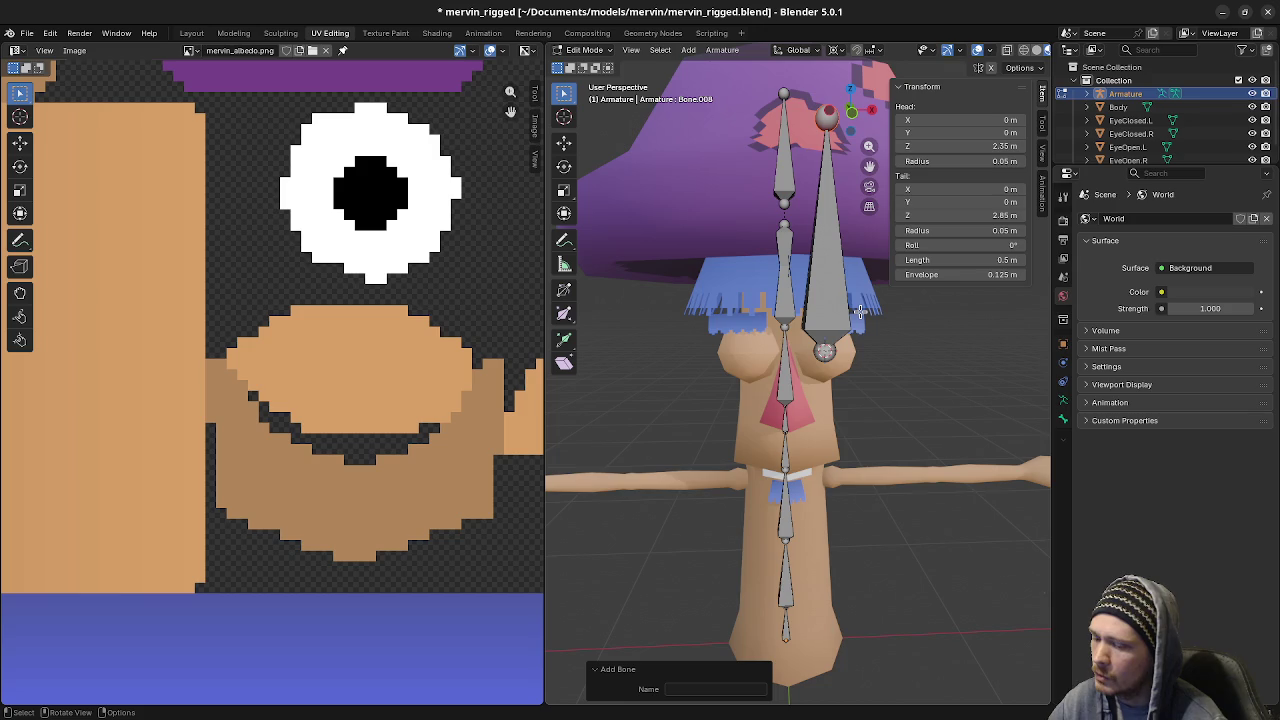
{"action": "key", "text": "KP_3"}
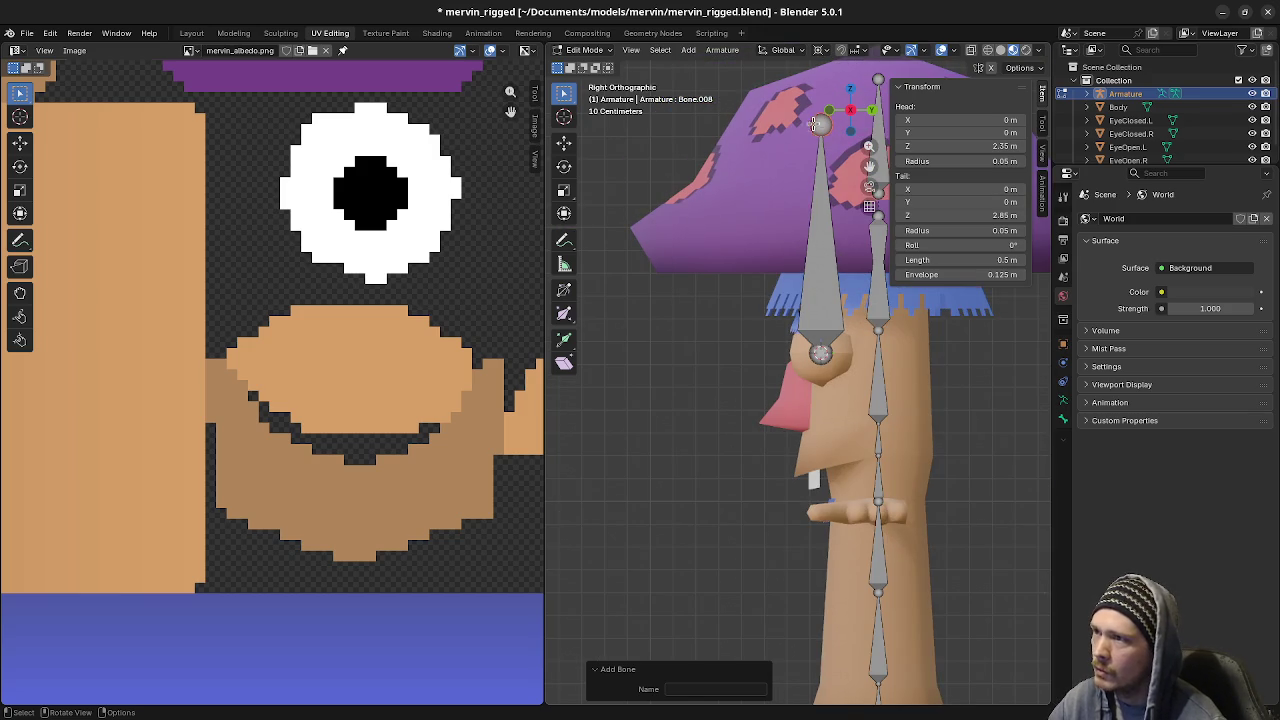
{"action": "key", "text": "ctrl+z"}
{"action": "key", "text": "g"}
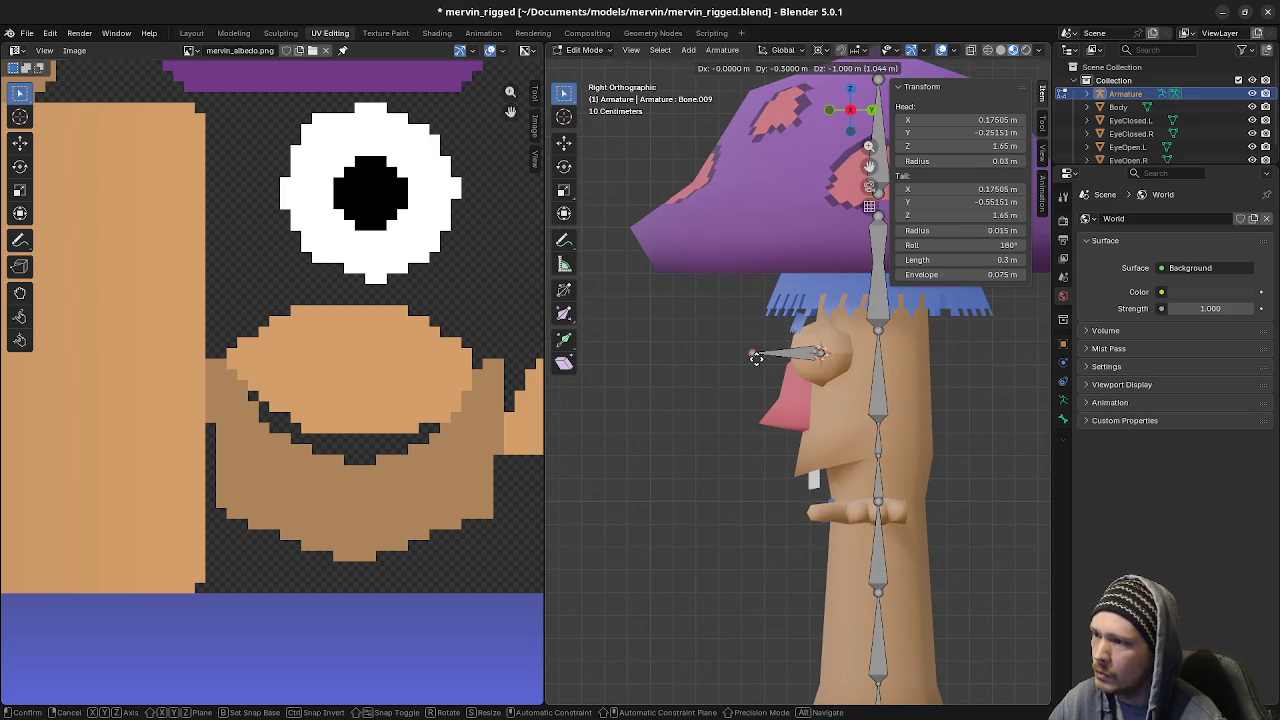
{"action": "left_click", "coordinate": [757, 357]}
{"action": "middle_click_drag", "start_coordinate": [762, 428], "coordinate": [953, 446]}
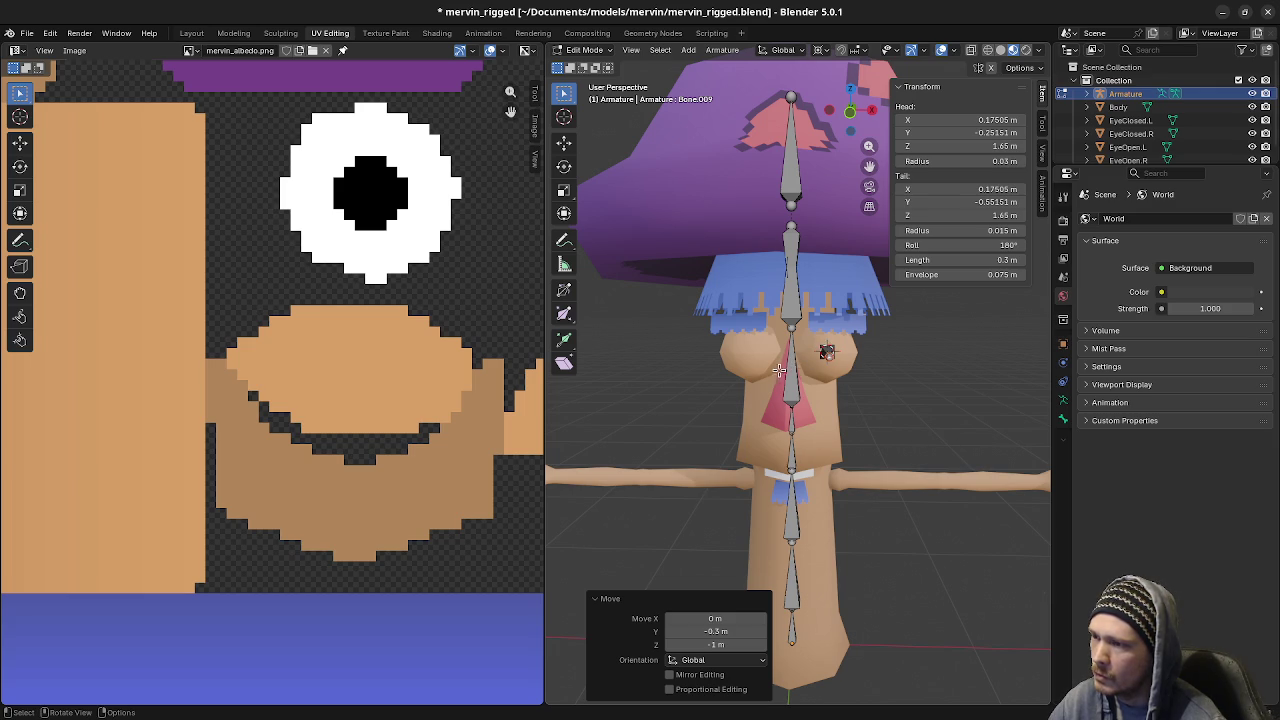
Snap the 3D cursor onto the right open eye in wireframe view
{"action": "key", "text": "Tab"}
{"action": "left_click", "coordinate": [1128, 147]}
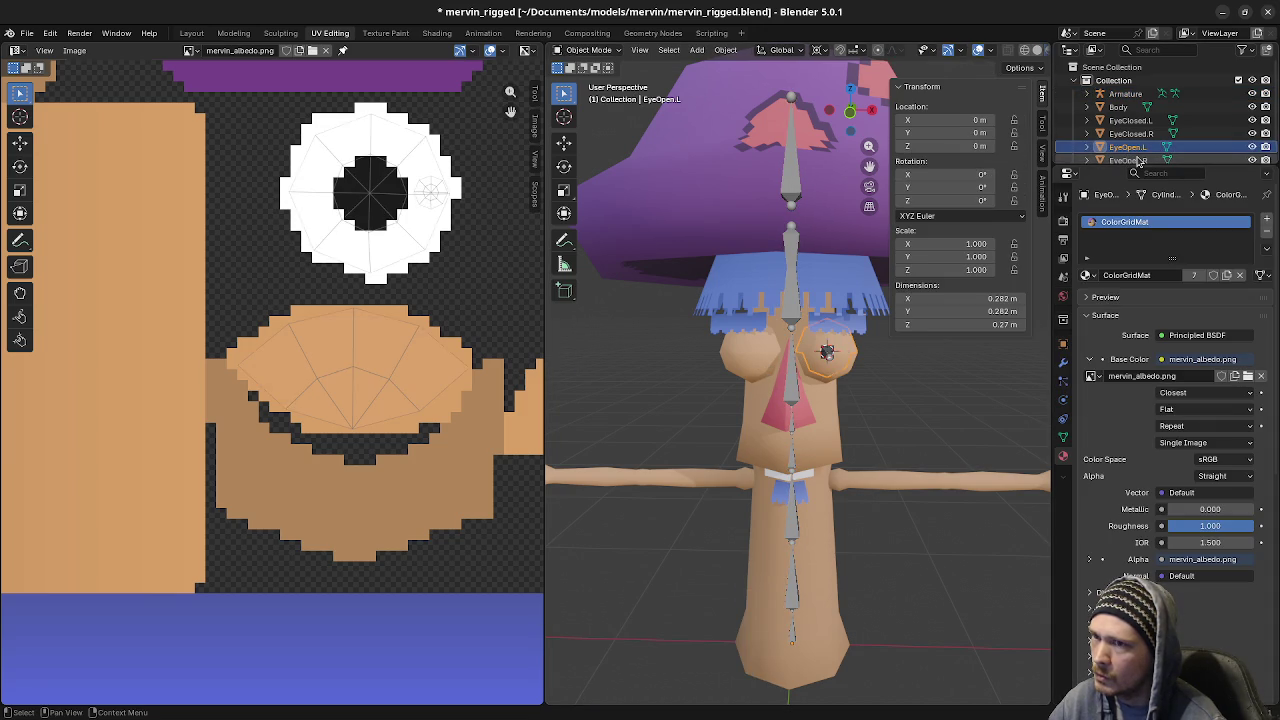
{"action": "left_click", "coordinate": [1128, 160]}
{"action": "key", "text": "Tab"}
{"action": "key", "text": "shift+z"}
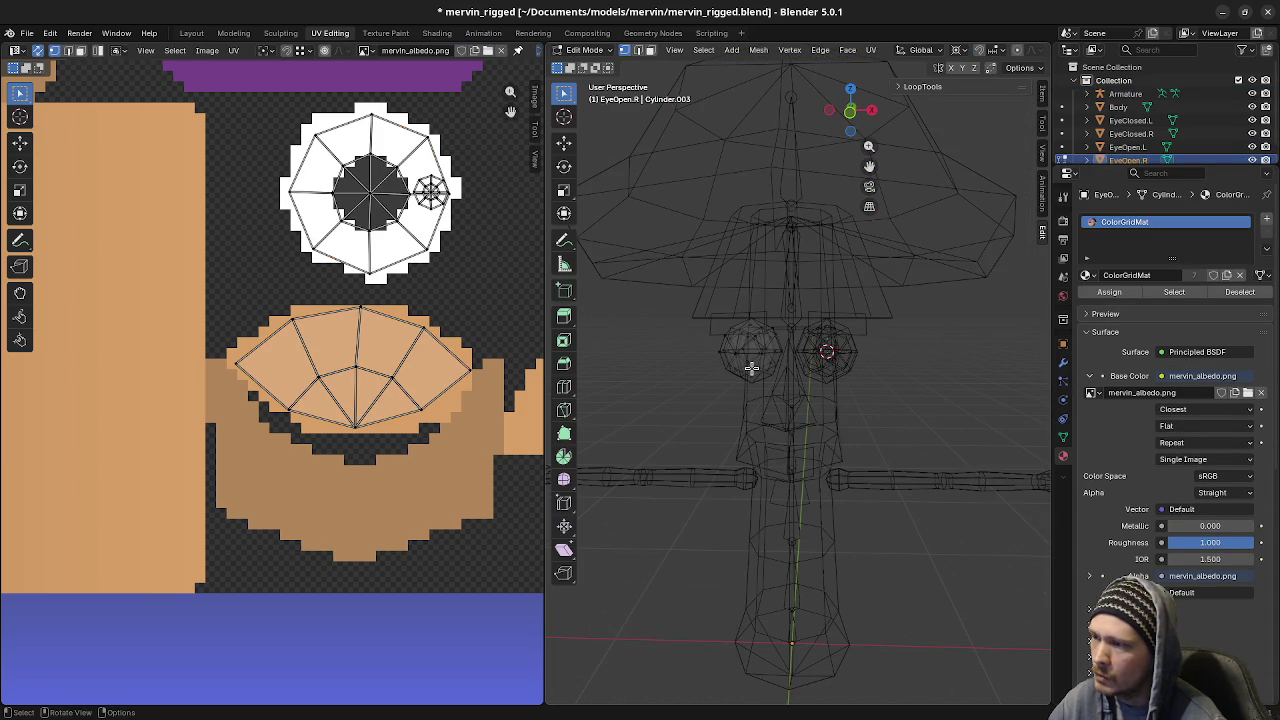
{"action": "key", "text": "l"}
{"action": "key", "text": "shift+s"}
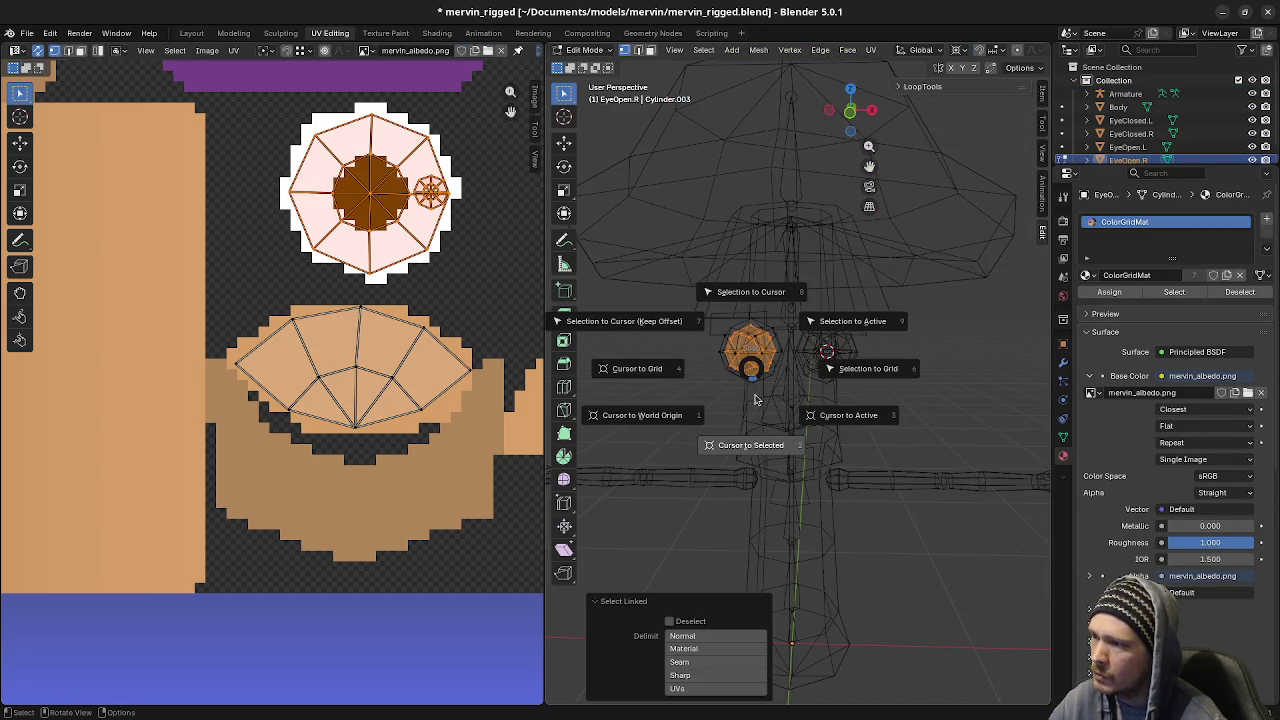
{"action": "left_click", "coordinate": [757, 441]}
{"action": "key", "text": "Tab"}
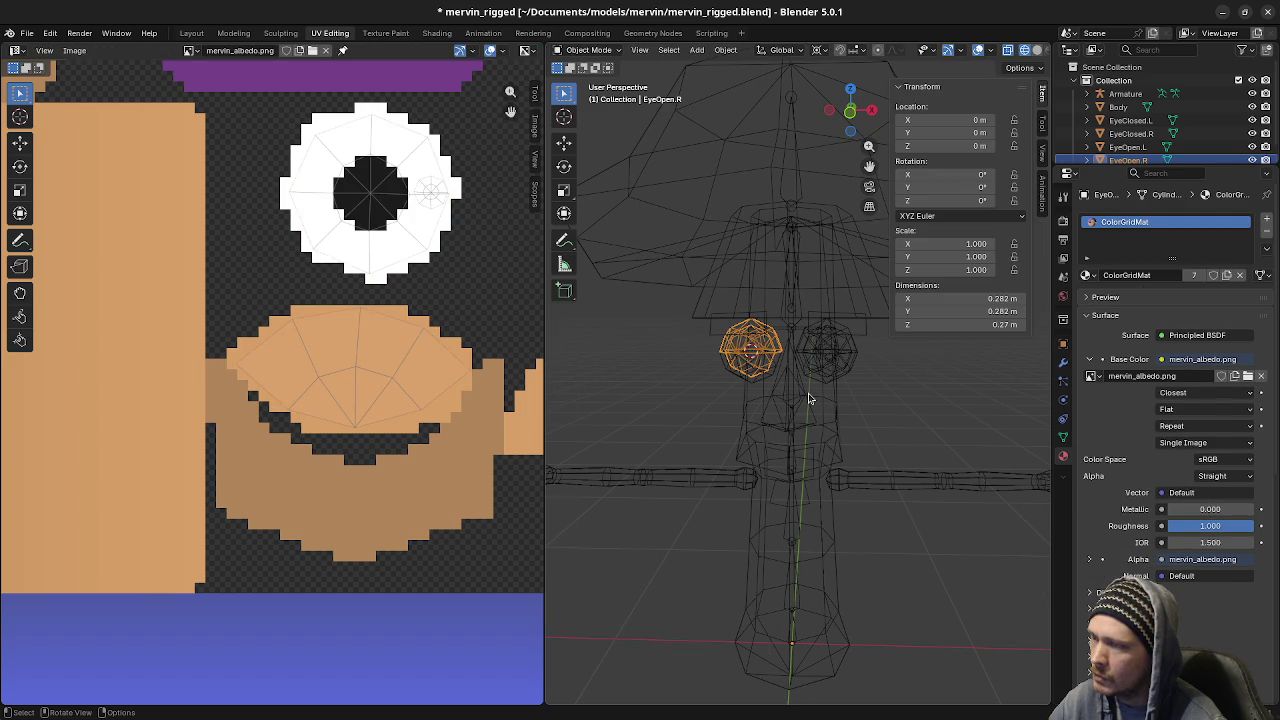
Switch to Material Preview and add an eye bone at the cursor, tail pointing straight forward
{"action": "key", "text": "z"}
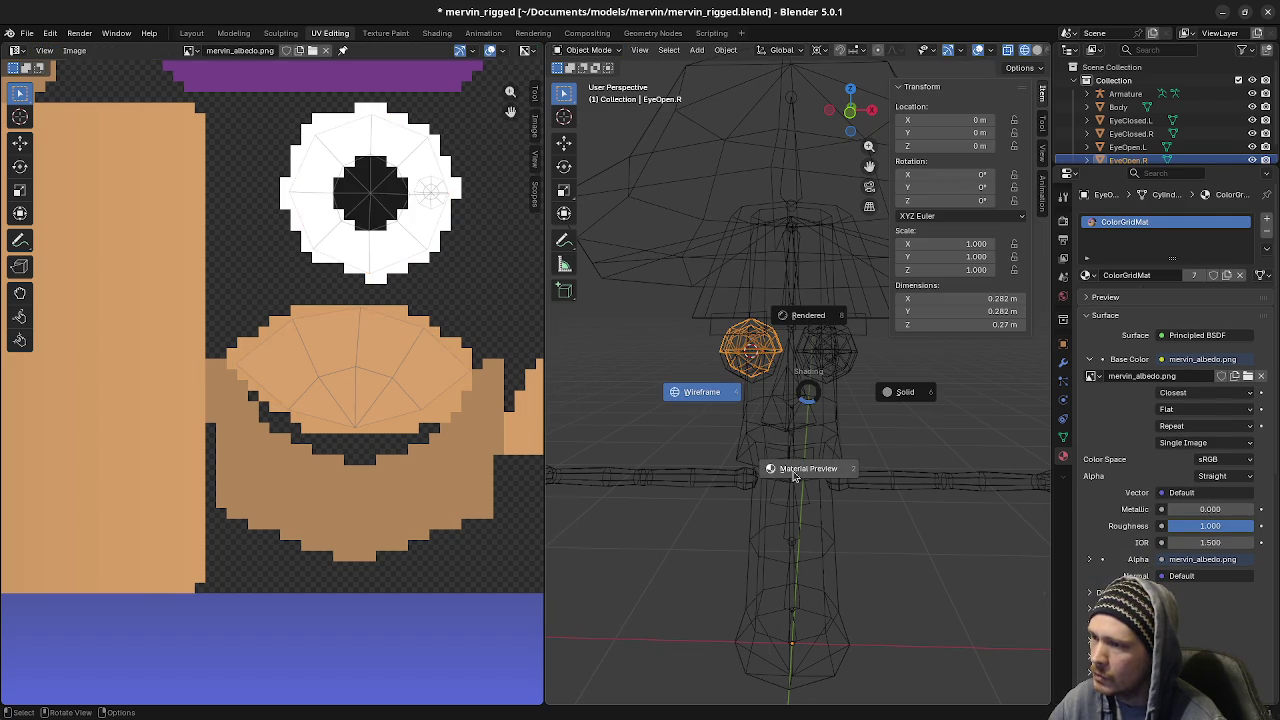
{"action": "left_click", "coordinate": [798, 477]}
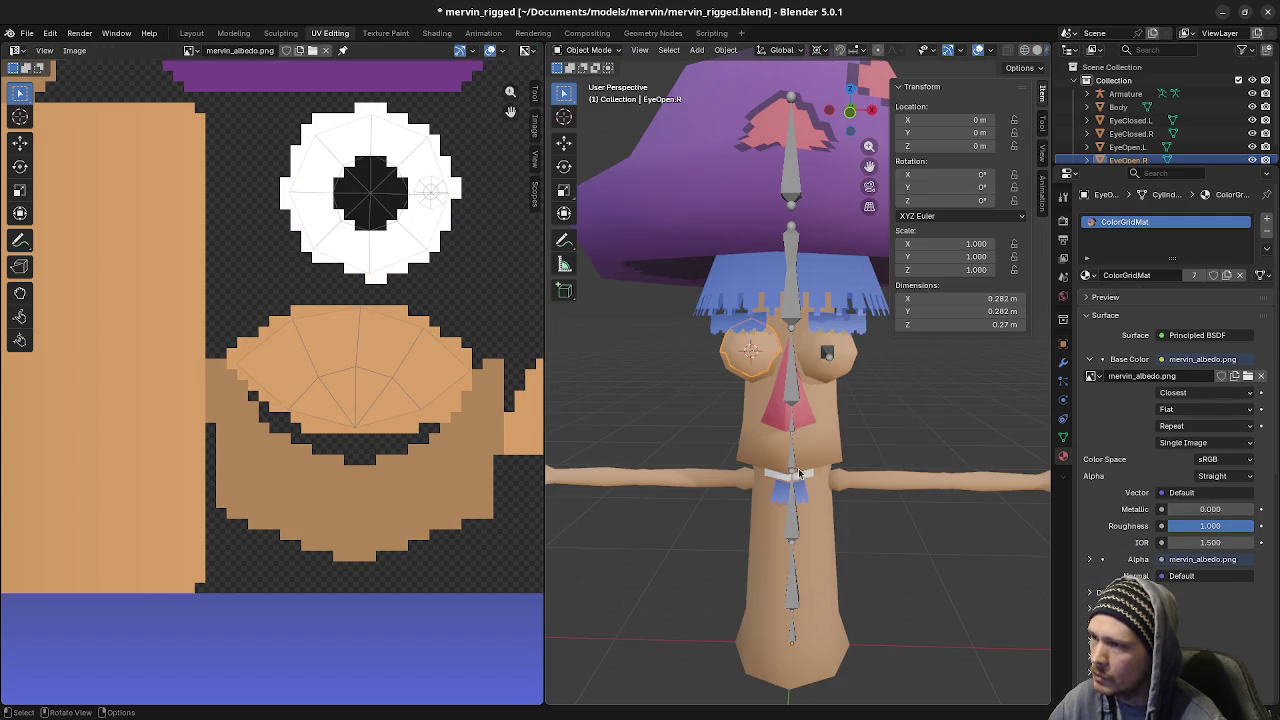
{"action": "left_click", "coordinate": [828, 351]}
{"action": "key", "text": "Tab"}
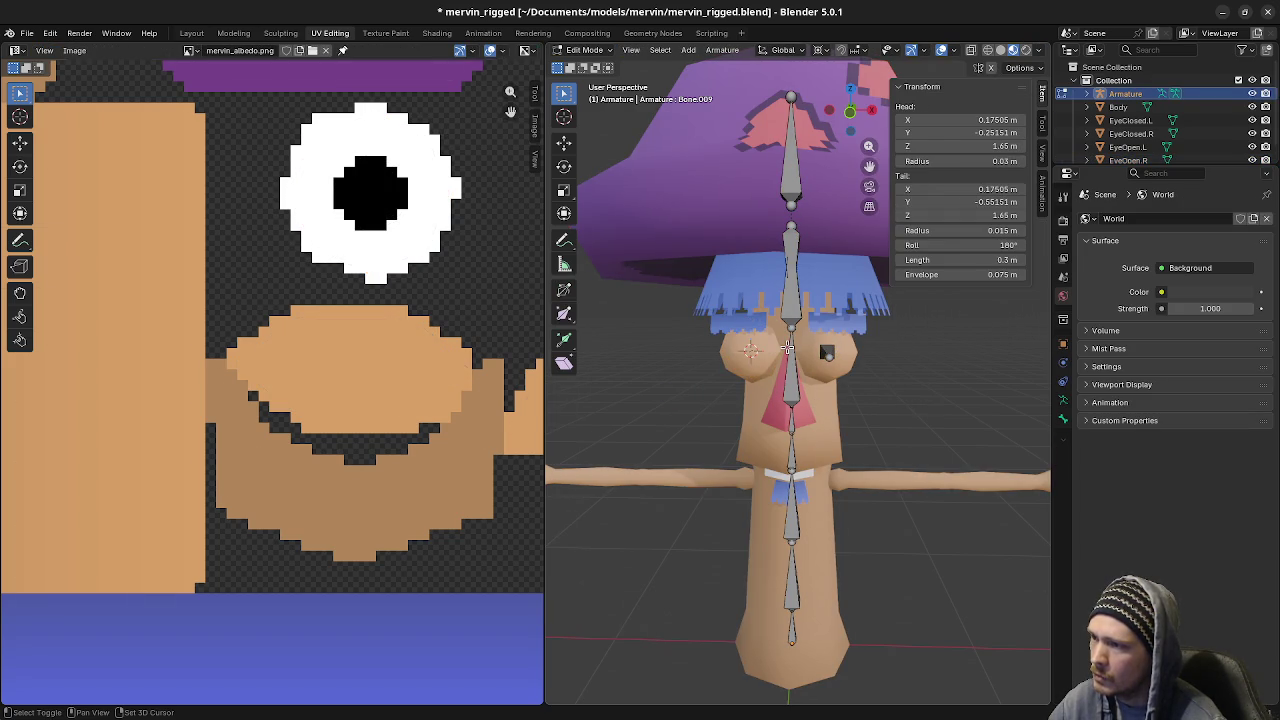
{"action": "key", "text": "shift+a"}
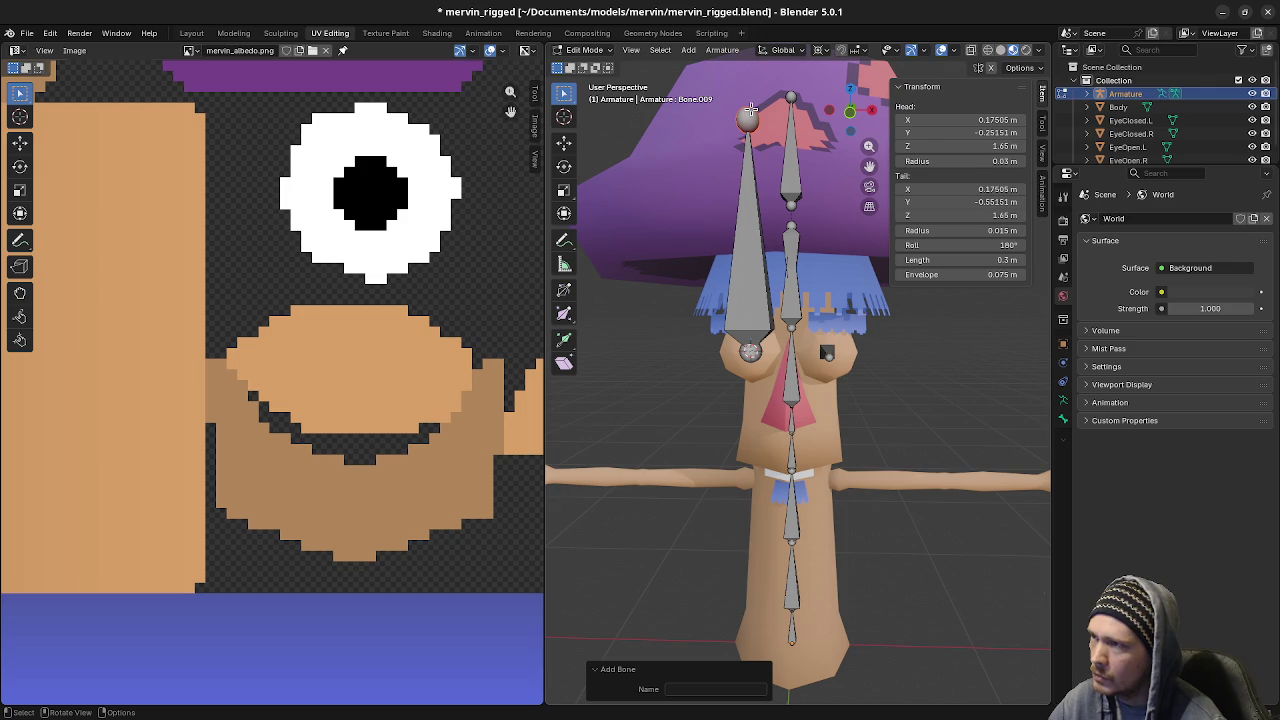
{"action": "left_click", "coordinate": [750, 112]}
{"action": "key", "text": "KP_3"}
{"action": "key", "text": "g"}
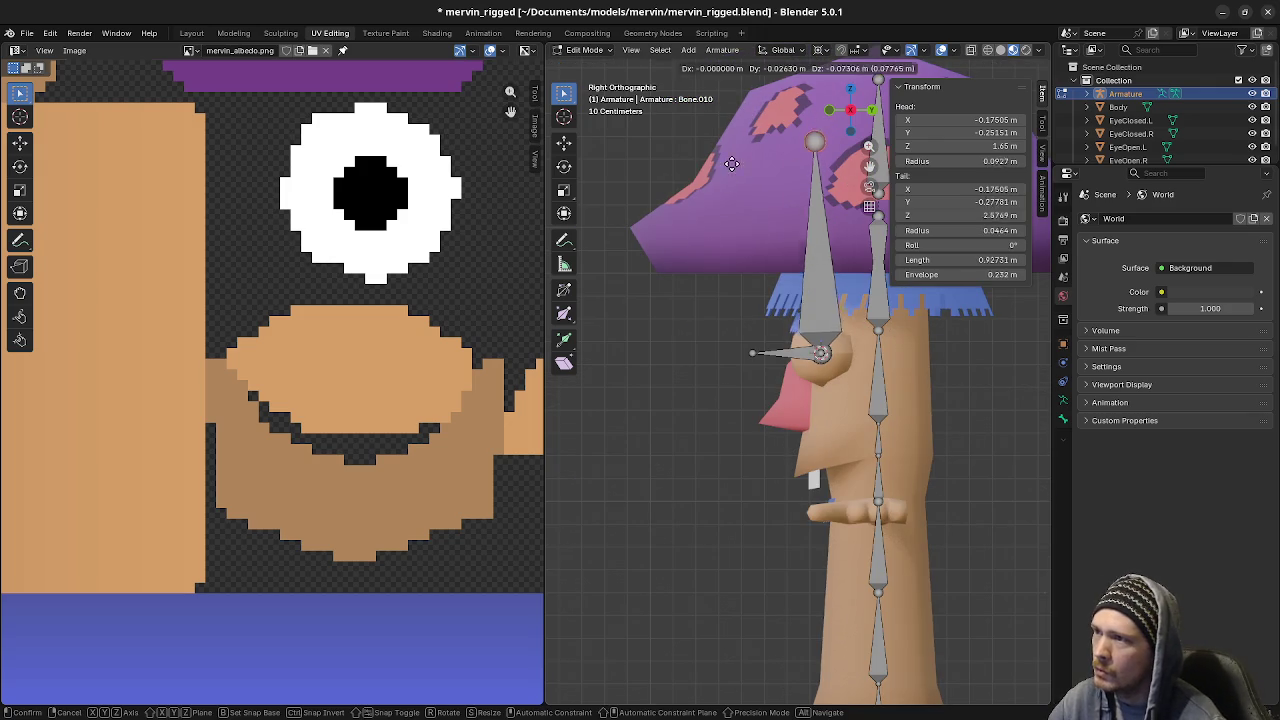
{"action": "key", "text": "Return"}
Hide both closed-eye meshes, inspect the eye bones, then leave armature editing and select Body
{"action": "middle_click_drag", "start_coordinate": [686, 337], "coordinate": [736, 368]}
{"action": "key", "text": "KP_1"}
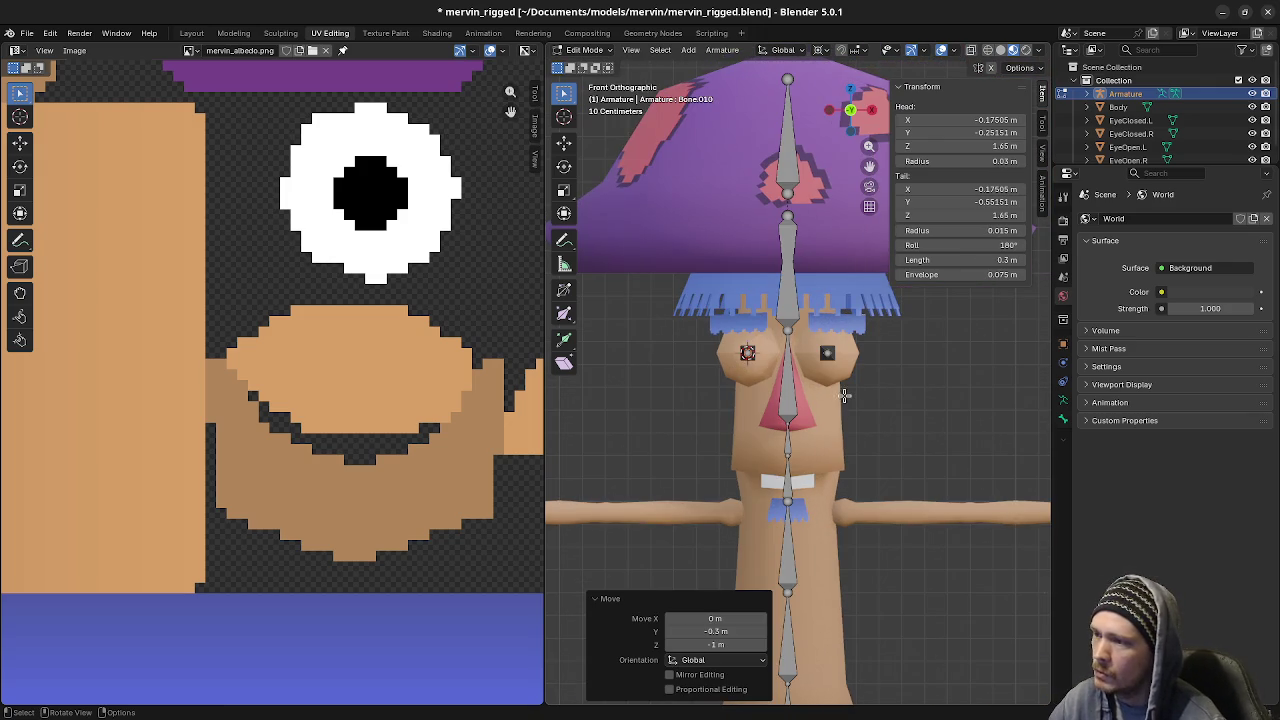
{"action": "middle_click_drag", "start_coordinate": [877, 389], "coordinate": [877, 406]}
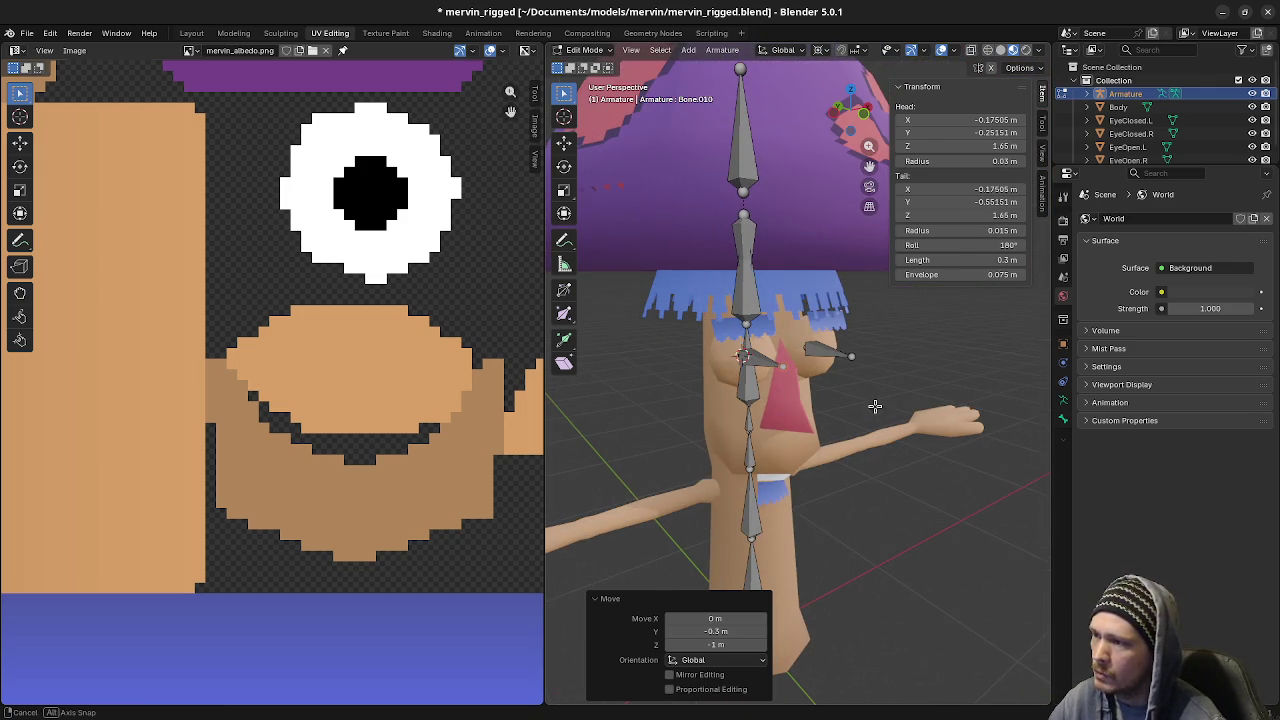
{"action": "left_click", "coordinate": [1252, 133]}
{"action": "left_click", "coordinate": [1252, 120]}
{"action": "mouse_move", "coordinate": [934, 320]}
{"action": "middle_mouse_down"}
{"action": "mouse_move", "coordinate": [917, 398]}
{"action": "mouse_move", "coordinate": [927, 405]}
{"action": "middle_mouse_up"}
{"action": "scroll", "coordinate": [957, 397], "scroll_direction": "down", "scroll_amount": 2}
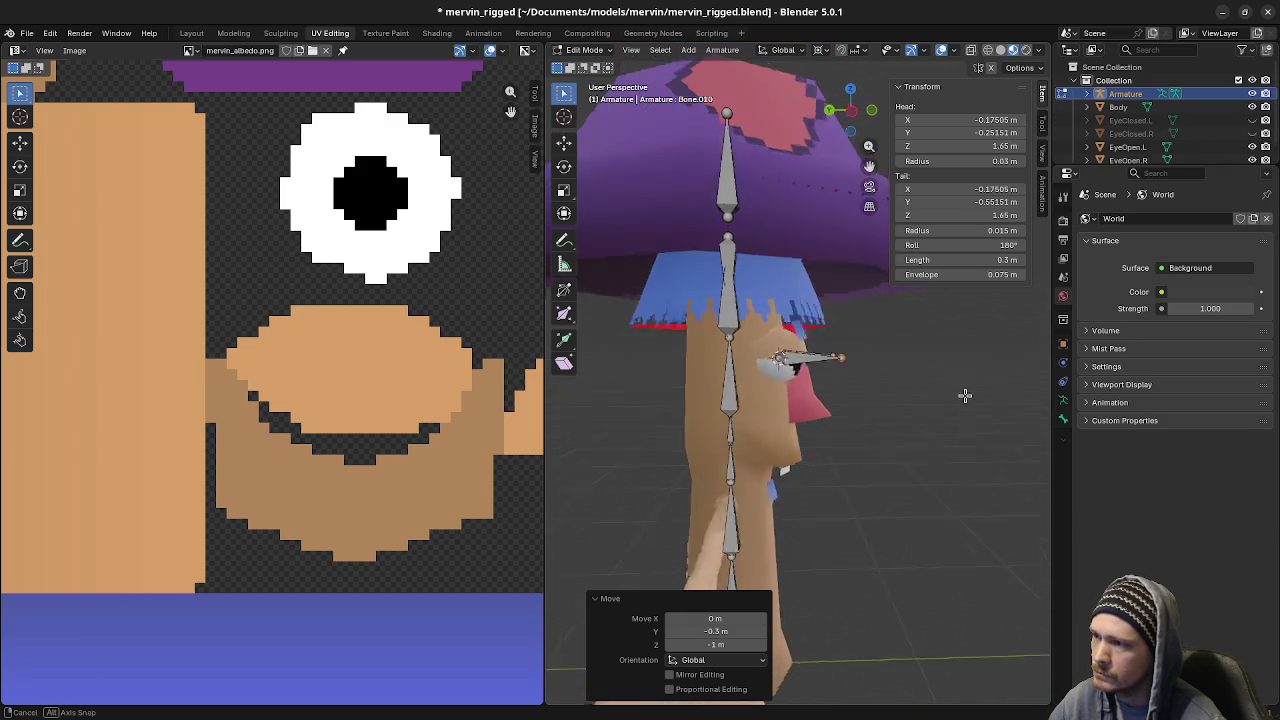
{"action": "mouse_move", "coordinate": [946, 400]}
{"action": "middle_mouse_down"}
{"action": "mouse_move", "coordinate": [891, 400]}
{"action": "mouse_move", "coordinate": [845, 457]}
{"action": "mouse_move", "coordinate": [750, 450]}
{"action": "middle_mouse_up"}
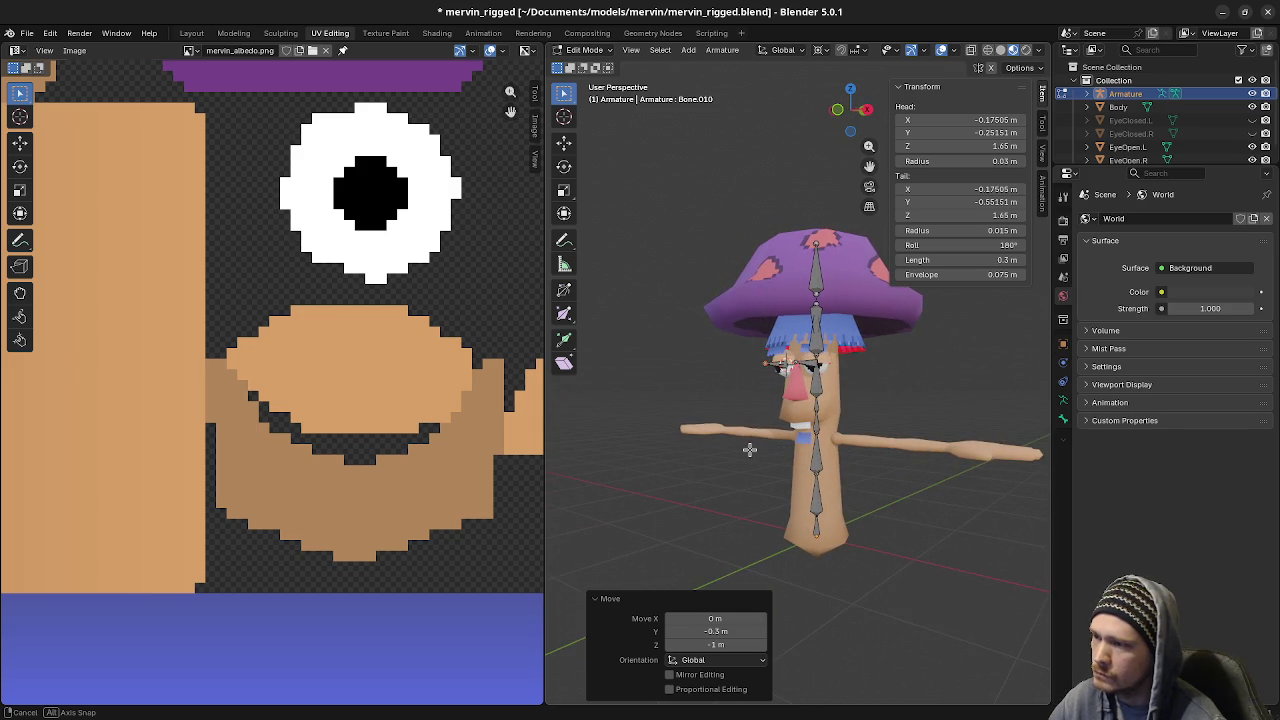
{"action": "scroll", "coordinate": [897, 441], "scroll_direction": "up", "scroll_amount": 2}
{"action": "scroll", "coordinate": [891, 440], "scroll_direction": "up", "scroll_amount": 3}
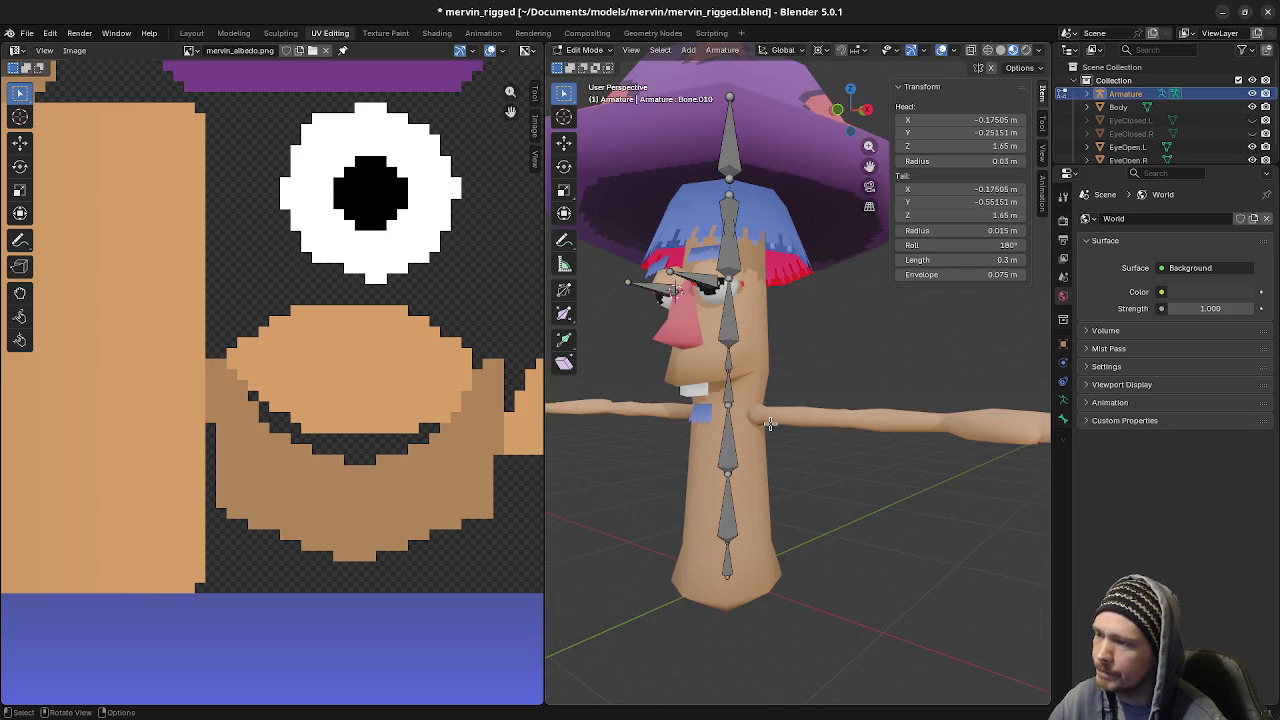
{"action": "key", "text": "Tab"}
{"action": "left_click", "coordinate": [790, 415]}
Place the 3D cursor at the shoulder edge loop of the Body mesh
{"action": "mouse_move", "coordinate": [775, 422]}
{"action": "middle_mouse_down"}
{"action": "mouse_move", "coordinate": [840, 449]}
{"action": "mouse_move", "coordinate": [808, 434]}
{"action": "middle_mouse_up"}
{"action": "key", "text": "Tab"}
{"action": "key", "text": "a"}
{"action": "key", "text": "alt+a"}
{"action": "left_click", "coordinate": [751, 413]}
{"action": "key", "text": "a"}
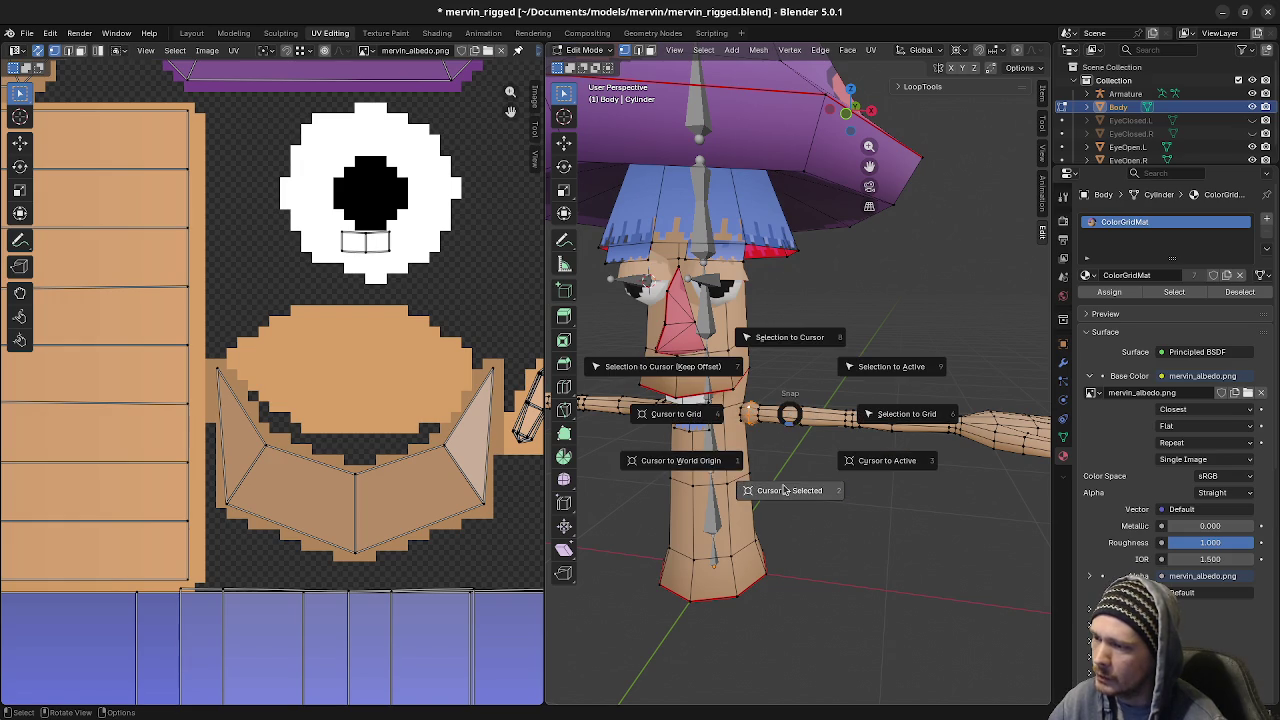
{"action": "left_click", "coordinate": [786, 471]}
{"action": "key", "text": "KP_1"}
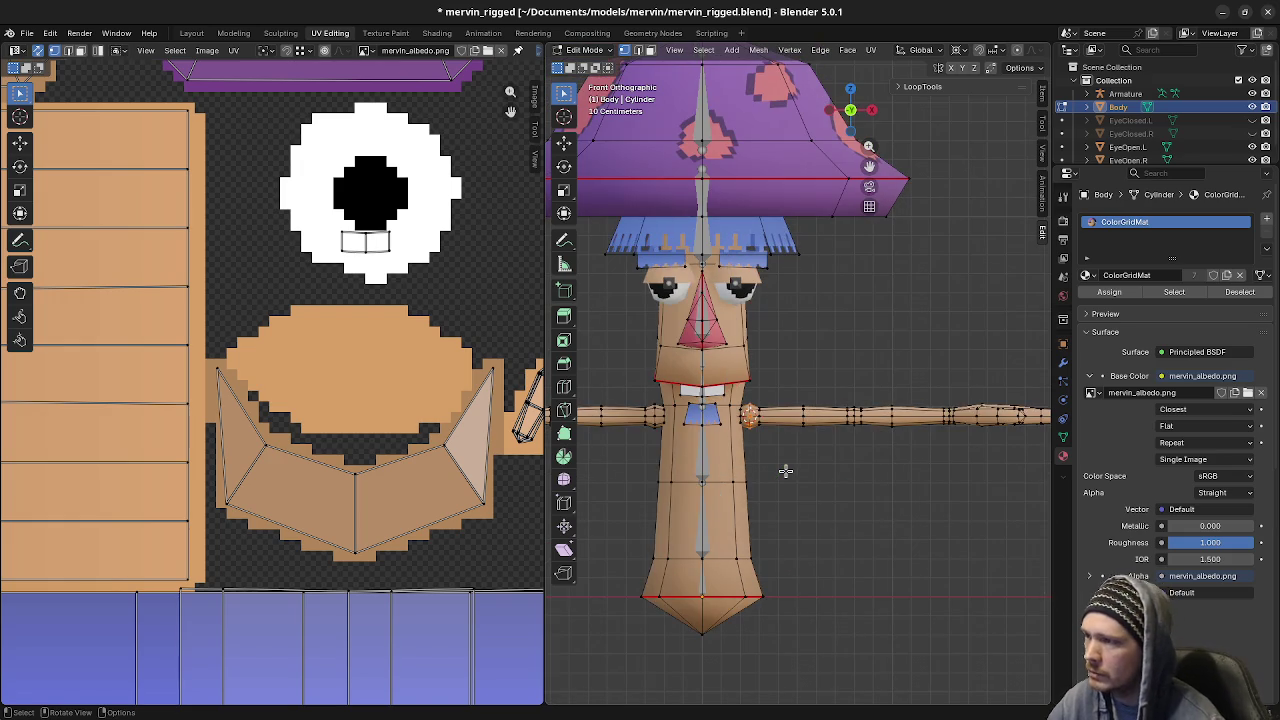
{"action": "scroll", "coordinate": [804, 513], "scroll_direction": "up", "scroll_amount": 1}
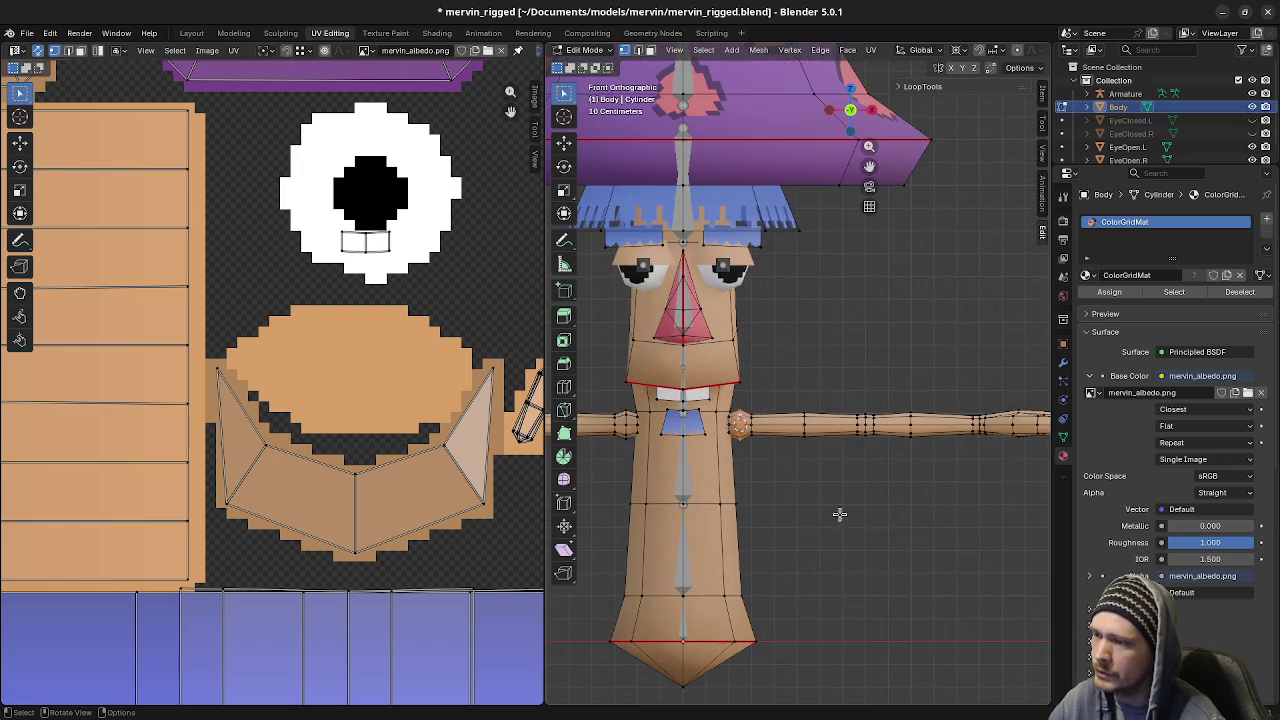
{"action": "scroll", "coordinate": [820, 514], "scroll_direction": "up", "scroll_amount": 1}
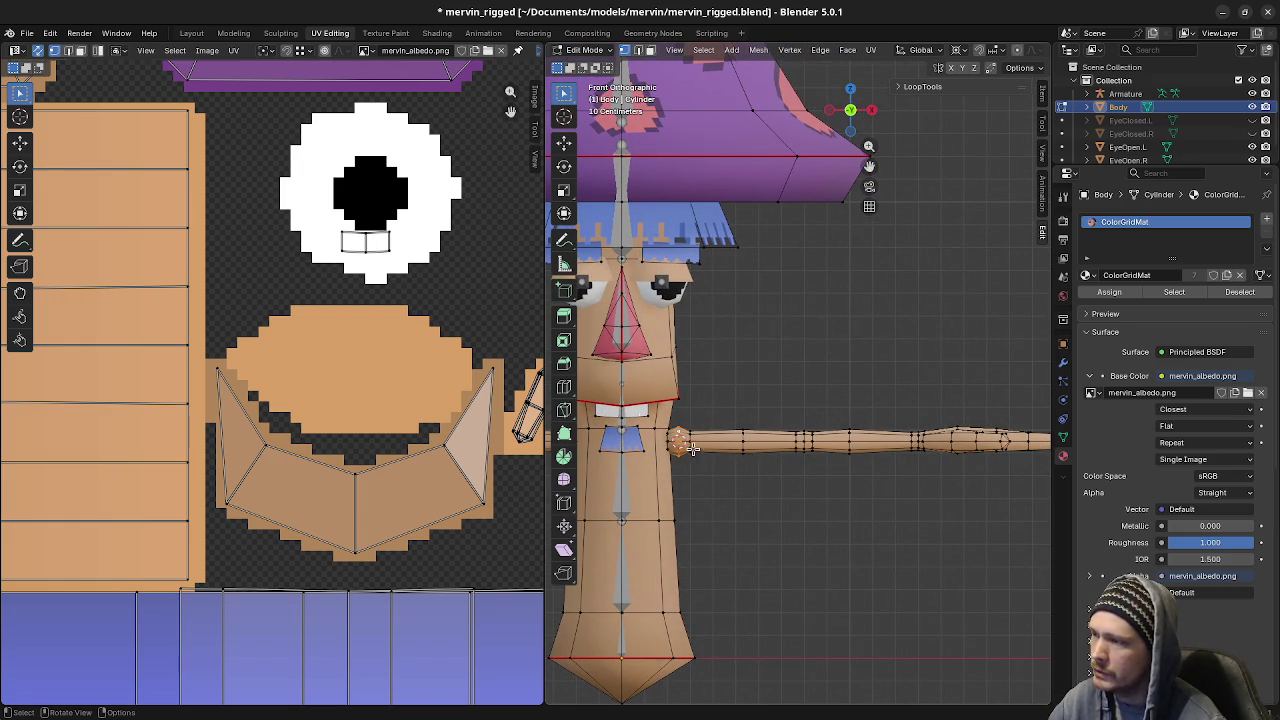
Add Bone.011 at the shoulder with its tip at the elbow, 0.8 m along the arm
{"action": "key", "text": "alt+q"}
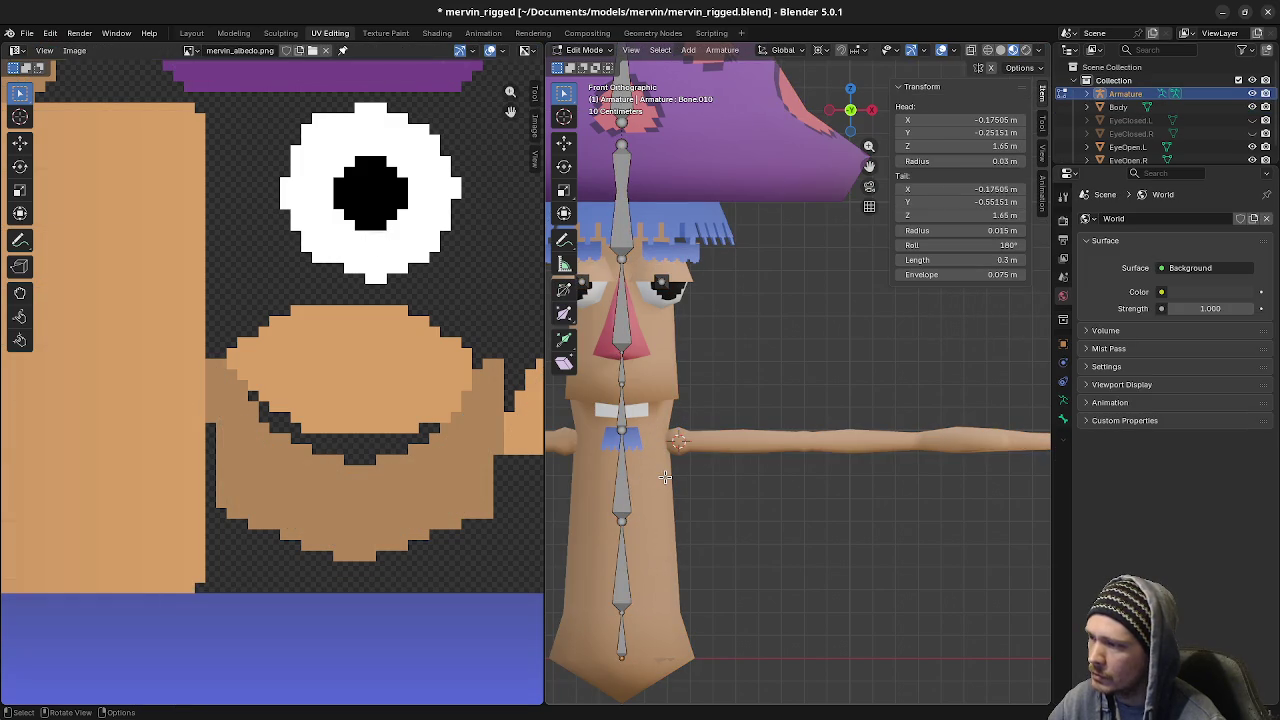
{"action": "left_click", "coordinate": [622, 483]}
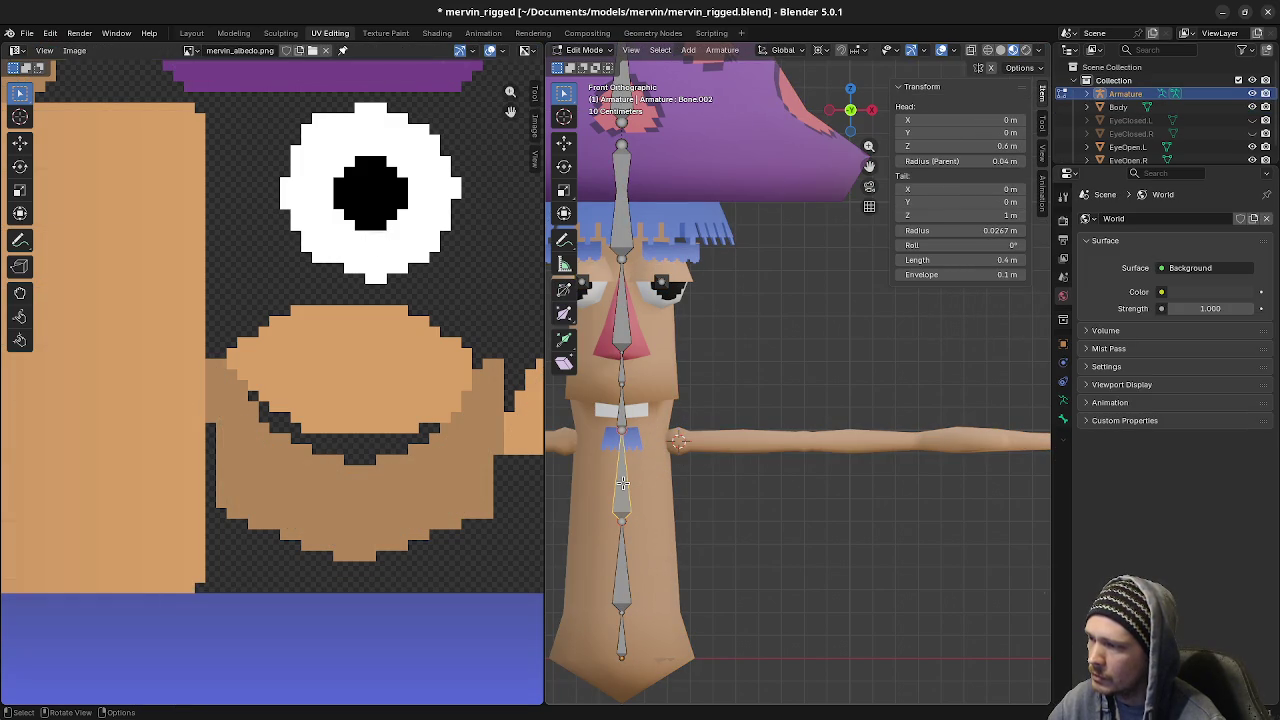
{"action": "key", "text": "shift+a"}
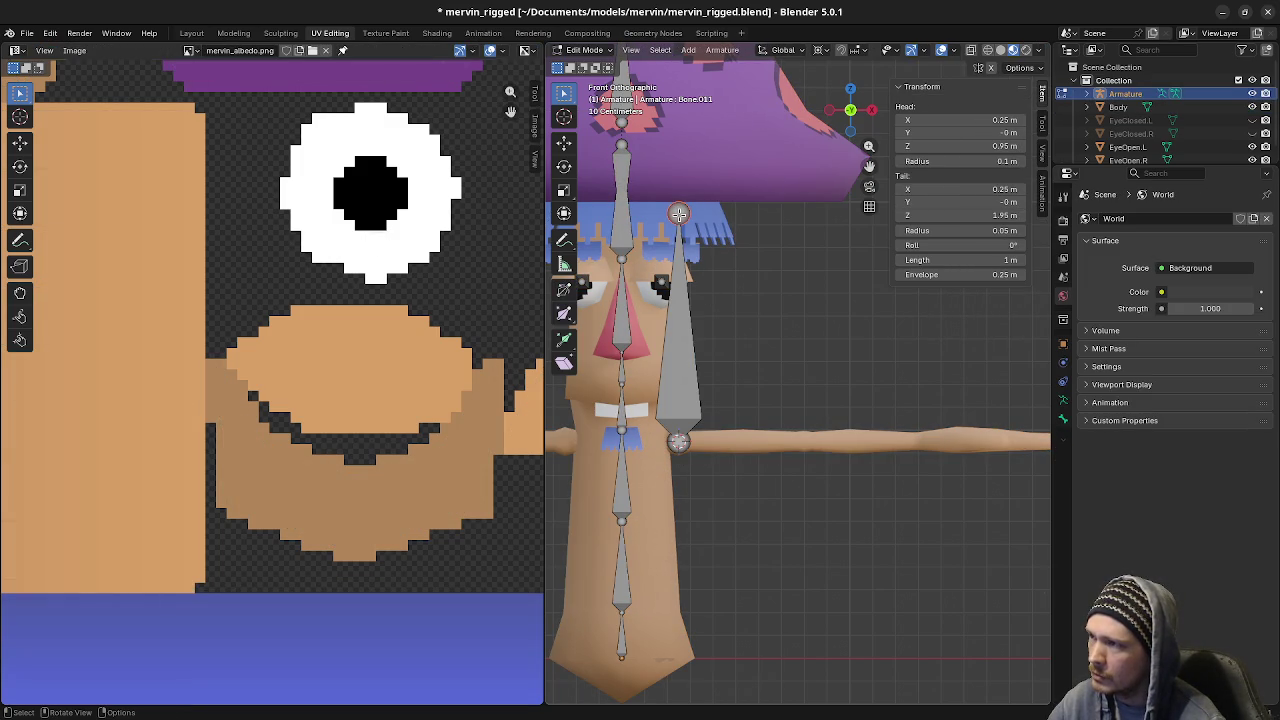
{"action": "key", "text": "shift+z"}
{"action": "key", "text": "g"}
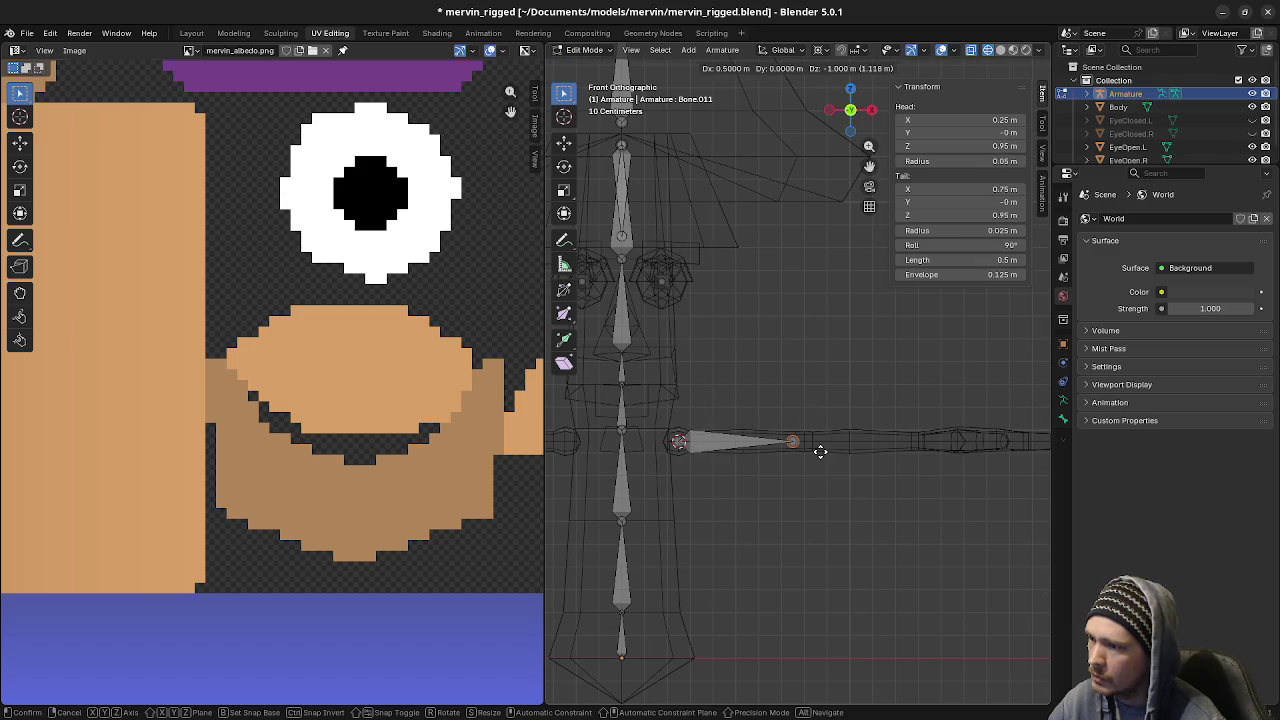
{"action": "left_click", "coordinate": [819, 451], "text": "ctrl"}
{"action": "scroll", "coordinate": [819, 451], "scroll_direction": "up", "scroll_amount": 3}
{"action": "scroll", "coordinate": [794, 432], "scroll_direction": "up", "scroll_amount": 3}
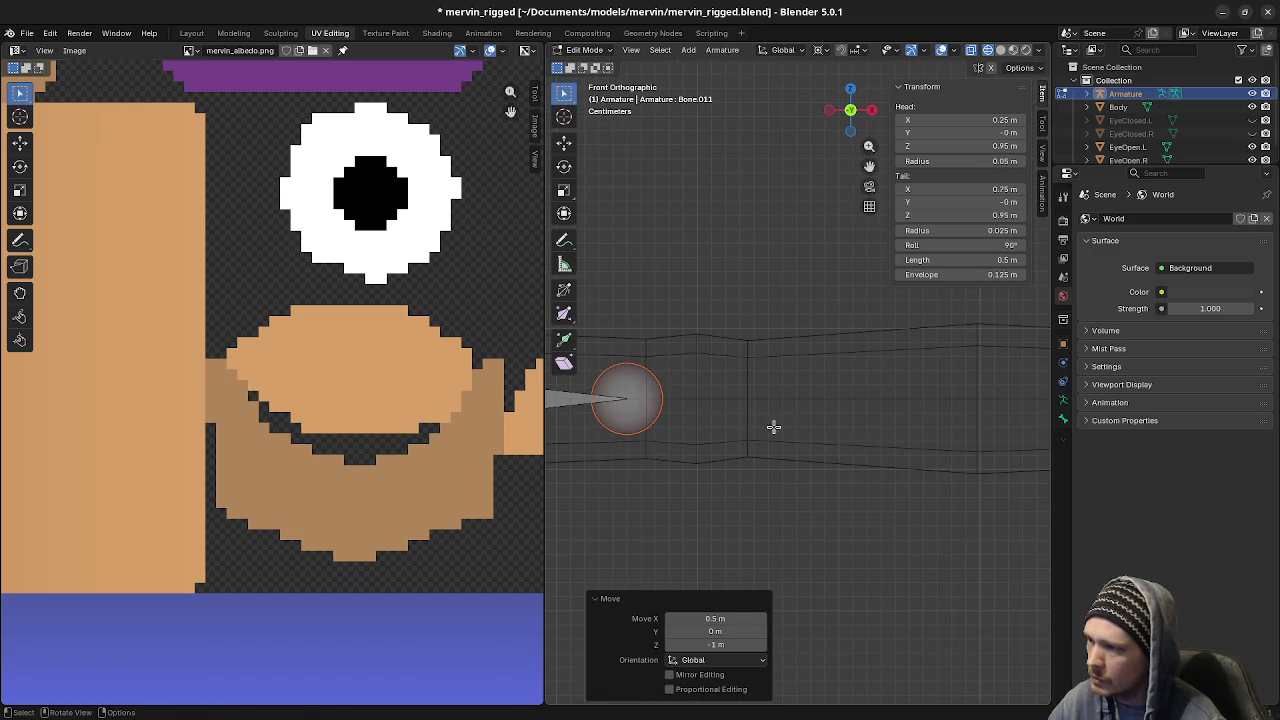
{"action": "key", "text": "g"}
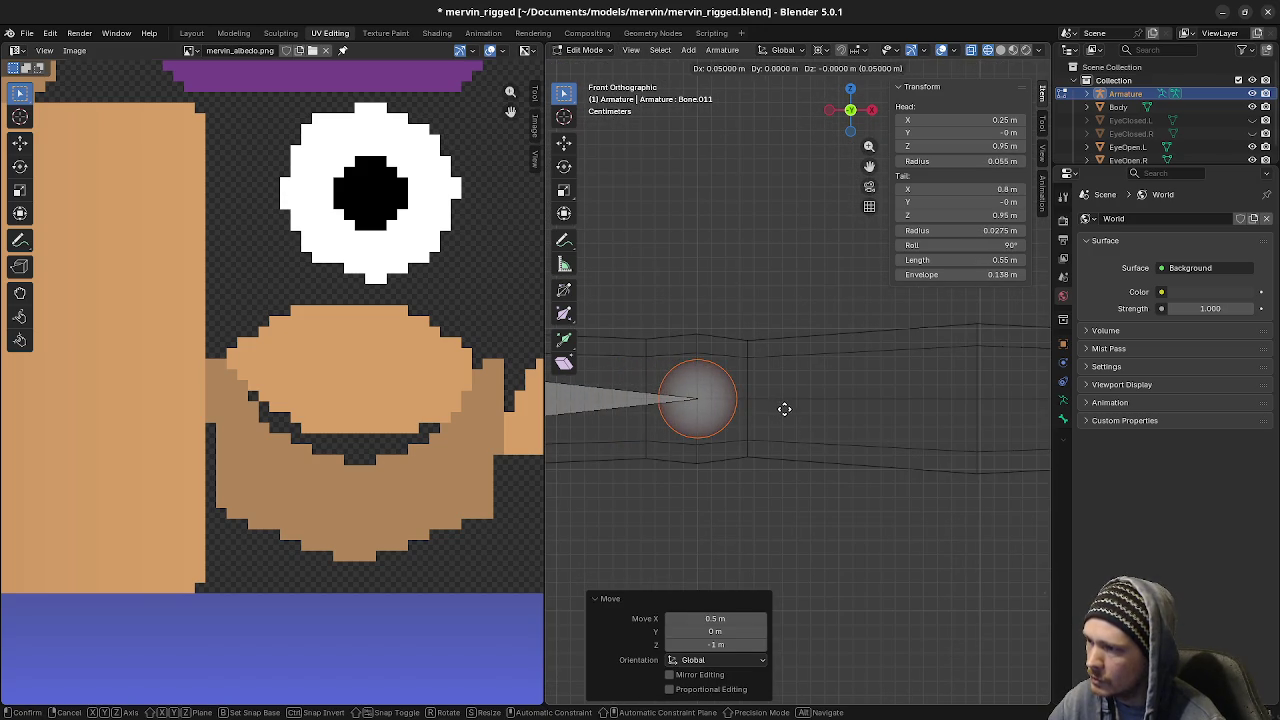
{"action": "left_click", "coordinate": [783, 409]}
Extrude a 0.5 m forearm bone, Bone.012, from the elbow to the wrist
{"action": "scroll", "coordinate": [892, 386], "scroll_direction": "down", "scroll_amount": 4}
{"action": "left_click", "coordinate": [757, 384]}
{"action": "key", "text": "e"}
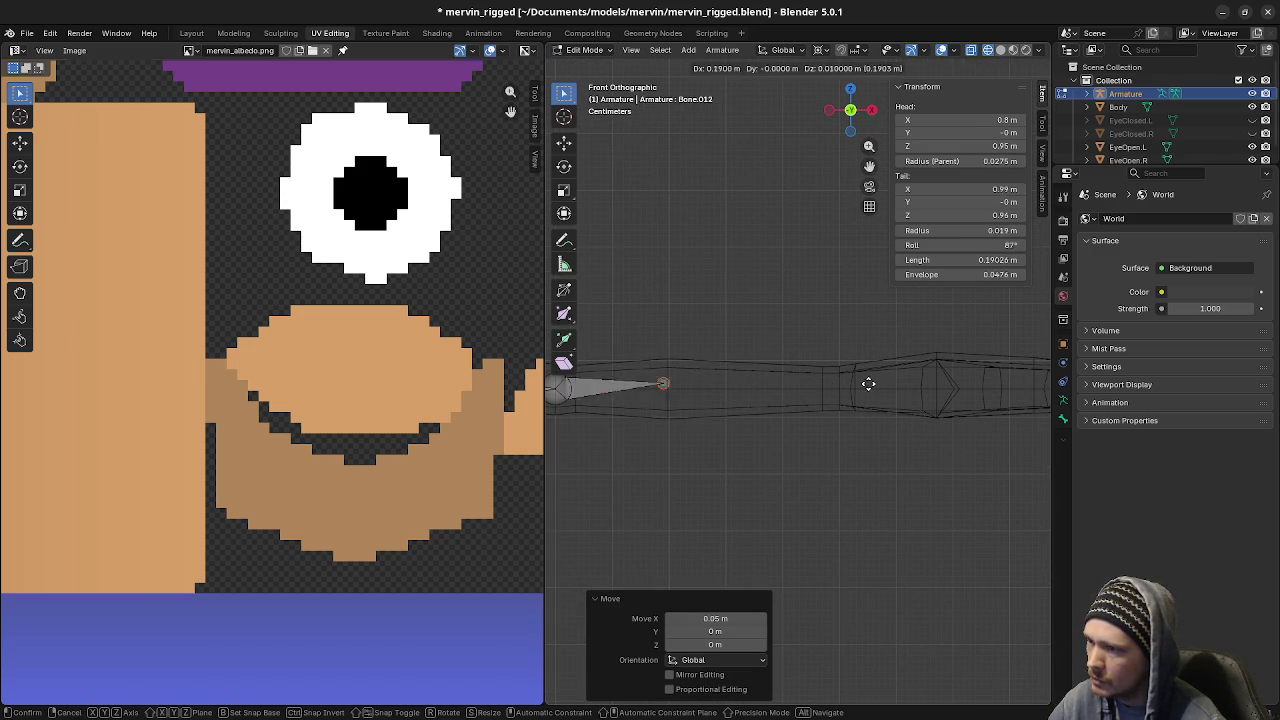
{"action": "left_click", "coordinate": [1019, 396]}
{"action": "middle_click_drag", "start_coordinate": [1023, 397], "coordinate": [763, 409], "text": "shift"}
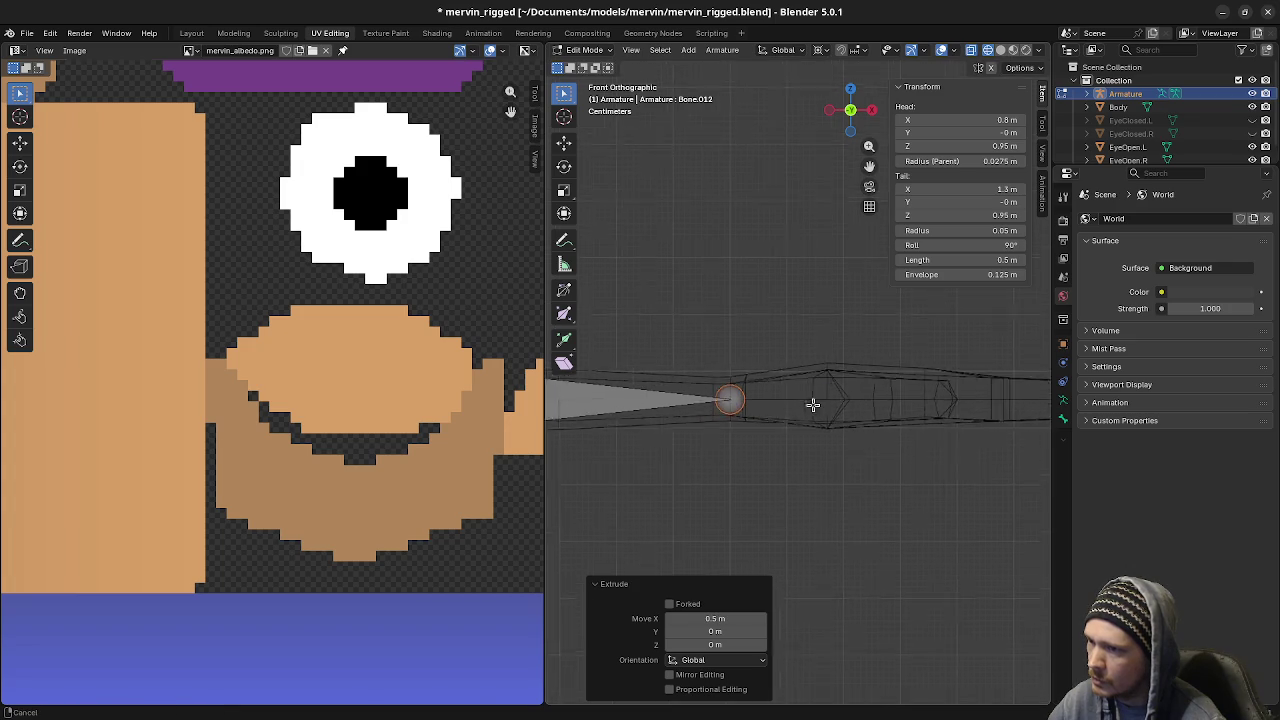
{"action": "key", "text": "KP_7"}
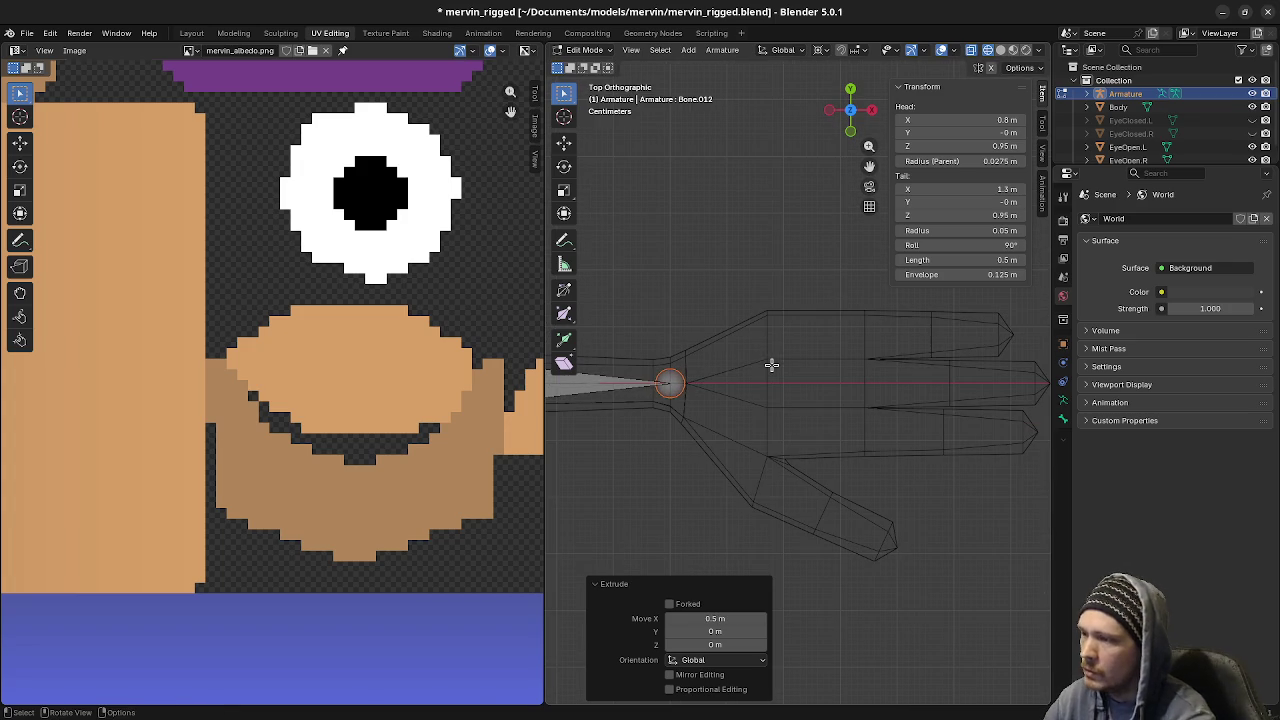
Extrude a 0.3 m hand bone, Bone.013, from the wrist into the palm
{"action": "key", "text": "e"}
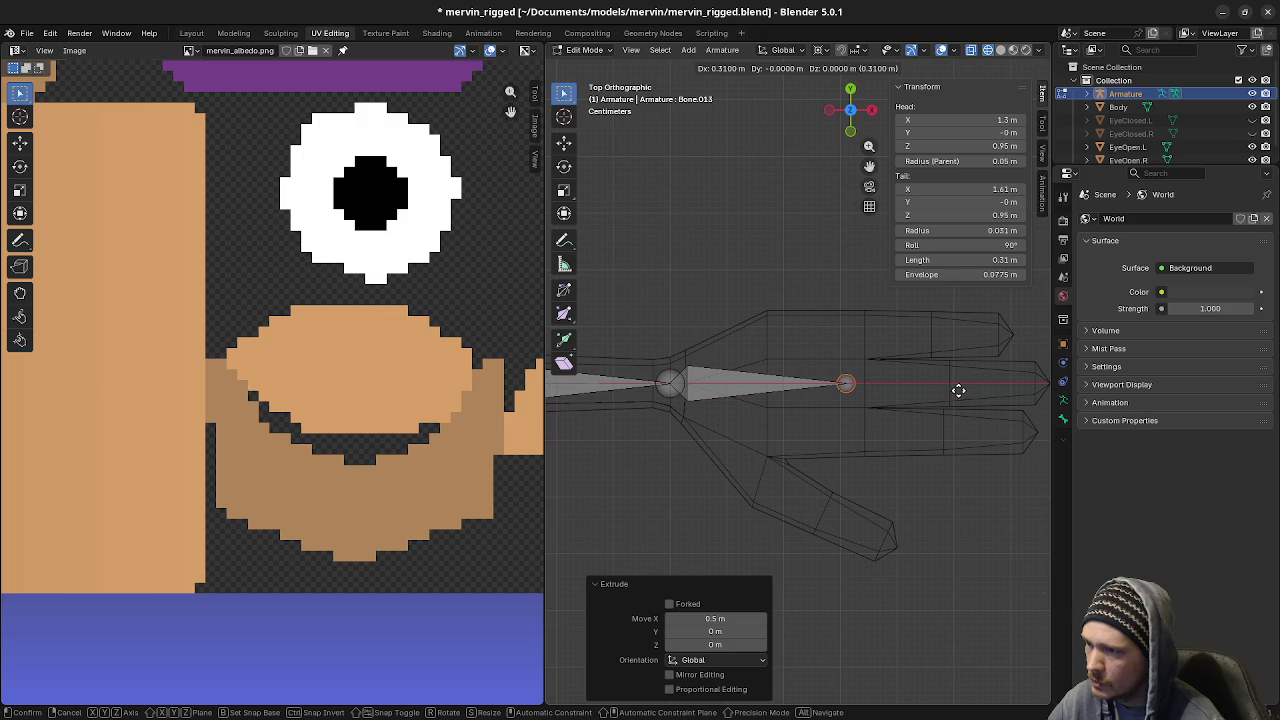
{"action": "left_click", "coordinate": [958, 390]}
{"action": "left_click", "coordinate": [729, 385]}
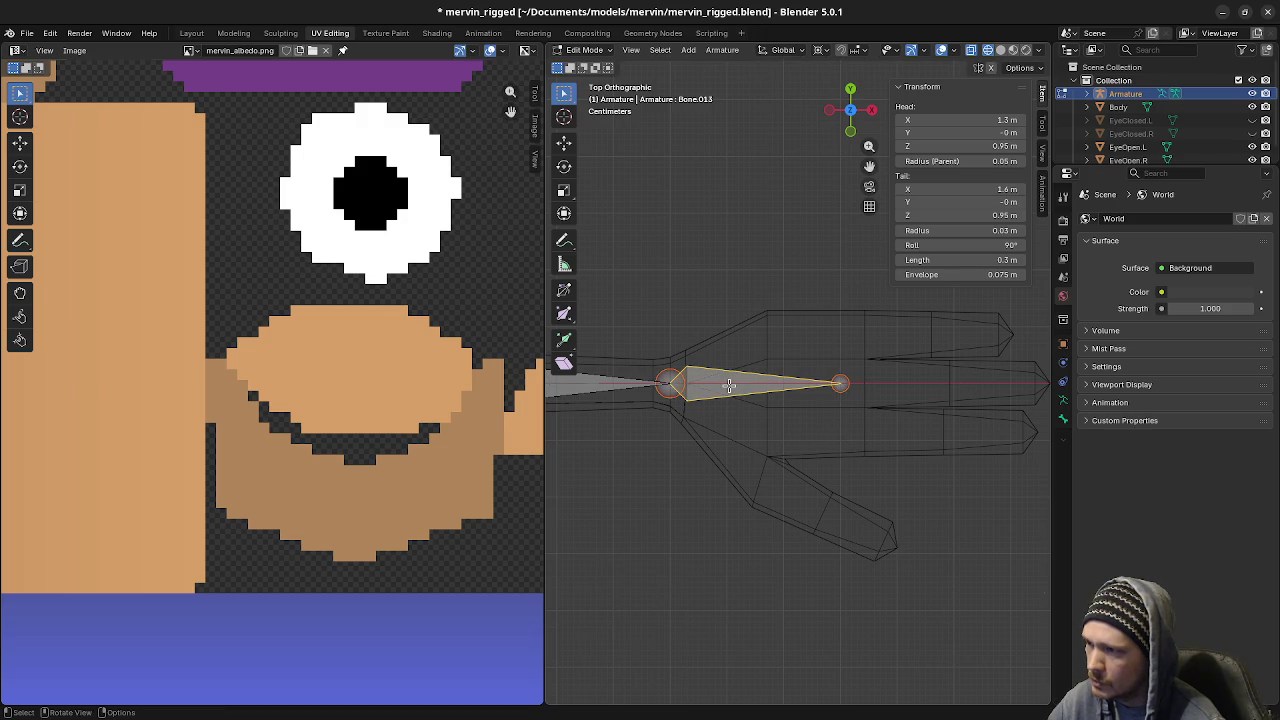
{"action": "key", "text": "shift+d"}
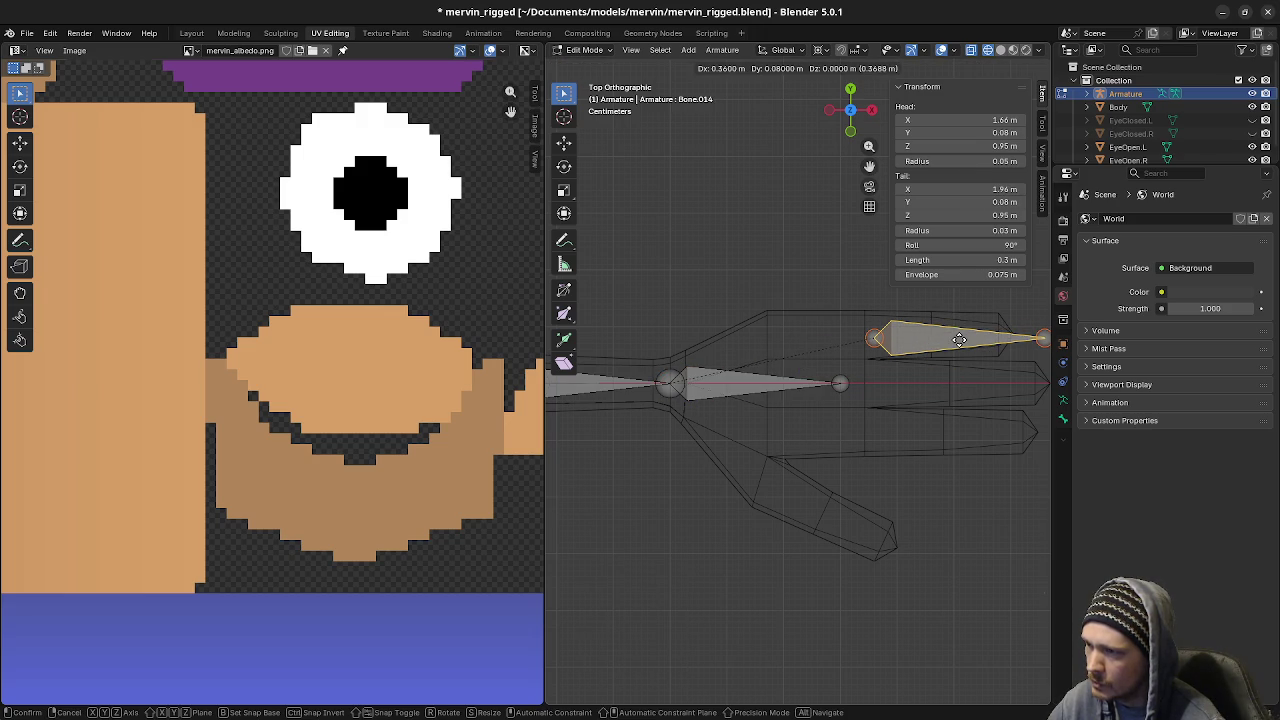
{"action": "right_click", "coordinate": [959, 339]}
{"action": "key", "text": "ctrl+z"}
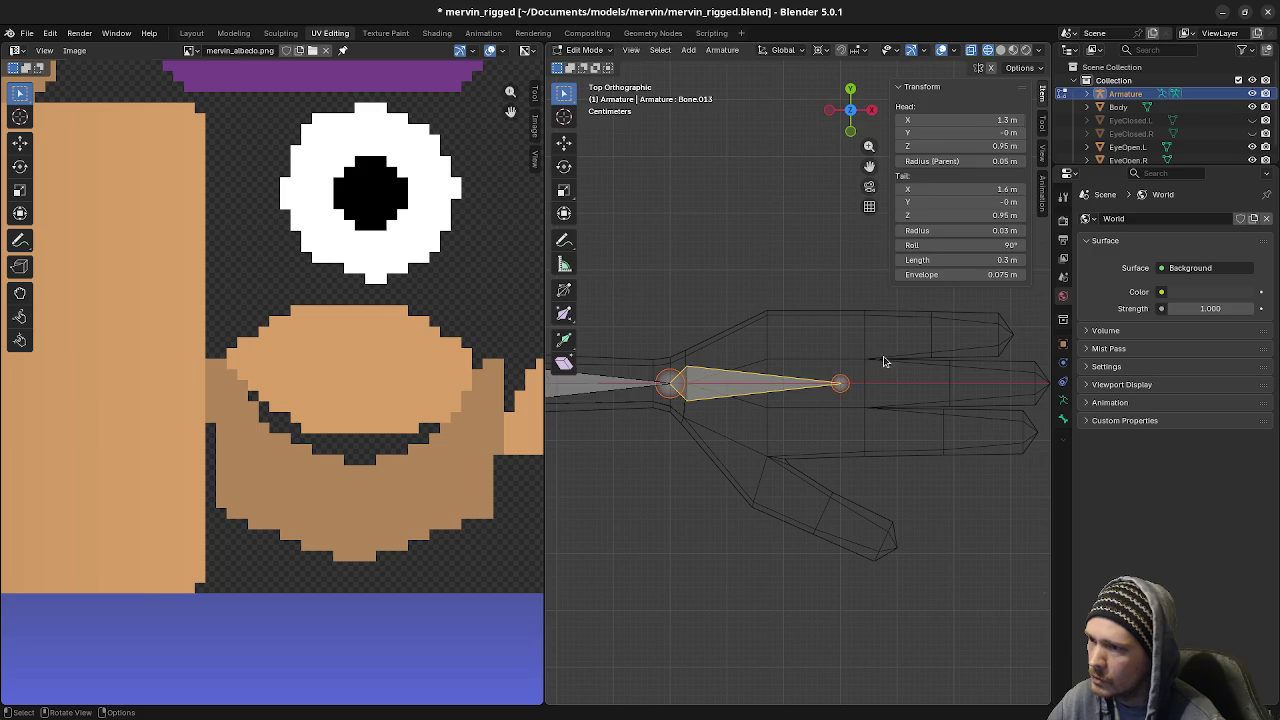
Leave the armature and open the Body mesh in Edit Mode
{"action": "key", "text": "Tab"}
{"action": "left_click", "coordinate": [880, 366]}
{"action": "key", "text": "Tab"}
{"action": "mouse_move", "coordinate": [883, 371]}
{"action": "middle_mouse_down"}
{"action": "mouse_move", "coordinate": [897, 414]}
{"action": "mouse_move", "coordinate": [866, 369]}
{"action": "mouse_move", "coordinate": [808, 354]}
{"action": "mouse_move", "coordinate": [877, 434]}
{"action": "mouse_move", "coordinate": [838, 420]}
{"action": "middle_mouse_up"}
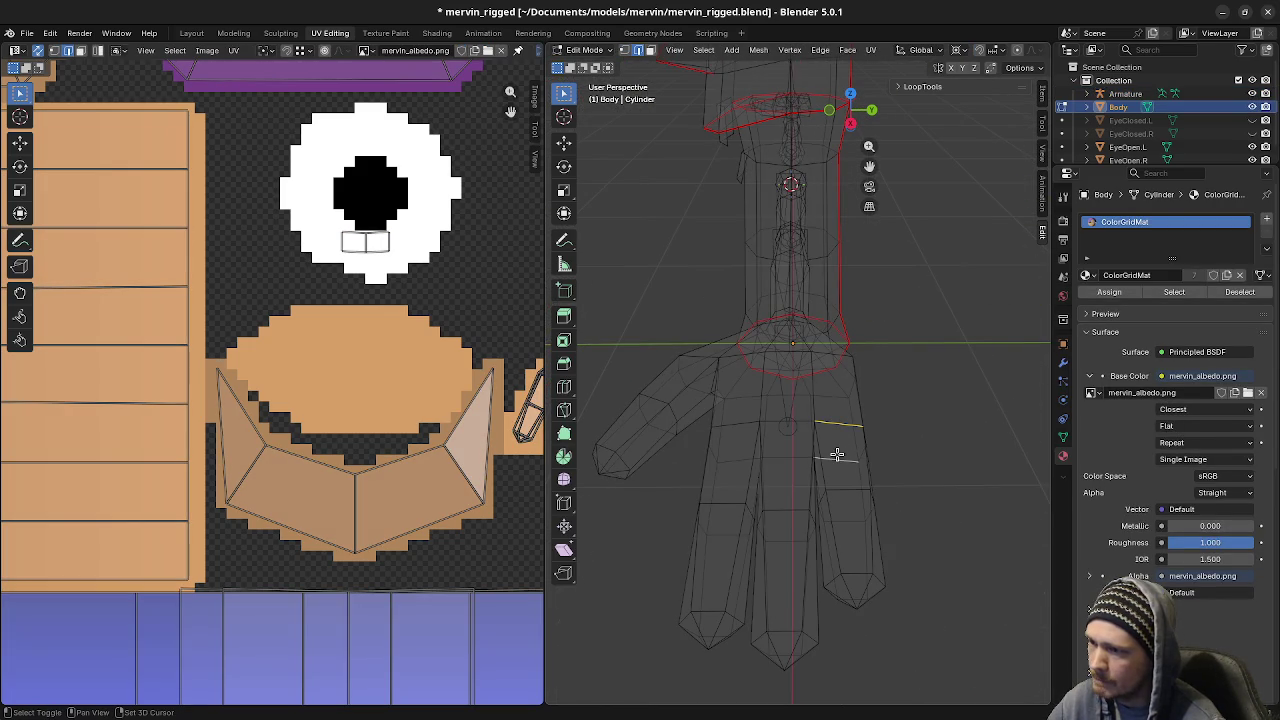
Put the 3D cursor on the finger-base loop, then edit the armature with all bones deselected
{"action": "key", "text": "shift+s"}
{"action": "left_click", "coordinate": [853, 530]}
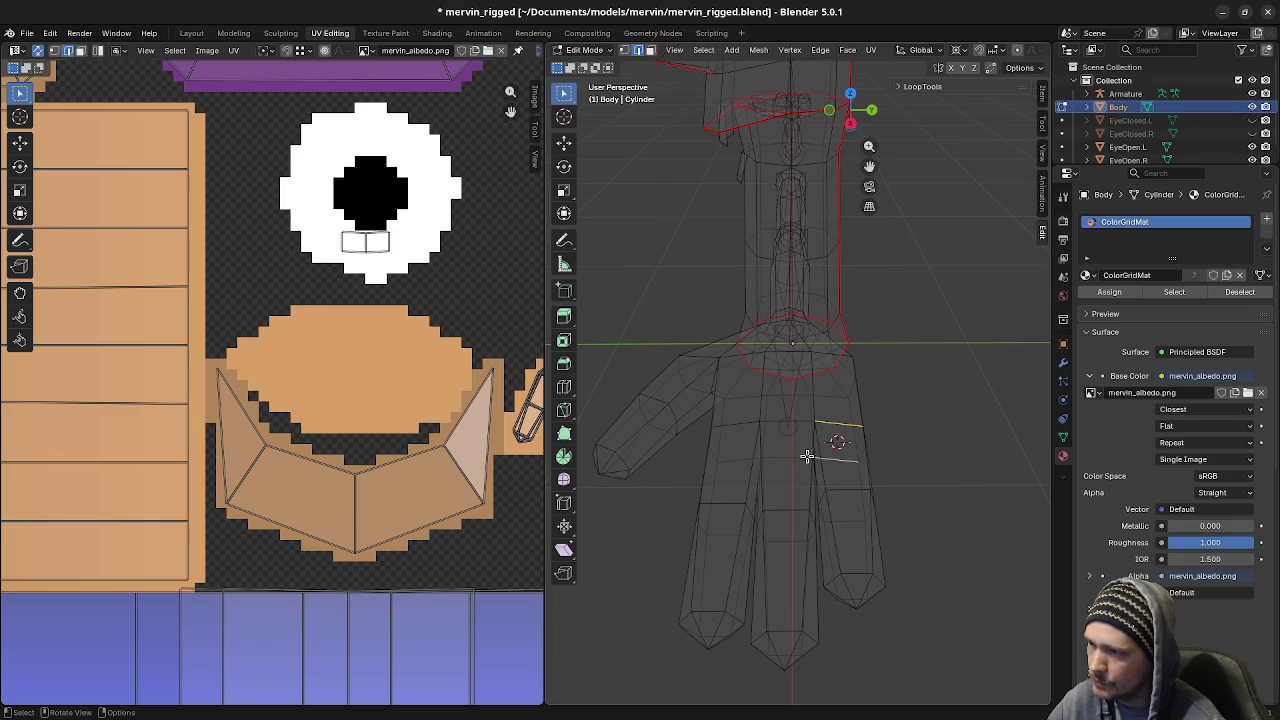
{"action": "key", "text": "Tab"}
{"action": "left_click", "coordinate": [805, 400]}
{"action": "key", "text": "Tab"}
{"action": "left_click", "coordinate": [805, 402]}
{"action": "key", "text": "alt+a"}
Add a new bone at the 3D cursor and move it into the finger
{"action": "key", "text": "shift+a"}
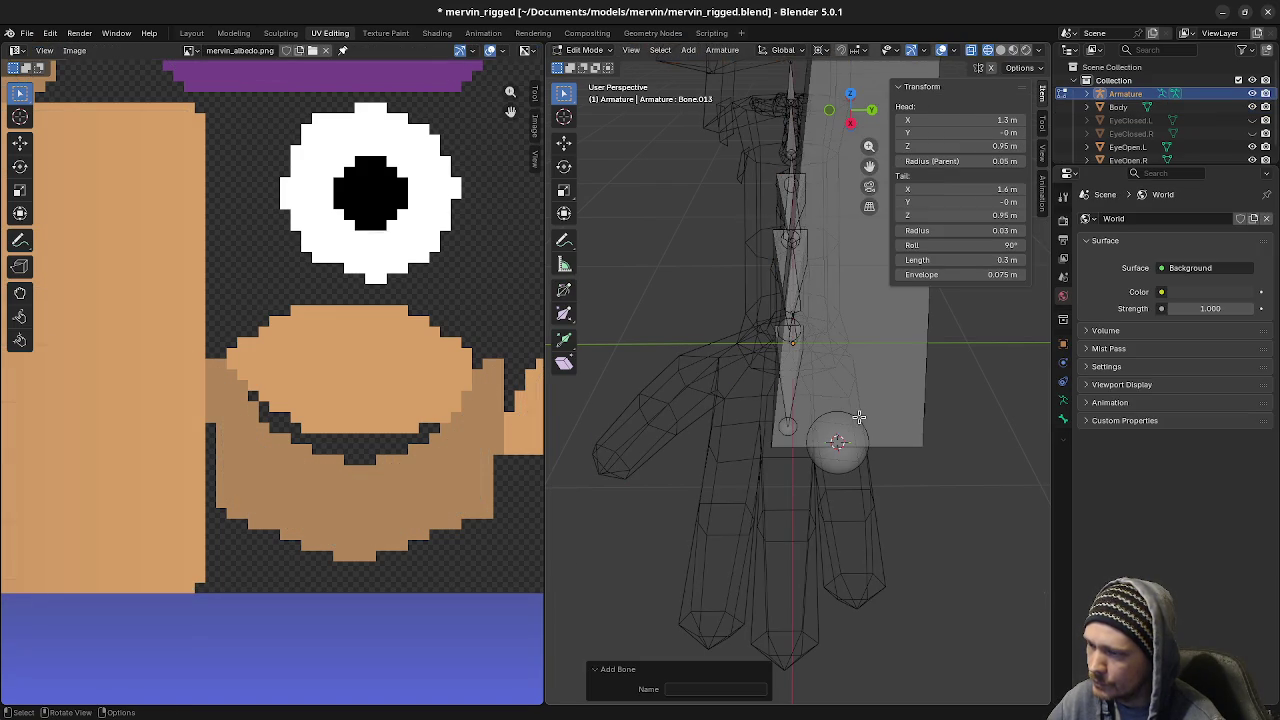
{"action": "scroll", "coordinate": [858, 417], "scroll_direction": "down", "scroll_amount": 3}
{"action": "scroll", "coordinate": [812, 243], "scroll_direction": "down", "scroll_amount": 2}
{"action": "key", "text": "shift+a"}
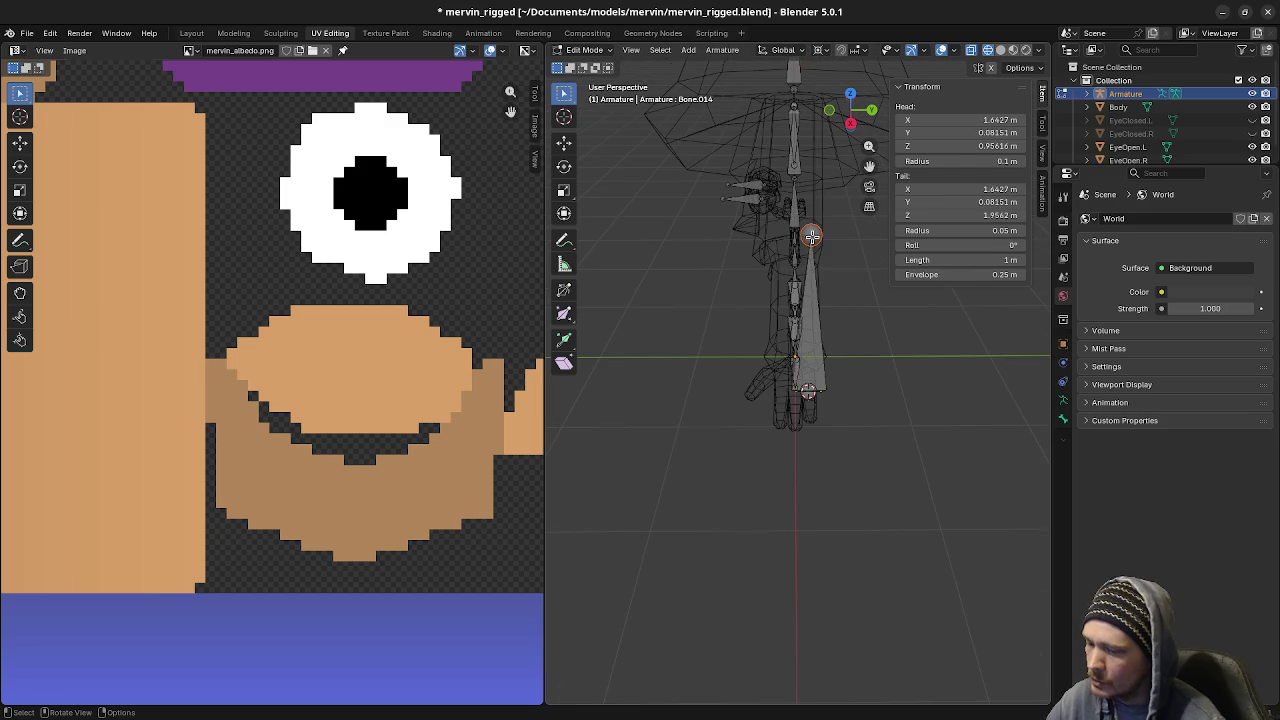
{"action": "key", "text": "KP_1"}
{"action": "scroll", "coordinate": [888, 410], "scroll_direction": "up", "scroll_amount": 5}
{"action": "scroll", "coordinate": [766, 171], "scroll_direction": "down", "scroll_amount": 1}
{"action": "key", "text": "g"}
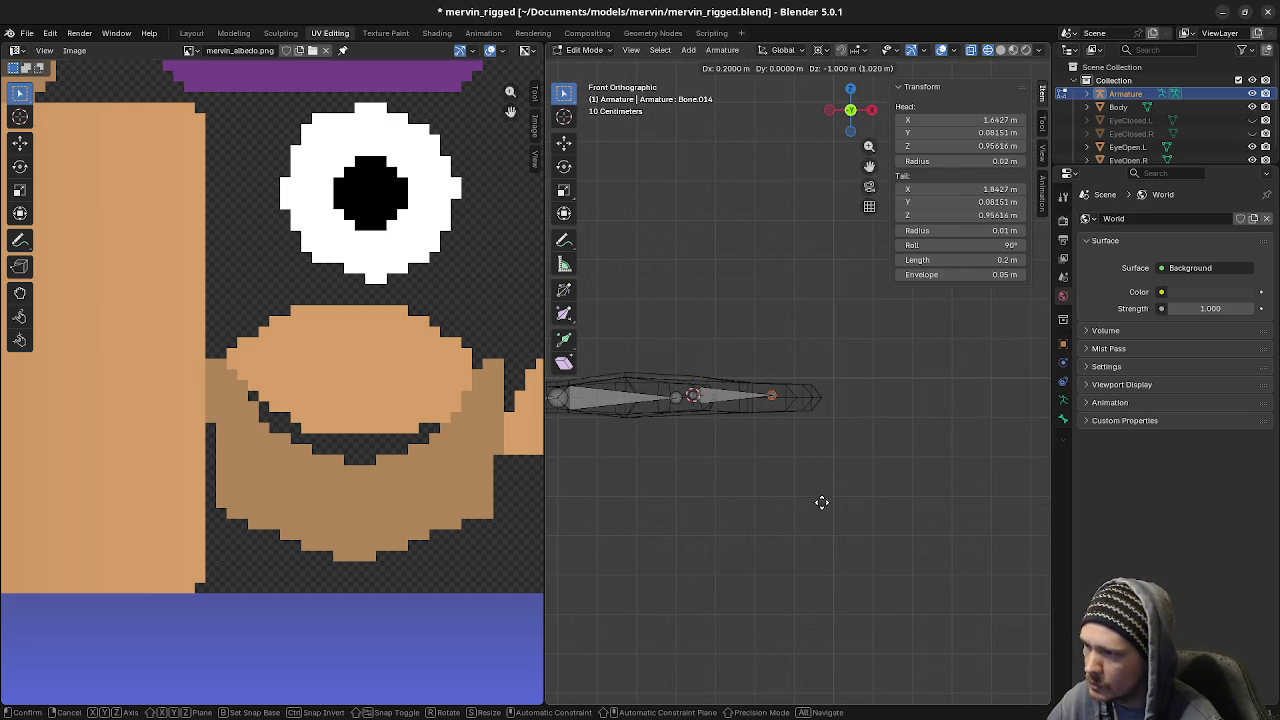
{"action": "left_click", "coordinate": [822, 510]}
Shorten the first finger bone and extrude a second finger bone from its tip
{"action": "key", "text": "KP_7"}
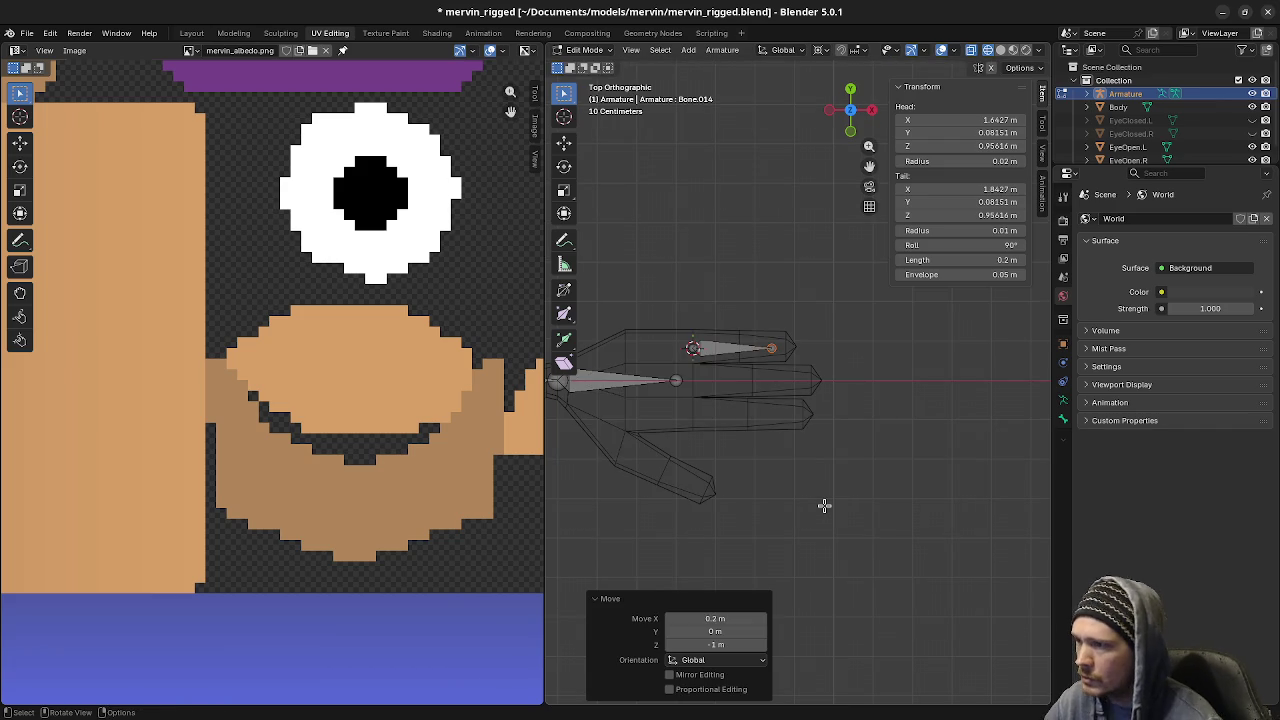
{"action": "scroll", "coordinate": [806, 380], "scroll_direction": "up", "scroll_amount": 2}
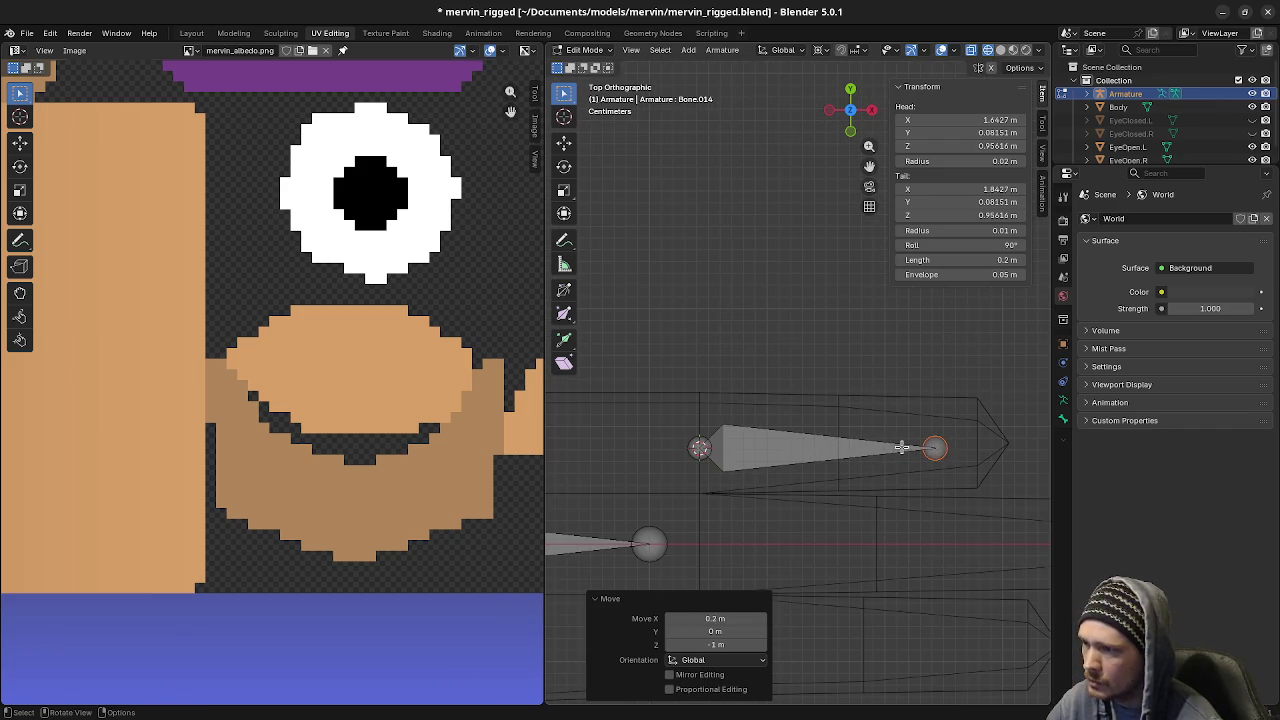
{"action": "key", "text": "g"}
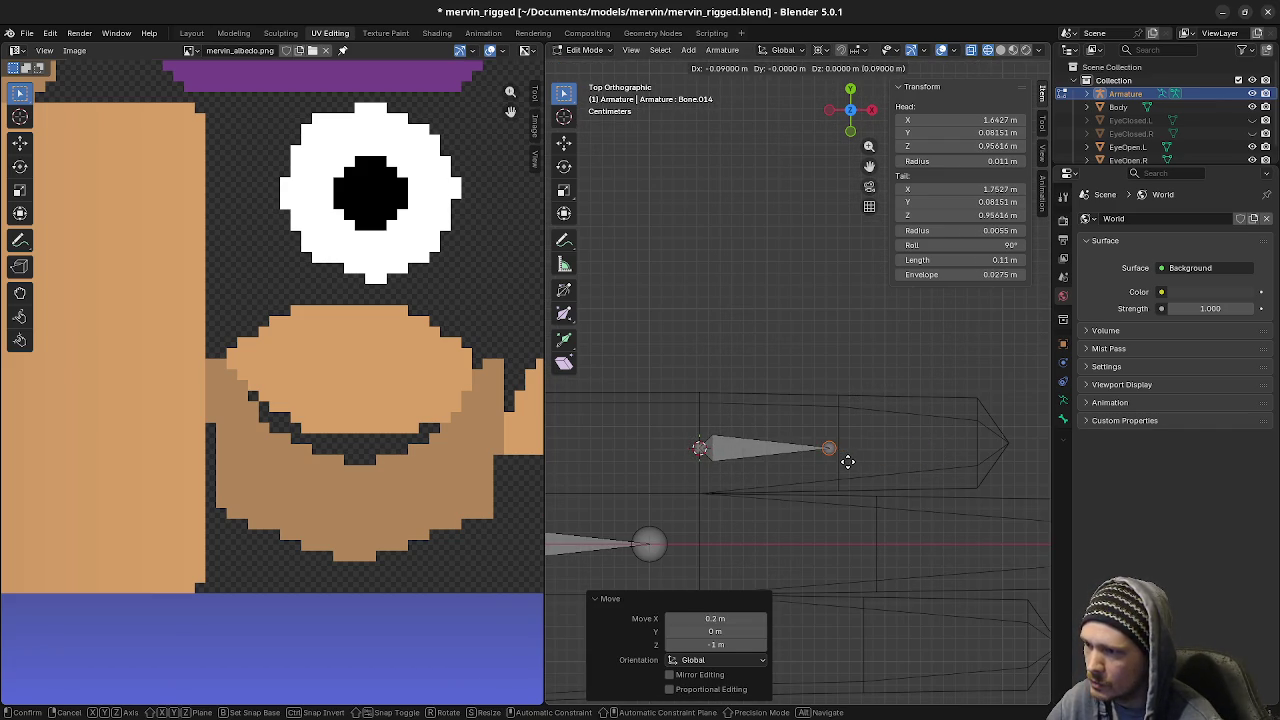
{"action": "left_click", "coordinate": [851, 460]}
{"action": "middle_click_drag", "start_coordinate": [849, 457], "coordinate": [786, 435], "text": "shift"}
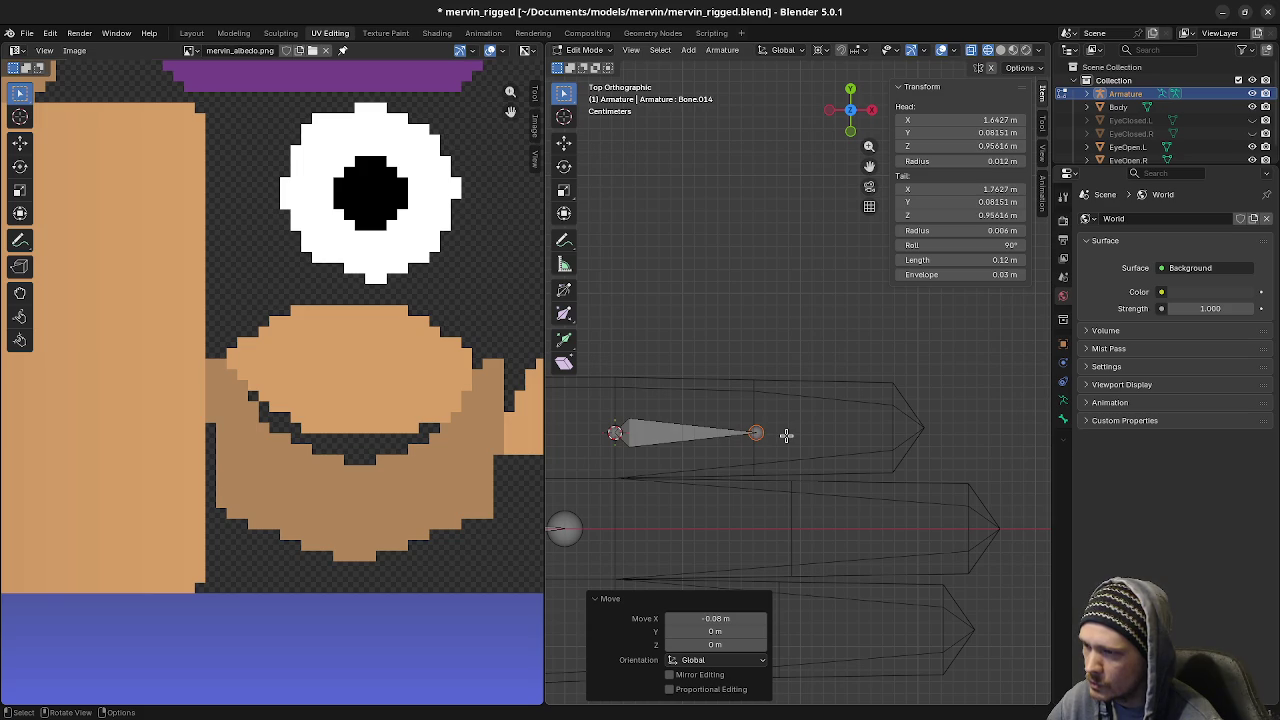
{"action": "key", "text": "e"}
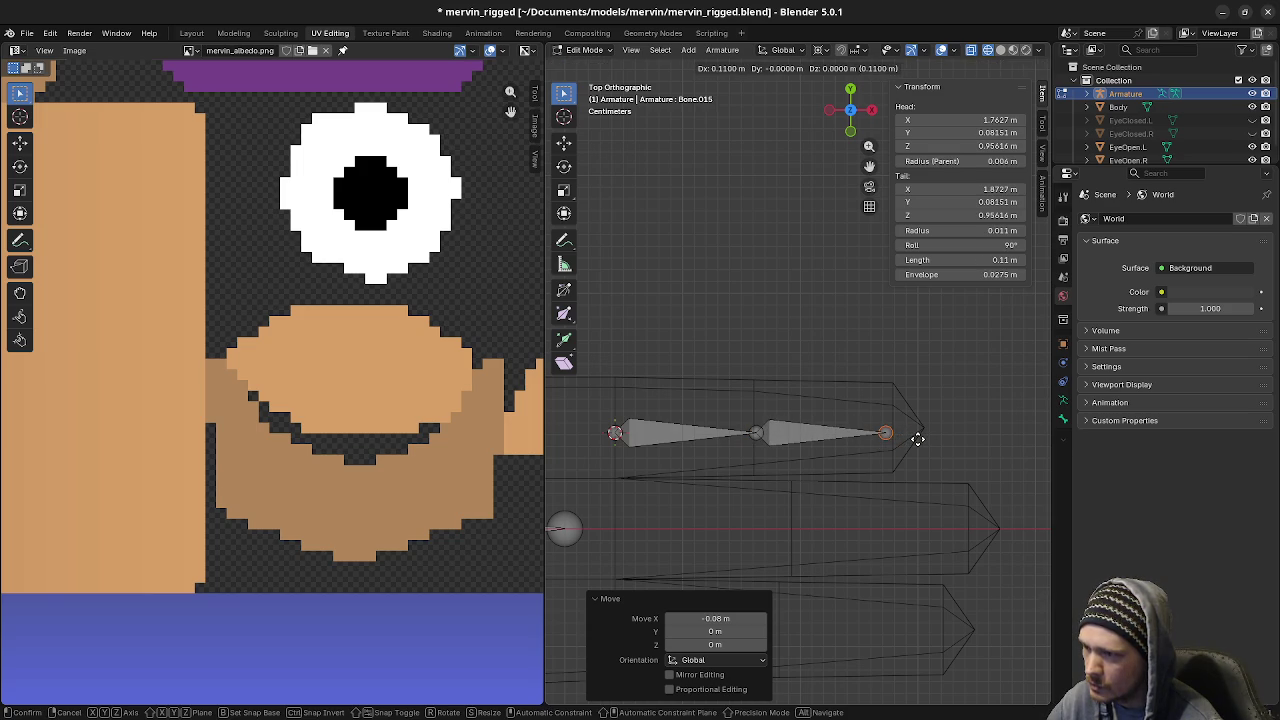
{"action": "left_click", "coordinate": [917, 438]}
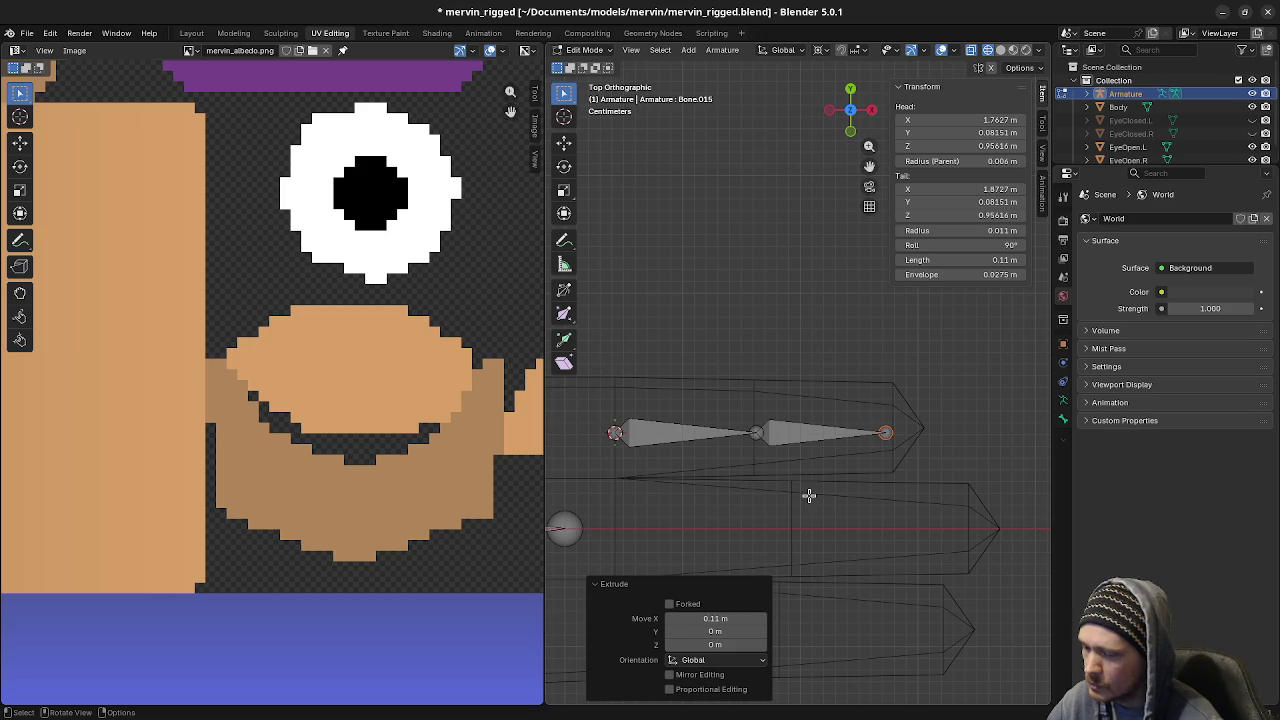
{"action": "key", "text": "KP_3"}
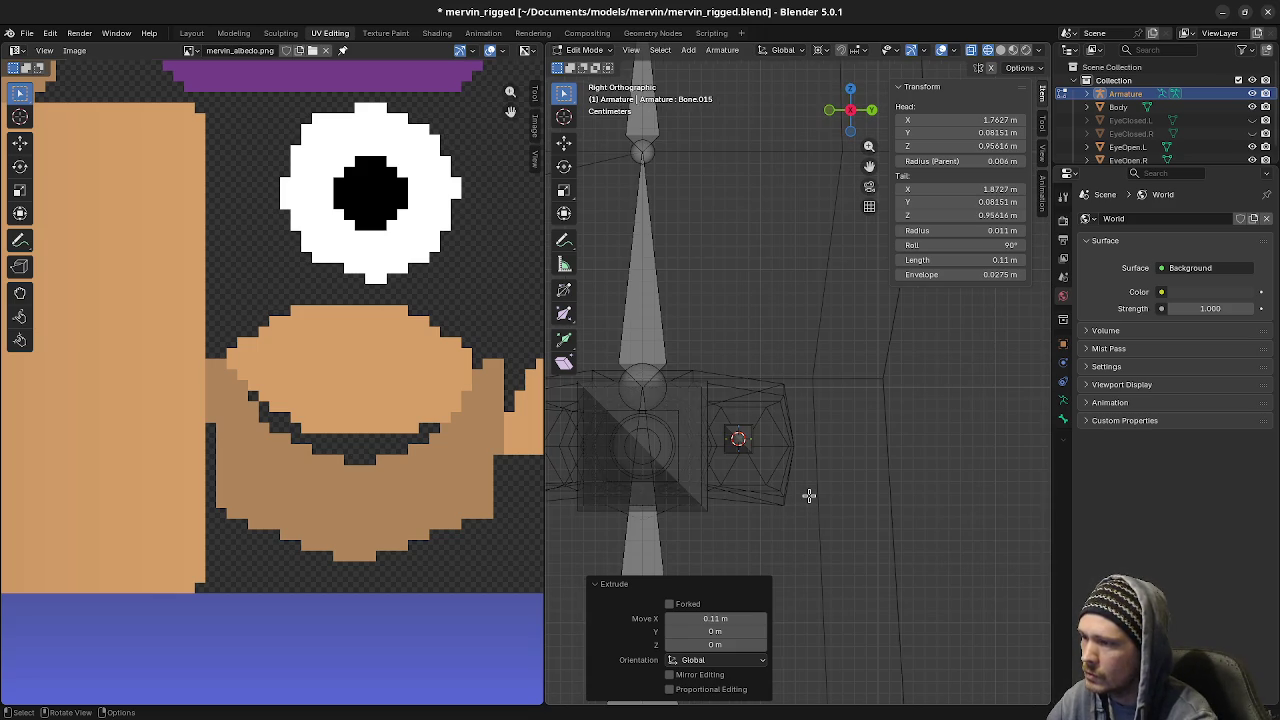
{"action": "key", "text": "KP_1"}
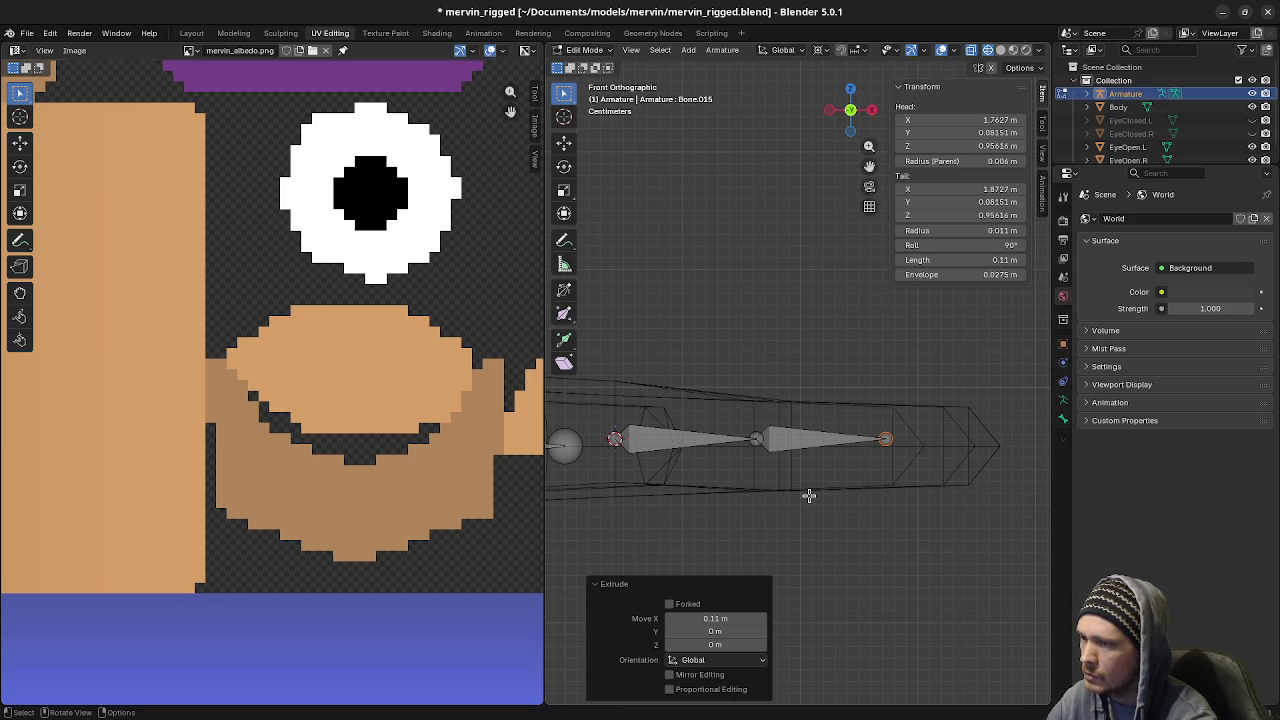
{"action": "middle_click_drag", "start_coordinate": [809, 495], "coordinate": [745, 409]}
Snap the joint between the two finger bones to the finger's joint loop with 'Selection to Cursor'
{"action": "key", "text": "Tab"}
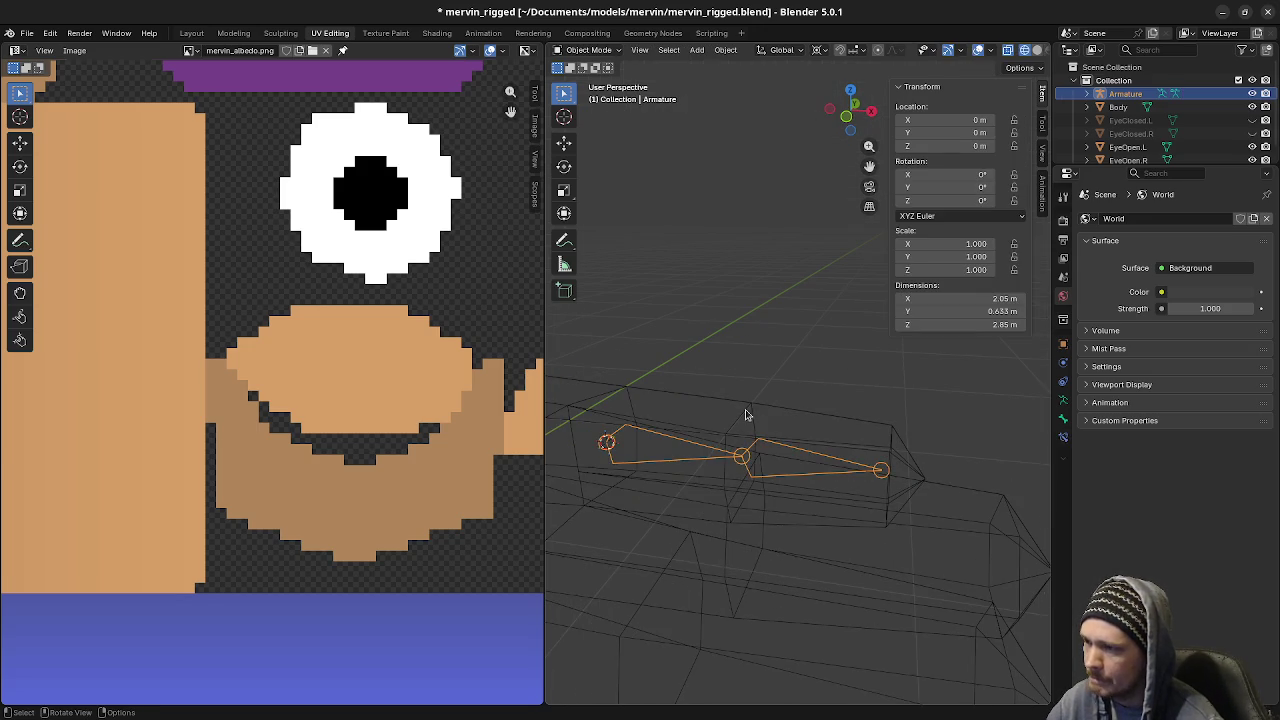
{"action": "left_click", "coordinate": [745, 409]}
{"action": "key", "text": "Tab"}
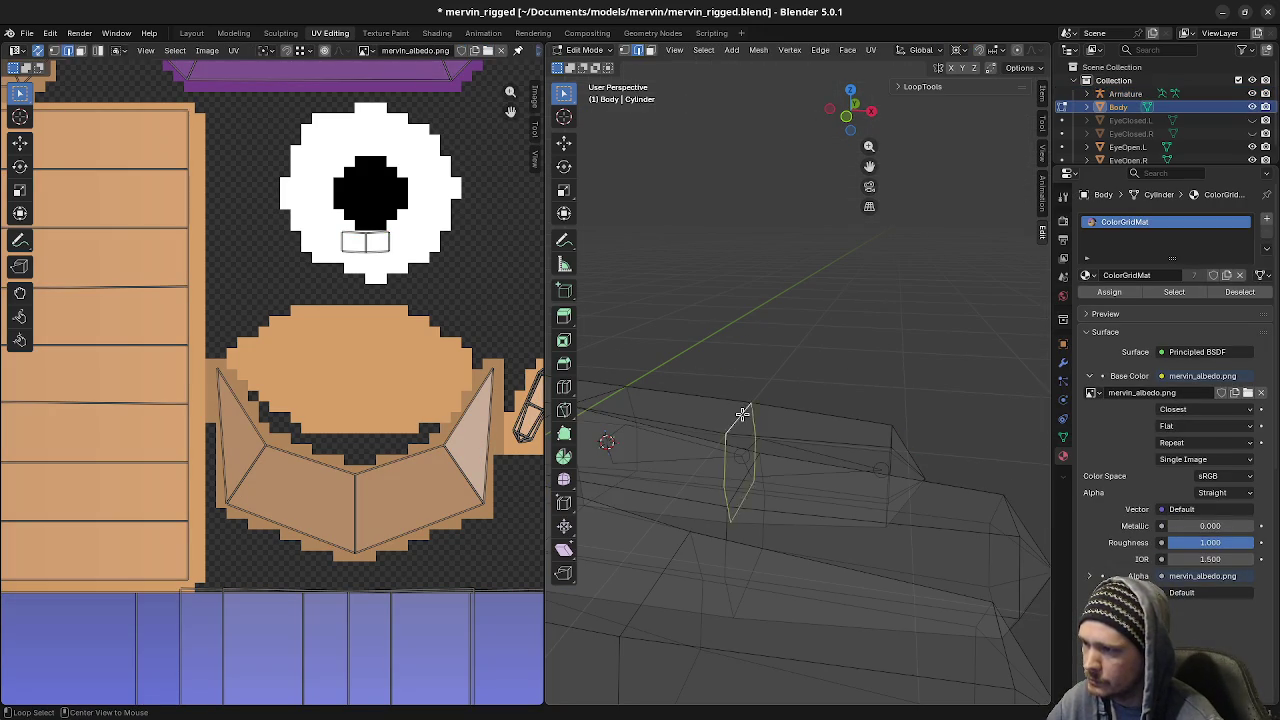
{"action": "key", "text": "ctrl+Tab"}
{"action": "left_click", "coordinate": [760, 490]}
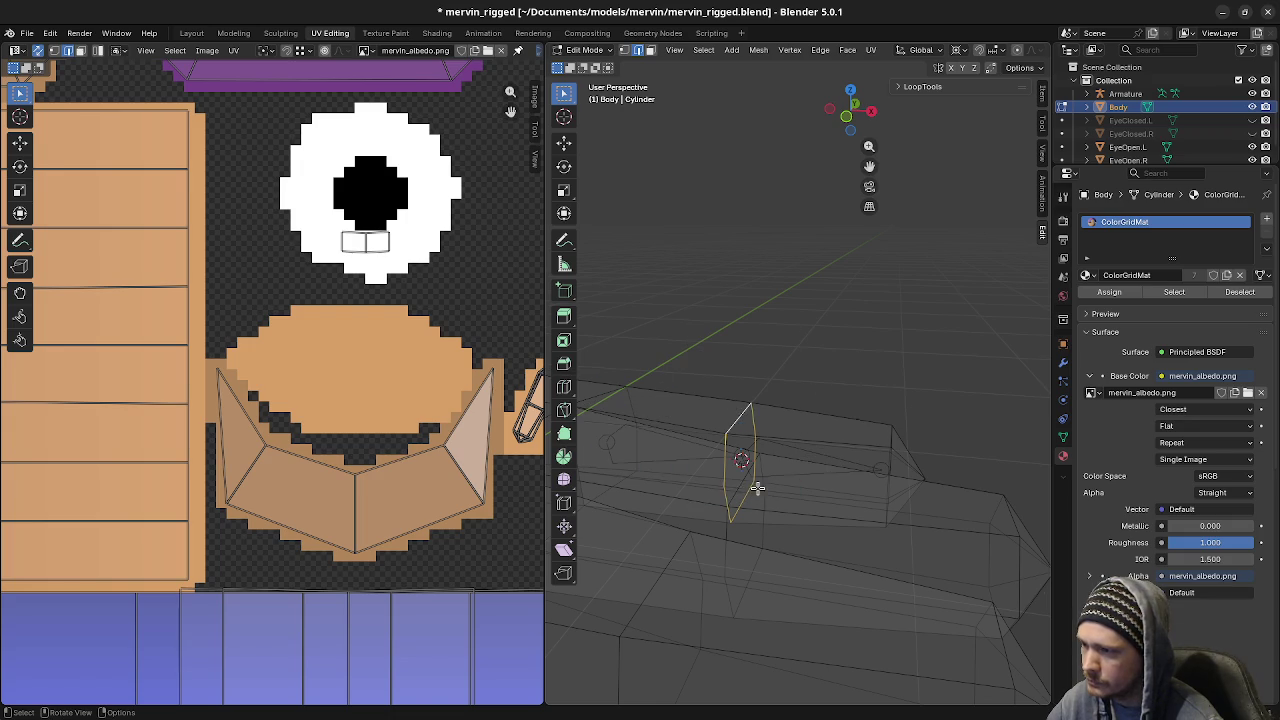
{"action": "left_click", "coordinate": [781, 471]}
{"action": "key", "text": "Tab"}
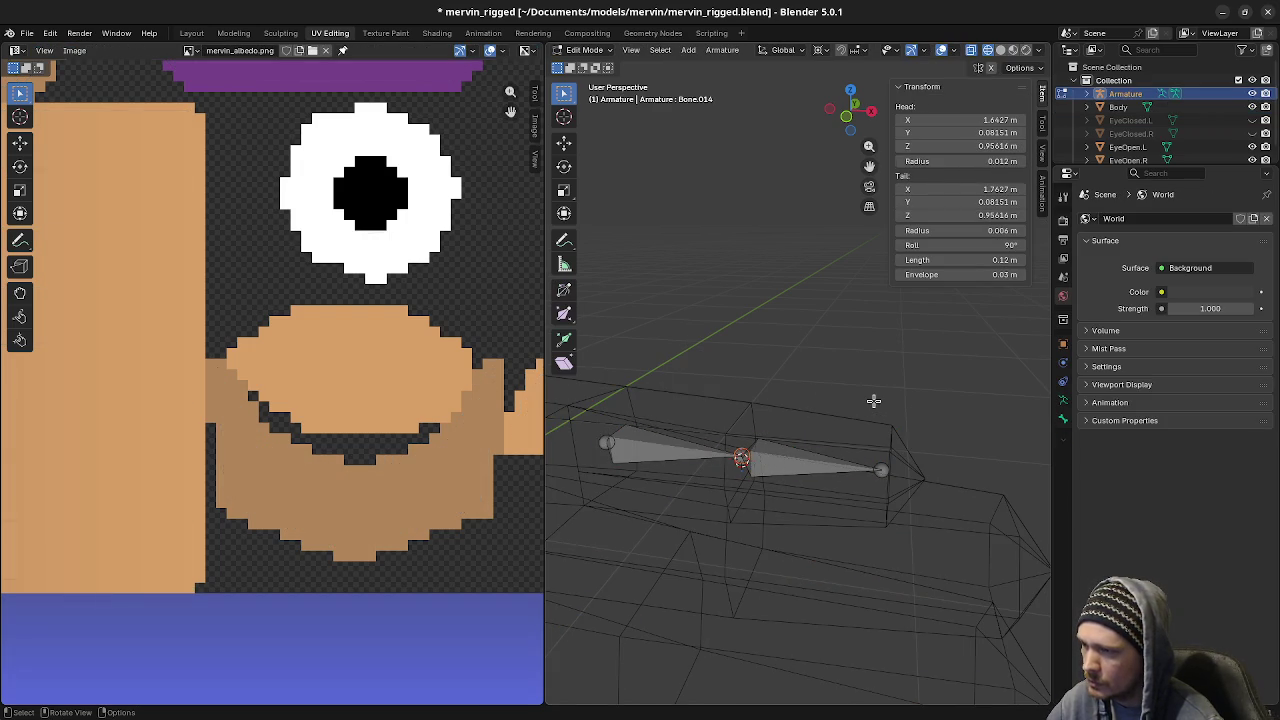
{"action": "key", "text": "F3"}
{"action": "type", "text": "selection to curs"}
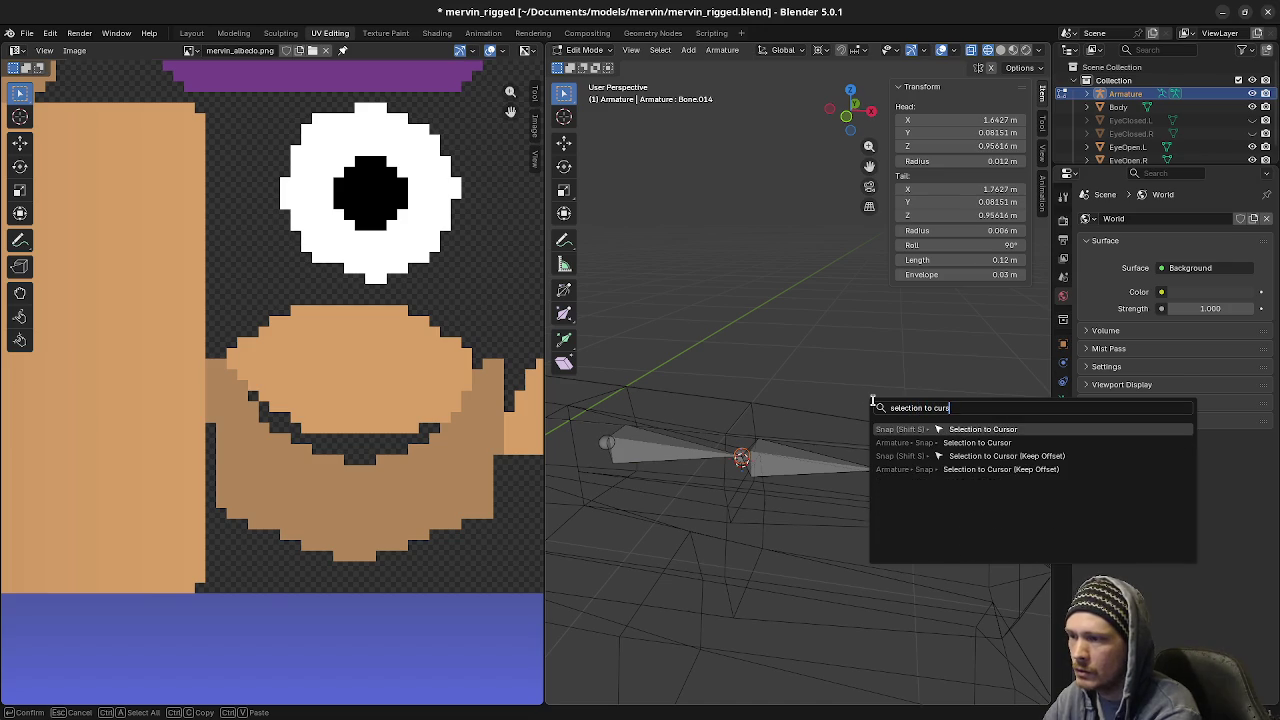
{"action": "key", "text": "Return"}
Snap the last finger bone's tip to the fingertip loop, making Bone.015 0.118 m long
{"action": "key", "text": "Tab"}
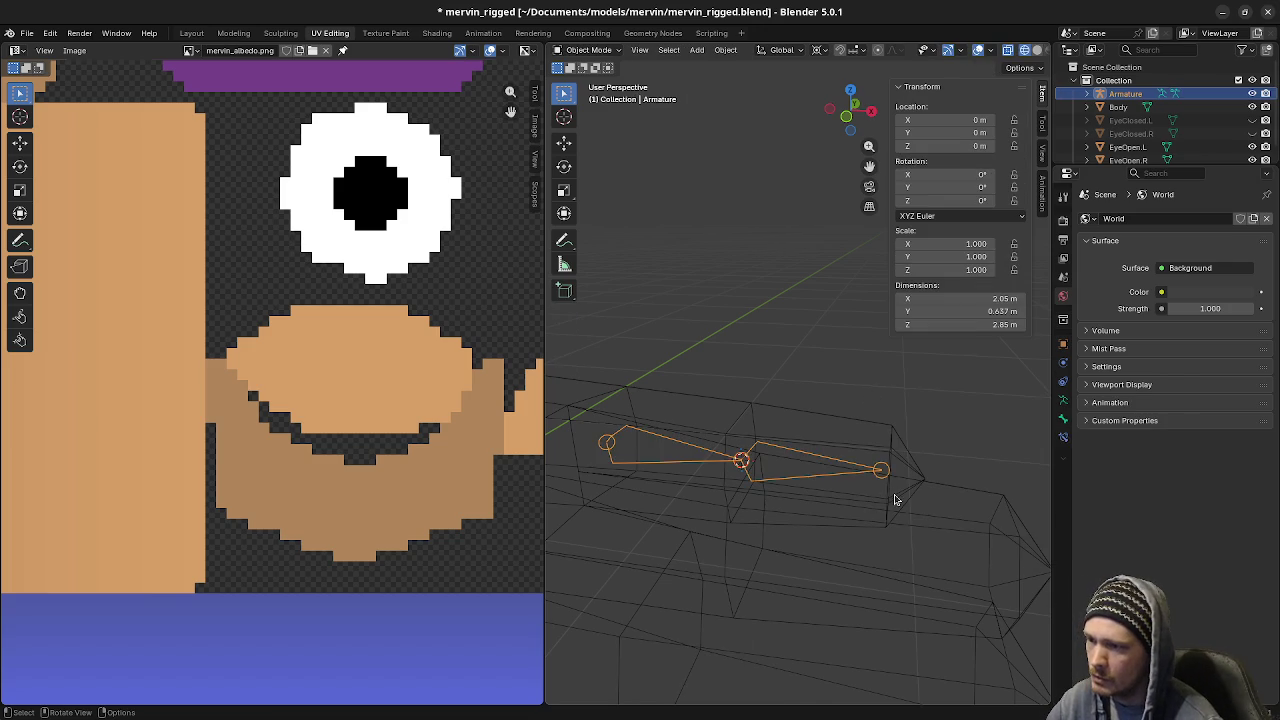
{"action": "left_click", "coordinate": [890, 502]}
{"action": "key", "text": "Tab"}
{"action": "key", "text": "ctrl+r"}
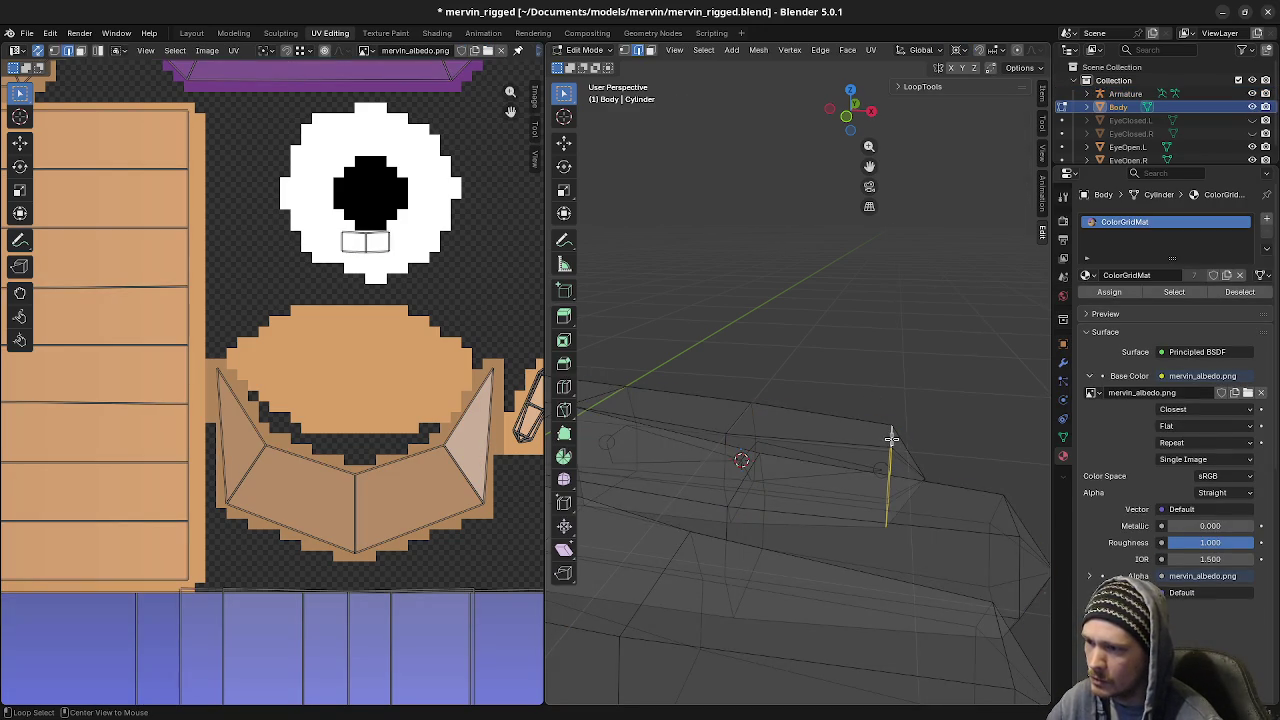
{"action": "key", "text": "Escape"}
{"action": "key", "text": "z"}
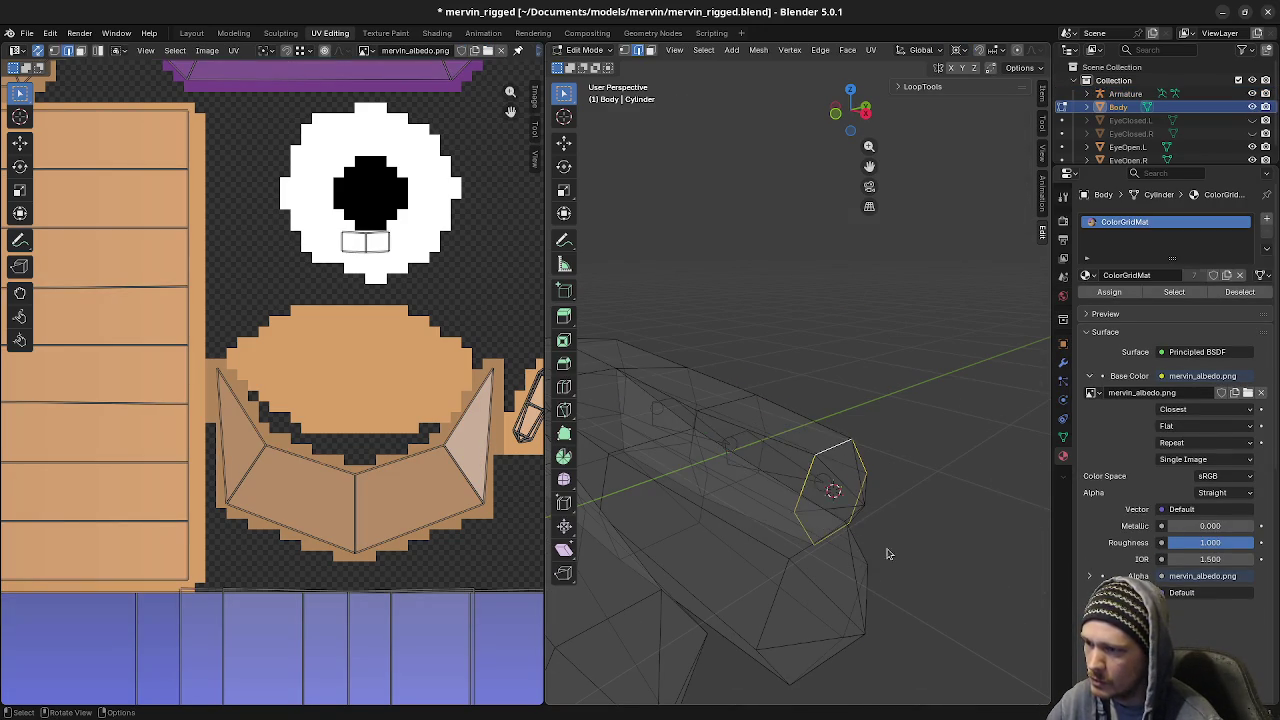
{"action": "key", "text": "Tab"}
{"action": "left_click", "coordinate": [811, 483]}
{"action": "key", "text": "Tab"}
{"action": "left_click", "coordinate": [822, 485]}
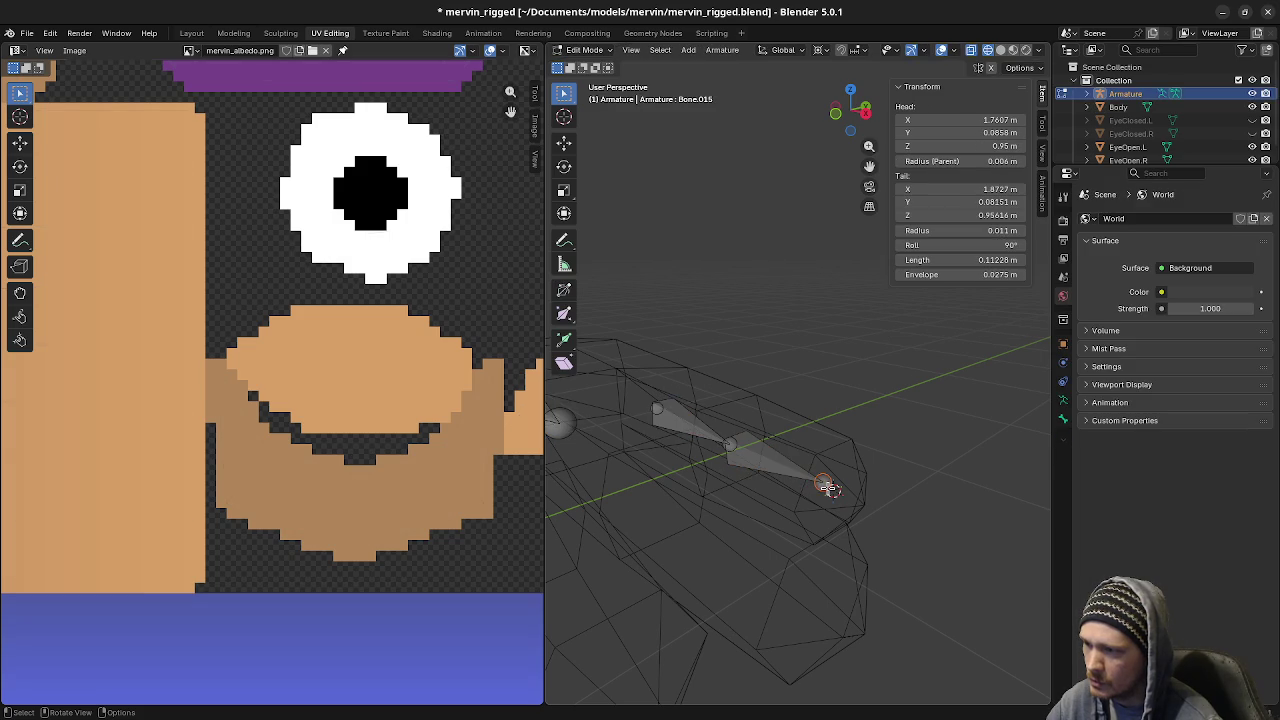
{"action": "key", "text": "F3"}
{"action": "key", "text": "Return"}
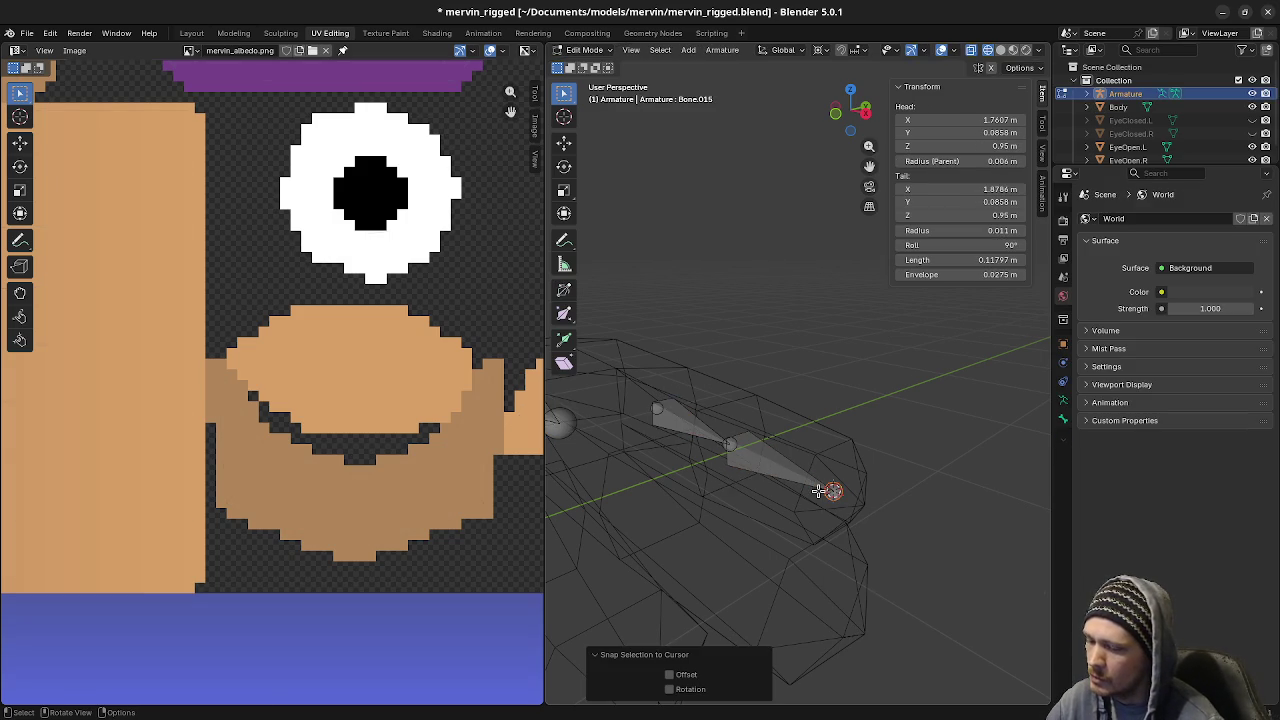
Inspect the finger bones, then select the base loop of another finger on the body mesh
{"action": "key", "text": "KP_3"}
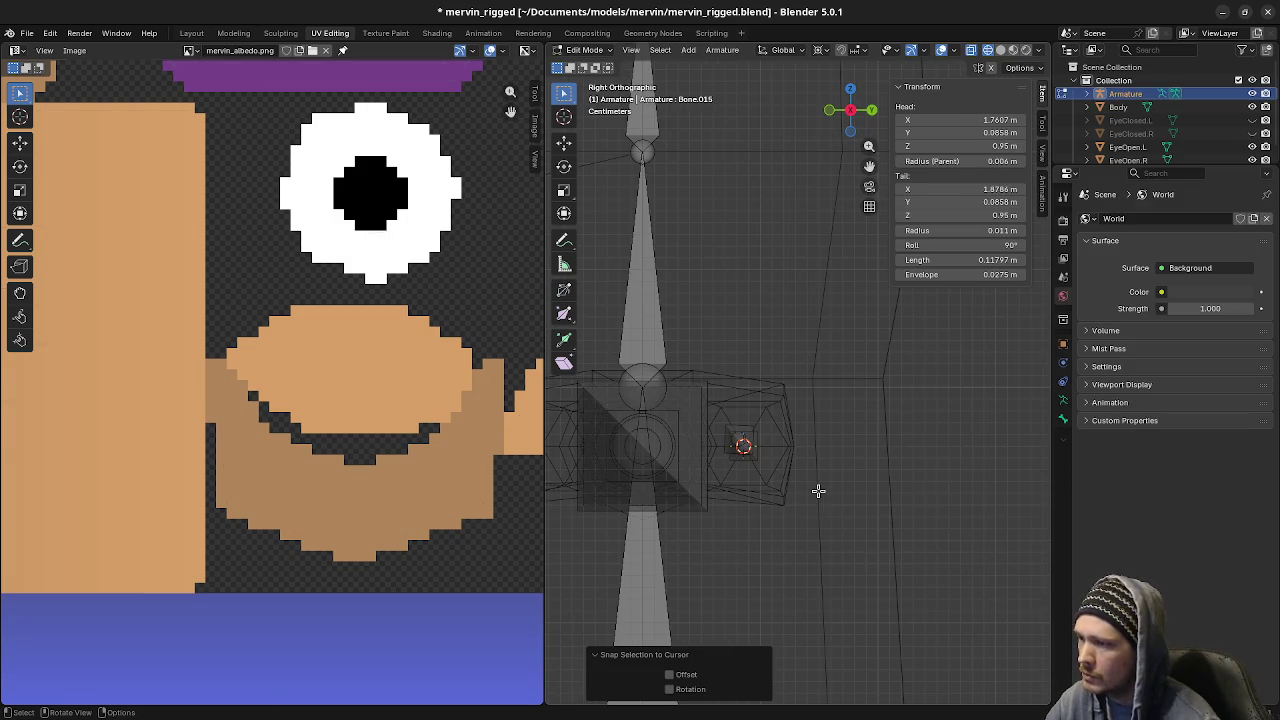
{"action": "mouse_move", "coordinate": [660, 408]}
{"action": "middle_mouse_down"}
{"action": "mouse_move", "coordinate": [666, 463]}
{"action": "mouse_move", "coordinate": [714, 463]}
{"action": "mouse_move", "coordinate": [782, 490]}
{"action": "middle_mouse_up"}
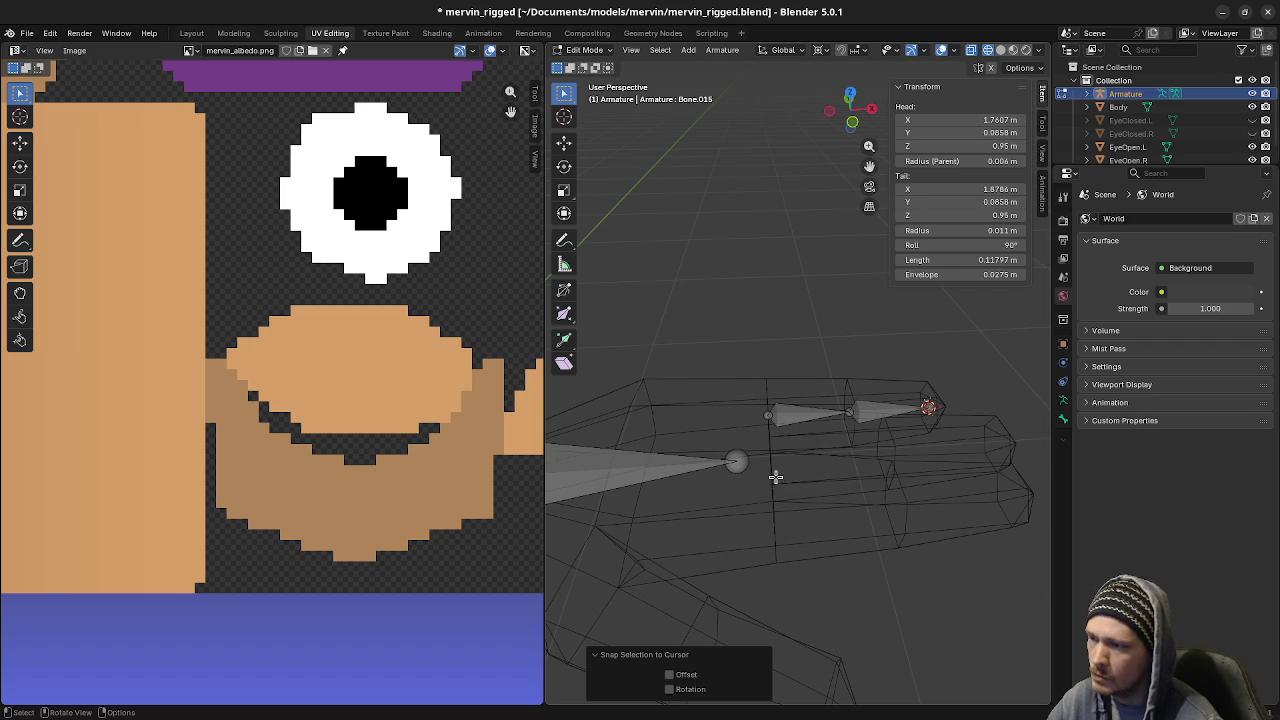
{"action": "key", "text": "Tab"}
{"action": "left_click", "coordinate": [729, 466]}
{"action": "key", "text": "Tab"}
{"action": "mouse_move", "coordinate": [729, 466]}
{"action": "middle_mouse_down"}
{"action": "mouse_move", "coordinate": [688, 437]}
{"action": "mouse_move", "coordinate": [749, 494]}
{"action": "mouse_move", "coordinate": [711, 409]}
{"action": "mouse_move", "coordinate": [755, 478]}
{"action": "middle_mouse_up"}
{"action": "left_click", "coordinate": [742, 438], "text": "shift"}
Move the 3D cursor to the selected finger loop and add a new bone there
{"action": "key", "text": "shift+s"}
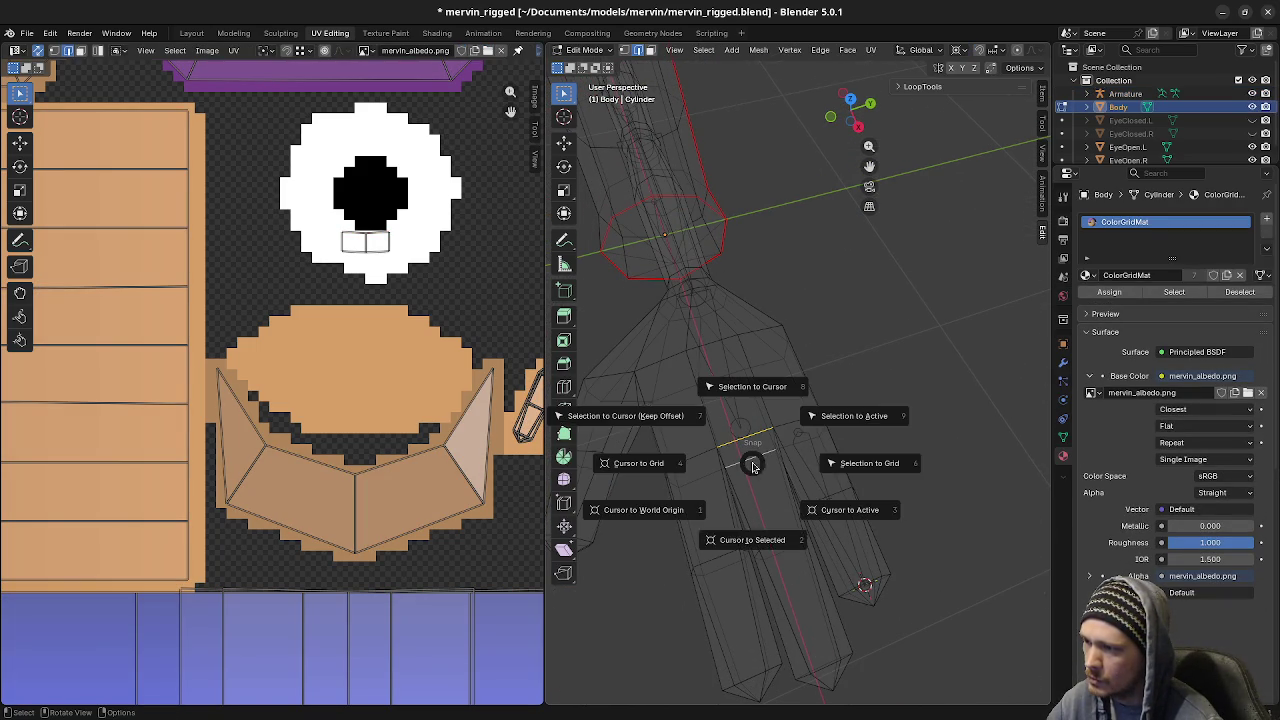
{"action": "left_click", "coordinate": [753, 540]}
{"action": "key", "text": "Tab"}
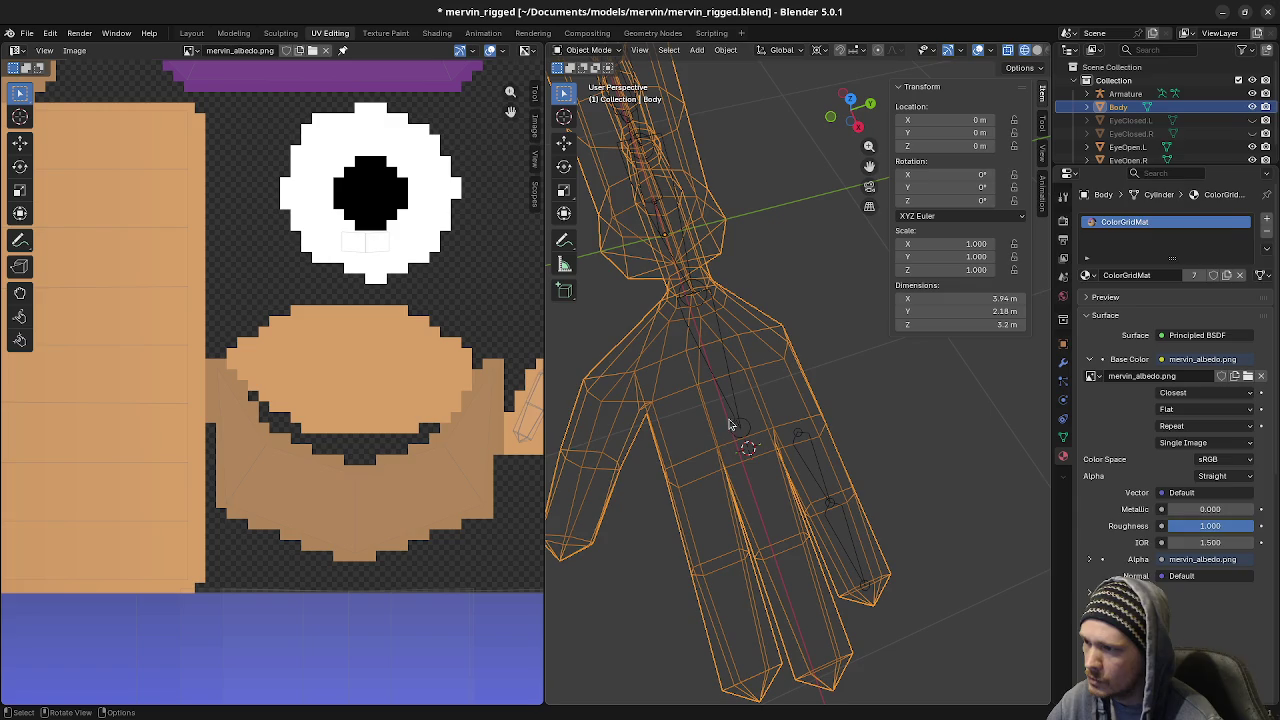
{"action": "left_click", "coordinate": [737, 415]}
{"action": "key", "text": "Tab"}
{"action": "key", "text": "shift+a"}
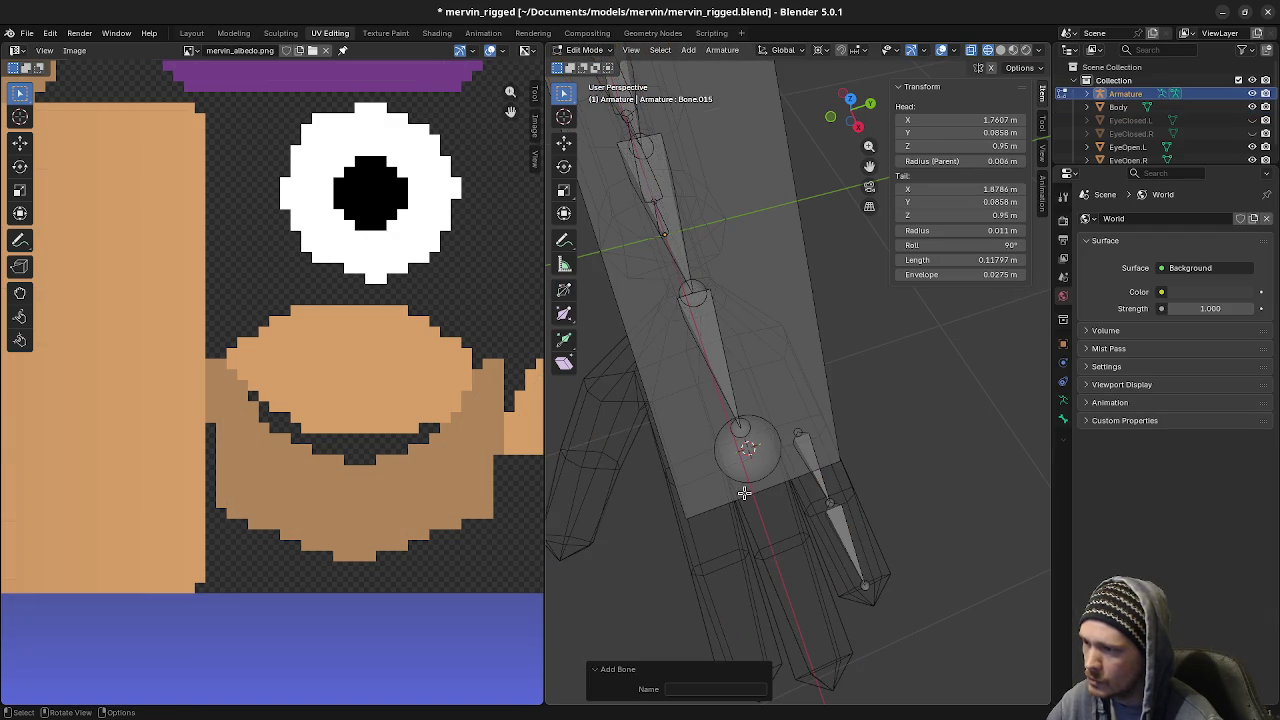
{"action": "middle_click_drag", "start_coordinate": [745, 486], "coordinate": [763, 336]}
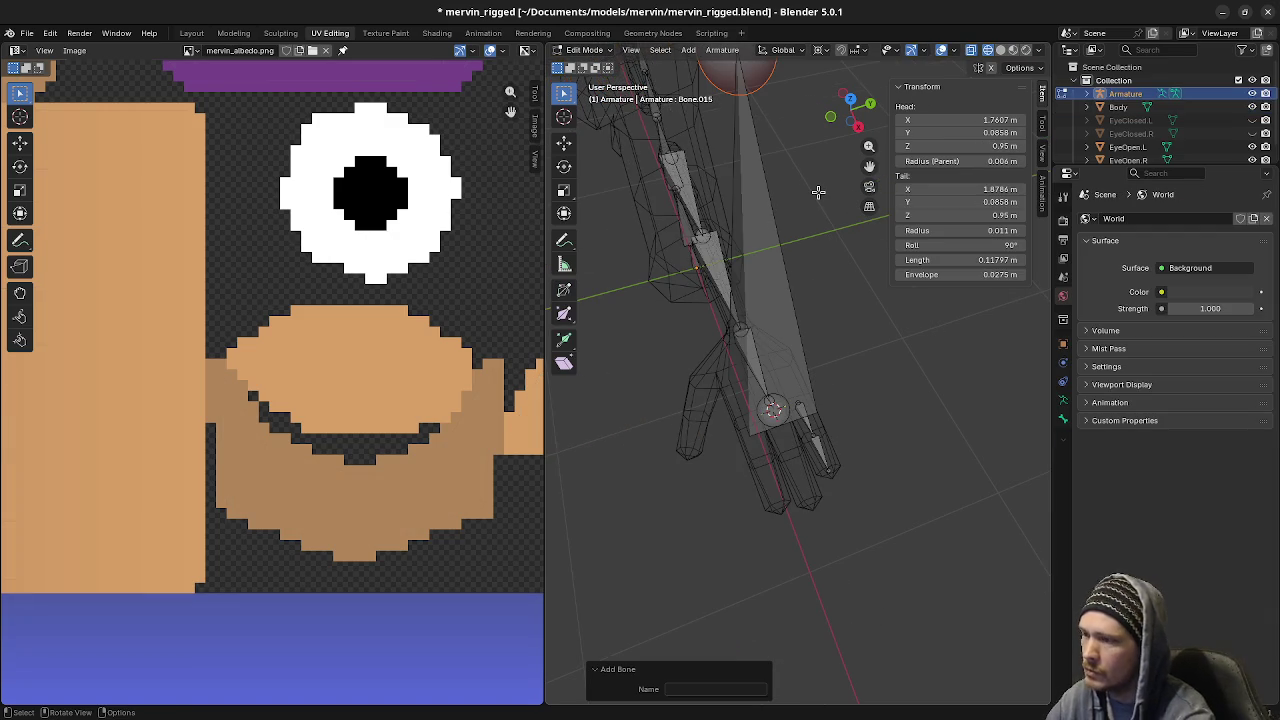
Return the body mesh to object mode and go back to editing the armature
{"action": "key", "text": "Tab"}
{"action": "left_click", "coordinate": [791, 459]}
{"action": "key", "text": "Tab"}
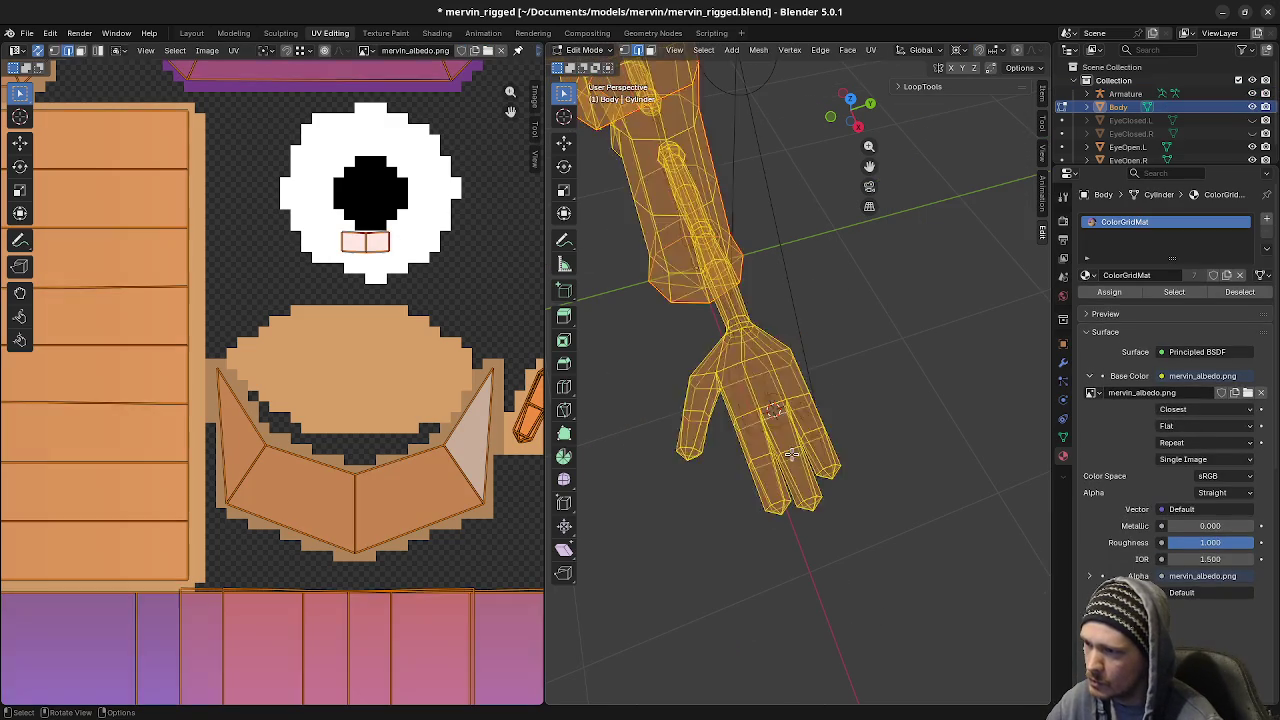
{"action": "key", "text": "ctrl+Tab"}
{"action": "key", "text": "Escape"}
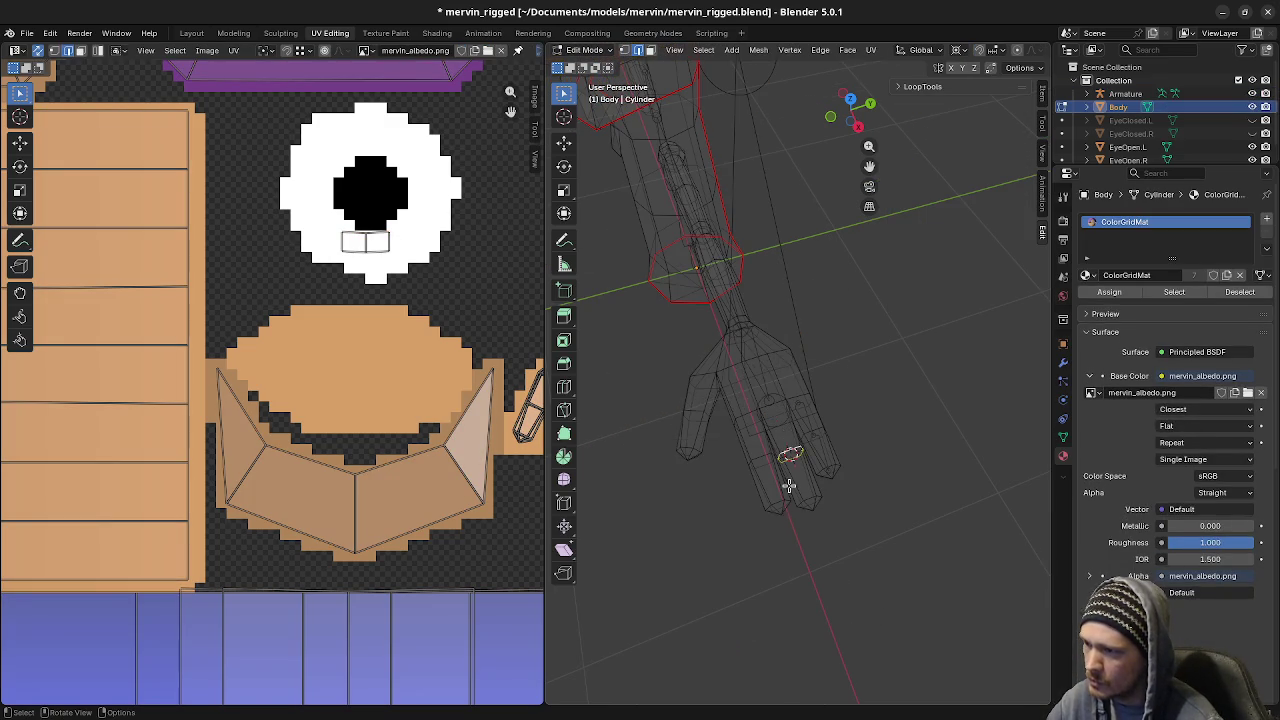
{"action": "key", "text": "Tab"}
{"action": "left_click", "coordinate": [765, 376]}
{"action": "key", "text": "n"}
Snap the finger bone's tip joint to the 3D cursor with Selection to Cursor
{"action": "key", "text": "Tab"}
{"action": "key", "text": "alt+a"}
{"action": "left_click", "coordinate": [756, 84]}
{"action": "key", "text": "F3"}
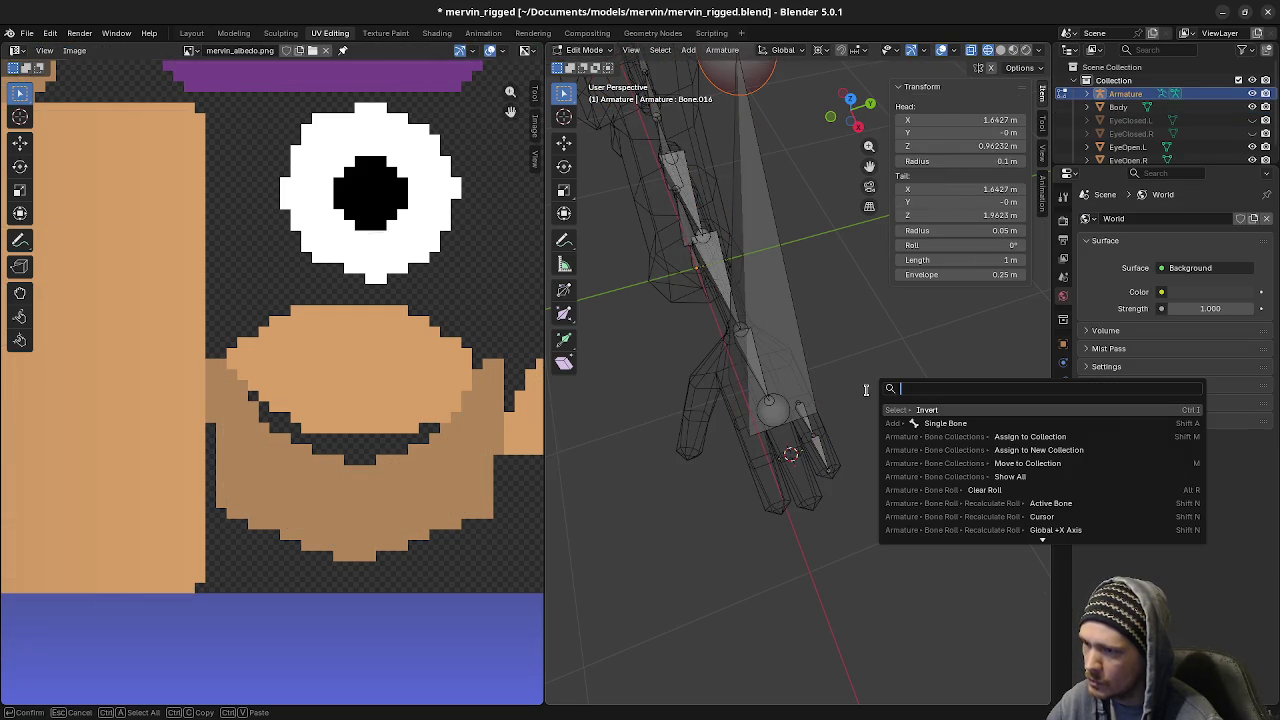
{"action": "type", "text": "select"}
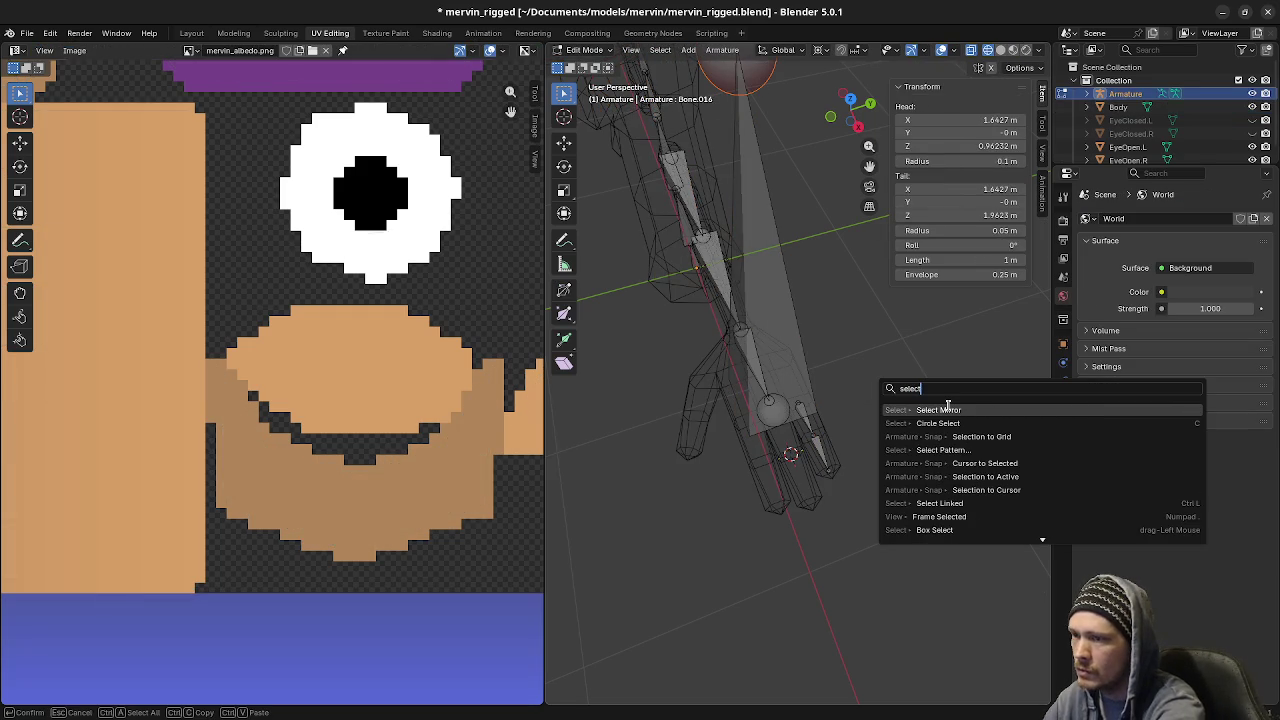
{"action": "type", "text": "ion to curs"}
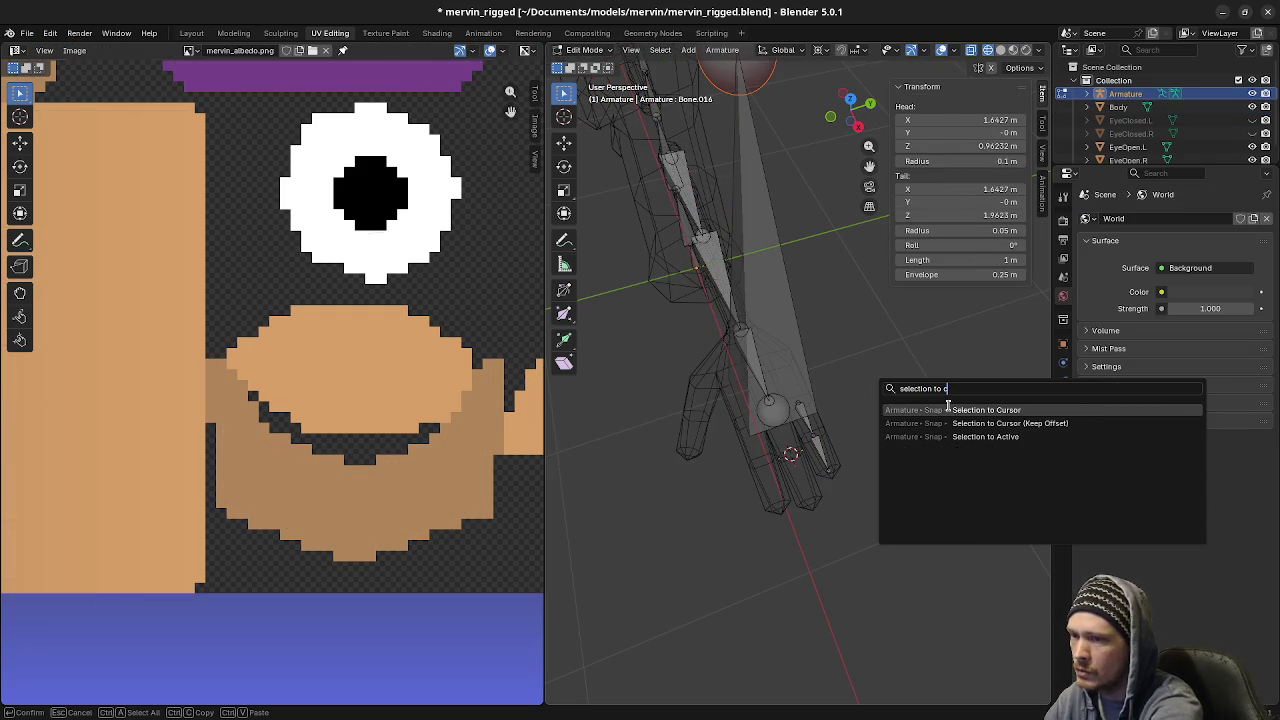
{"action": "key", "text": "Return"}
In top view, extrude a second bone from the finger bone's tip
{"action": "middle_click_drag", "start_coordinate": [948, 405], "coordinate": [752, 386], "text": "shift"}
{"action": "scroll", "coordinate": [752, 386], "scroll_direction": "up", "scroll_amount": 1}
{"action": "scroll", "coordinate": [700, 380], "scroll_direction": "up", "scroll_amount": 2}
{"action": "scroll", "coordinate": [777, 409], "scroll_direction": "up", "scroll_amount": 2}
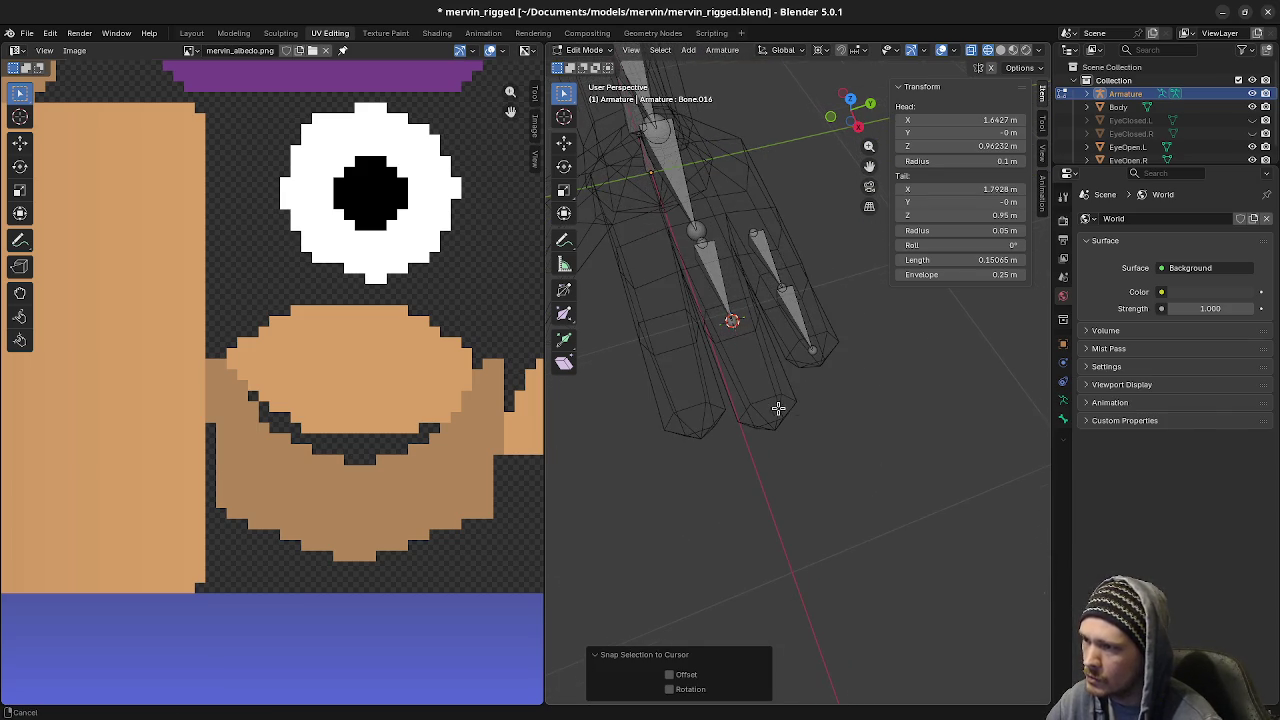
{"action": "key", "text": "KP_7"}
{"action": "key", "text": "e"}
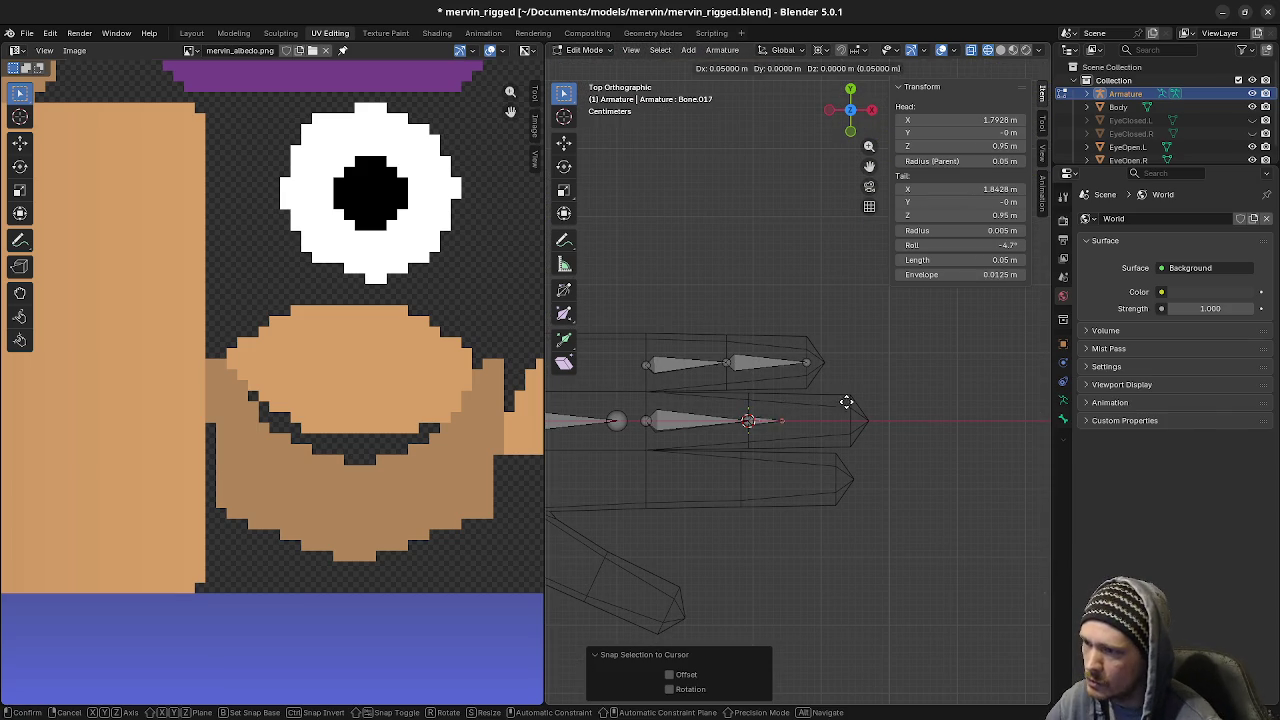
{"action": "left_click", "coordinate": [890, 401]}
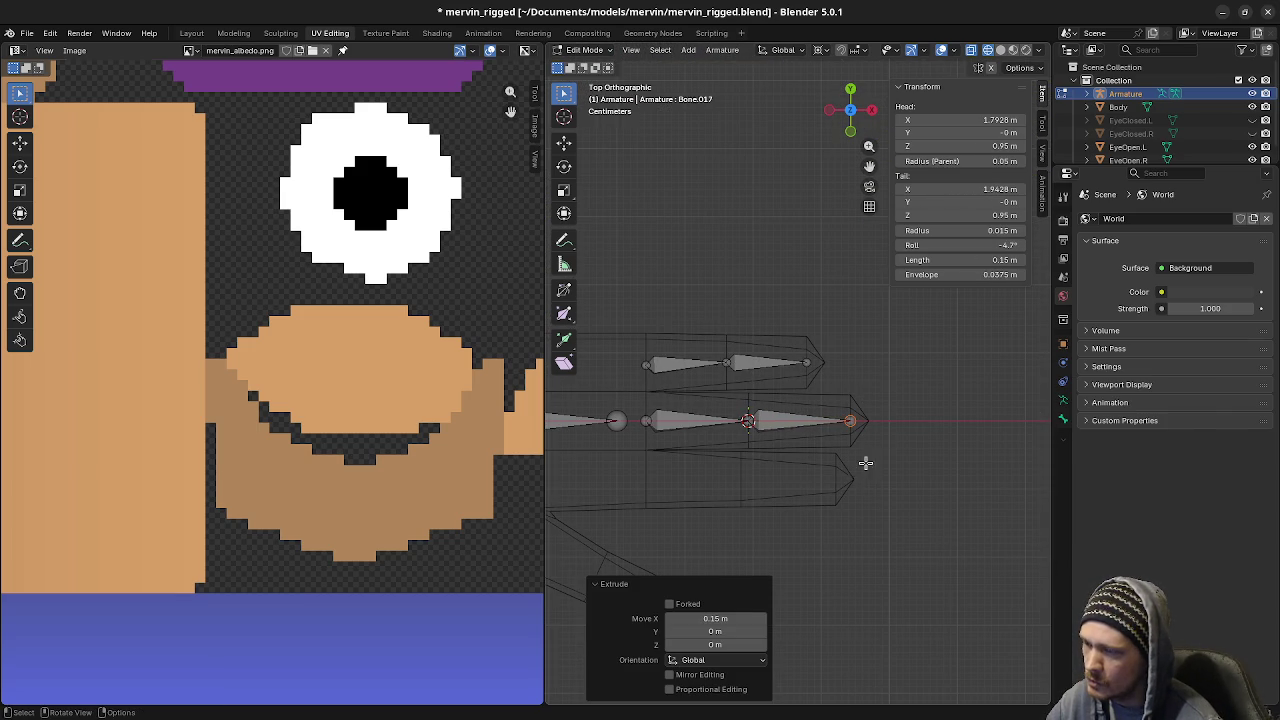
Move the 3D cursor to a selected face on the finger
{"action": "mouse_move", "coordinate": [863, 463]}
{"action": "middle_mouse_down"}
{"action": "mouse_move", "coordinate": [846, 477]}
{"action": "mouse_move", "coordinate": [766, 414]}
{"action": "middle_mouse_up"}
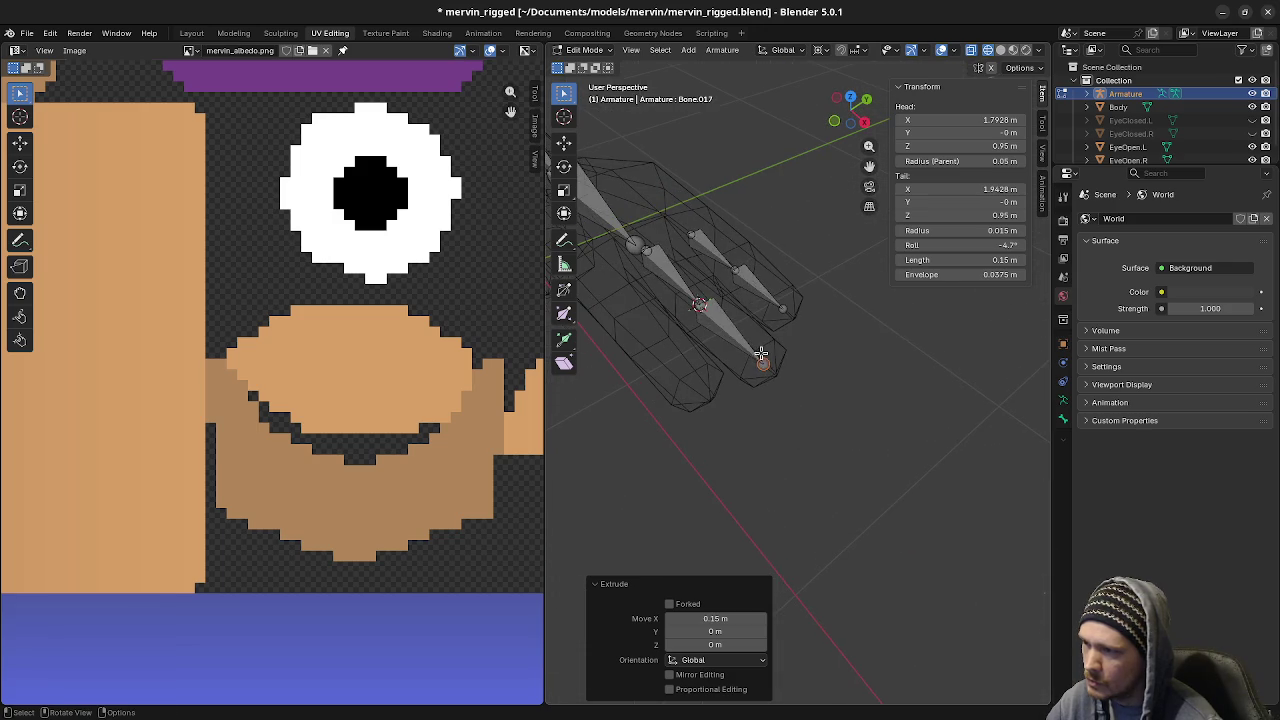
{"action": "key", "text": "Tab"}
{"action": "left_click", "coordinate": [765, 349]}
{"action": "key", "text": "Tab"}
{"action": "left_click", "coordinate": [765, 360]}
{"action": "key", "text": "shift+s"}
{"action": "left_click", "coordinate": [787, 437]}
Snap the extruded bone's tip to the 3D cursor on the finger
{"action": "key", "text": "Tab"}
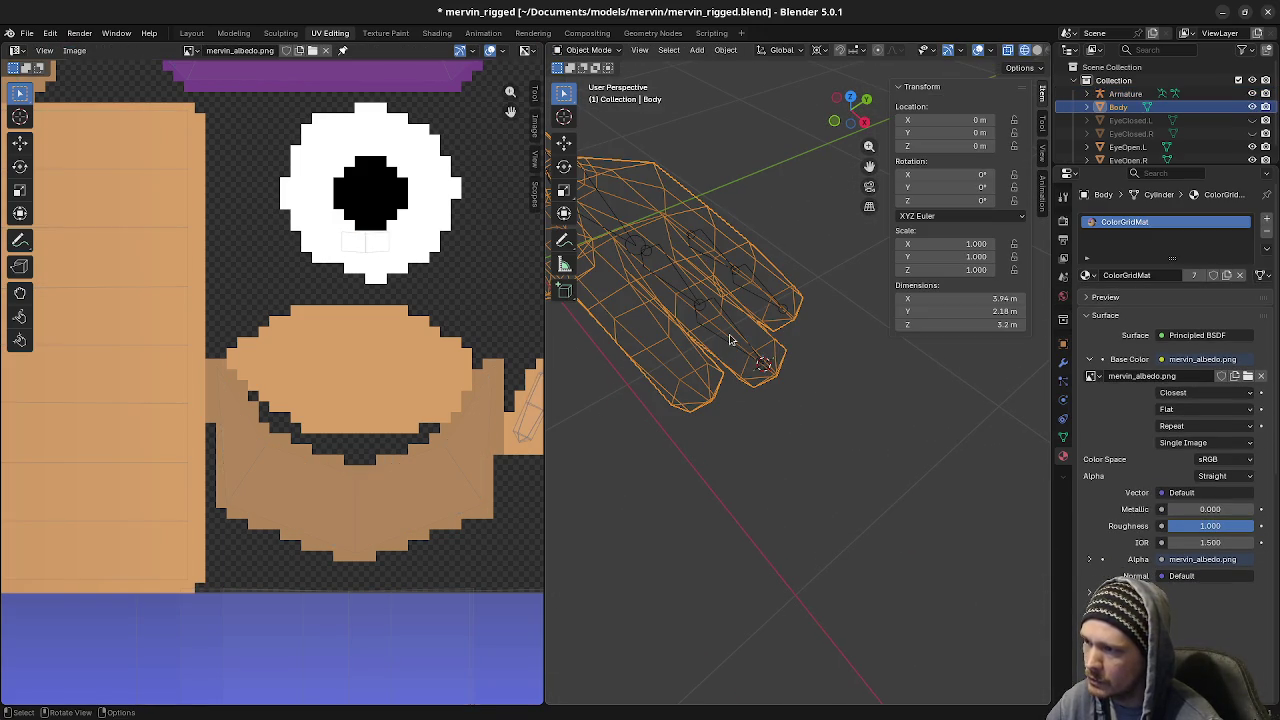
{"action": "left_click", "coordinate": [717, 343]}
{"action": "key", "text": "Tab"}
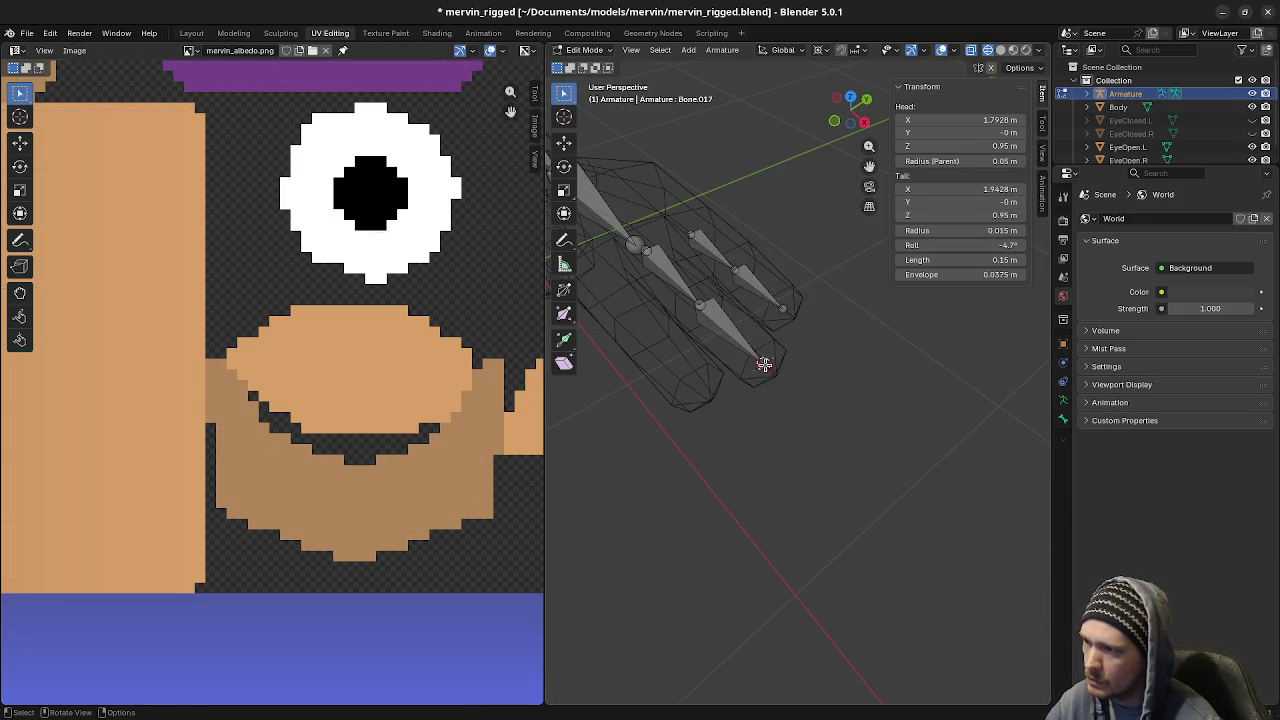
{"action": "key", "text": "KP_Decimal"}
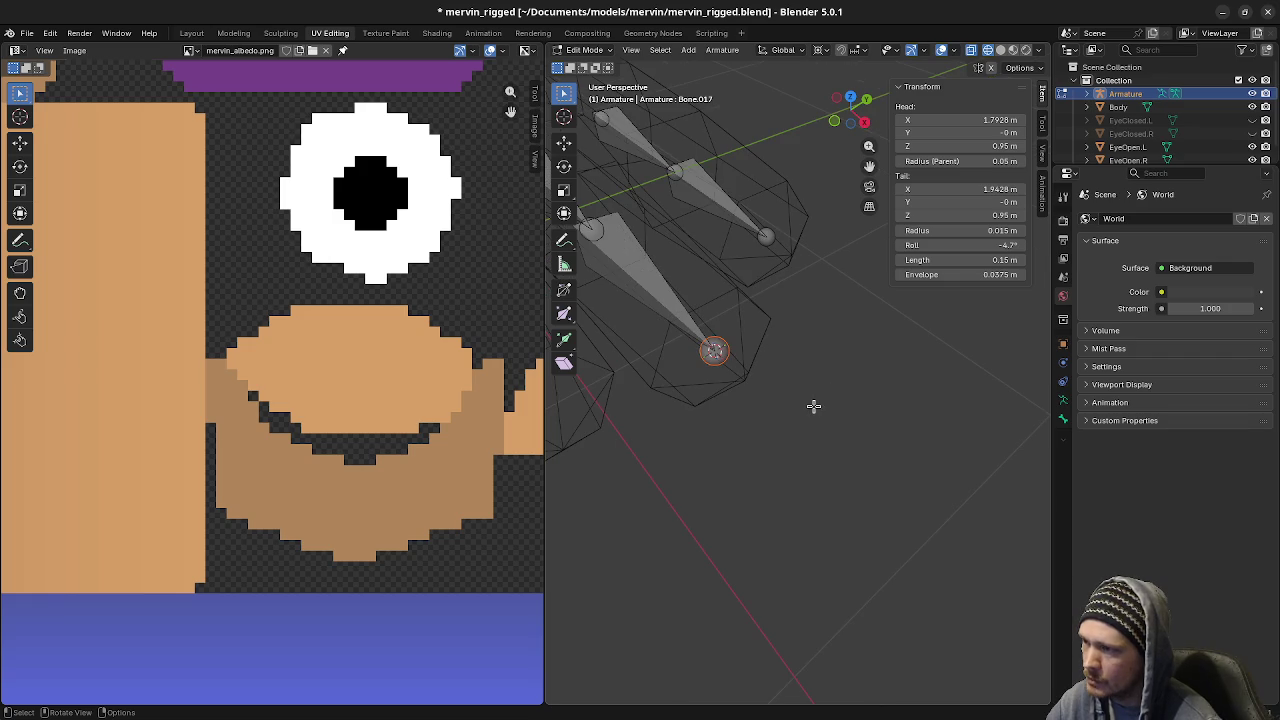
{"action": "key", "text": "F3"}
{"action": "left_click", "coordinate": [899, 436]}
Move the 3D cursor to the selected edges of the next finger
{"action": "mouse_move", "coordinate": [900, 437]}
{"action": "middle_mouse_down"}
{"action": "mouse_move", "coordinate": [928, 451]}
{"action": "mouse_move", "coordinate": [820, 386]}
{"action": "mouse_move", "coordinate": [746, 424]}
{"action": "middle_mouse_up"}
{"action": "key", "text": "Tab"}
{"action": "left_click", "coordinate": [680, 351]}
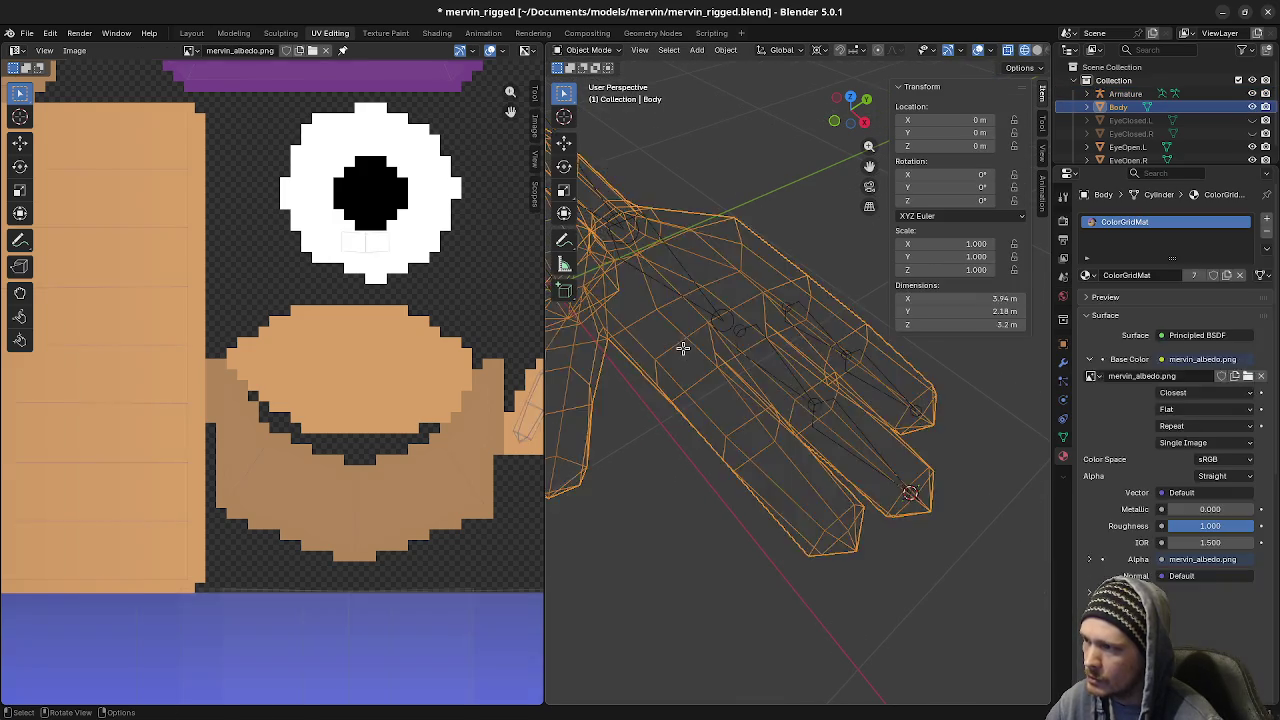
{"action": "key", "text": "Tab"}
{"action": "left_click", "coordinate": [694, 379], "text": "shift"}
{"action": "key", "text": "shift+s"}
{"action": "left_click", "coordinate": [696, 455]}
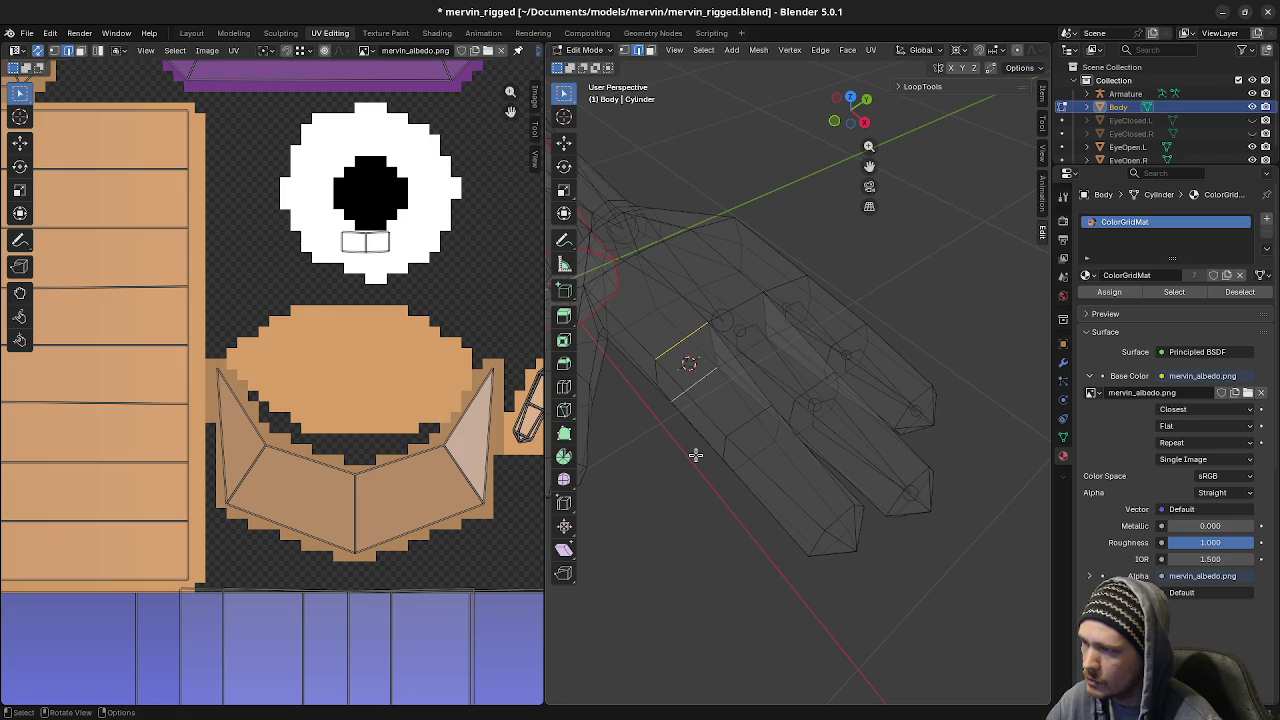
Add a new armature bone at the cursor for the next finger
{"action": "key", "text": "Tab"}
{"action": "left_click", "coordinate": [705, 310]}
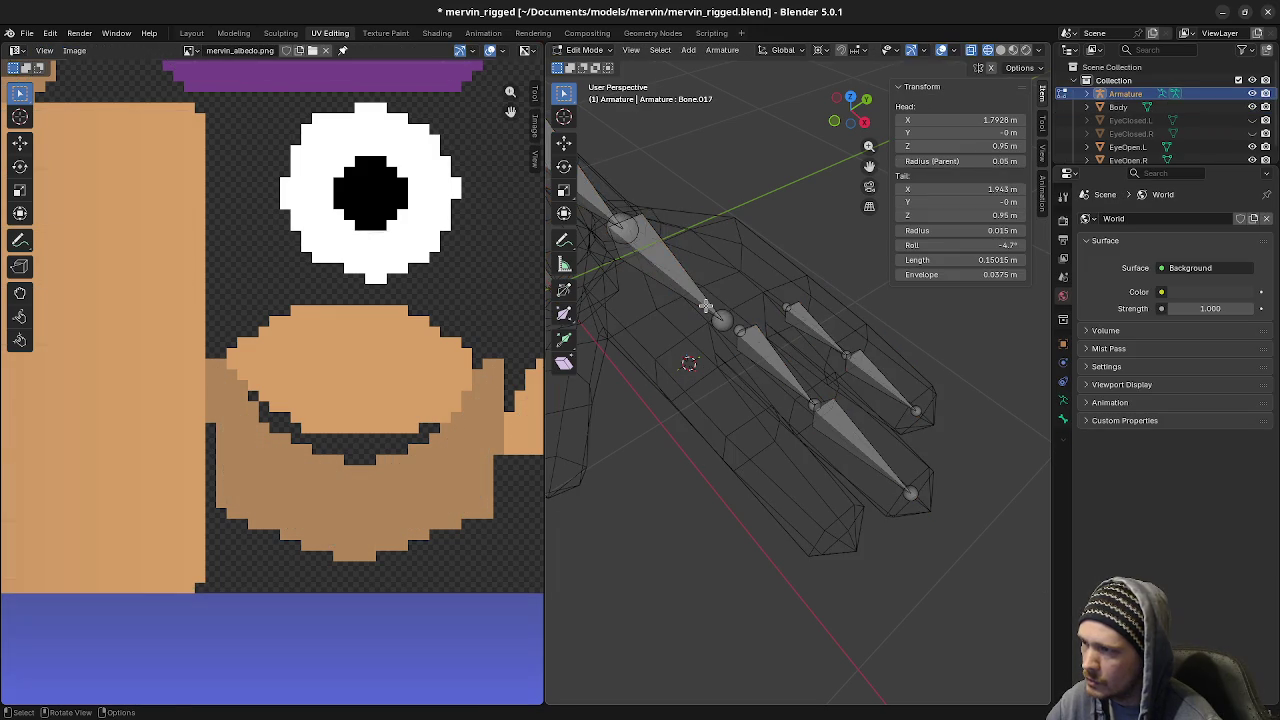
{"action": "key", "text": "Tab"}
{"action": "key", "text": "shift+a"}
Return the body mesh to object mode and go back to editing the armature
{"action": "key", "text": "Tab"}
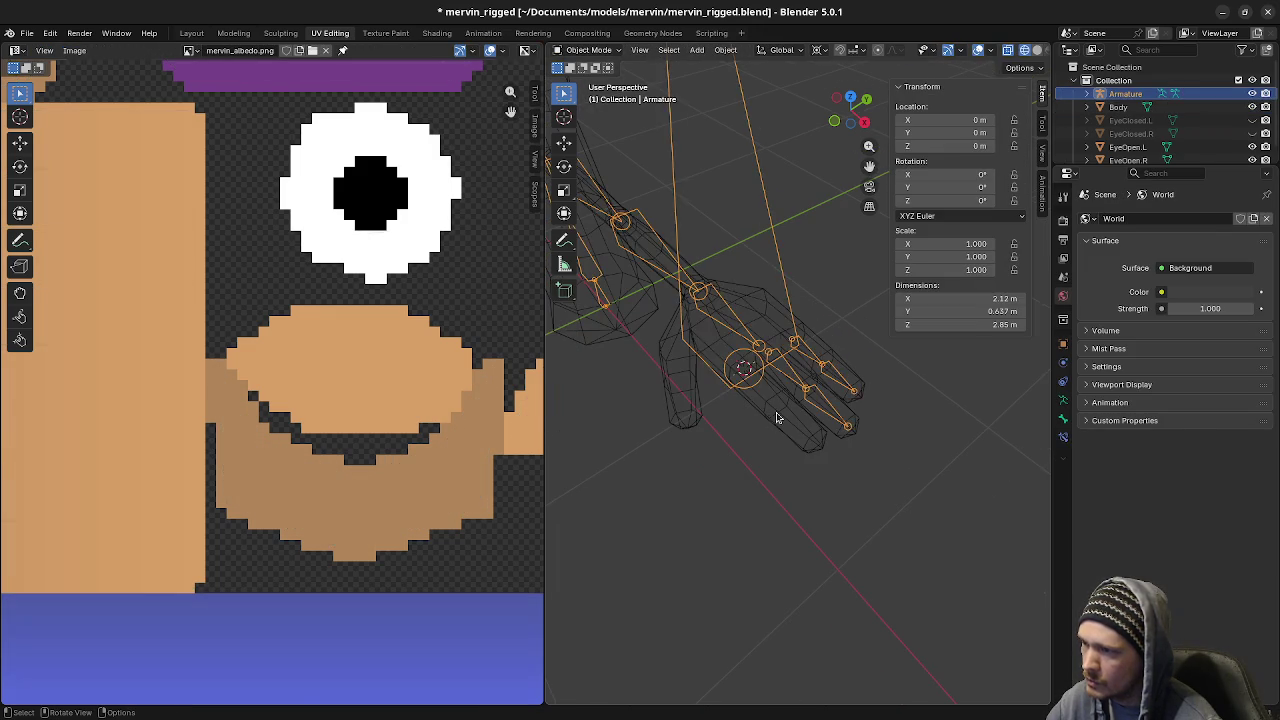
{"action": "left_click", "coordinate": [770, 416]}
{"action": "key", "text": "a"}
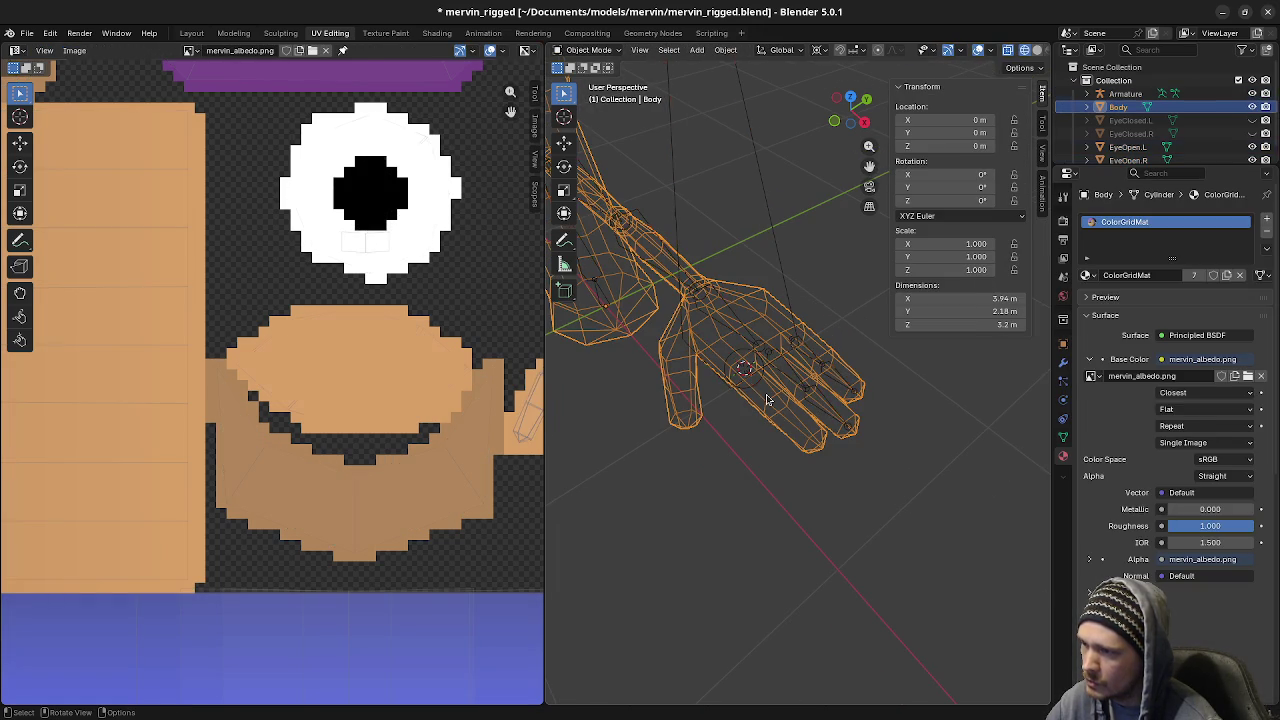
{"action": "key", "text": "Tab"}
{"action": "key", "text": "shift+s"}
{"action": "key", "text": "Escape"}
{"action": "key", "text": "Tab"}
{"action": "key", "text": "n"}
{"action": "middle_click_drag", "start_coordinate": [766, 443], "coordinate": [760, 217]}
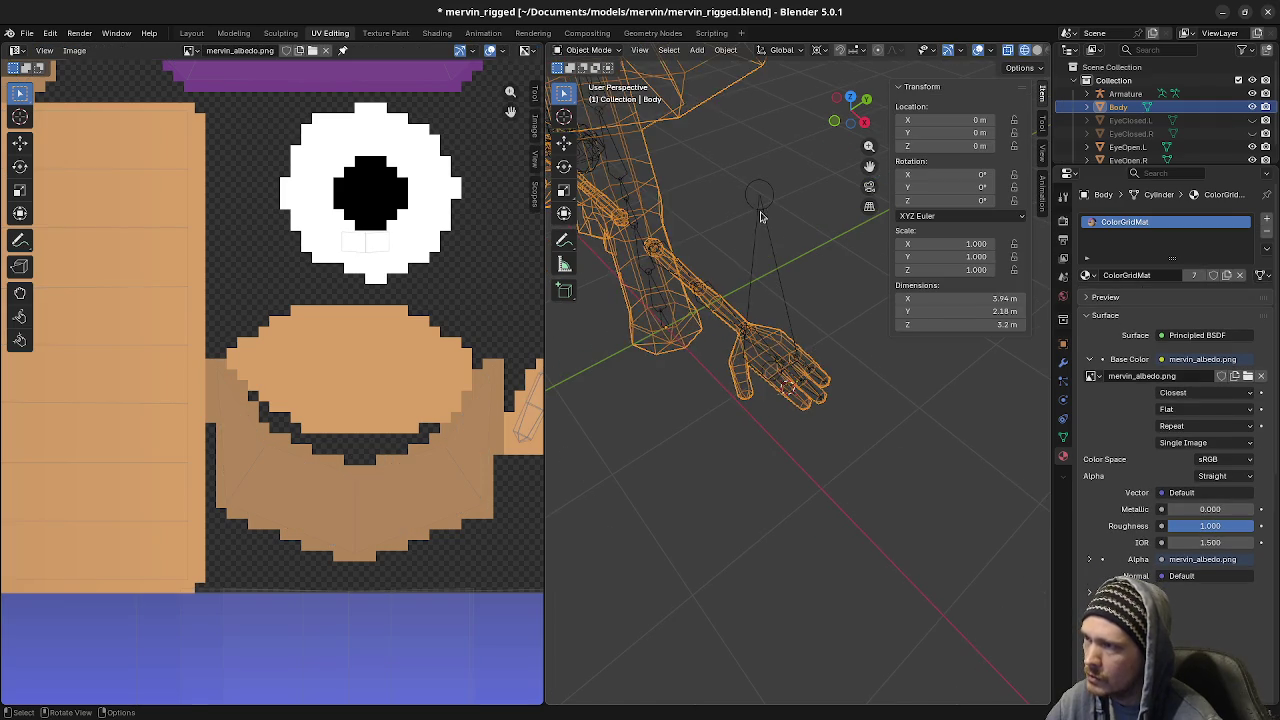
{"action": "left_click", "coordinate": [760, 217]}
{"action": "key", "text": "Tab"}
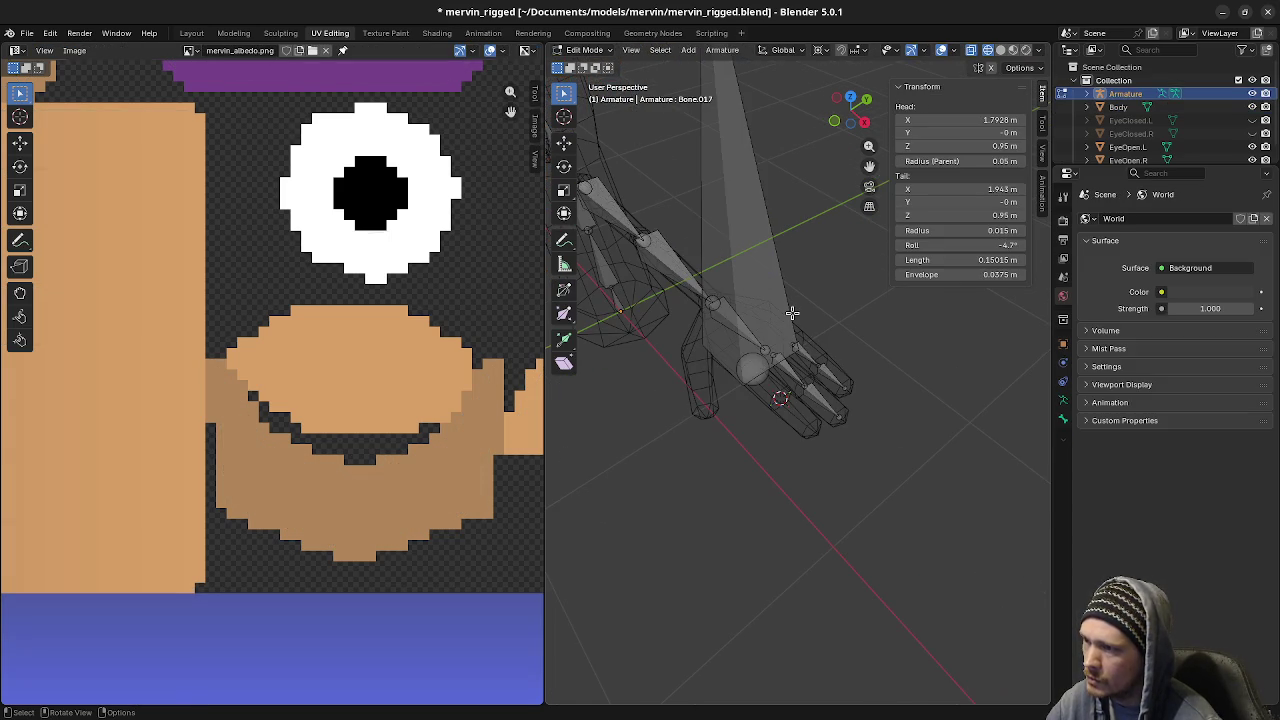
Add another bone and snap its tip to the 3D cursor
{"action": "middle_click_drag", "start_coordinate": [791, 314], "coordinate": [766, 241]}
{"action": "key", "text": "shift+a"}
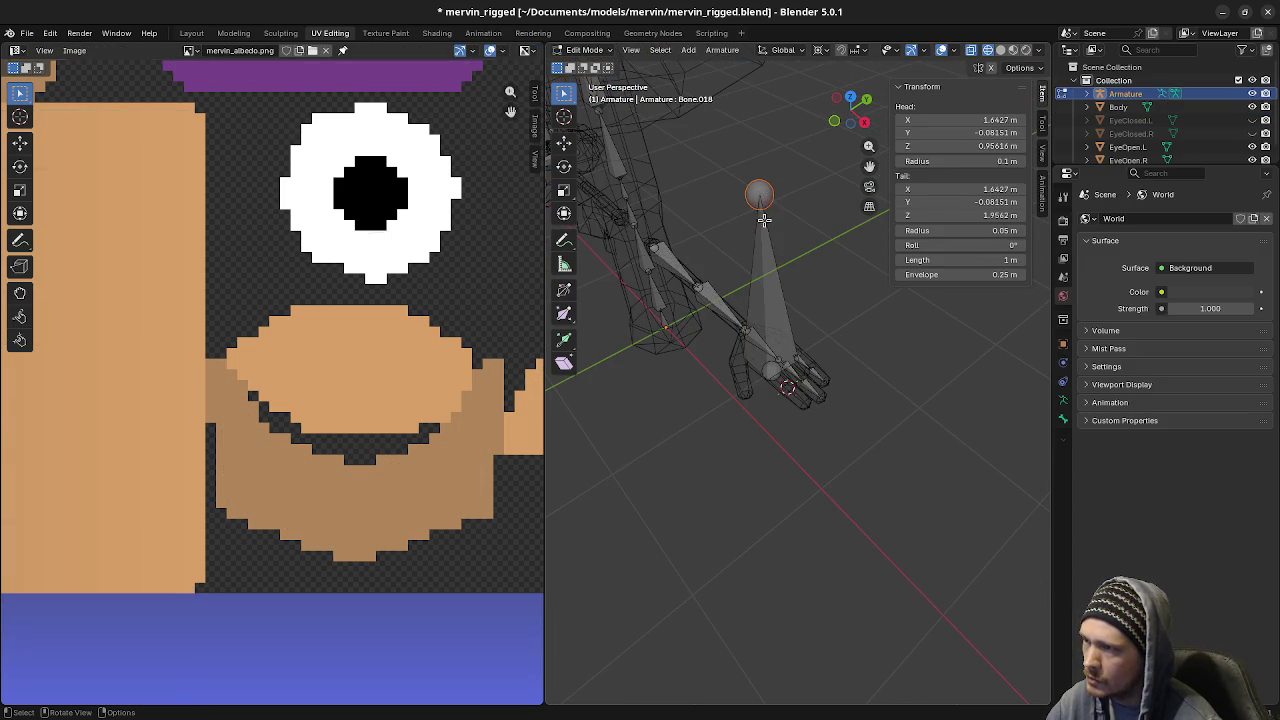
{"action": "left_click", "coordinate": [762, 197]}
{"action": "key", "text": "F3"}
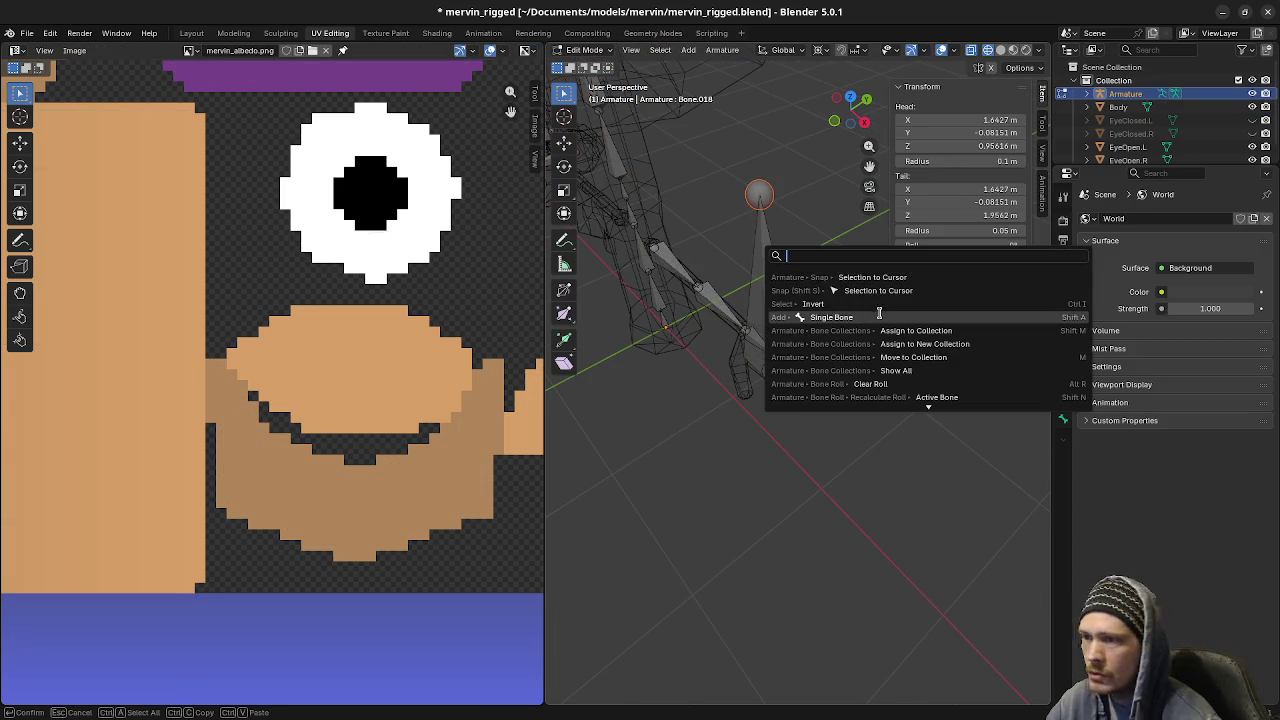
{"action": "left_click", "coordinate": [900, 278]}
Move the 3D cursor to the selected fingertip edge loop
{"action": "mouse_move", "coordinate": [857, 366]}
{"action": "middle_mouse_down"}
{"action": "mouse_move", "coordinate": [806, 480]}
{"action": "mouse_move", "coordinate": [815, 415]}
{"action": "middle_mouse_up"}
{"action": "key", "text": "Tab"}
{"action": "left_click", "coordinate": [815, 415]}
{"action": "key", "text": "Tab"}
{"action": "left_click", "coordinate": [818, 391], "text": "alt"}
{"action": "left_click", "coordinate": [815, 412], "text": "alt"}
{"action": "key", "text": "shift+s"}
{"action": "left_click", "coordinate": [813, 418]}
Extrude a second bone along the finger and snap its tip to the fingertip
{"action": "key", "text": "Tab"}
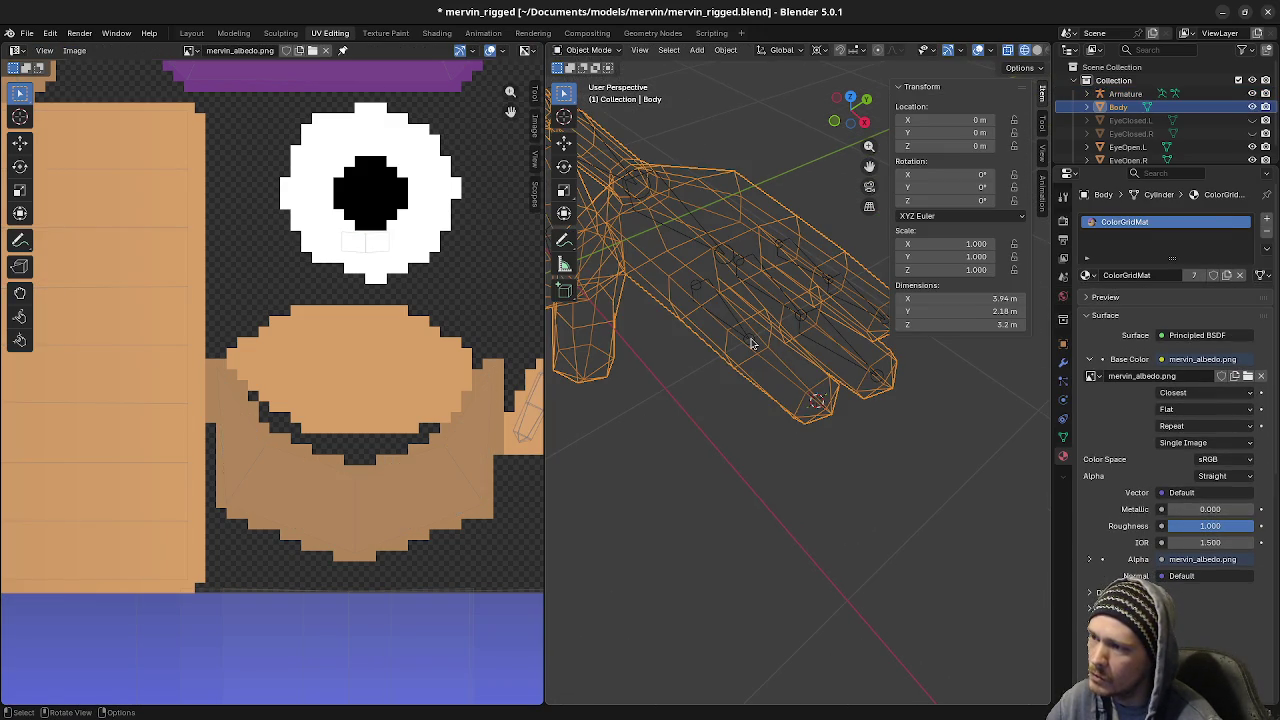
{"action": "left_click", "coordinate": [752, 344]}
{"action": "key", "text": "Tab"}
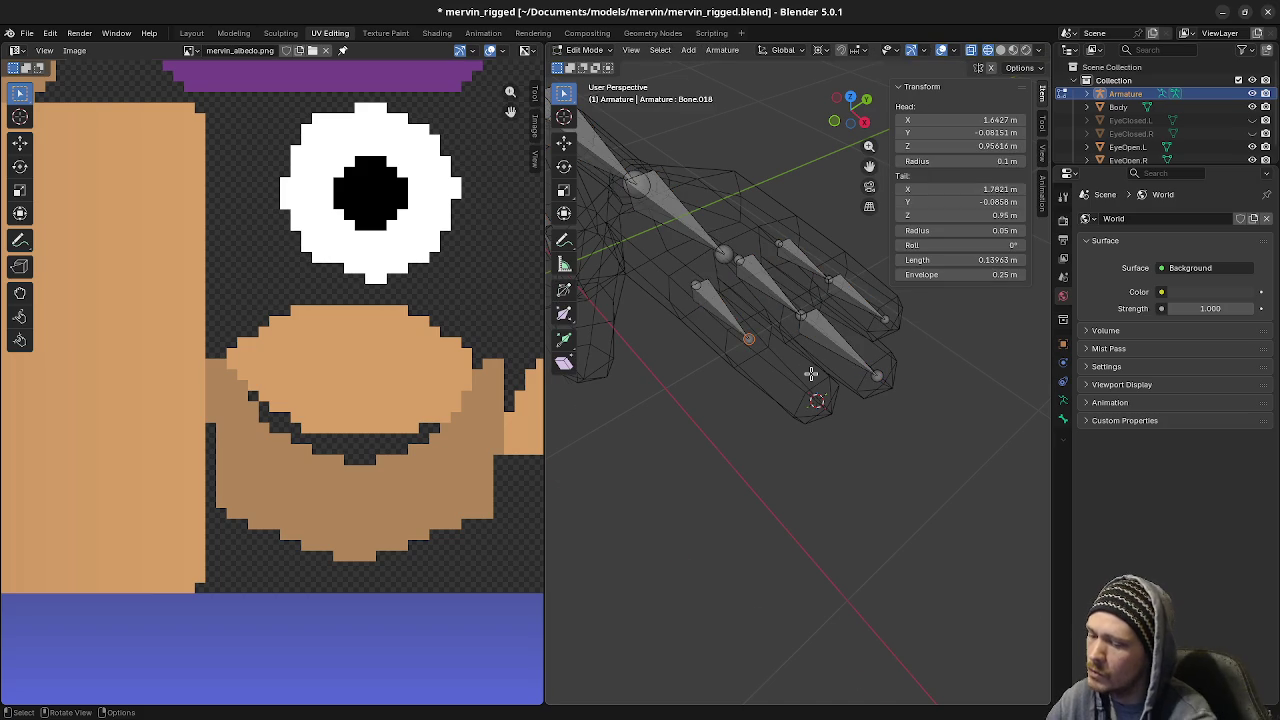
{"action": "key", "text": "KP_7"}
{"action": "key", "text": "e"}
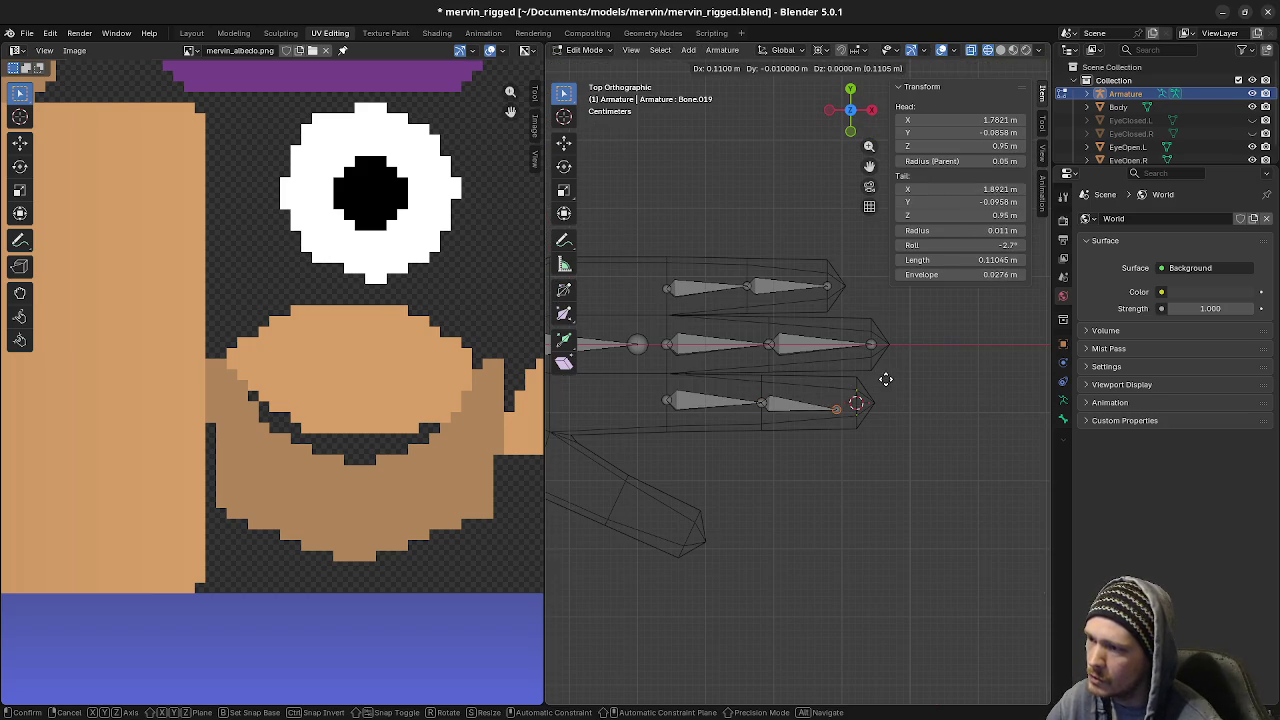
{"action": "left_click", "coordinate": [894, 374]}
{"action": "key", "text": "F3"}
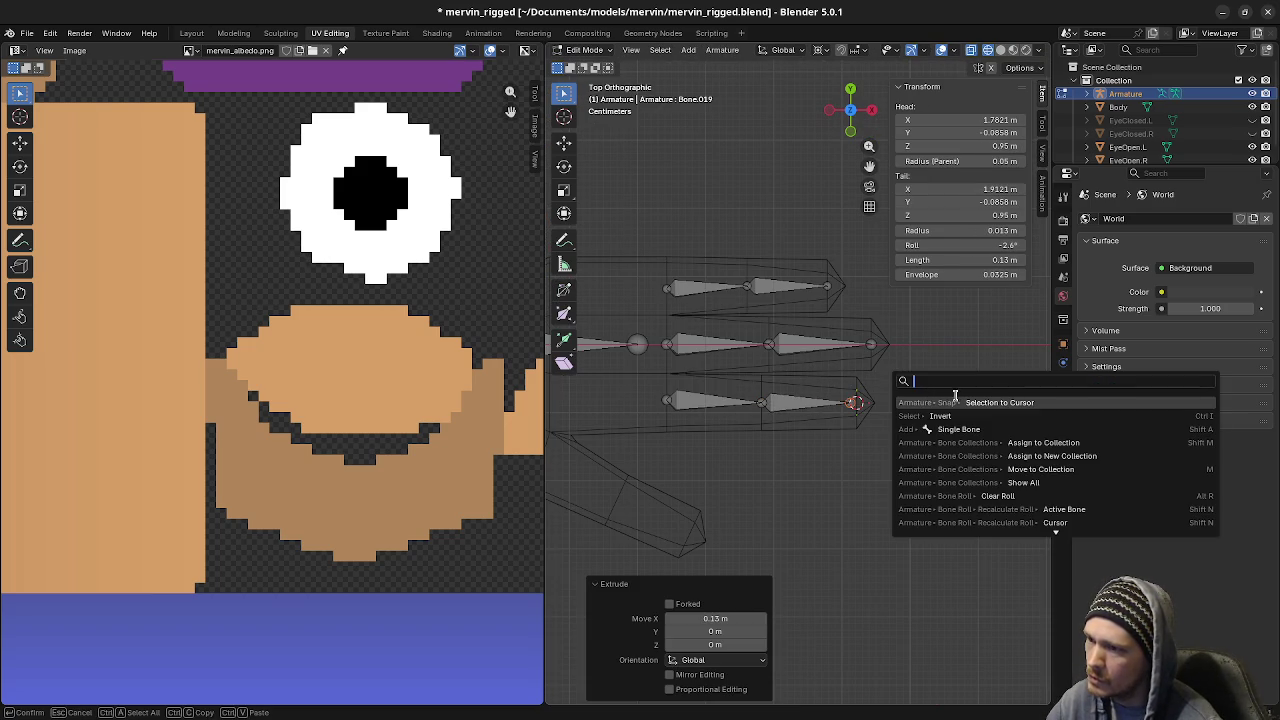
{"action": "left_click", "coordinate": [989, 403]}
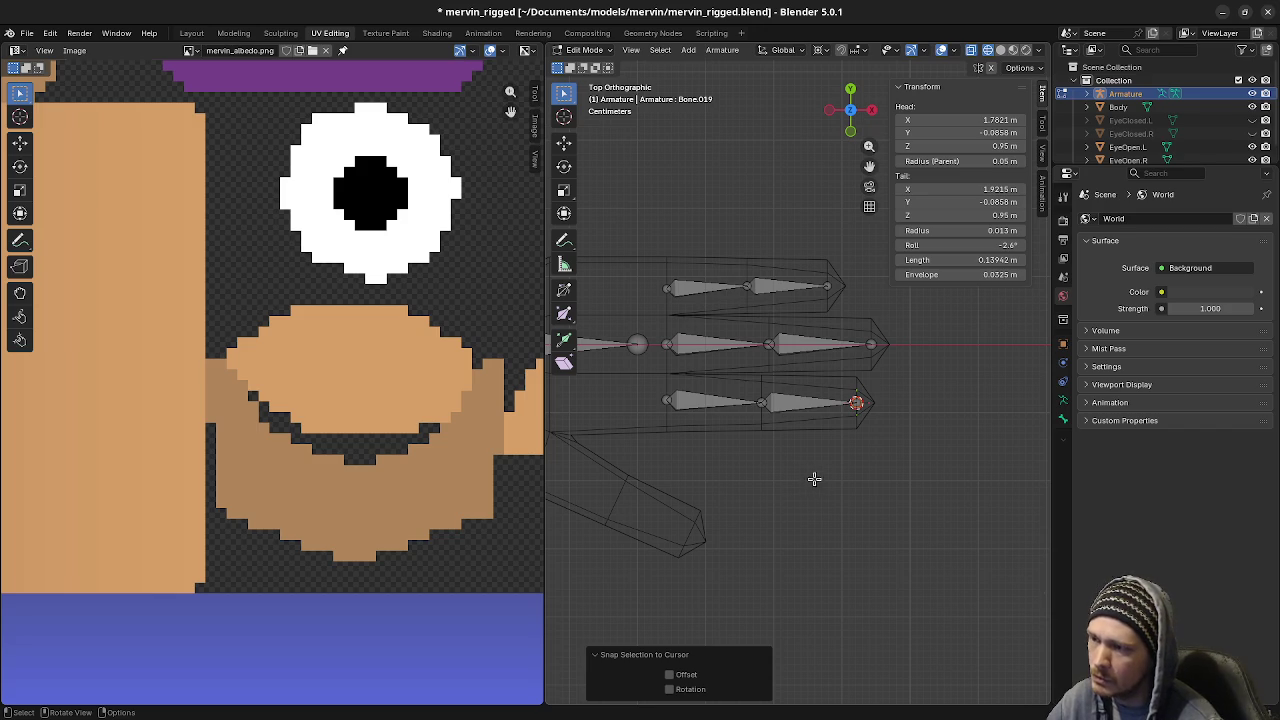
Bring the thumb into view and select both bones of the lower finger's chain
{"action": "mouse_move", "coordinate": [748, 443]}
{"action": "middle_mouse_down", "text": "shift"}
{"action": "mouse_move", "coordinate": [803, 472]}
{"action": "mouse_move", "coordinate": [851, 466]}
{"action": "middle_mouse_up", "text": "shift"}
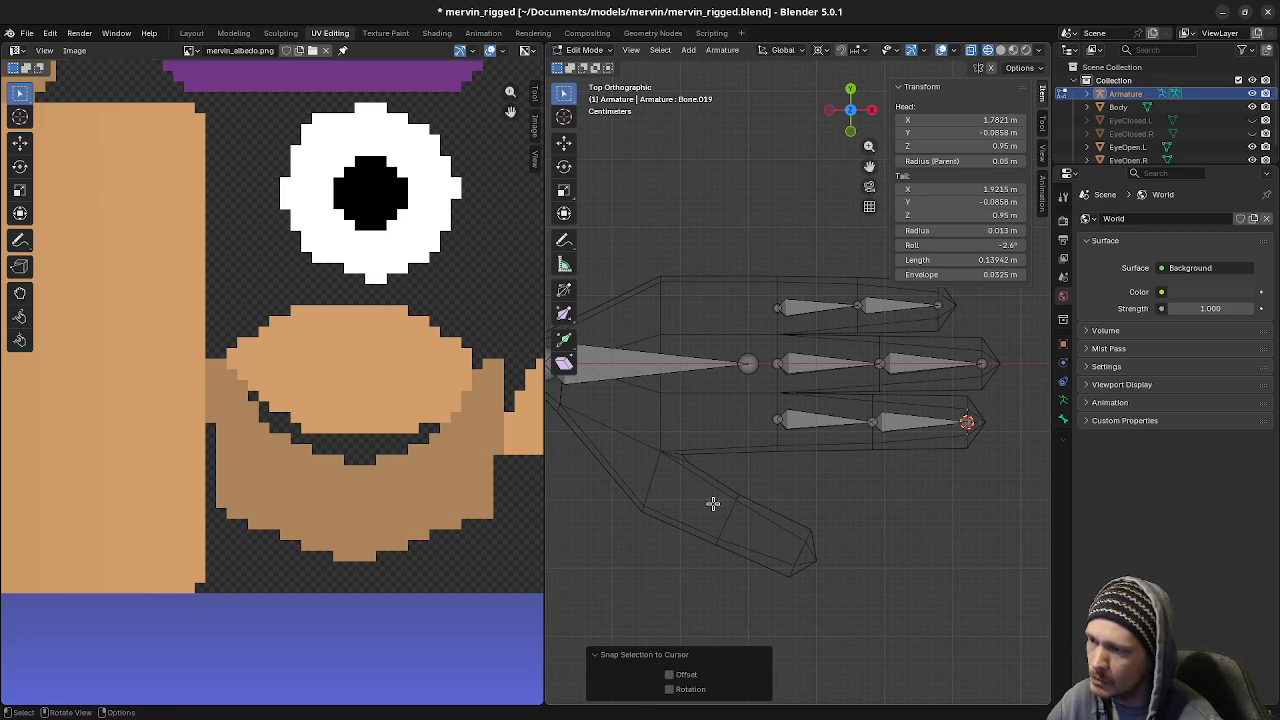
{"action": "middle_click_drag", "start_coordinate": [712, 500], "coordinate": [769, 507], "text": "shift"}
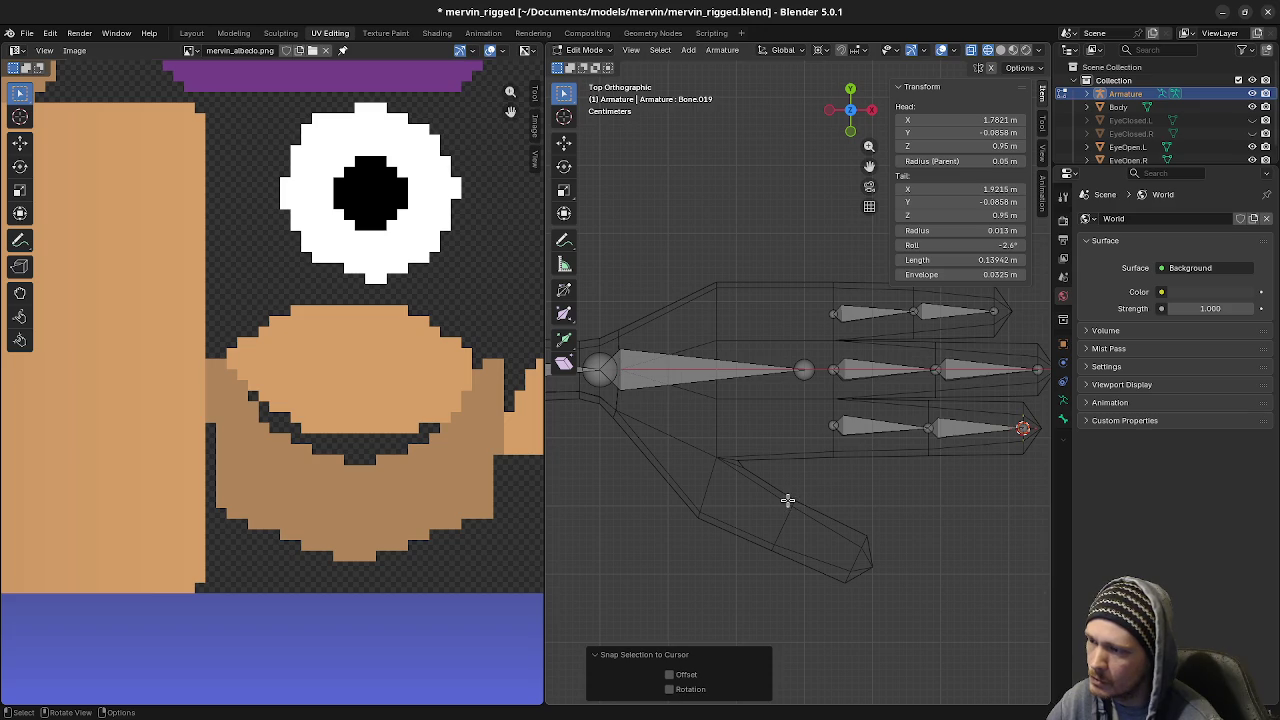
{"action": "left_click", "coordinate": [867, 430]}
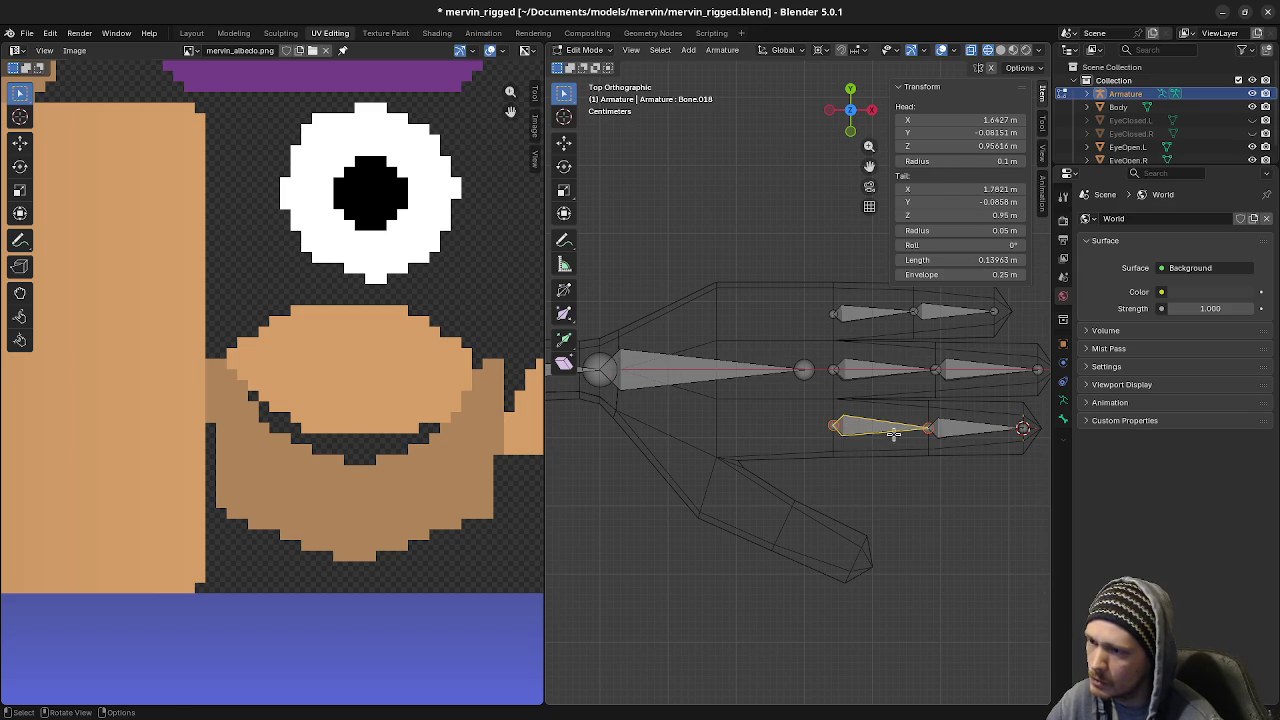
{"action": "left_click", "coordinate": [958, 430], "text": "shift"}
Duplicate the two finger bones and move the copy over to the thumb
{"action": "key", "text": "shift+d"}
{"action": "left_click", "coordinate": [722, 527]}
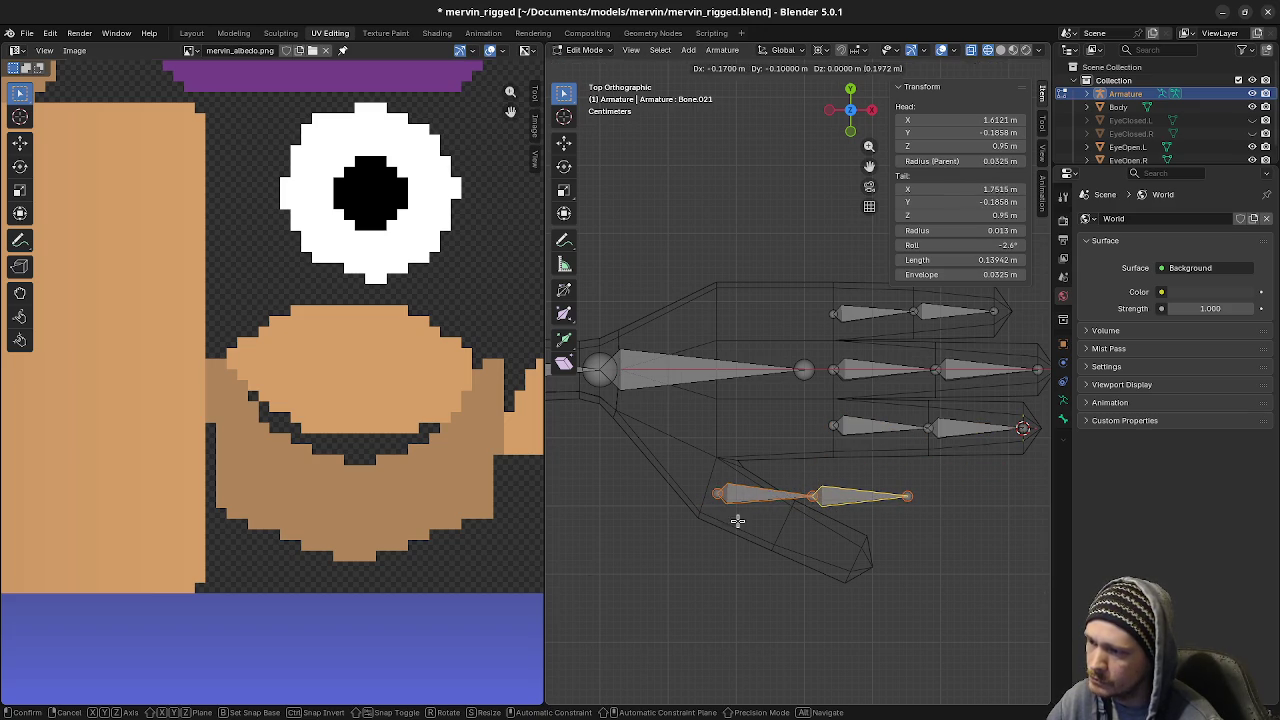
{"action": "scroll", "coordinate": [746, 520], "scroll_direction": "up", "scroll_amount": 2}
{"action": "mouse_move", "coordinate": [746, 520]}
{"action": "middle_mouse_down", "text": "shift"}
{"action": "mouse_move", "coordinate": [781, 444]}
{"action": "mouse_move", "coordinate": [680, 400]}
{"action": "middle_mouse_up", "text": "shift"}
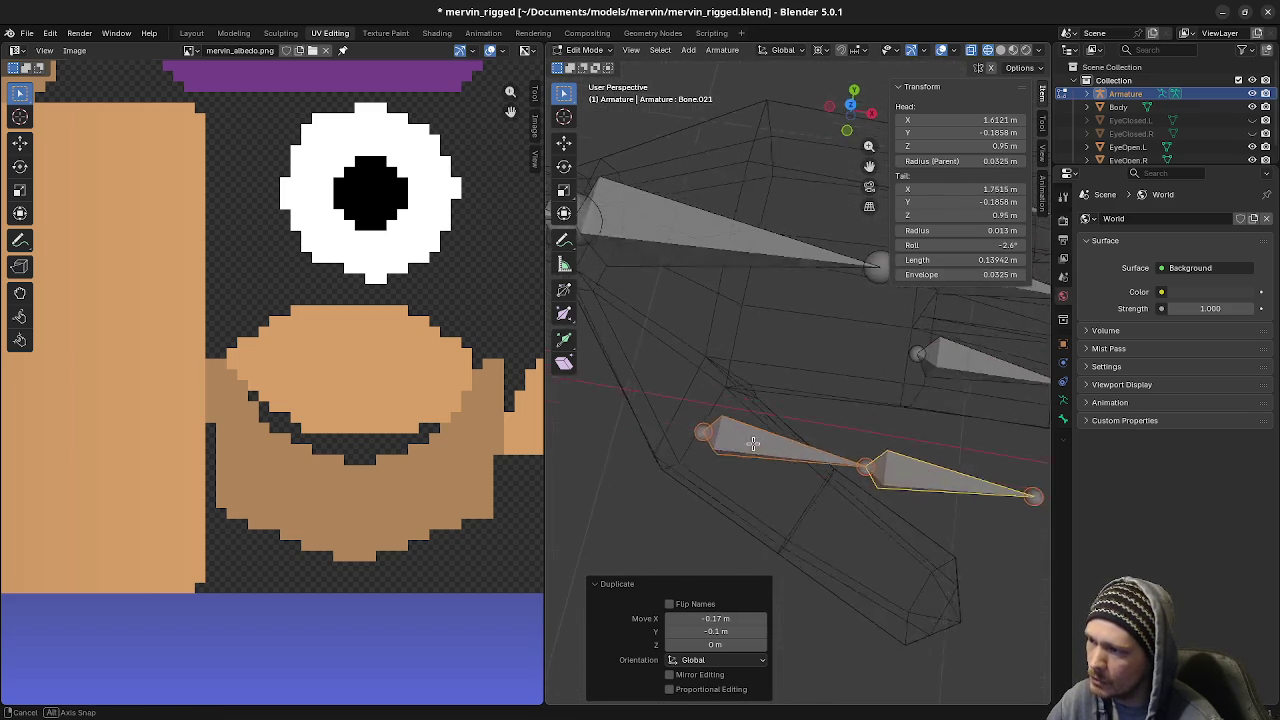
Move the 3D cursor to the centre of the thumb's base edge loop
{"action": "key", "text": "Tab"}
{"action": "left_click", "coordinate": [680, 395]}
{"action": "key", "text": "Tab"}
{"action": "left_click", "coordinate": [681, 394]}
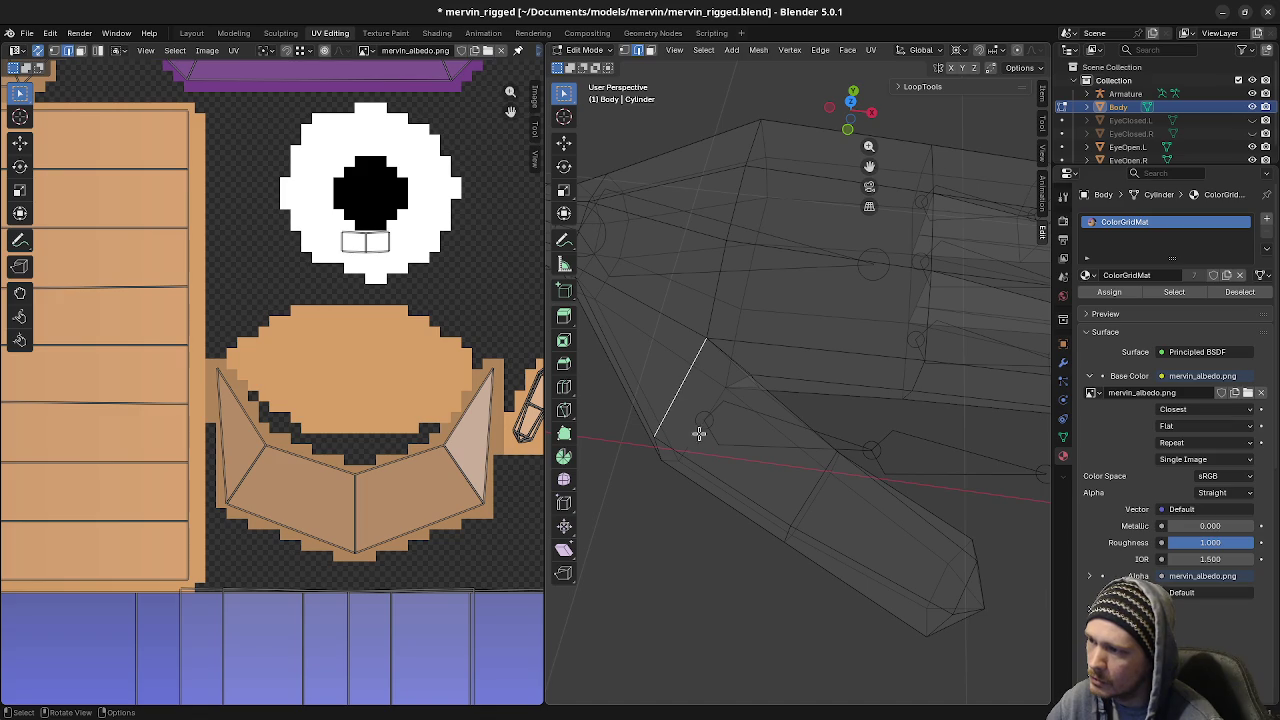
{"action": "key", "text": "shift+s"}
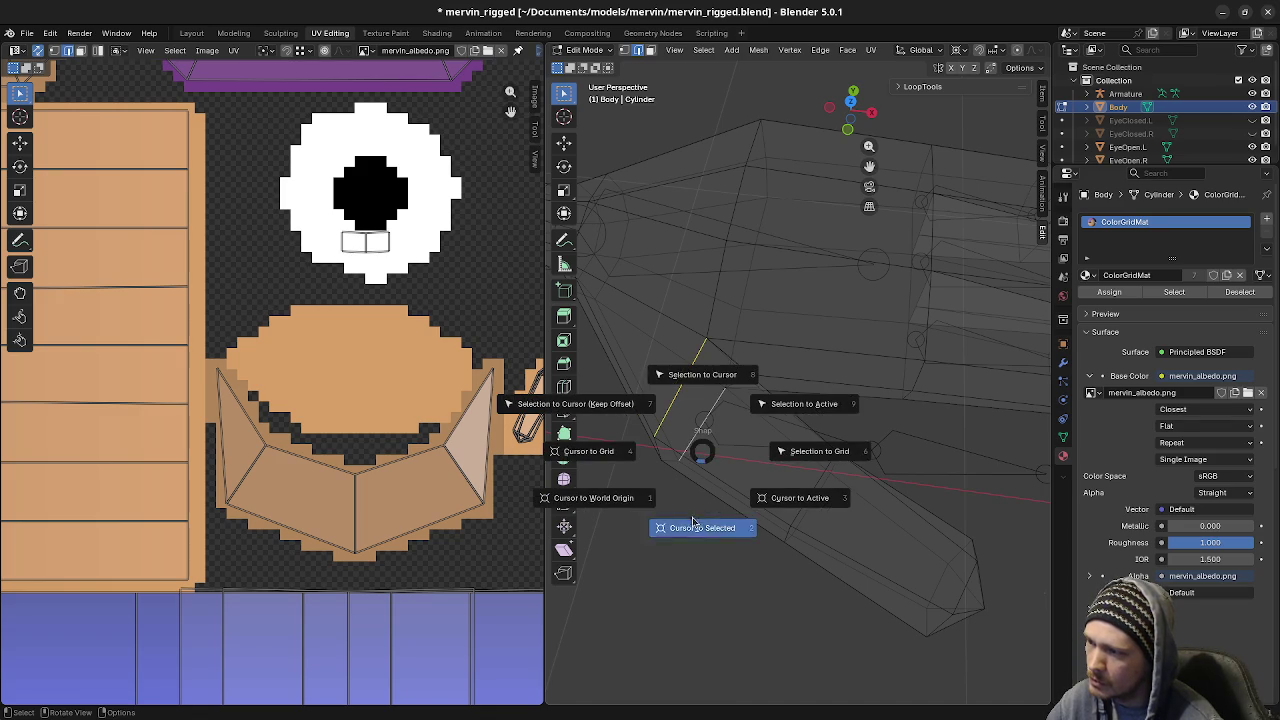
{"action": "left_click", "coordinate": [703, 458]}
Snap the head joint of thumb bone Bone.020 onto the 3D cursor
{"action": "key", "text": "Tab"}
{"action": "left_click", "coordinate": [701, 417]}
{"action": "key", "text": "Tab"}
{"action": "left_click", "coordinate": [704, 418]}
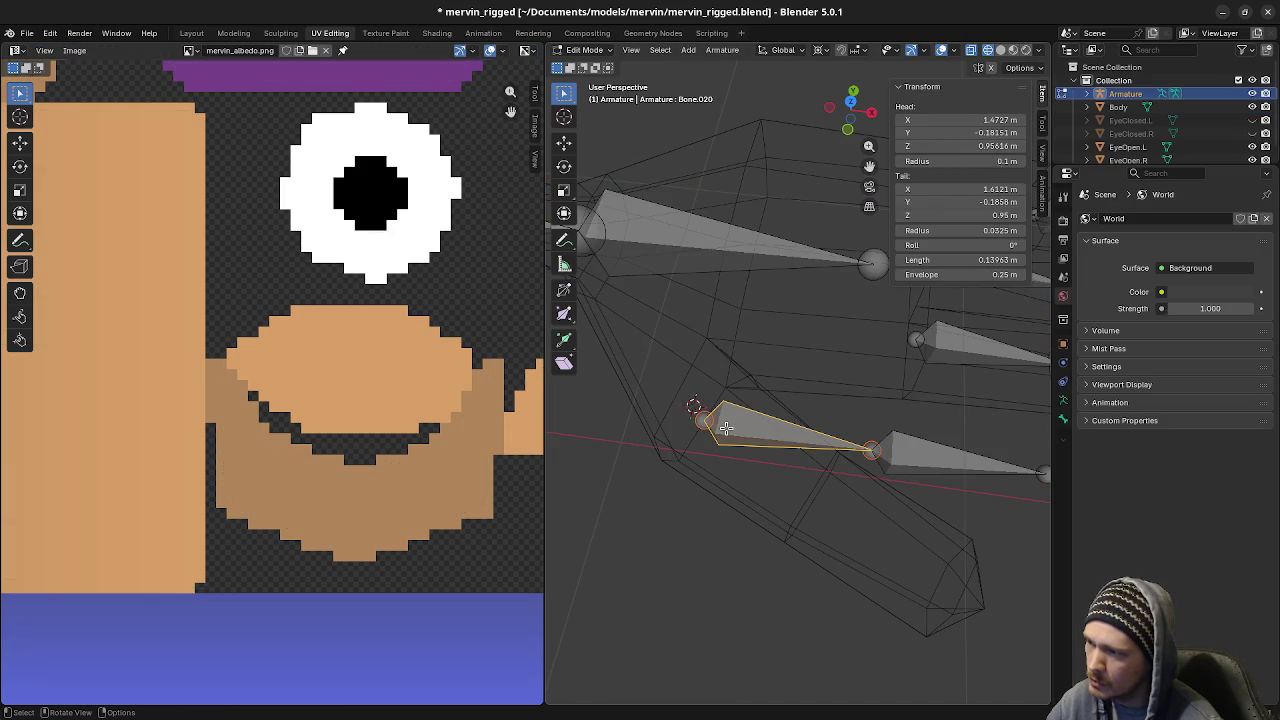
{"action": "left_click", "coordinate": [699, 421]}
{"action": "key", "text": "shift+s"}
{"action": "left_click", "coordinate": [876, 466]}
Move the 3D cursor to the next edge loop along the thumb
{"action": "key", "text": "Tab"}
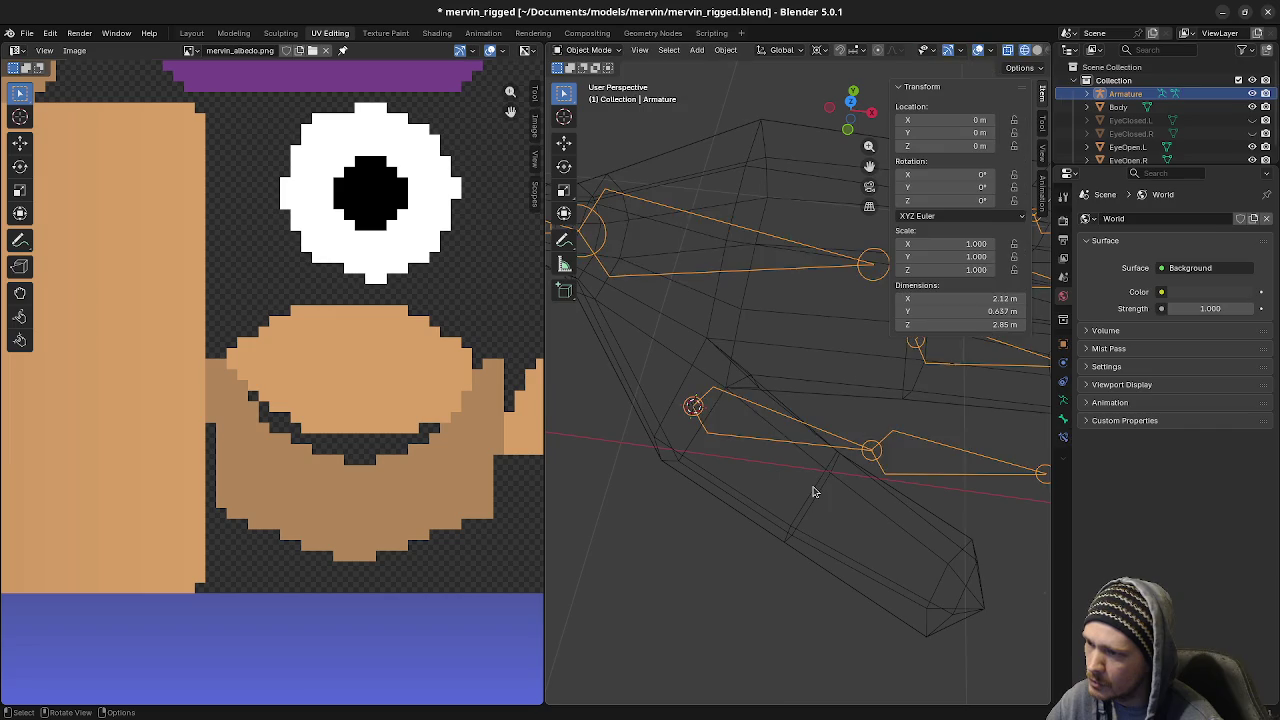
{"action": "left_click", "coordinate": [815, 490]}
{"action": "key", "text": "Tab"}
{"action": "left_click", "coordinate": [817, 488], "text": "alt"}
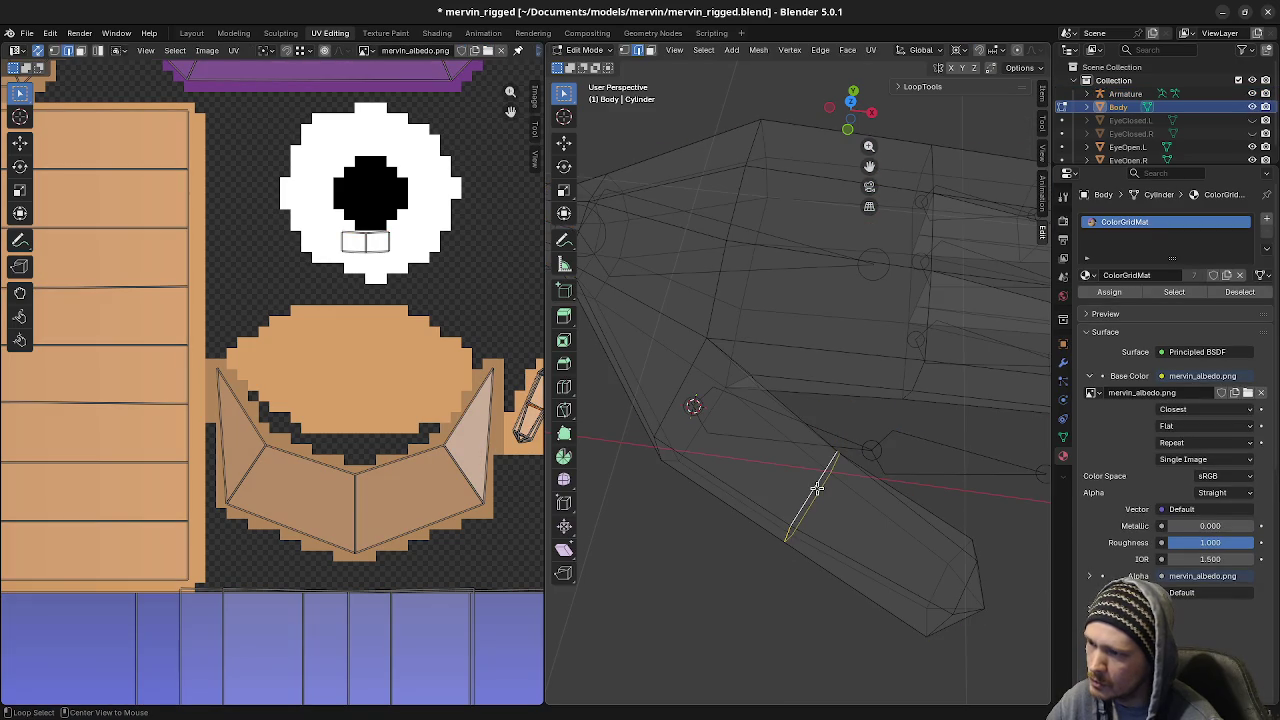
{"action": "key", "text": "shift+s"}
{"action": "left_click", "coordinate": [815, 563]}
Snap the selected thumb joint to the 3D cursor
{"action": "key", "text": "Tab"}
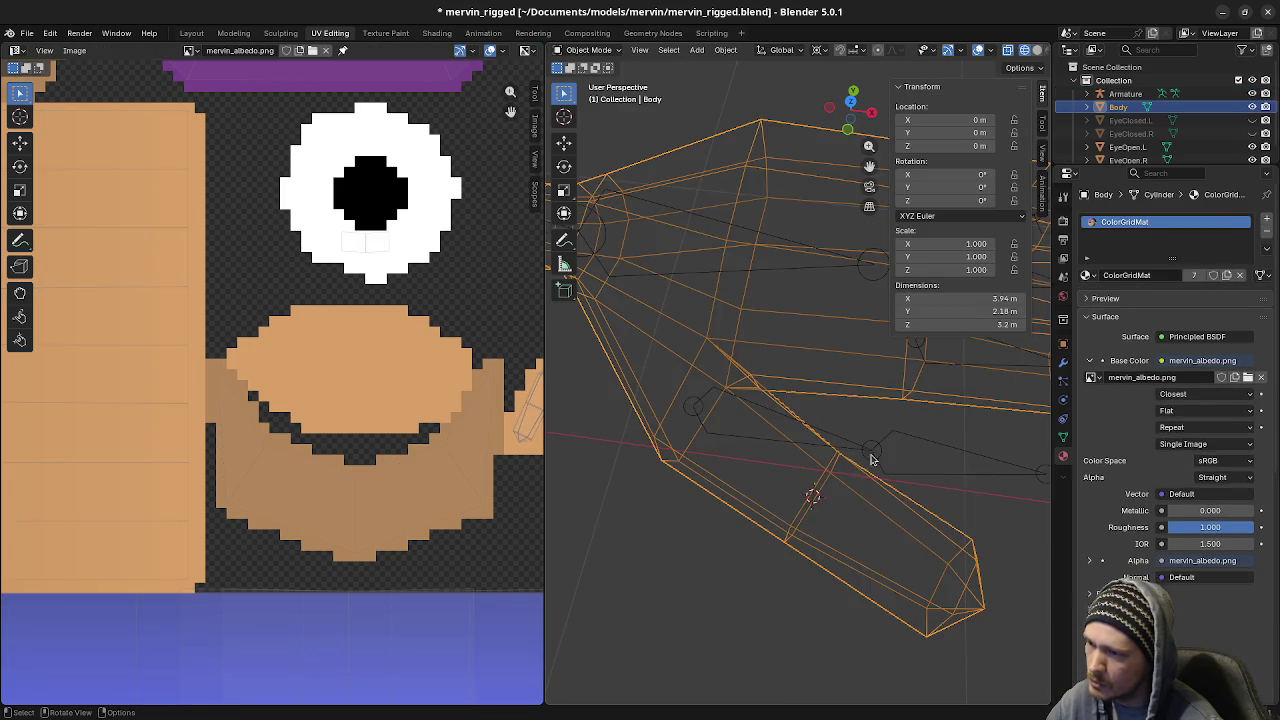
{"action": "left_click", "coordinate": [874, 450]}
{"action": "key", "text": "Tab"}
{"action": "key", "text": "F3"}
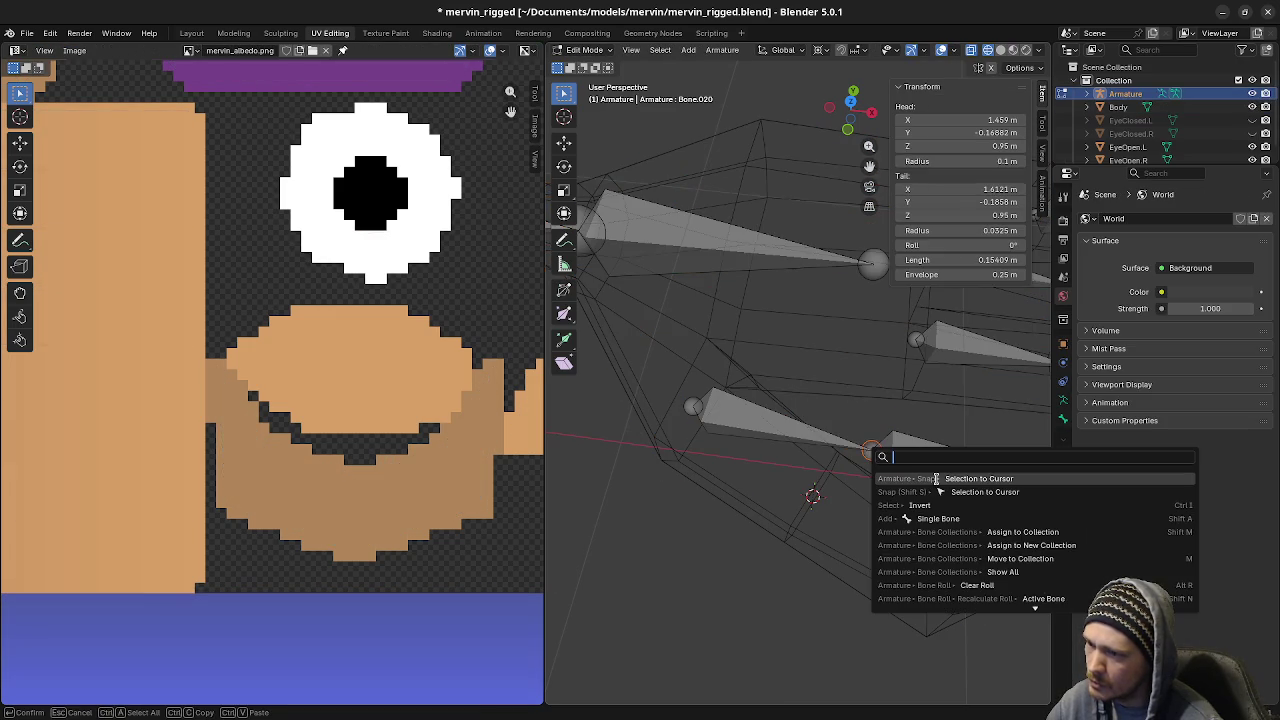
{"action": "left_click", "coordinate": [937, 480]}
Select the edge loop at the thumb tip on the body mesh
{"action": "middle_click_drag", "start_coordinate": [937, 480], "coordinate": [780, 525]}
{"action": "key", "text": "Tab"}
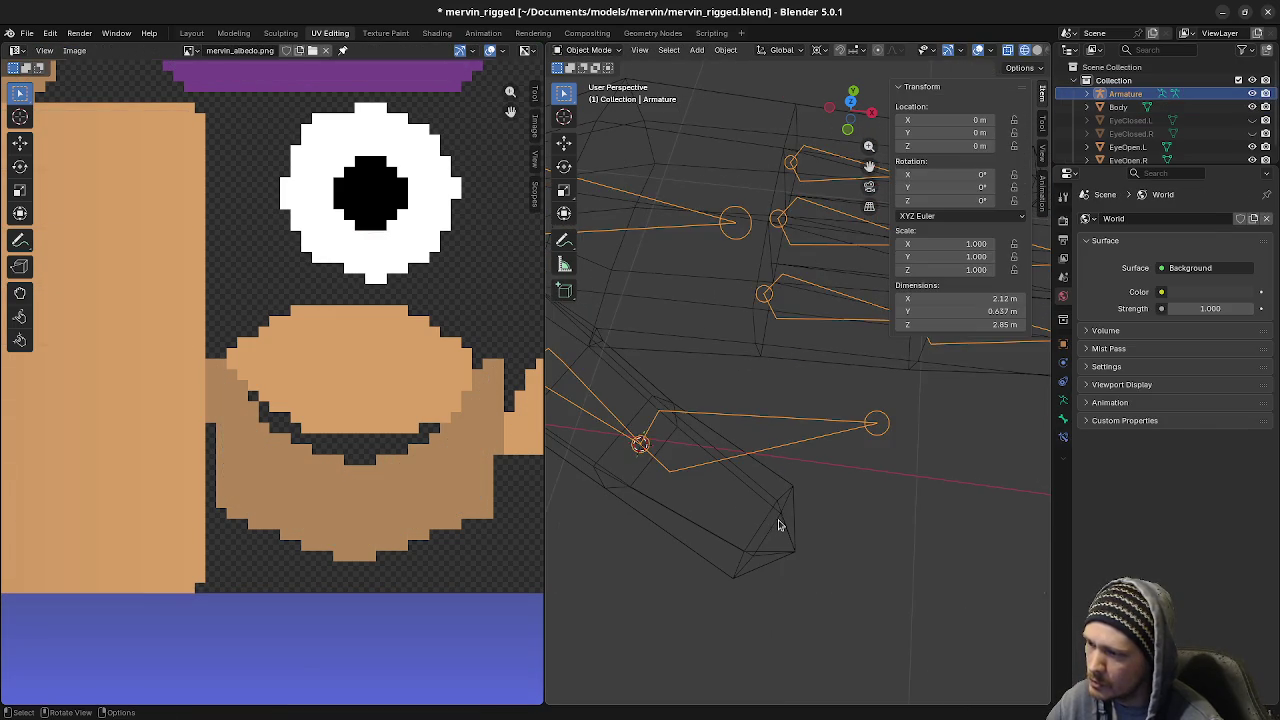
{"action": "left_click", "coordinate": [776, 524]}
{"action": "key", "text": "Tab"}
{"action": "left_click", "coordinate": [766, 517], "text": "alt"}
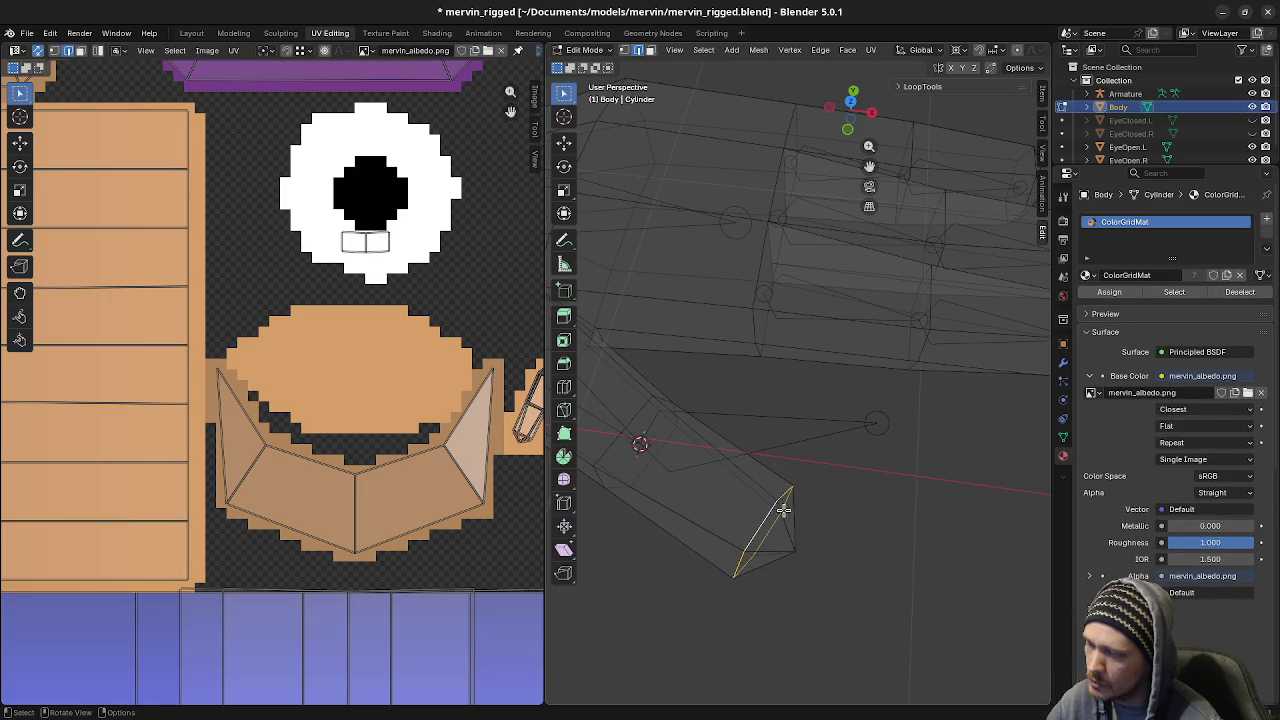
{"action": "scroll", "coordinate": [785, 510], "scroll_direction": "down", "scroll_amount": 3}
{"action": "scroll", "coordinate": [775, 455], "scroll_direction": "up", "scroll_amount": 2}
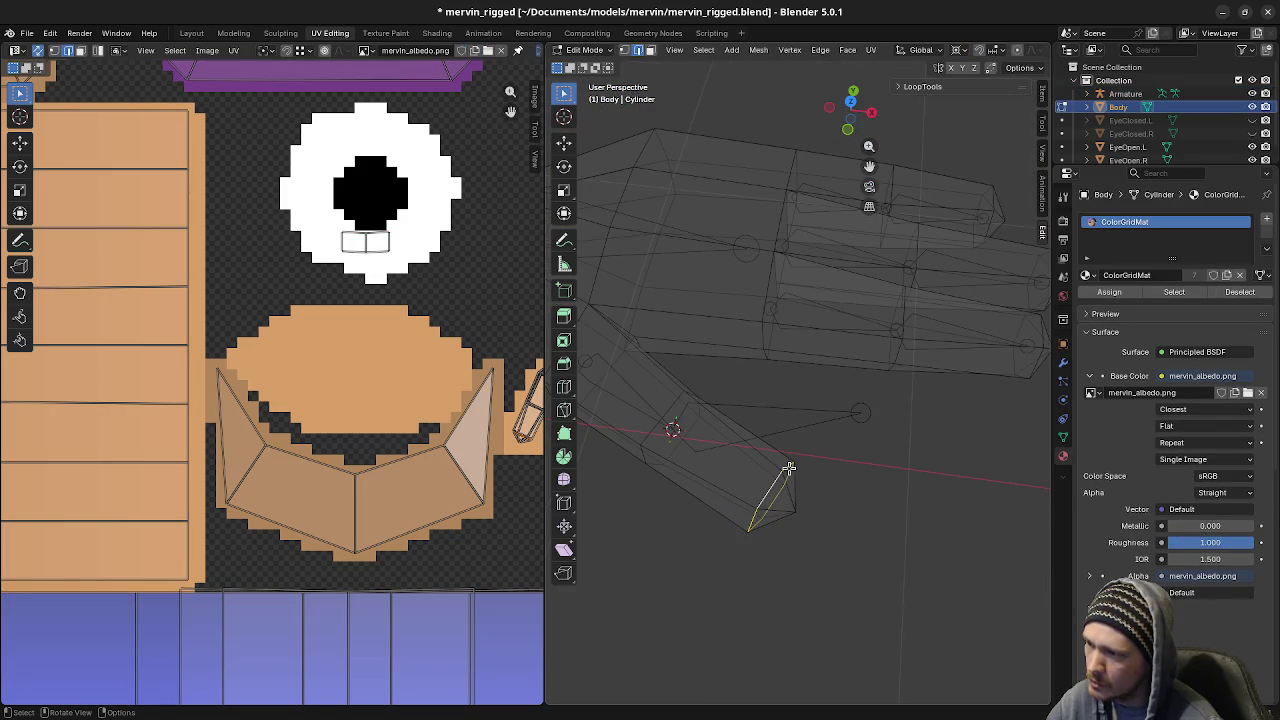
{"action": "middle_click_drag", "start_coordinate": [788, 467], "coordinate": [786, 455]}
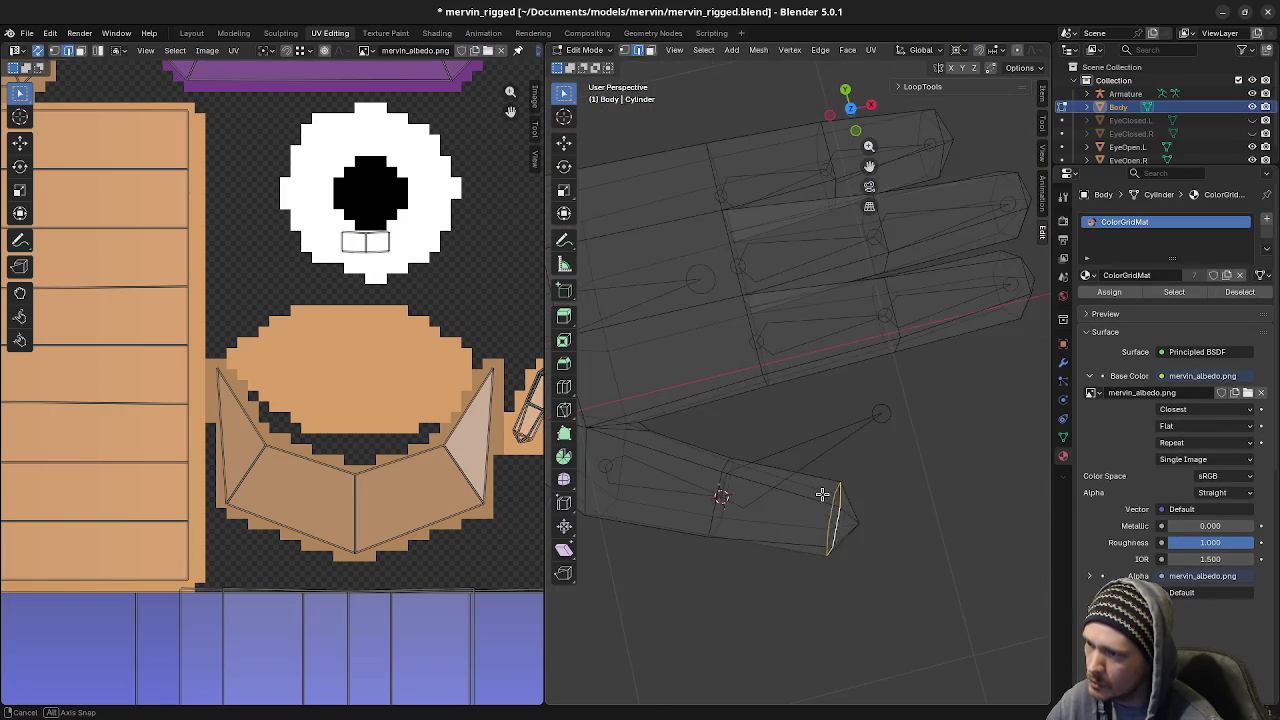
Snap Bone.021's tip joint to the 3D cursor at the thumb's end
{"action": "key", "text": "ctrl+Tab"}
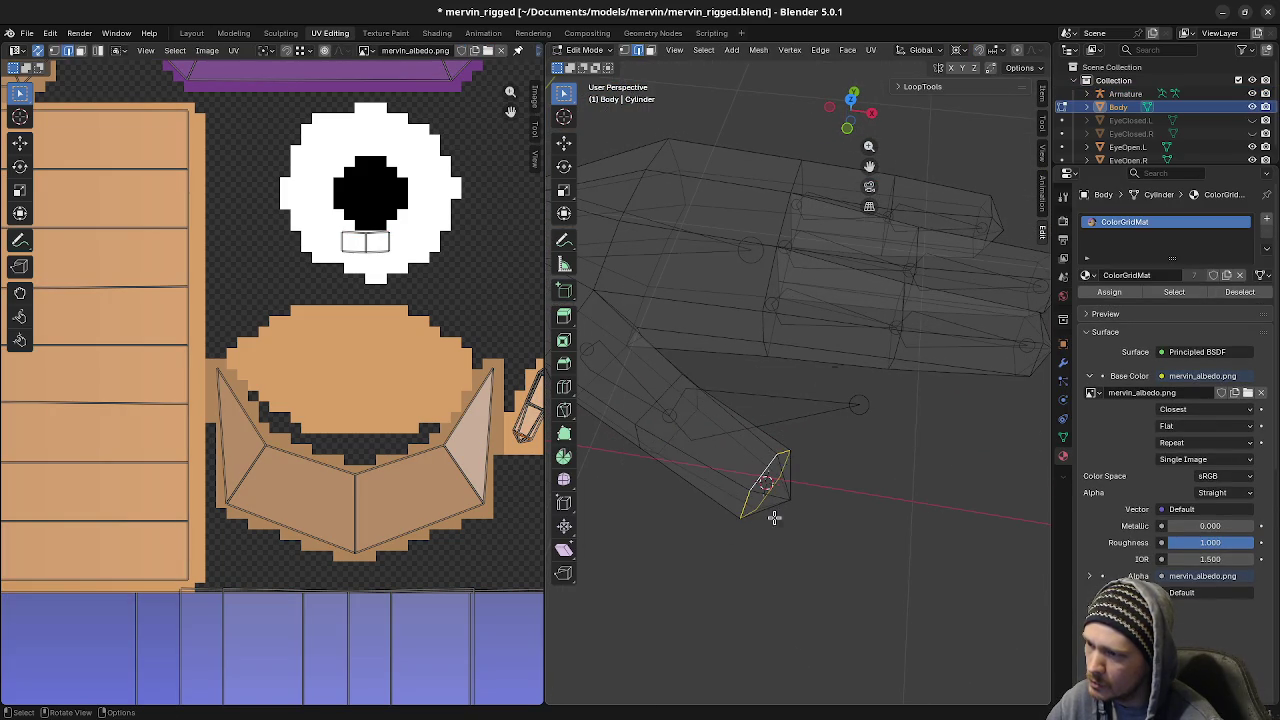
{"action": "left_click", "coordinate": [784, 524]}
{"action": "left_click", "coordinate": [843, 408]}
{"action": "key", "text": "Tab"}
{"action": "left_click", "coordinate": [857, 404]}
{"action": "key", "text": "F3"}
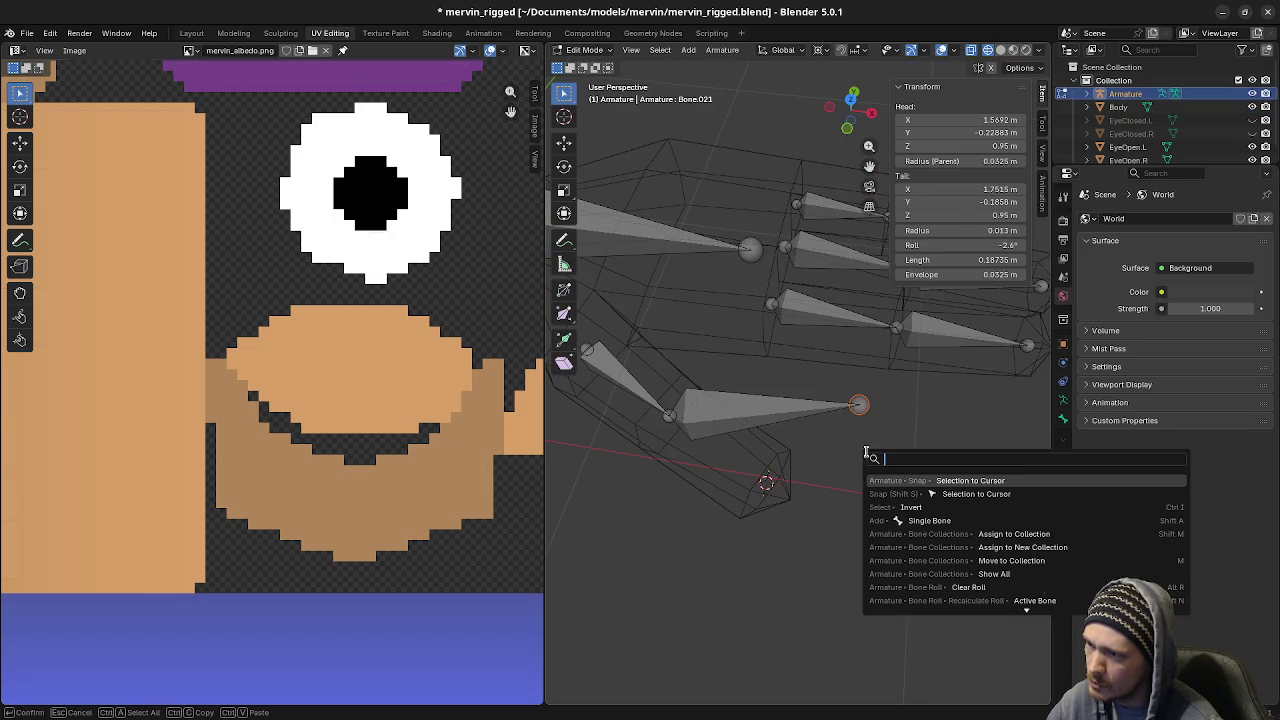
{"action": "left_click", "coordinate": [920, 480]}
{"action": "mouse_move", "coordinate": [648, 449]}
{"action": "middle_mouse_down"}
{"action": "mouse_move", "coordinate": [766, 420]}
{"action": "mouse_move", "coordinate": [801, 435]}
{"action": "mouse_move", "coordinate": [855, 343]}
{"action": "middle_mouse_up"}
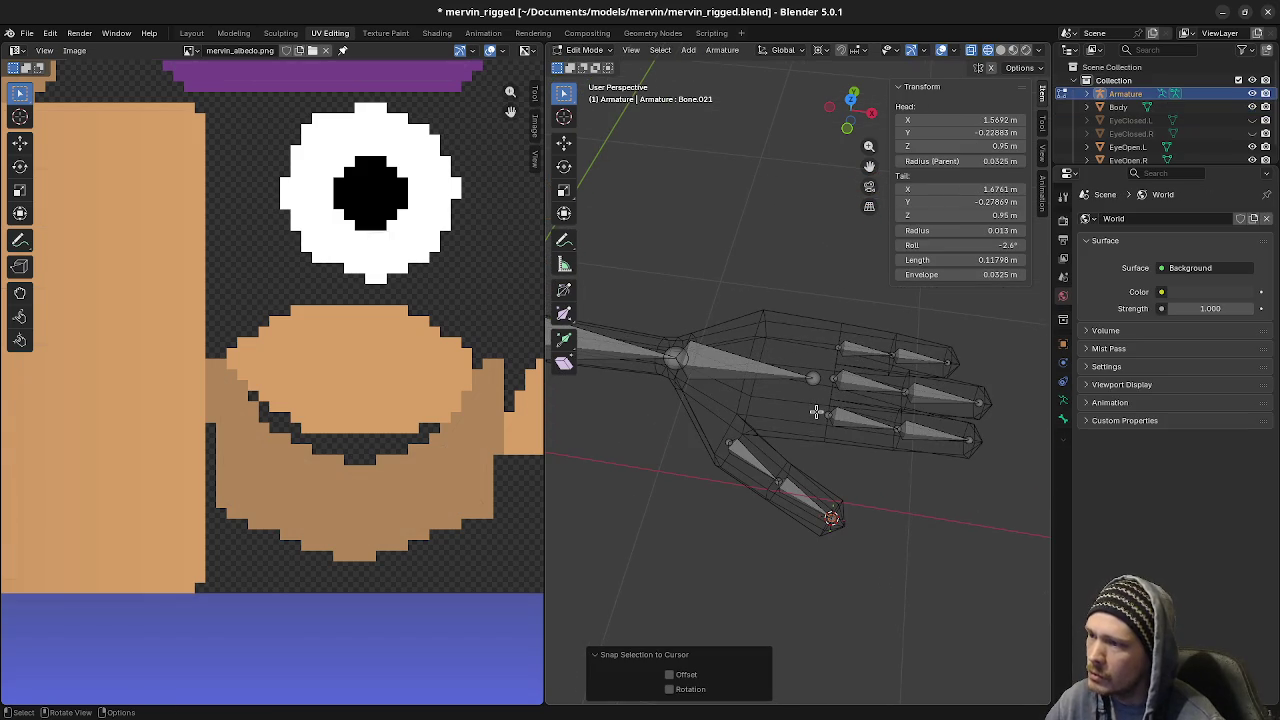
{"action": "left_click", "coordinate": [855, 343]}
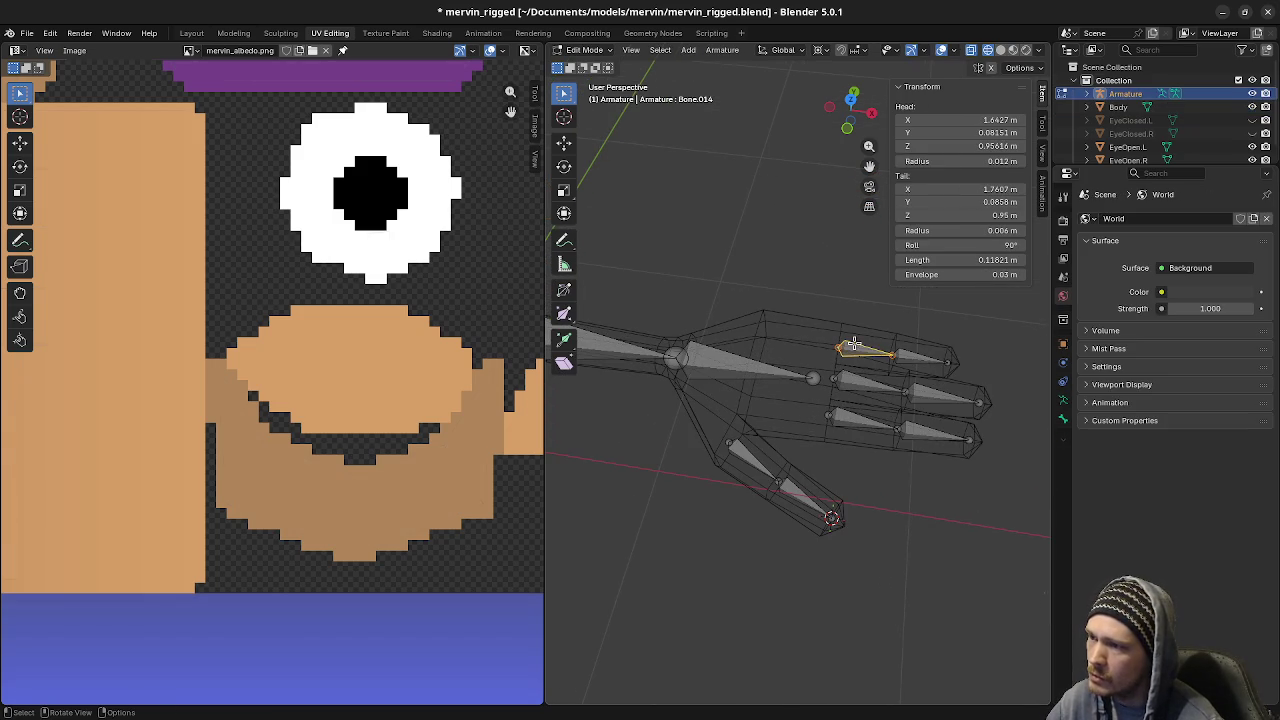
Parent the finger bones Bone.014 and Bone.016 to the hand bone Bone.013
{"action": "left_click", "coordinate": [1064, 420]}
{"action": "left_click", "coordinate": [1104, 419]}
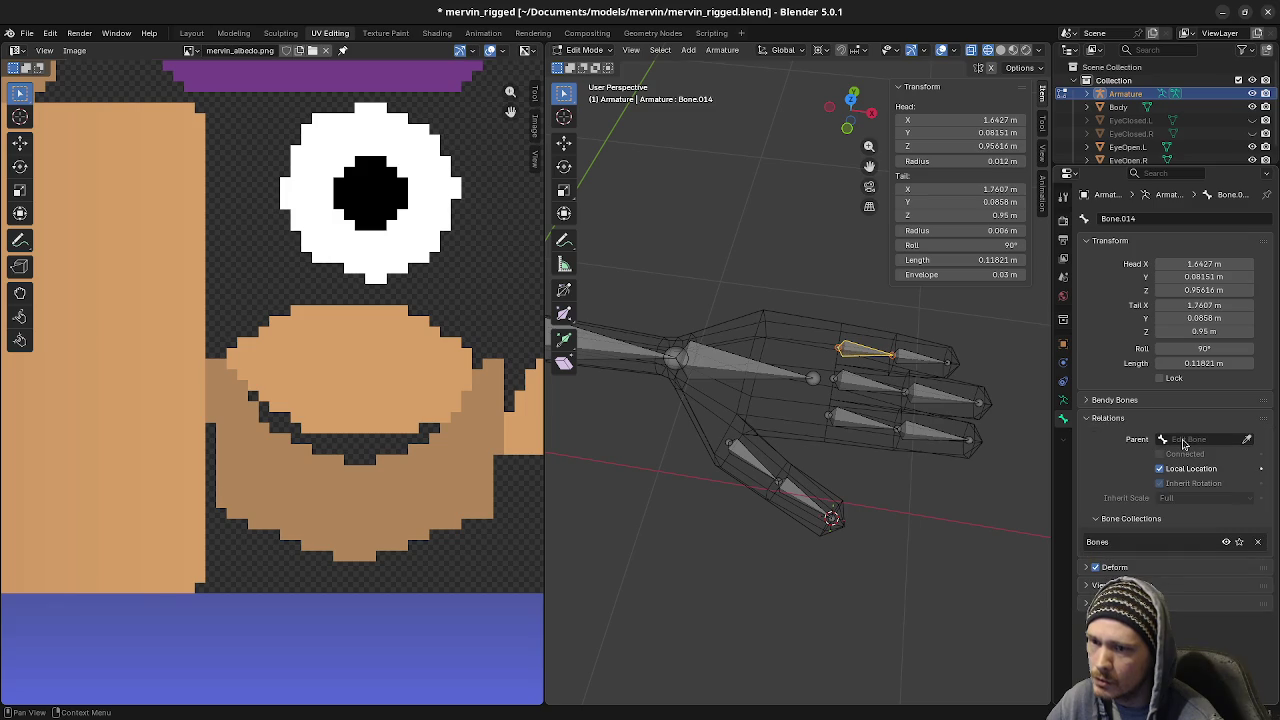
{"action": "left_click", "coordinate": [1245, 440]}
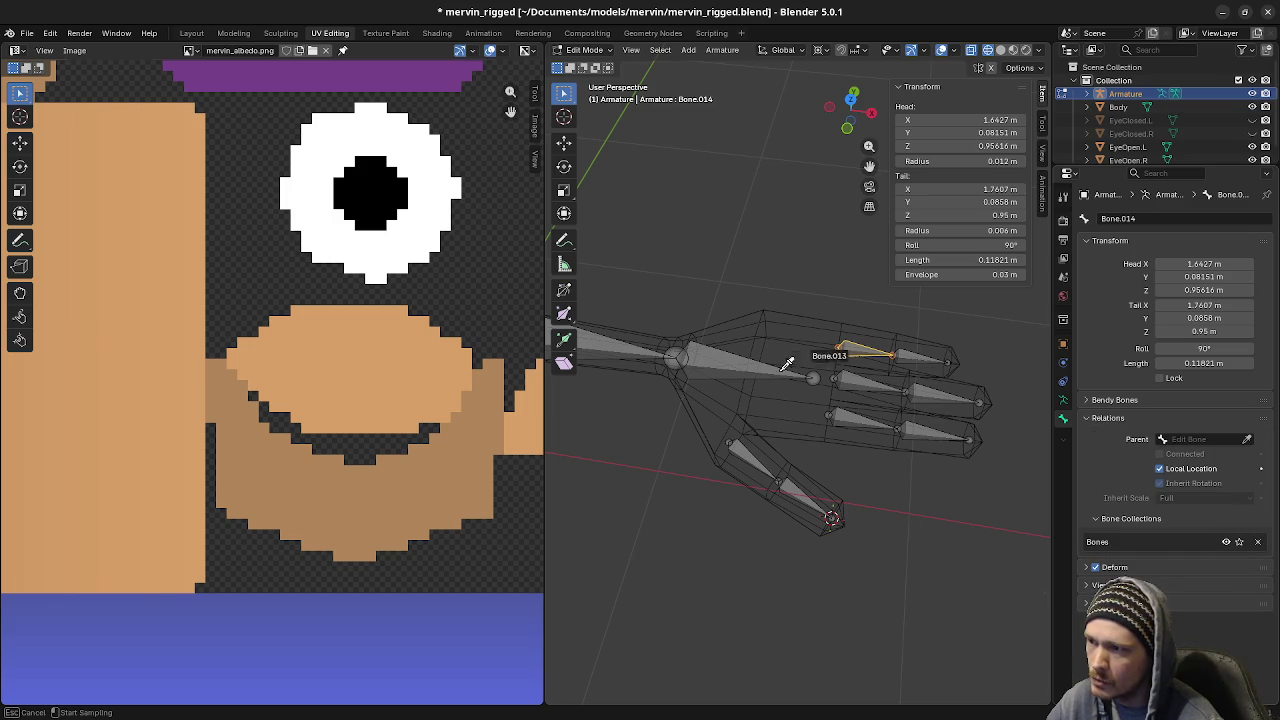
{"action": "left_click", "coordinate": [740, 363]}
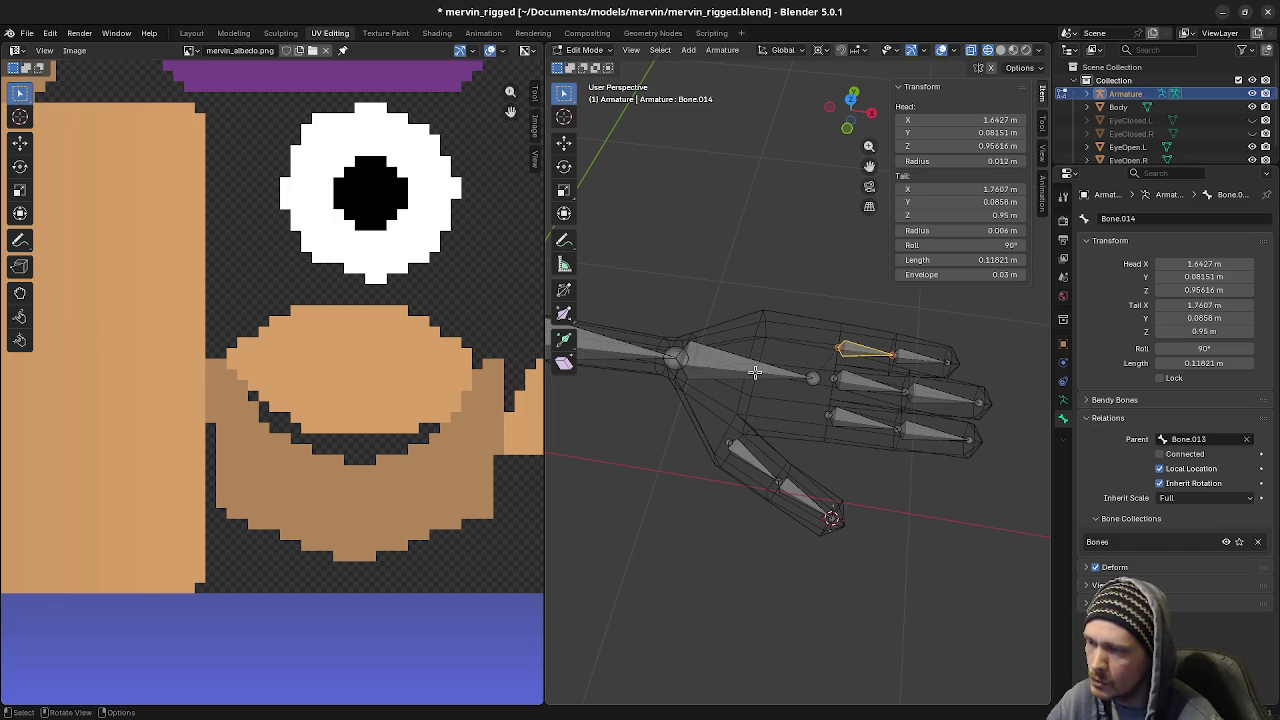
{"action": "left_click", "coordinate": [862, 386]}
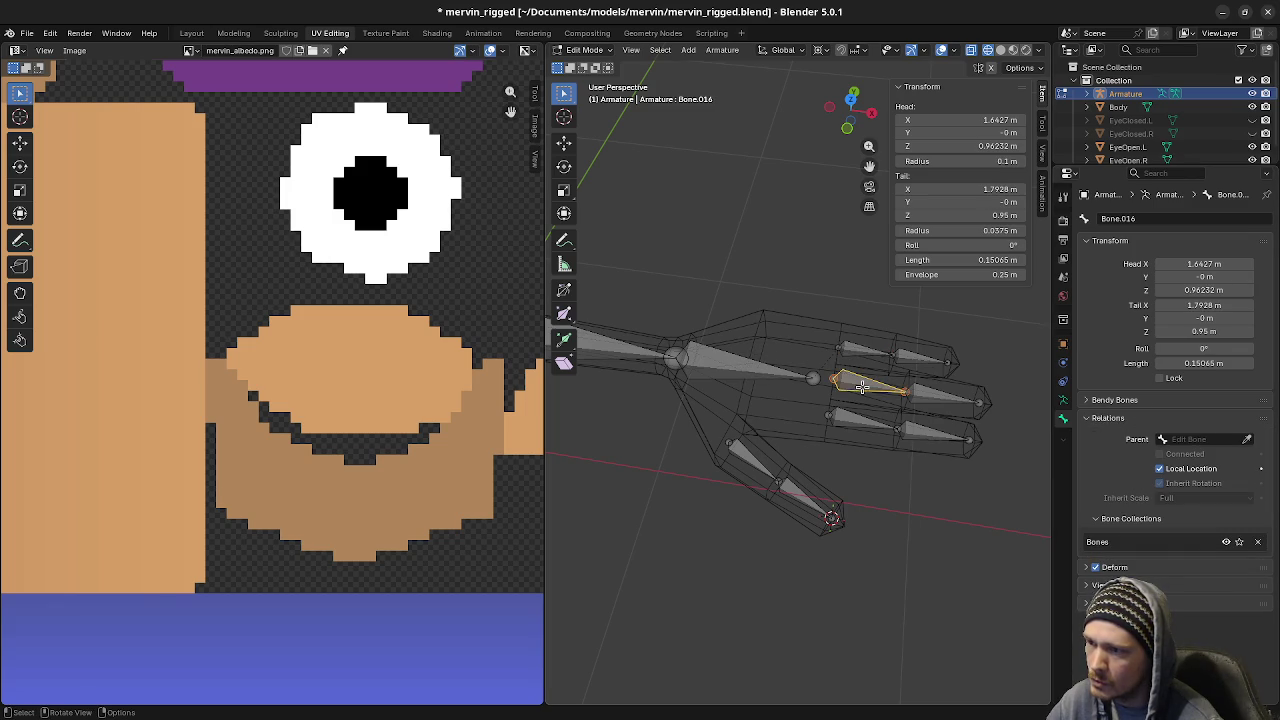
{"action": "left_click", "coordinate": [1248, 441]}
{"action": "left_click", "coordinate": [762, 362]}
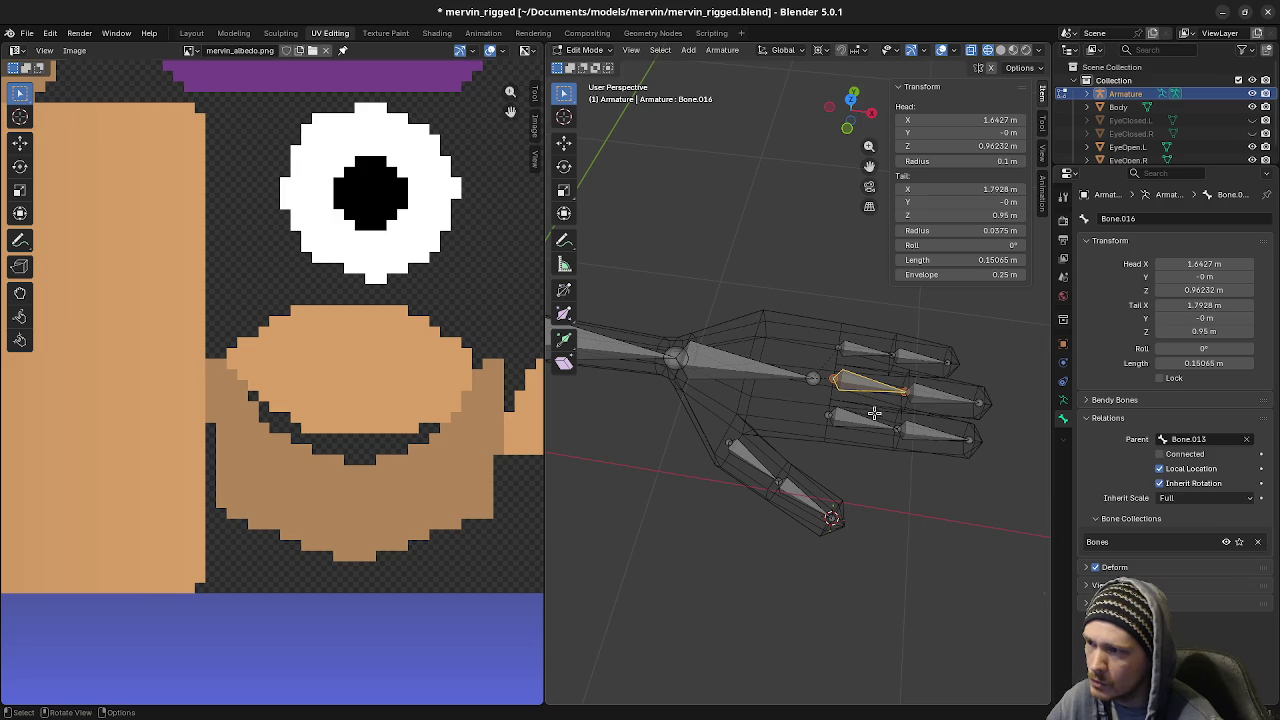
Parent finger bone Bone.018 and thumb base bone Bone.020 to Bone.013
{"action": "left_click", "coordinate": [858, 424]}
{"action": "left_click", "coordinate": [1246, 441]}
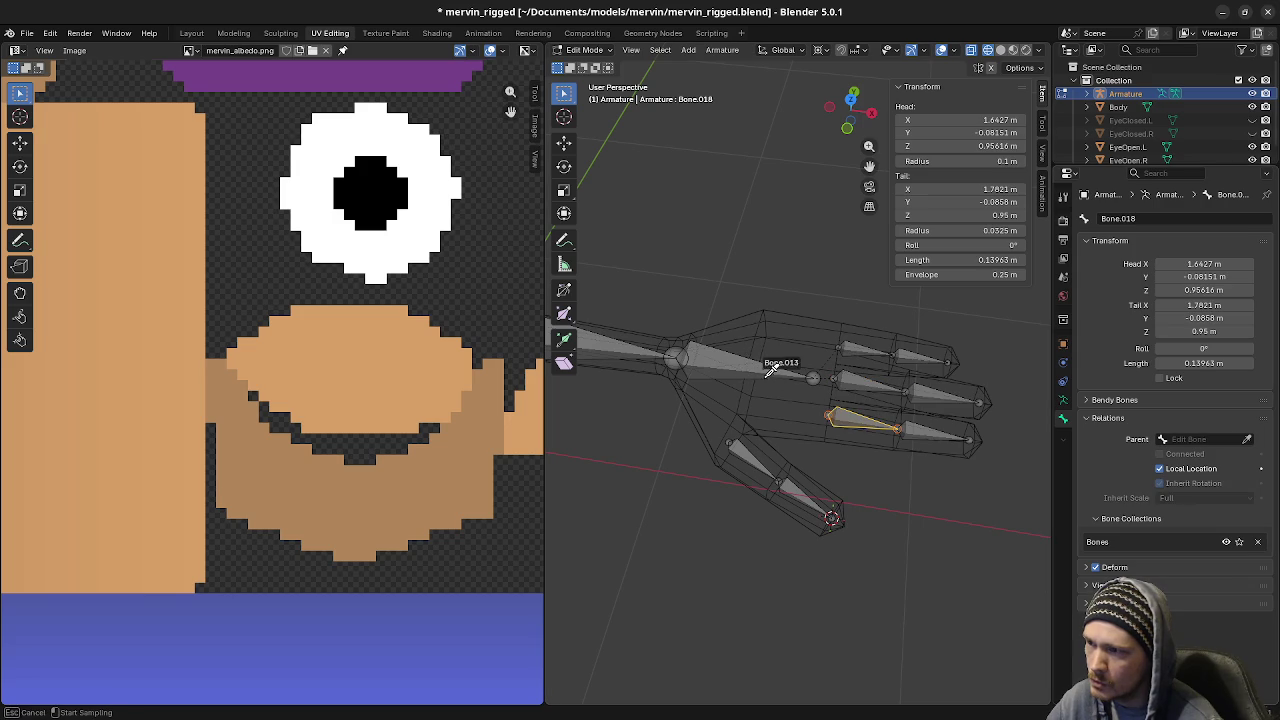
{"action": "left_click", "coordinate": [760, 362]}
{"action": "left_click", "coordinate": [750, 450]}
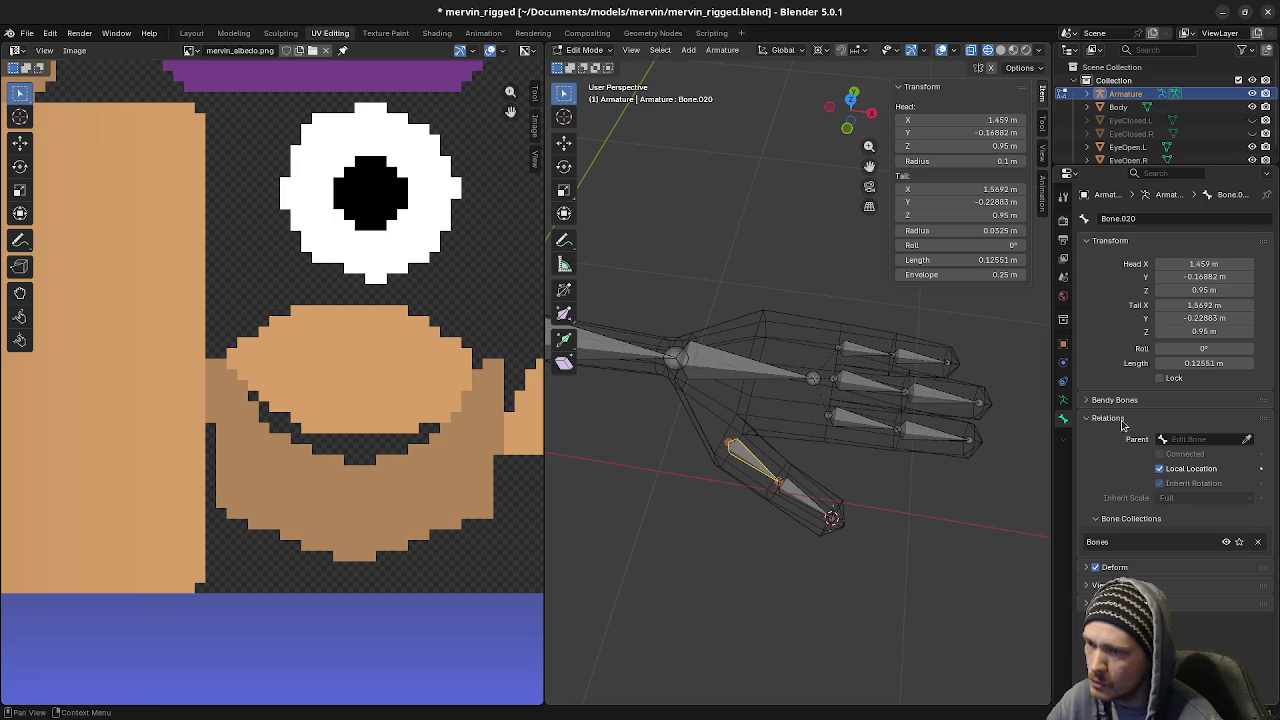
{"action": "left_click", "coordinate": [1246, 438]}
{"action": "left_click", "coordinate": [752, 355]}
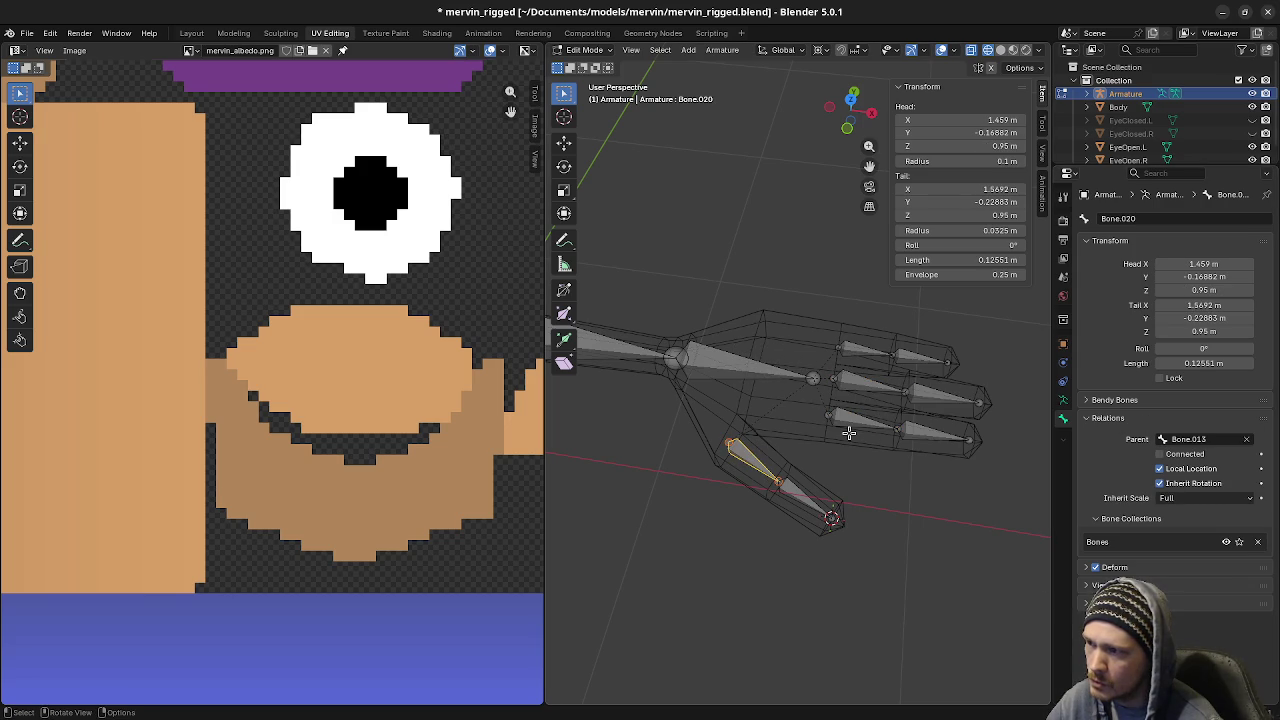
Add a new bone at the base of the rig and name it Root
{"action": "mouse_move", "coordinate": [848, 432]}
{"action": "middle_mouse_down"}
{"action": "mouse_move", "coordinate": [846, 450]}
{"action": "mouse_move", "coordinate": [797, 491]}
{"action": "middle_mouse_up"}
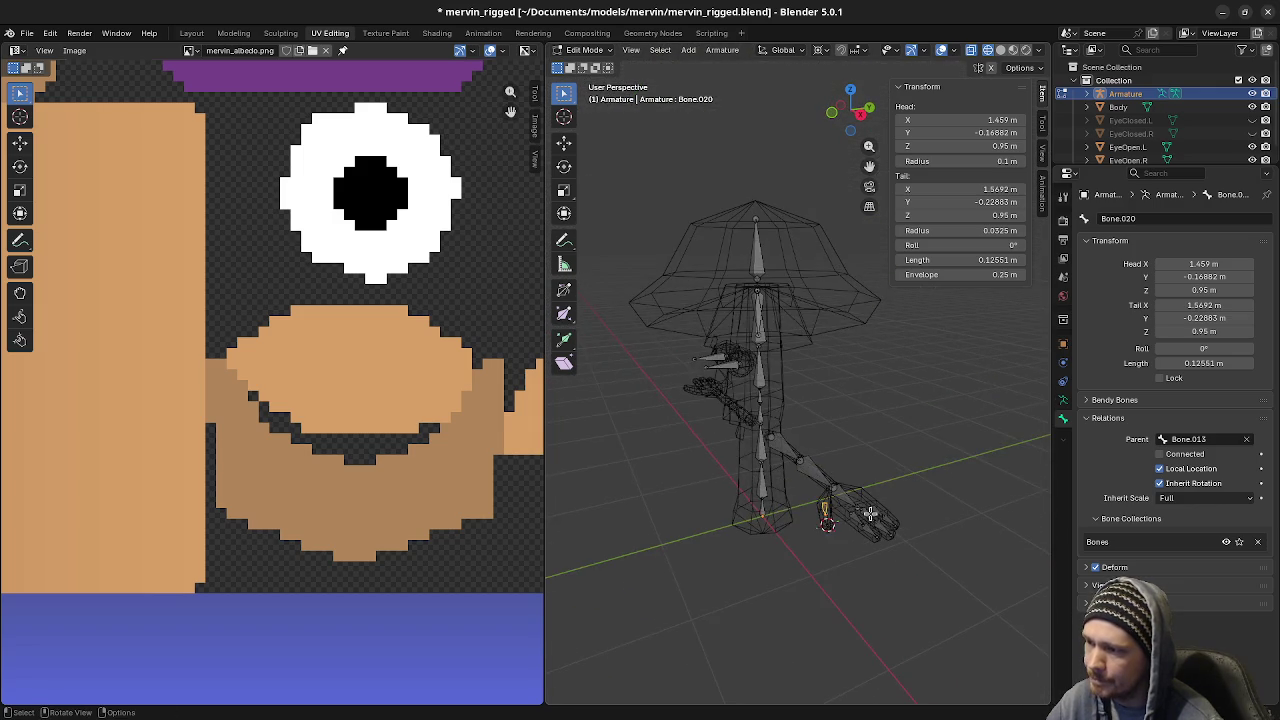
{"action": "middle_click_drag", "start_coordinate": [797, 491], "coordinate": [817, 523]}
{"action": "scroll", "coordinate": [791, 514], "scroll_direction": "up", "scroll_amount": 2}
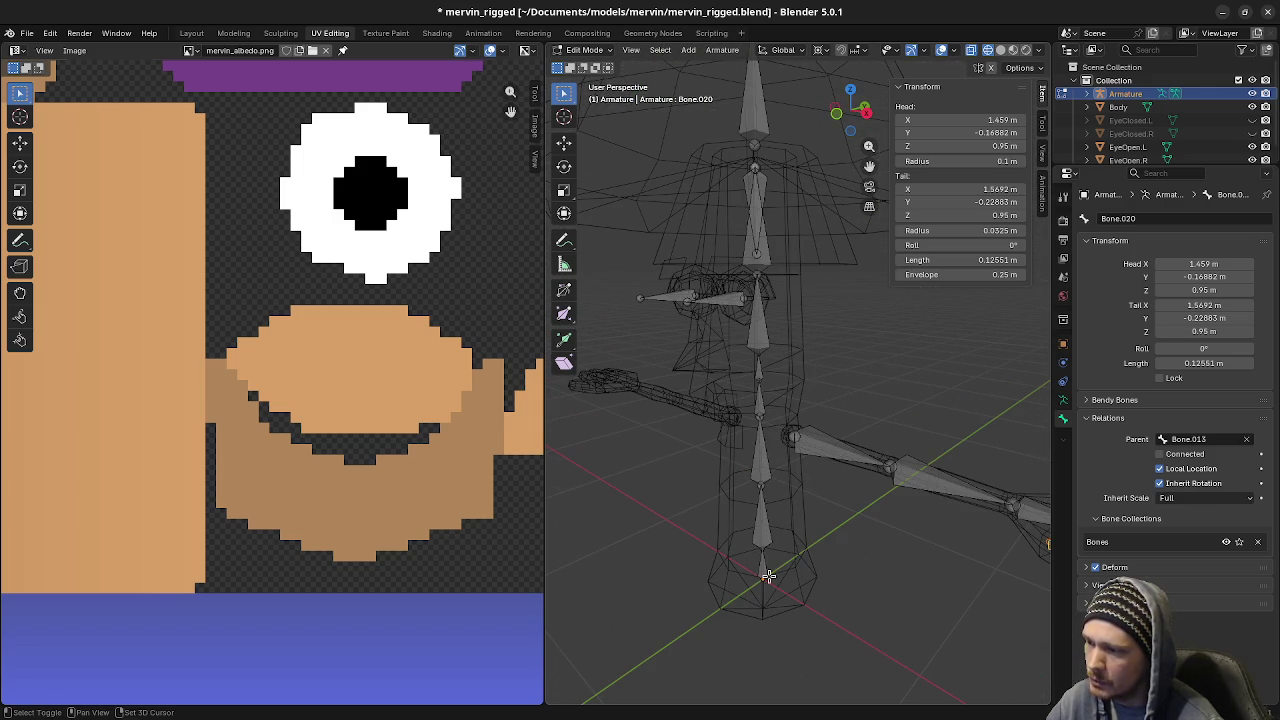
{"action": "key", "text": "shift+a"}
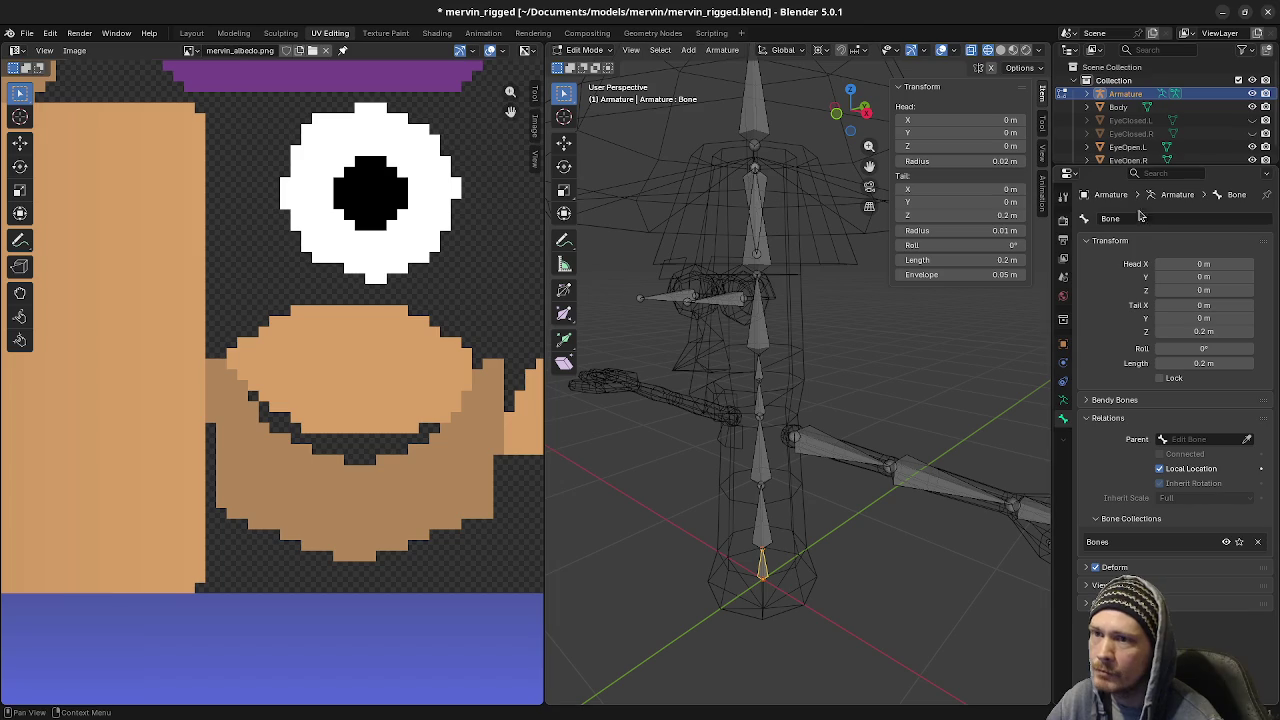
{"action": "double_click", "coordinate": [1128, 219]}
{"action": "type", "text": "Root"}
{"action": "key", "text": "Return"}
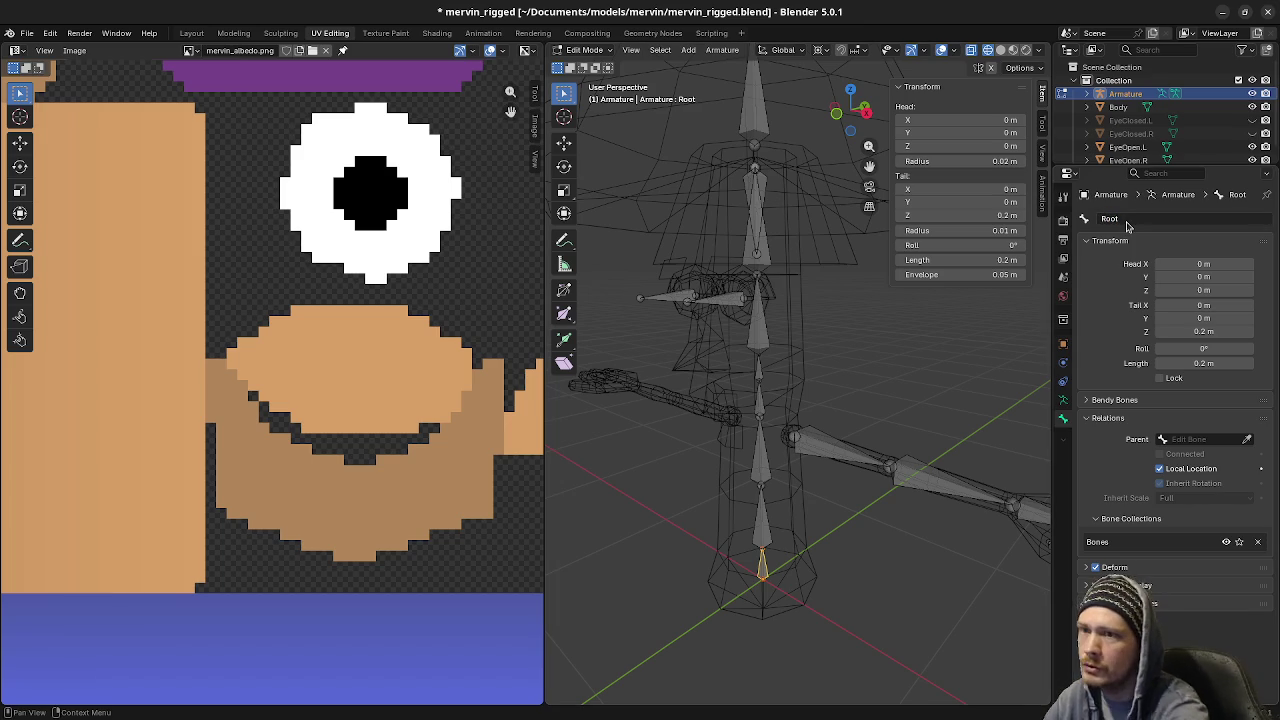
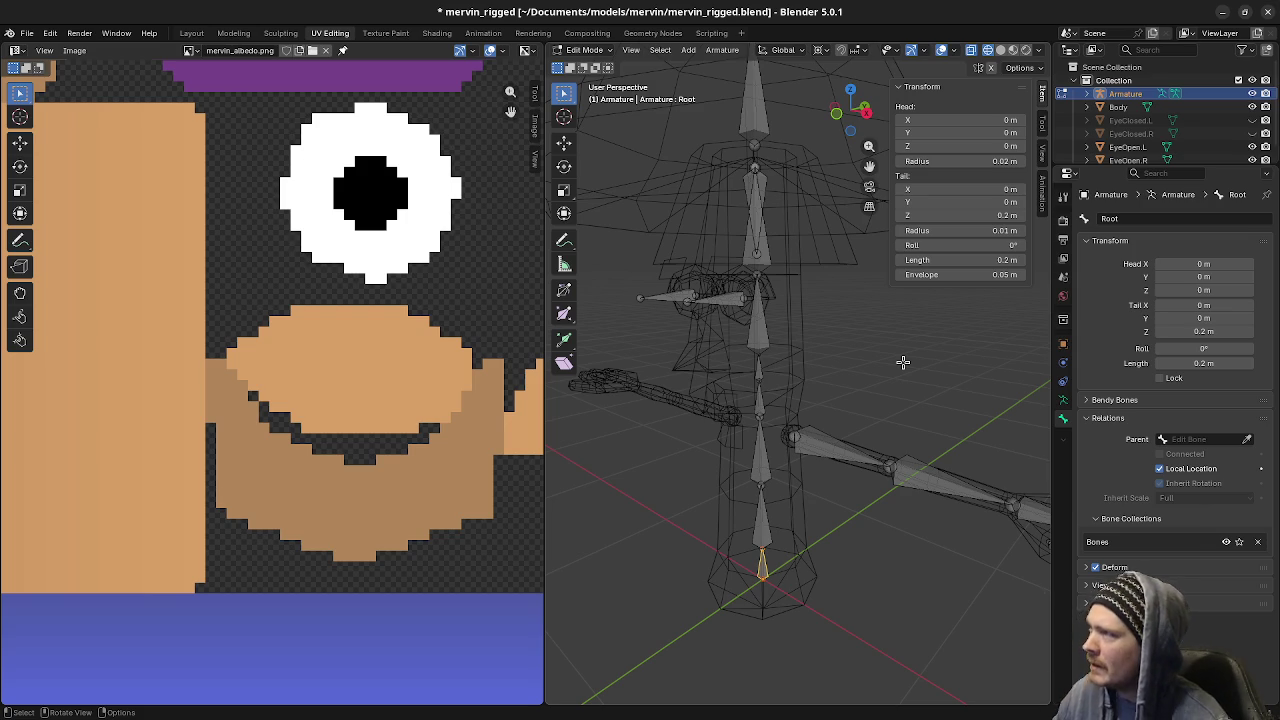
Save mervin_rigged.blend and switch from UV Editing to the Layout workspace
{"action": "middle_click_drag", "start_coordinate": [756, 320], "coordinate": [780, 330]}
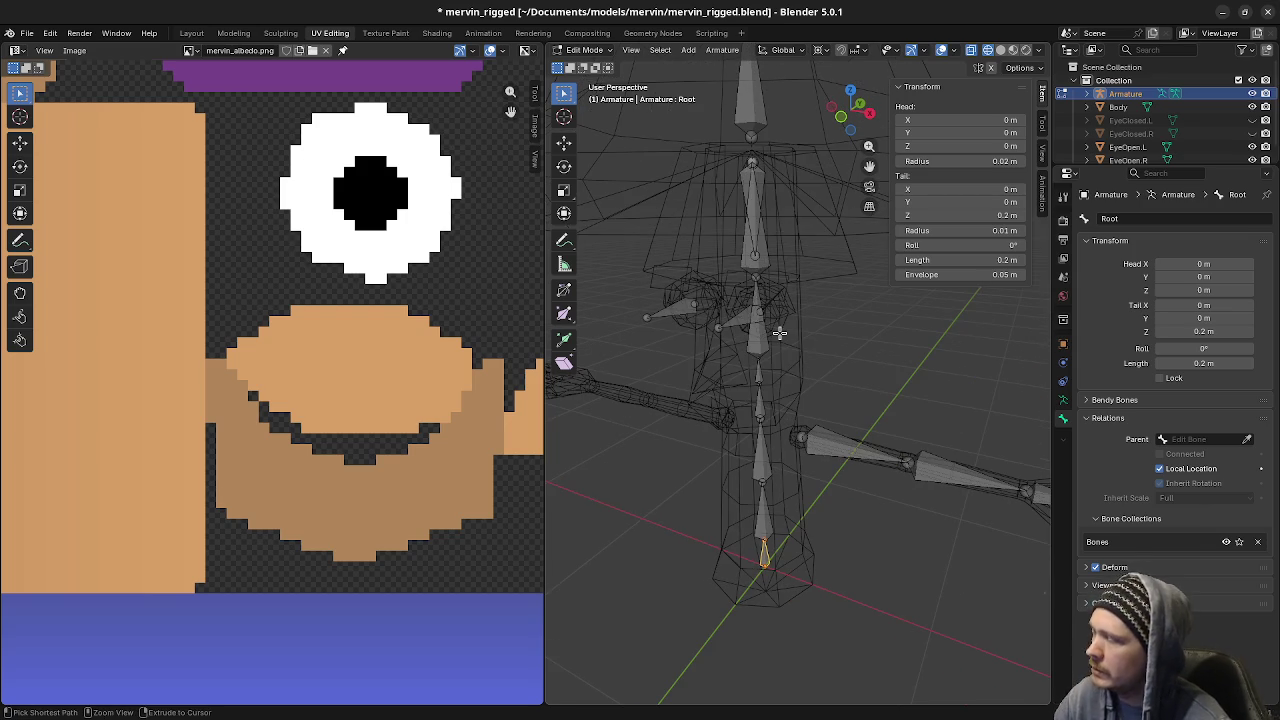
{"action": "key", "text": "ctrl+s"}
{"action": "left_click", "coordinate": [191, 33]}
{"action": "scroll", "coordinate": [563, 357], "scroll_direction": "down", "scroll_amount": 2}
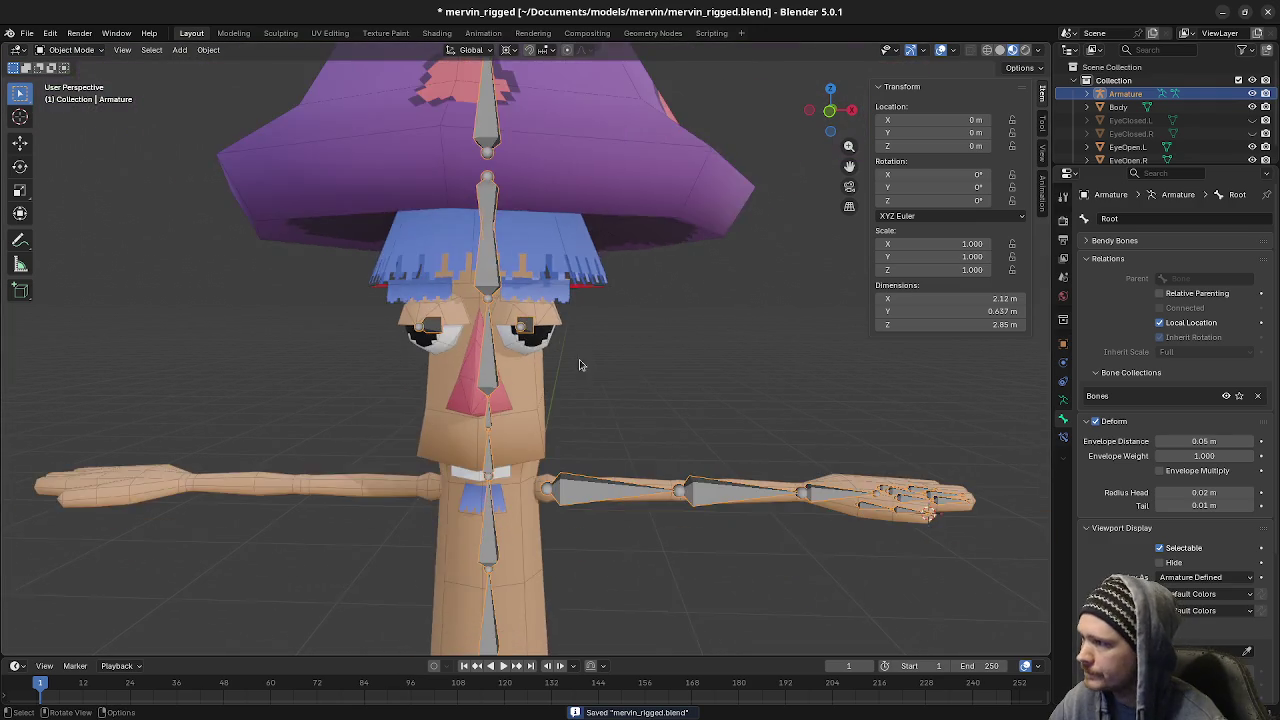
{"action": "scroll", "coordinate": [591, 373], "scroll_direction": "down", "scroll_amount": 2}
Frame the whole mushroom character and enter Edit Mode on its armature
{"action": "mouse_move", "coordinate": [591, 373]}
{"action": "middle_mouse_down"}
{"action": "mouse_move", "coordinate": [683, 389]}
{"action": "mouse_move", "coordinate": [651, 443]}
{"action": "middle_mouse_up"}
{"action": "scroll", "coordinate": [669, 503], "scroll_direction": "up", "scroll_amount": 3}
{"action": "mouse_move", "coordinate": [669, 503]}
{"action": "middle_mouse_down"}
{"action": "mouse_move", "coordinate": [626, 491]}
{"action": "mouse_move", "coordinate": [555, 540]}
{"action": "middle_mouse_up"}
{"action": "key", "text": "Tab"}
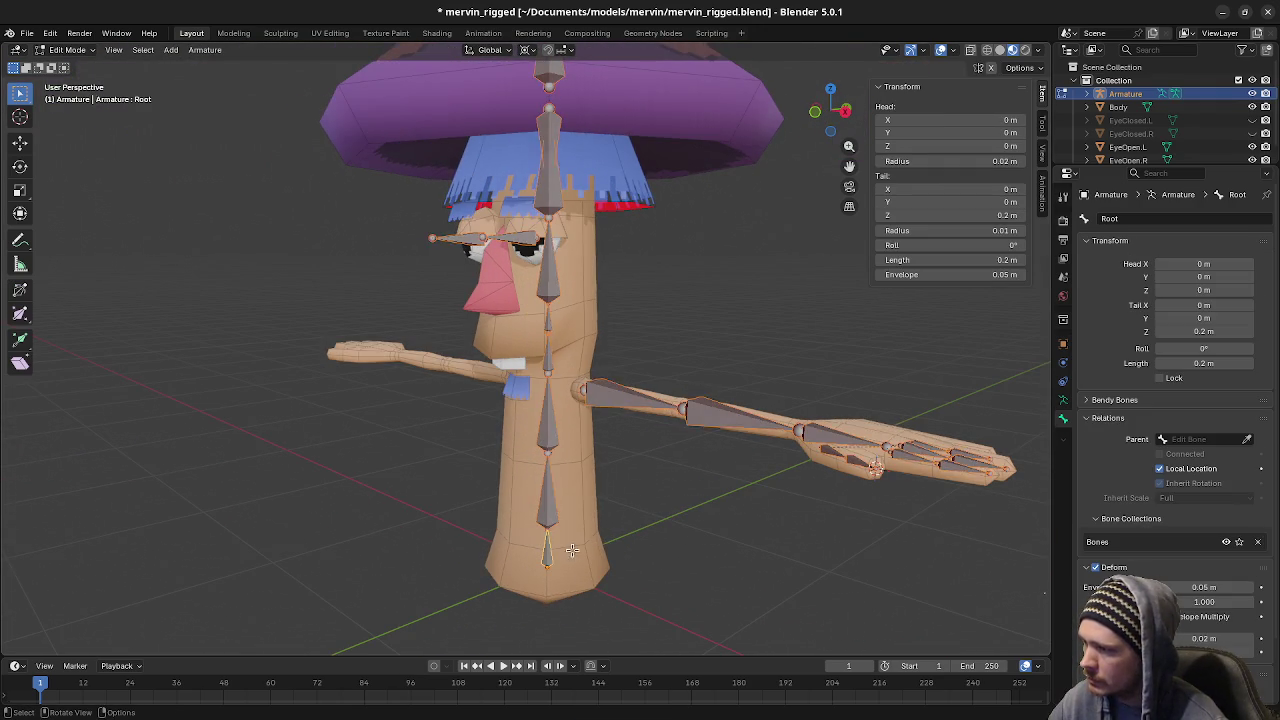
Rename the two lowest body bones, Bone.001 and Bone.002, to Spine.01 and Spine.02
{"action": "left_click", "coordinate": [545, 502]}
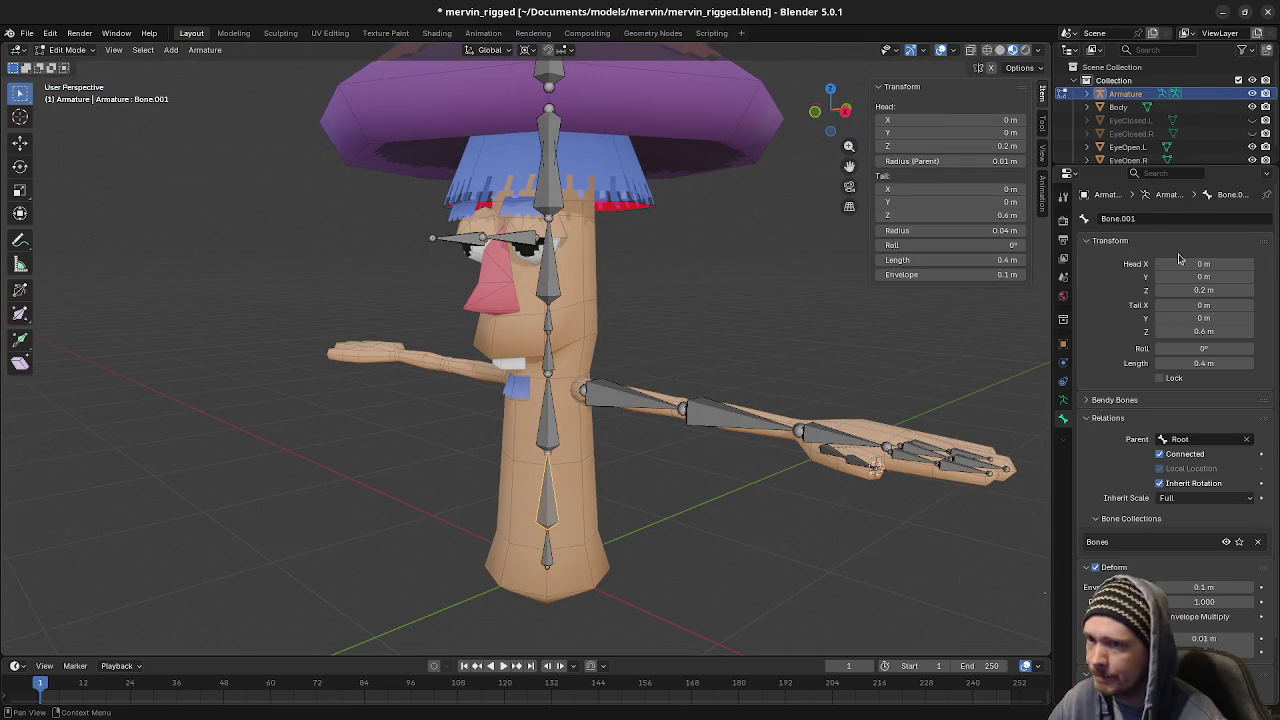
{"action": "left_click", "coordinate": [1149, 218]}
{"action": "type", "text": "Spine"}
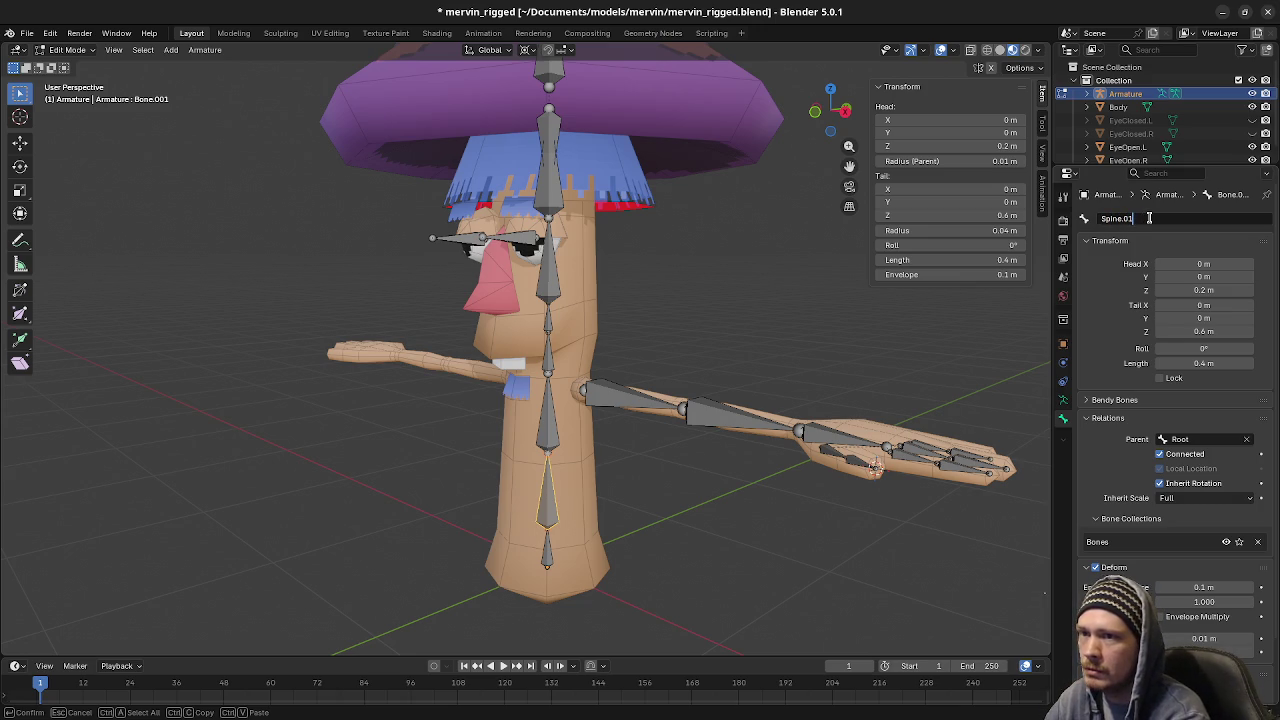
{"action": "key", "text": "Return"}
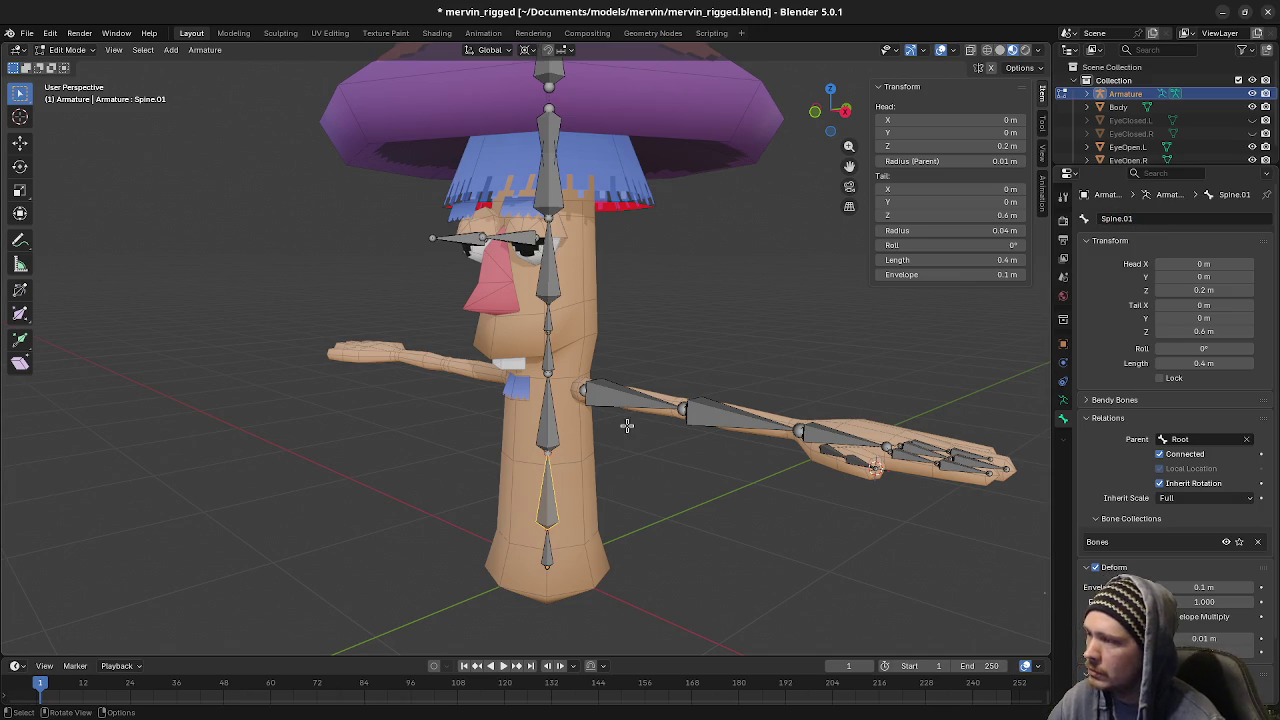
{"action": "left_click", "coordinate": [533, 424]}
{"action": "left_click", "coordinate": [1146, 218]}
{"action": "type", "text": "S"}
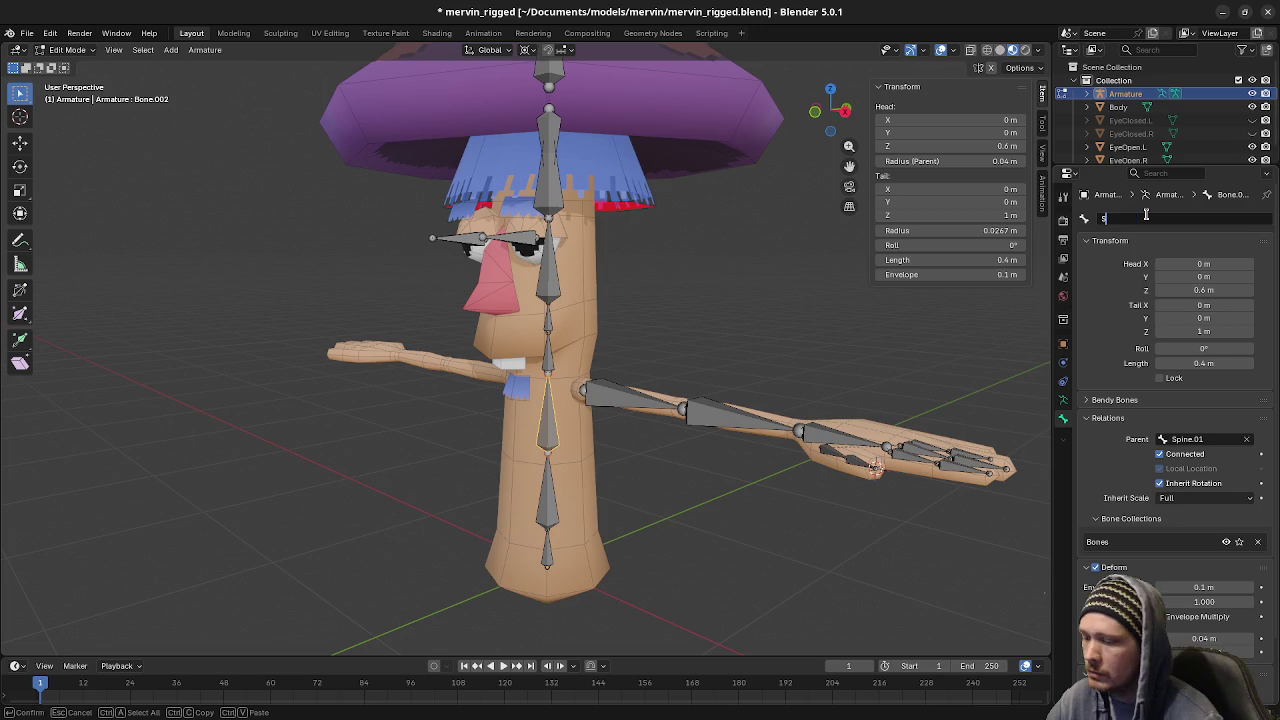
{"action": "type", "text": "pine.02"}
{"action": "key", "text": "Return"}
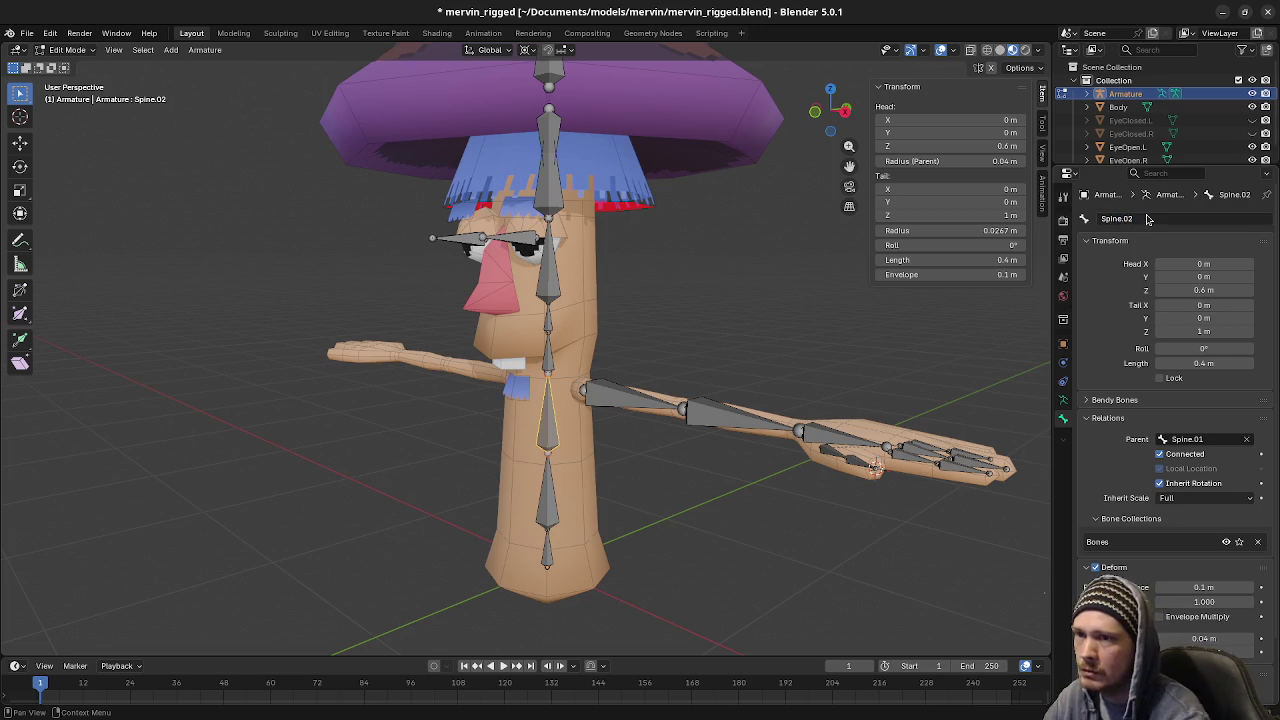
Rename Bone.003 to Spine.03 (replacing a mistyped Neck) and Bone.004 to Spine.04
{"action": "left_click", "coordinate": [547, 358]}
{"action": "mouse_move", "coordinate": [718, 364]}
{"action": "middle_mouse_down"}
{"action": "mouse_move", "coordinate": [615, 362]}
{"action": "mouse_move", "coordinate": [663, 354]}
{"action": "middle_mouse_up"}
{"action": "left_click", "coordinate": [1153, 217]}
{"action": "type", "text": "Neck"}
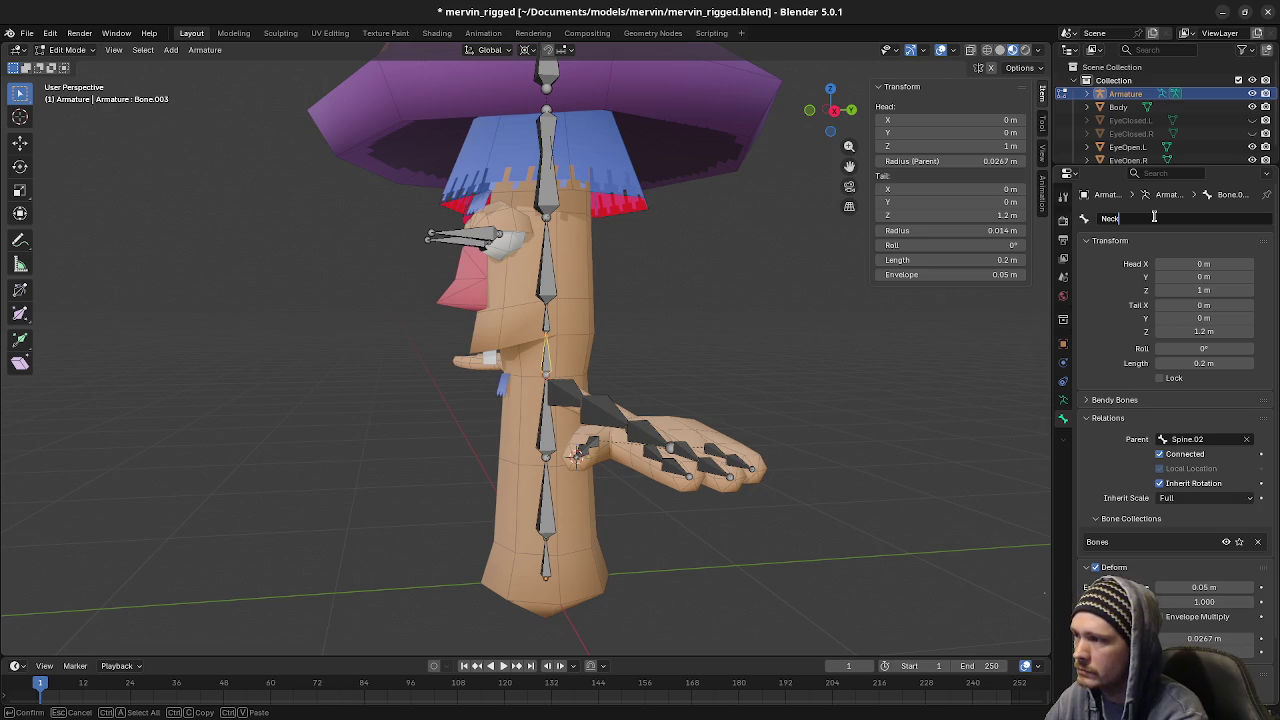
{"action": "key", "text": "ctrl+BackSpace"}
{"action": "type", "text": "Spine.03"}
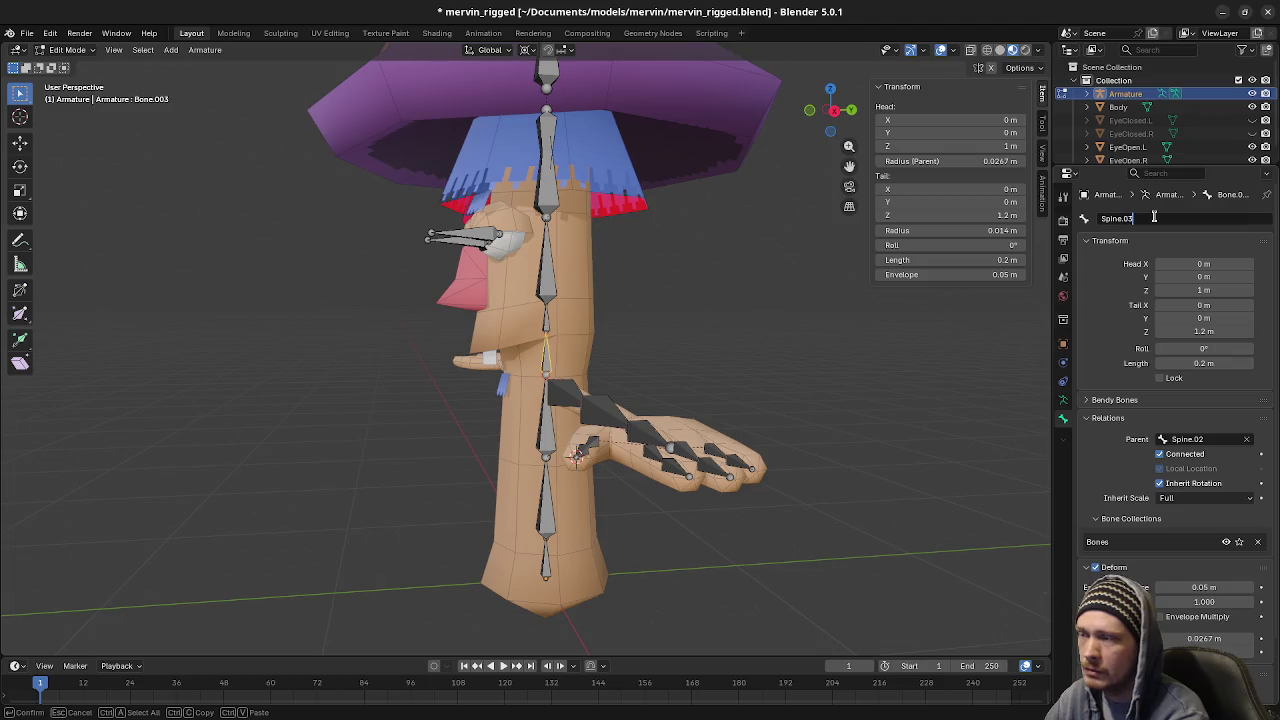
{"action": "key", "text": "Return"}
{"action": "left_click", "coordinate": [548, 318]}
{"action": "left_click", "coordinate": [1160, 219]}
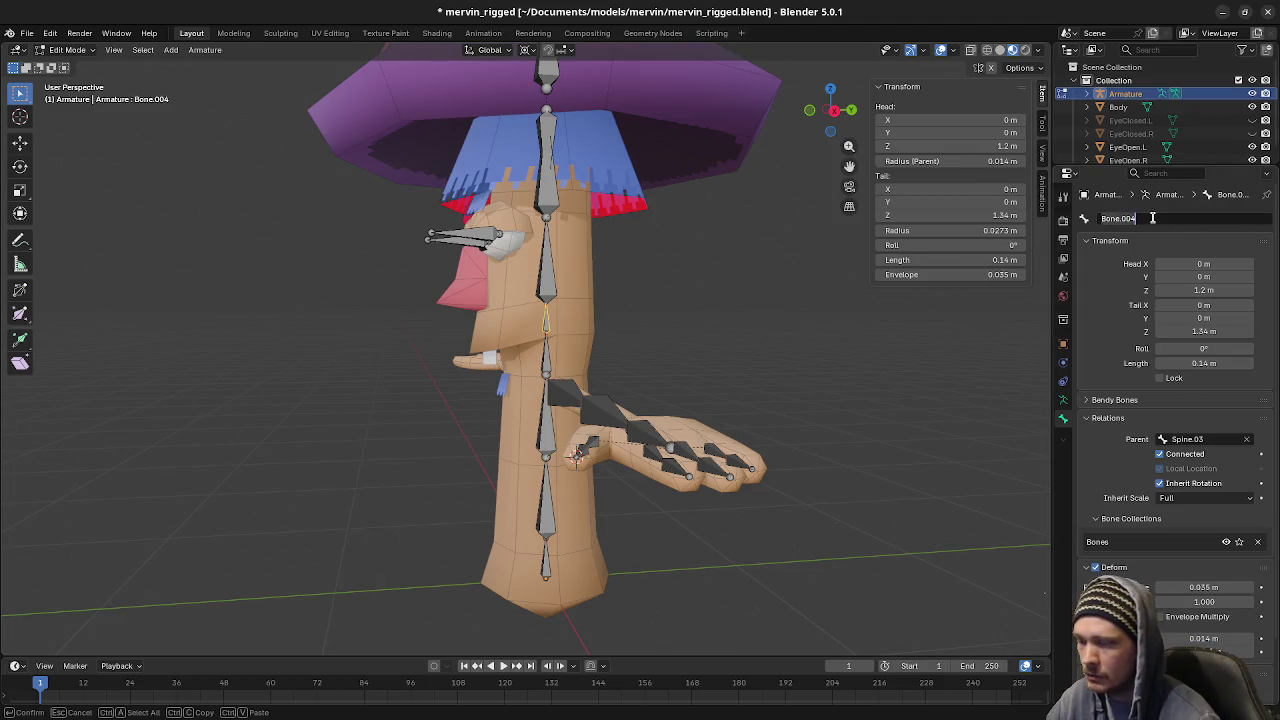
{"action": "type", "text": "Spine"}
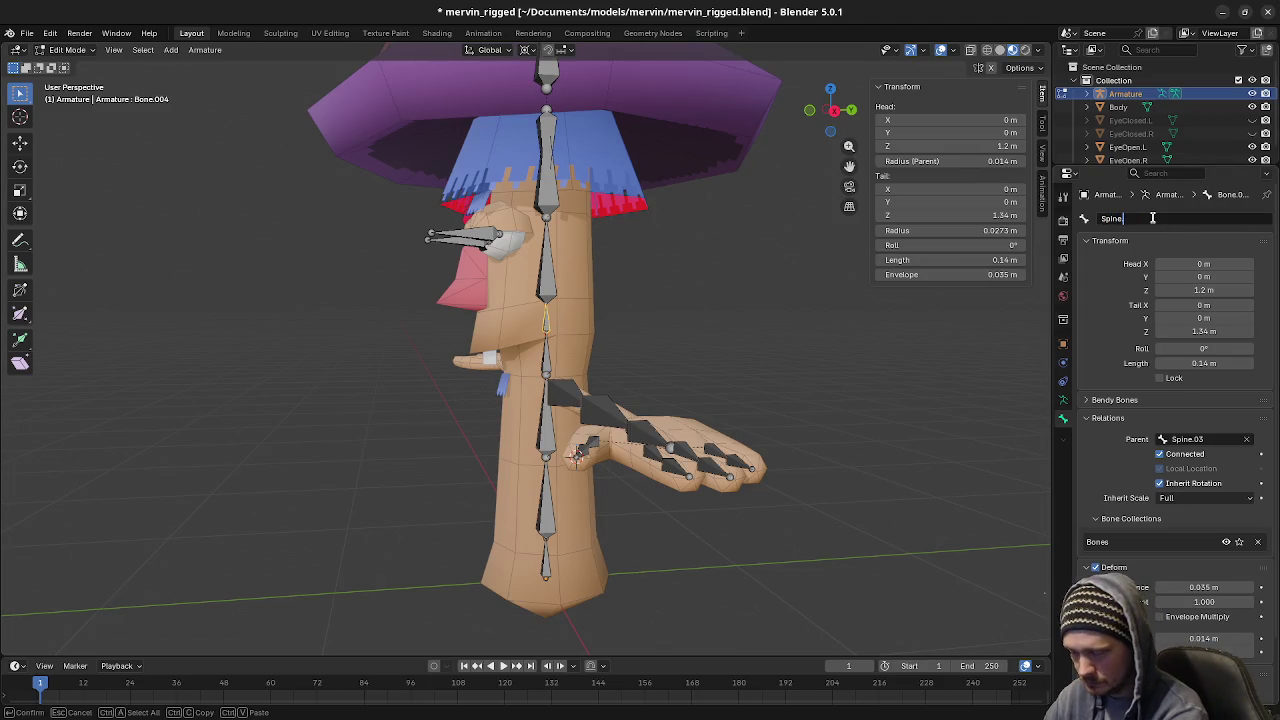
{"action": "type", "text": ".04"}
{"action": "key", "text": "Return"}
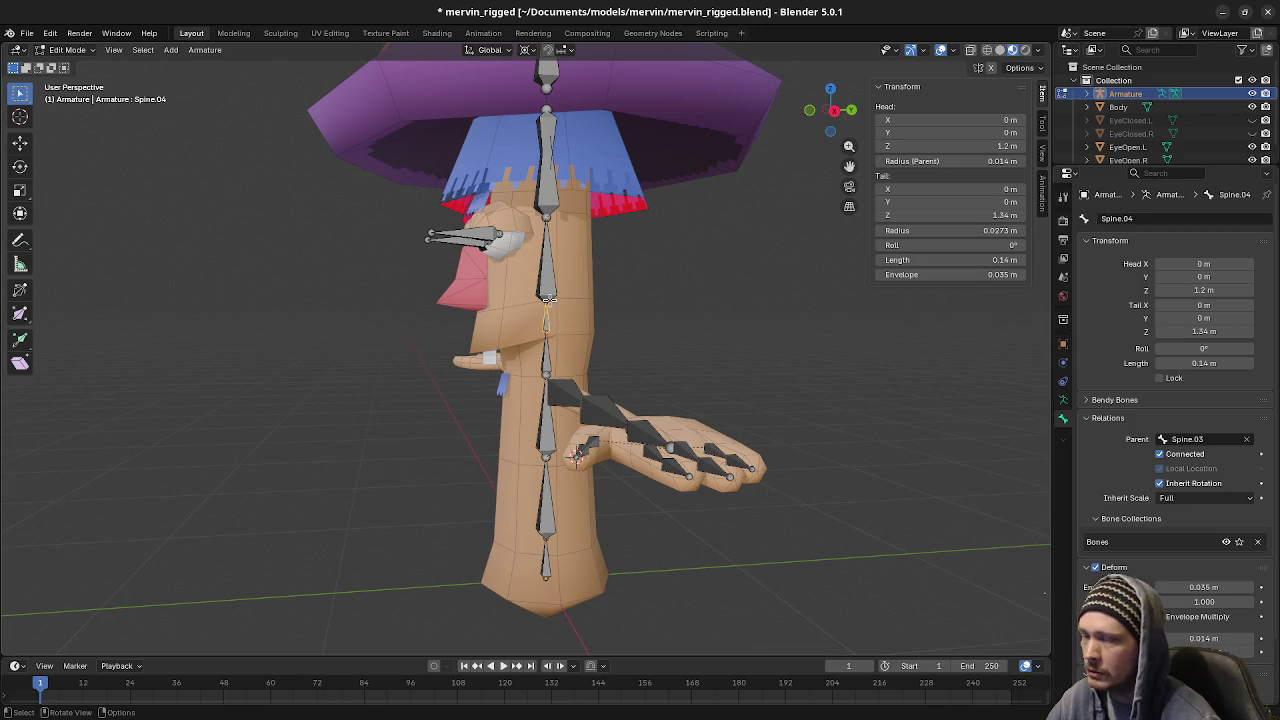
Rename Bone.005 to Spine.05 and Bone.006 under the hat to Spine.06
{"action": "left_click", "coordinate": [547, 265]}
{"action": "left_click", "coordinate": [1137, 218]}
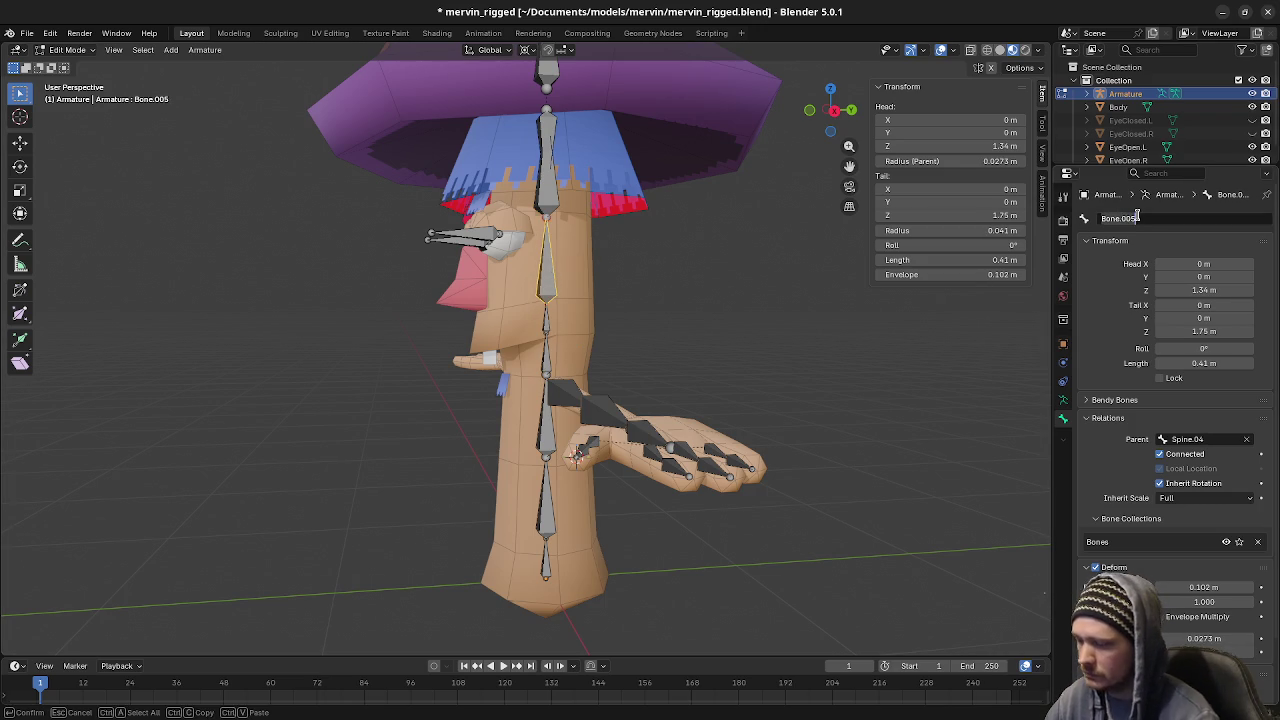
{"action": "type", "text": "Spi"}
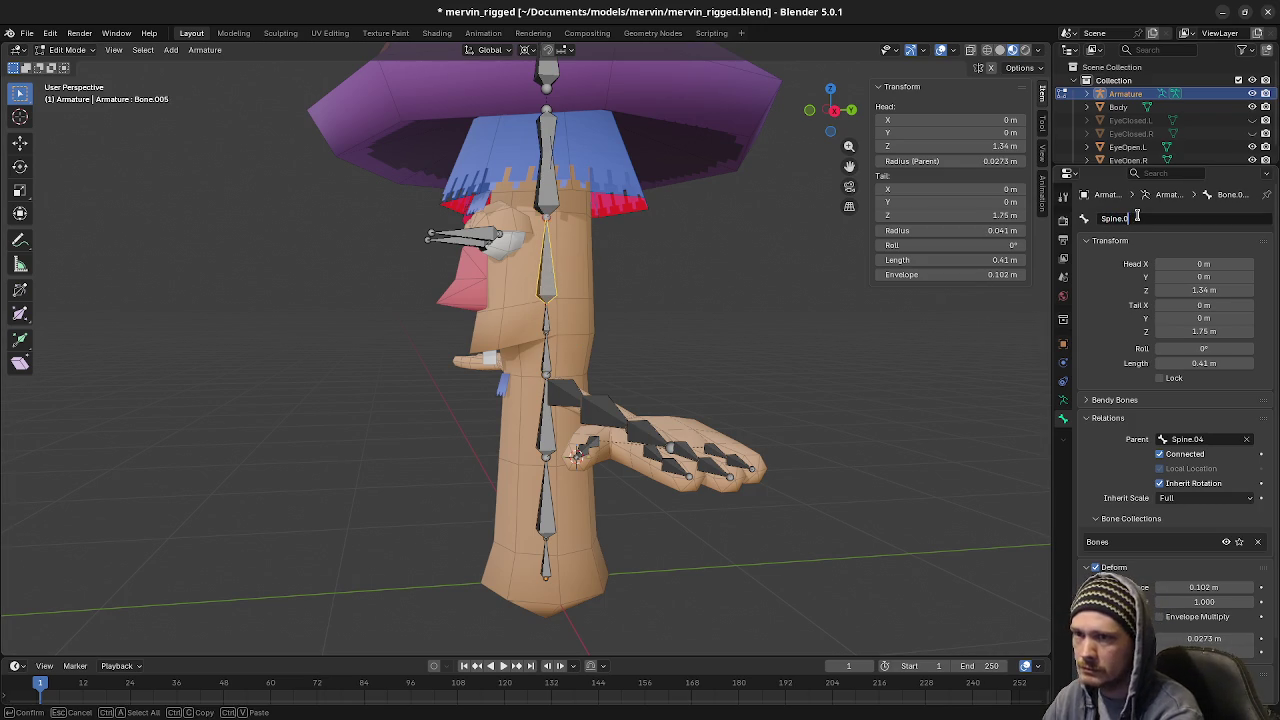
{"action": "key", "text": "Return"}
{"action": "mouse_move", "coordinate": [600, 300]}
{"action": "middle_mouse_down"}
{"action": "mouse_move", "coordinate": [587, 285]}
{"action": "mouse_move", "coordinate": [600, 265]}
{"action": "mouse_move", "coordinate": [660, 290]}
{"action": "middle_mouse_up"}
{"action": "left_click", "coordinate": [552, 295]}
{"action": "left_click", "coordinate": [591, 278]}
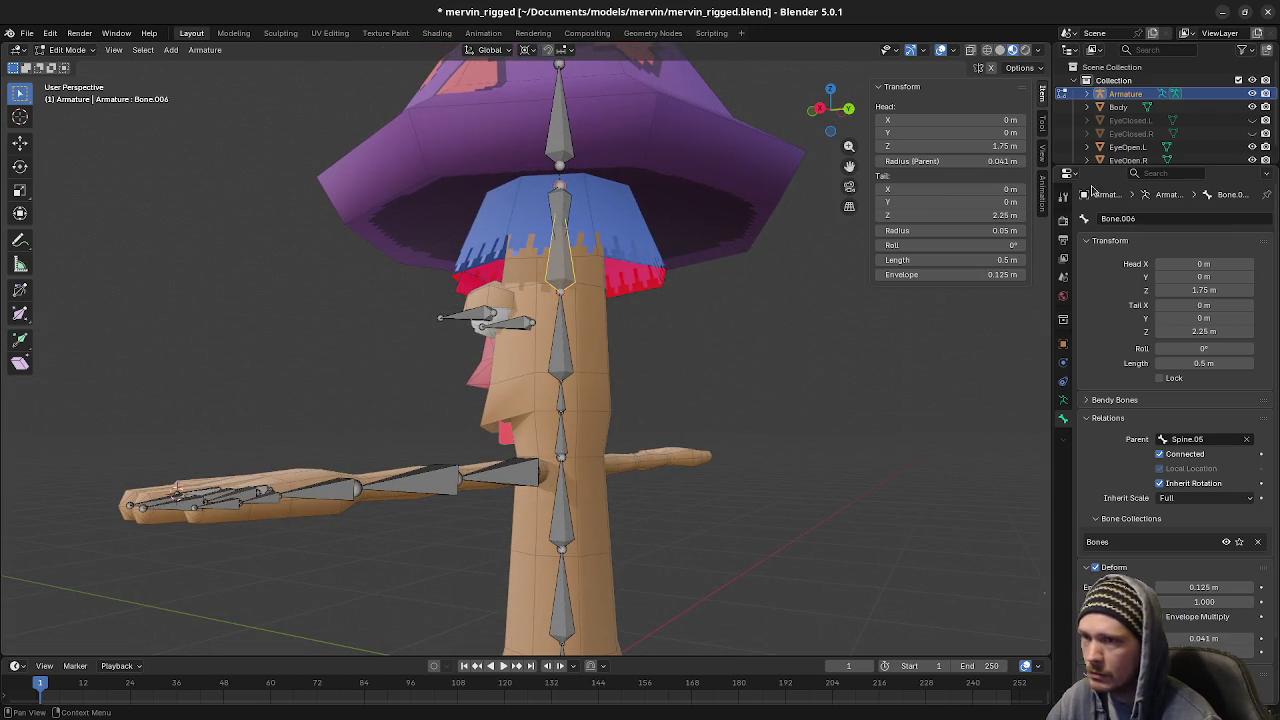
{"action": "left_click", "coordinate": [1120, 218]}
{"action": "type", "text": "spine."}
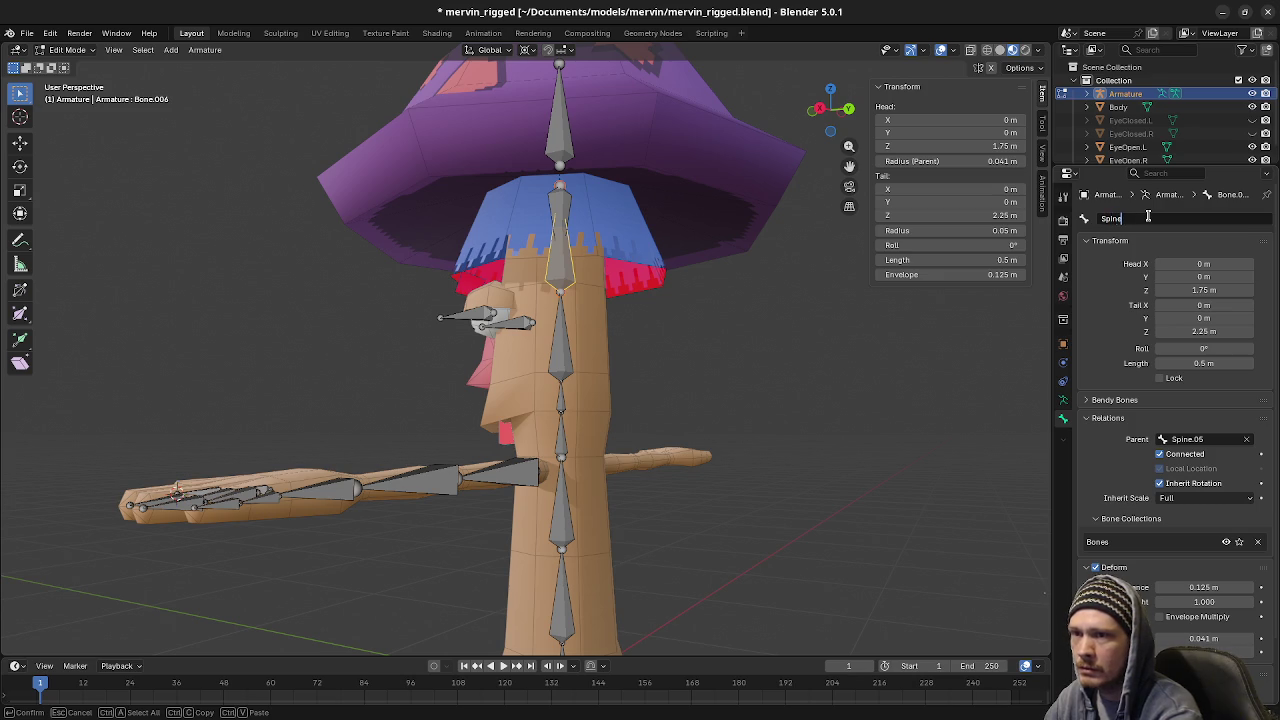
{"action": "type", "text": ".06"}
{"action": "key", "text": "Return"}
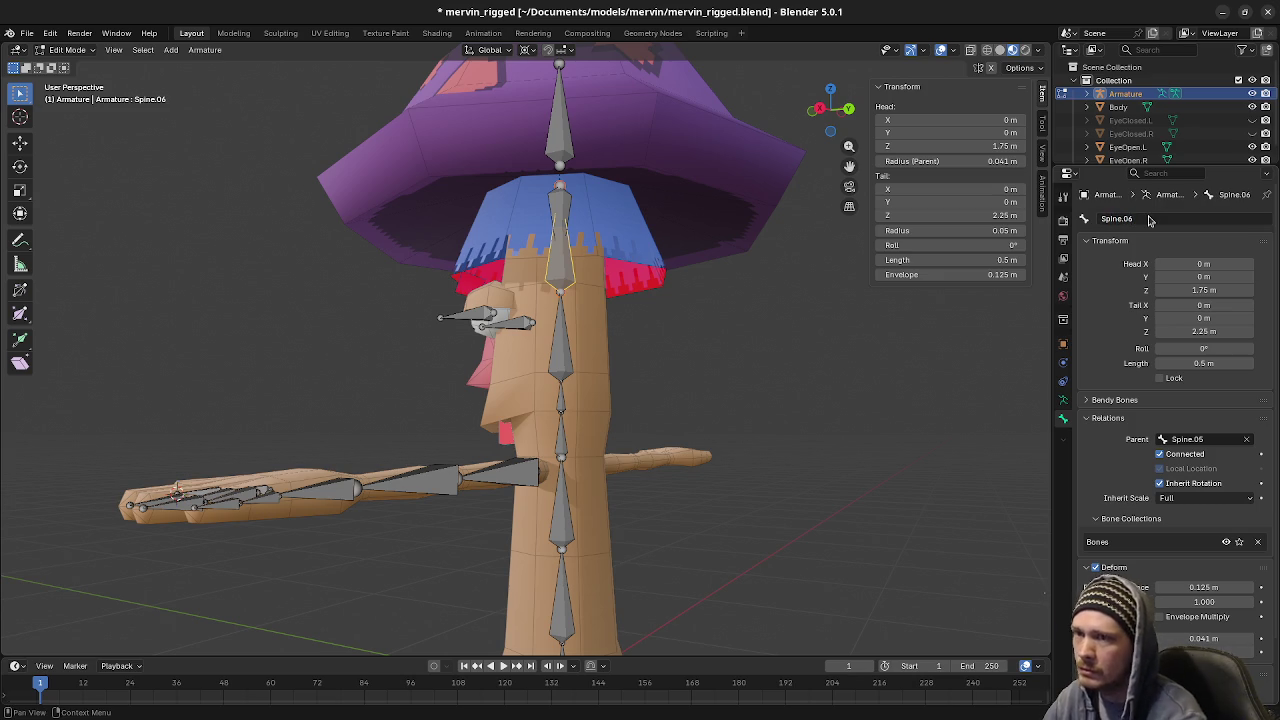
{"action": "left_click", "coordinate": [562, 345]}
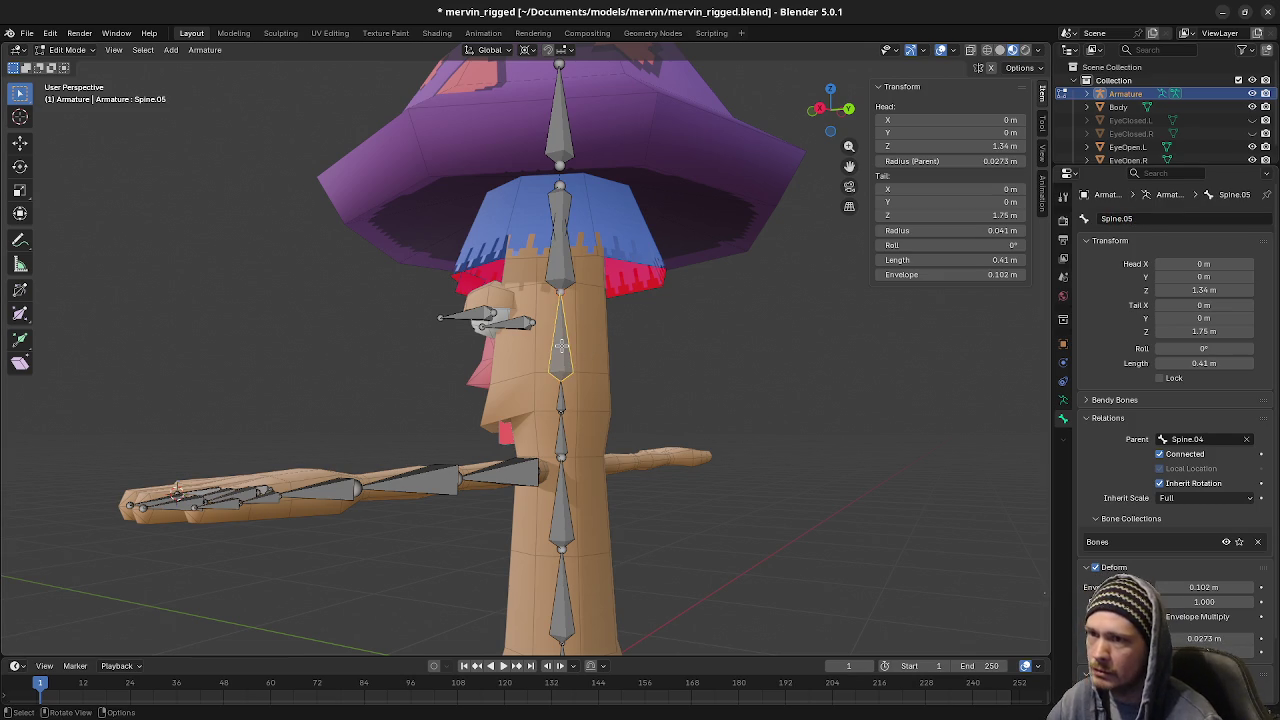
{"action": "left_click", "coordinate": [565, 268]}
{"action": "mouse_move", "coordinate": [586, 379]}
{"action": "middle_mouse_down"}
{"action": "mouse_move", "coordinate": [560, 300]}
{"action": "mouse_move", "coordinate": [550, 605]}
{"action": "middle_mouse_up"}
Review the renamed chain by selecting each bone from Root up through Spine.06
{"action": "left_click", "coordinate": [547, 258]}
{"action": "left_click", "coordinate": [531, 568]}
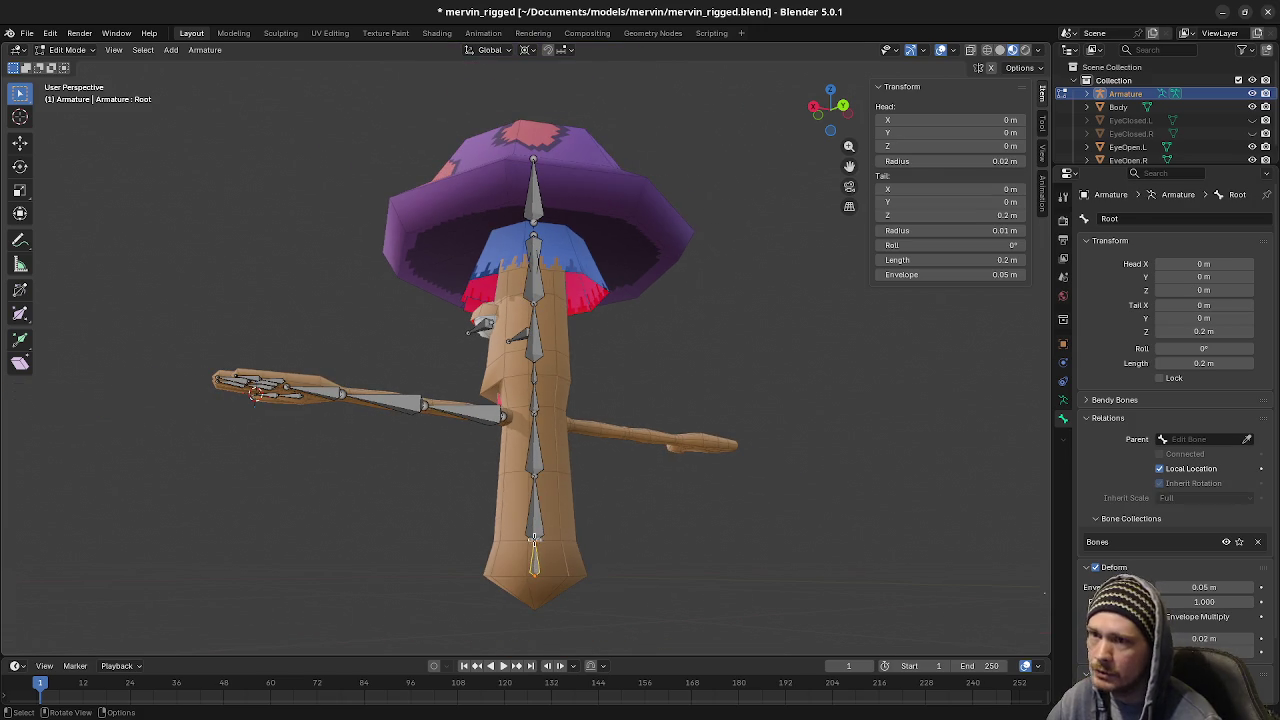
{"action": "left_click", "coordinate": [539, 521]}
{"action": "left_click", "coordinate": [536, 459]}
{"action": "left_click", "coordinate": [534, 400]}
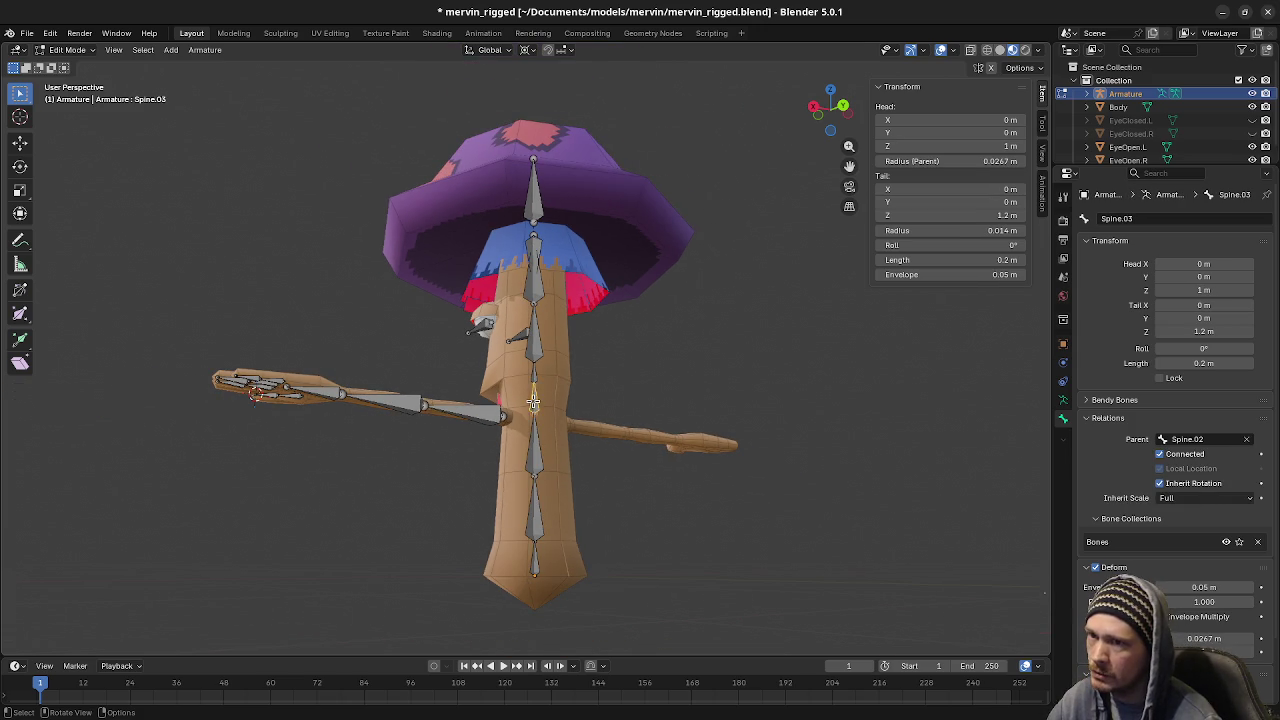
{"action": "left_click", "coordinate": [533, 371]}
{"action": "left_click", "coordinate": [535, 350]}
{"action": "middle_click_drag", "start_coordinate": [601, 342], "coordinate": [612, 350]}
{"action": "left_click", "coordinate": [545, 296]}
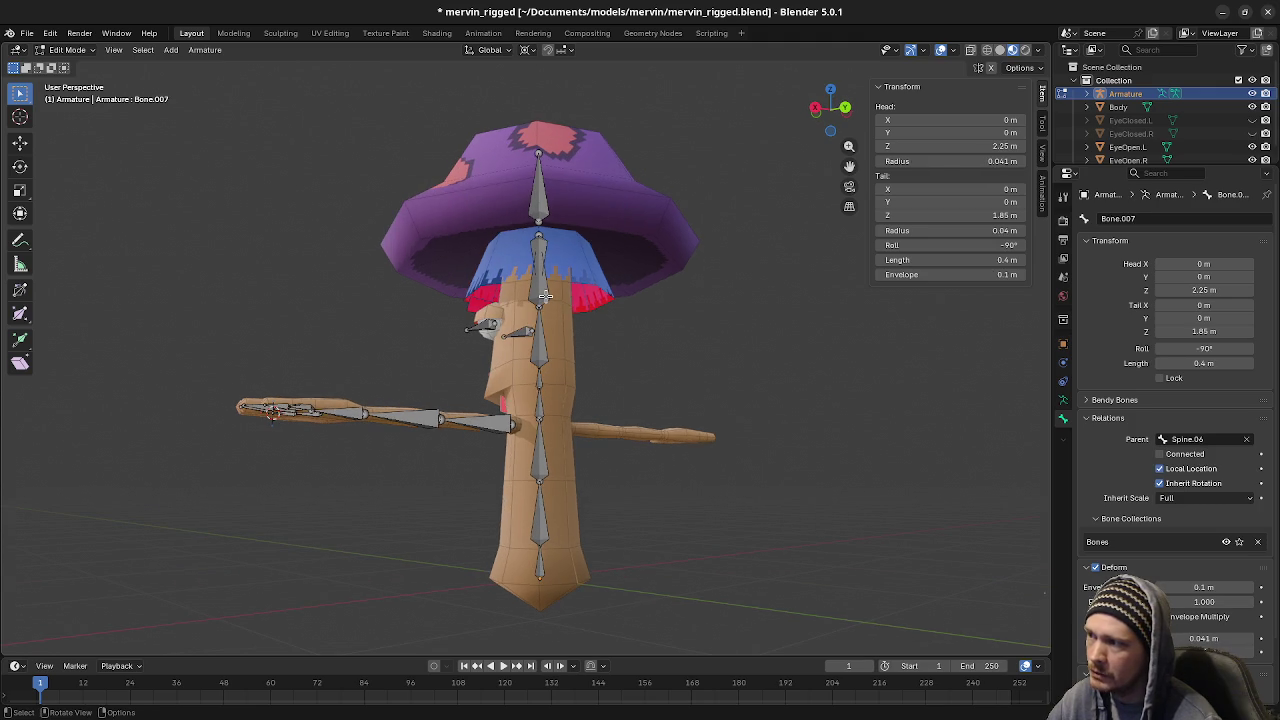
{"action": "left_click", "coordinate": [545, 296]}
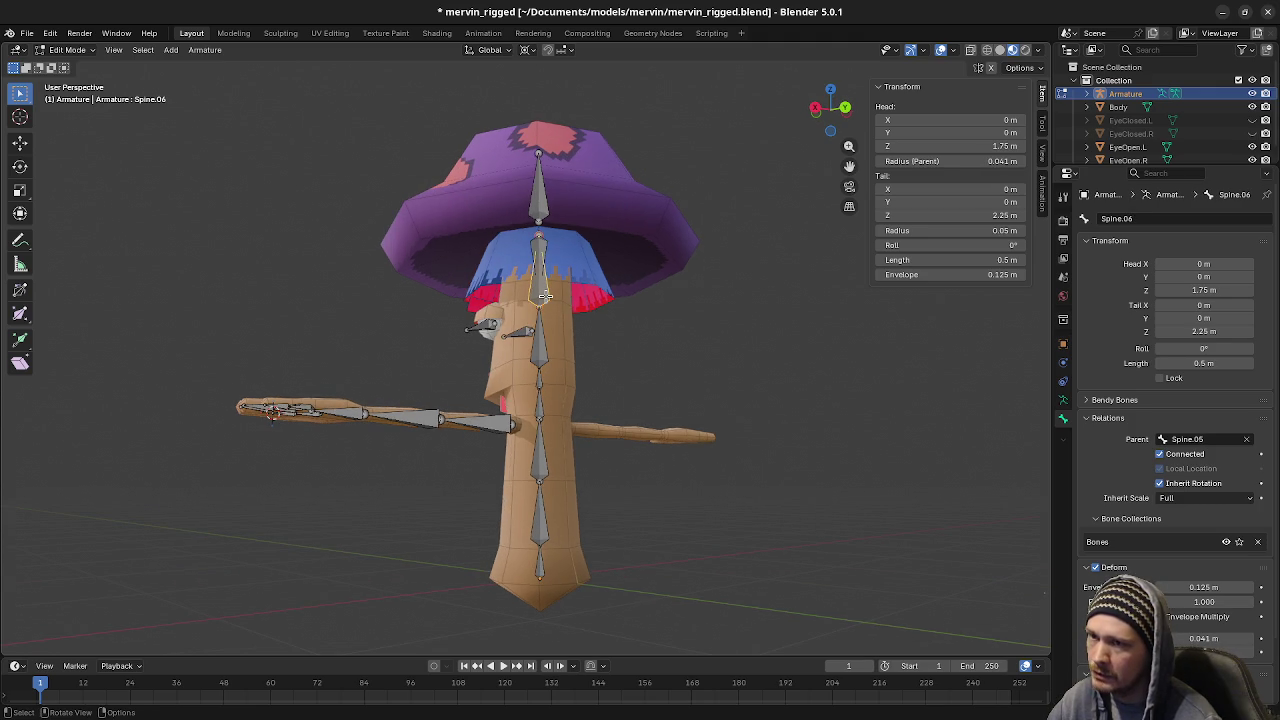
Rename Bone.008 at the hat tip to Top and the bone below it to Hair
{"action": "left_click", "coordinate": [537, 205]}
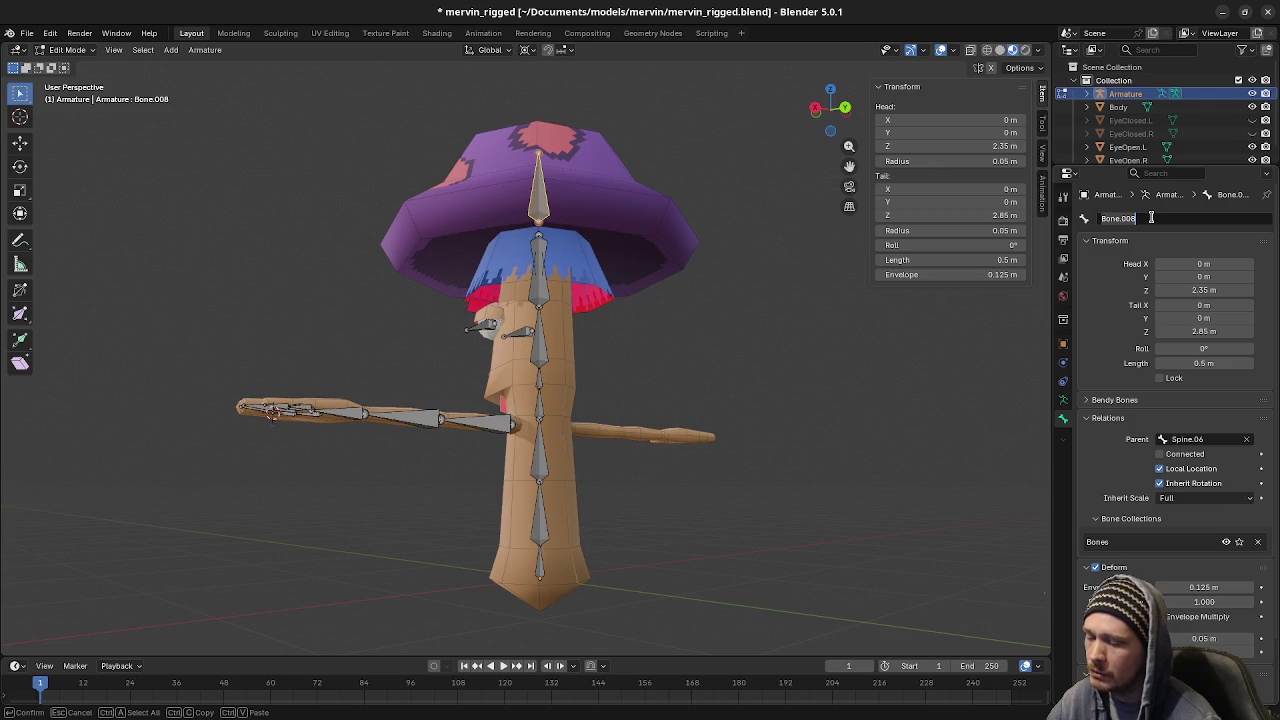
{"action": "type", "text": "Top"}
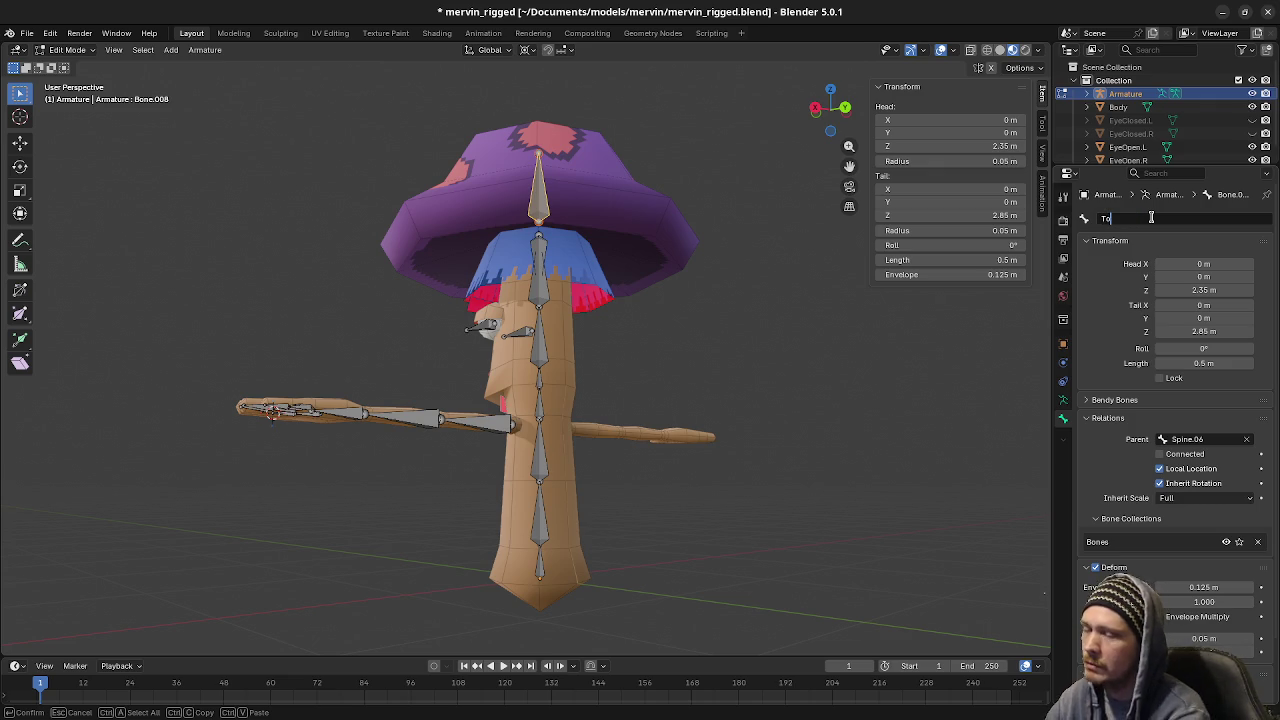
{"action": "key", "text": "Return"}
{"action": "left_click", "coordinate": [533, 241]}
{"action": "left_click", "coordinate": [1147, 219]}
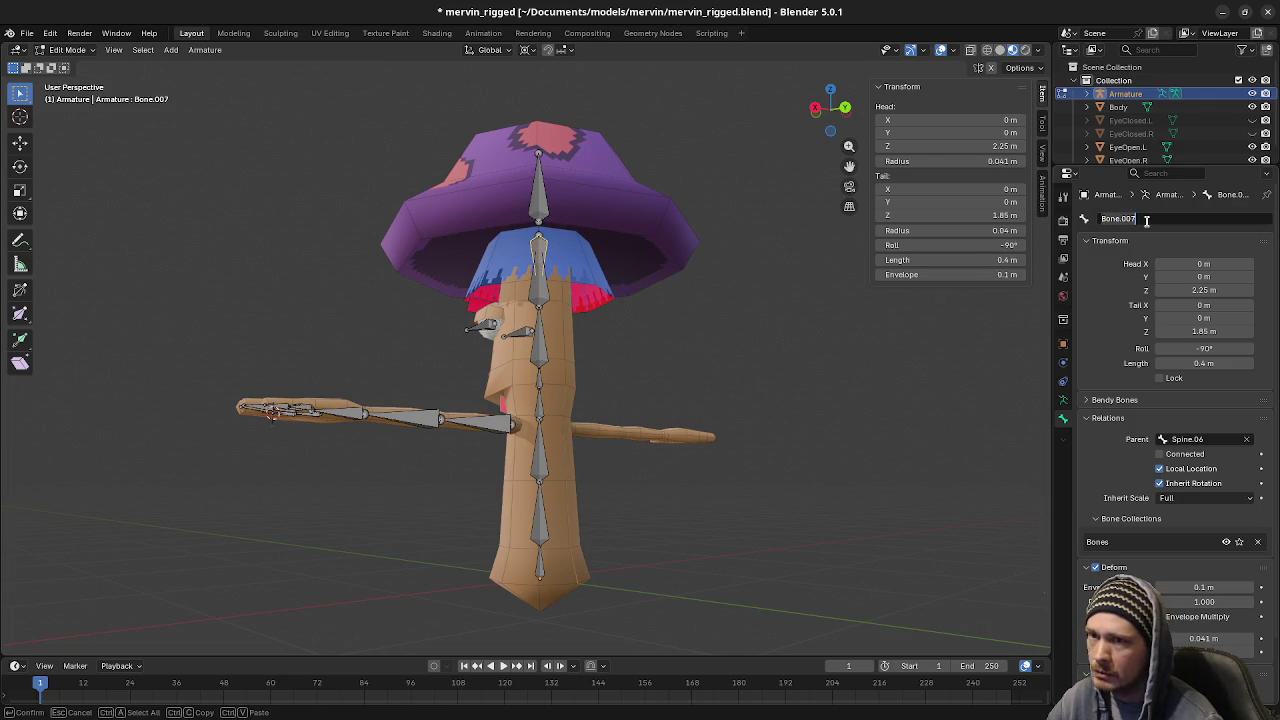
{"action": "key", "text": "BackSpace"}
{"action": "type", "text": "Hair"}
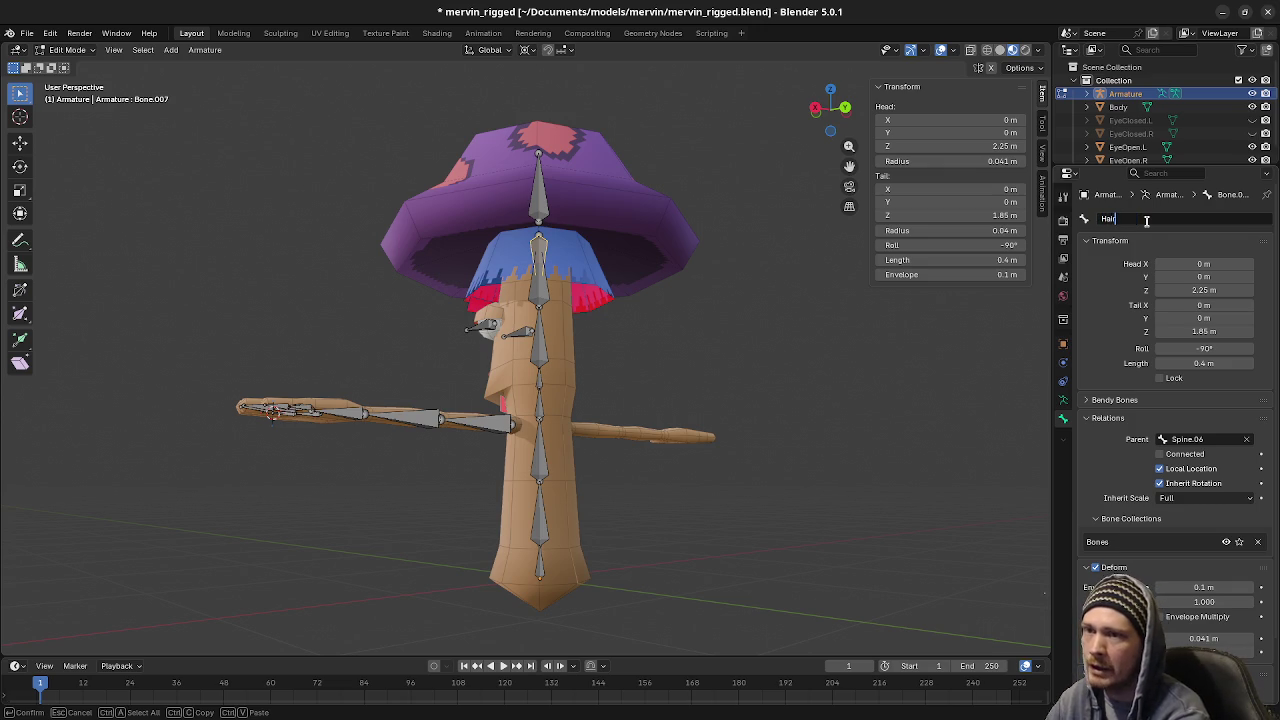
{"action": "key", "text": "Return"}
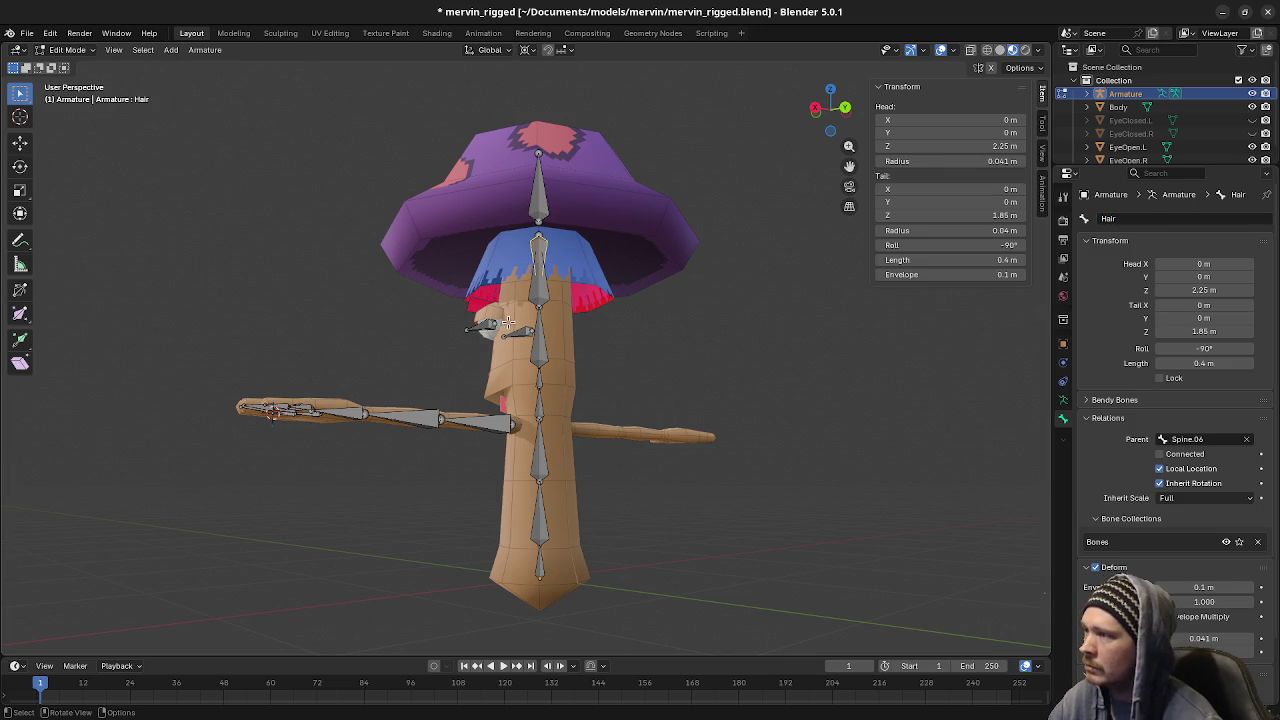
{"action": "mouse_move", "coordinate": [588, 350]}
{"action": "middle_mouse_down"}
{"action": "mouse_move", "coordinate": [568, 377]}
{"action": "mouse_move", "coordinate": [606, 331]}
{"action": "middle_mouse_up"}
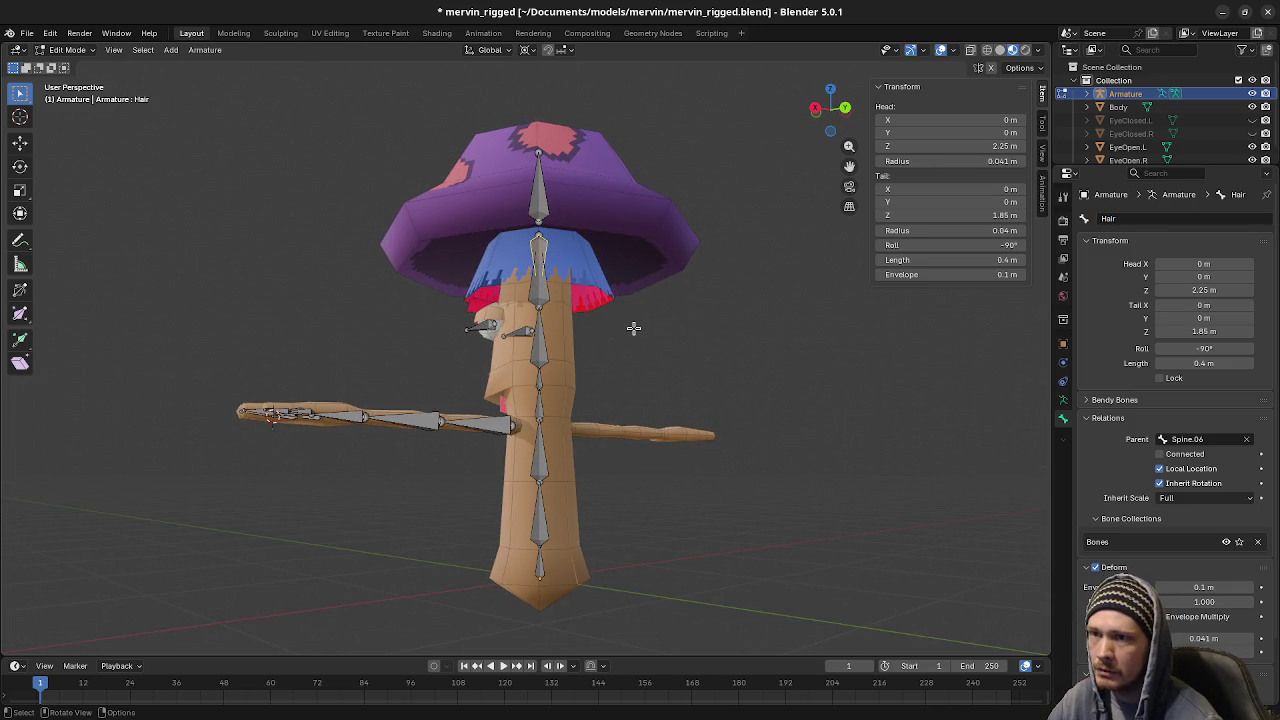
{"action": "middle_click_drag", "start_coordinate": [496, 385], "coordinate": [613, 425]}
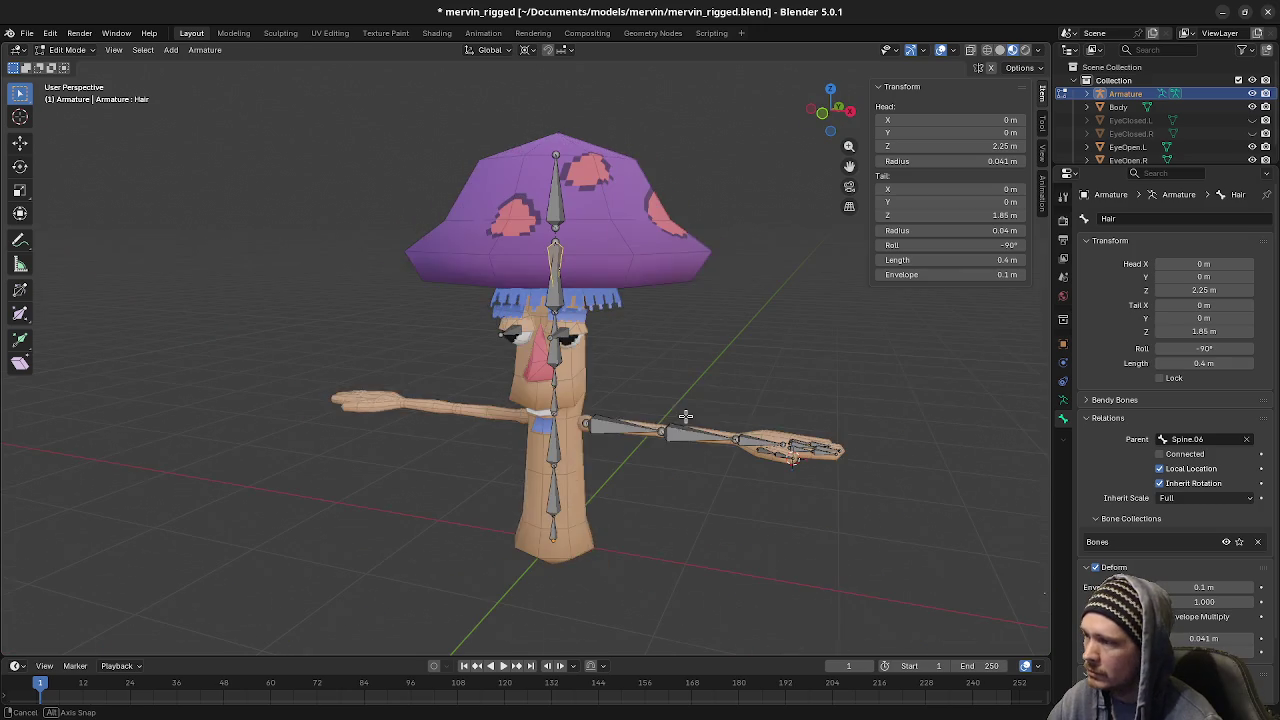
{"action": "left_click", "coordinate": [613, 425]}
Rename the shoulder, forearm and hand bones to UpperArm.L, LowerArm.L and Hand.L
{"action": "middle_click_drag", "start_coordinate": [737, 366], "coordinate": [984, 245]}
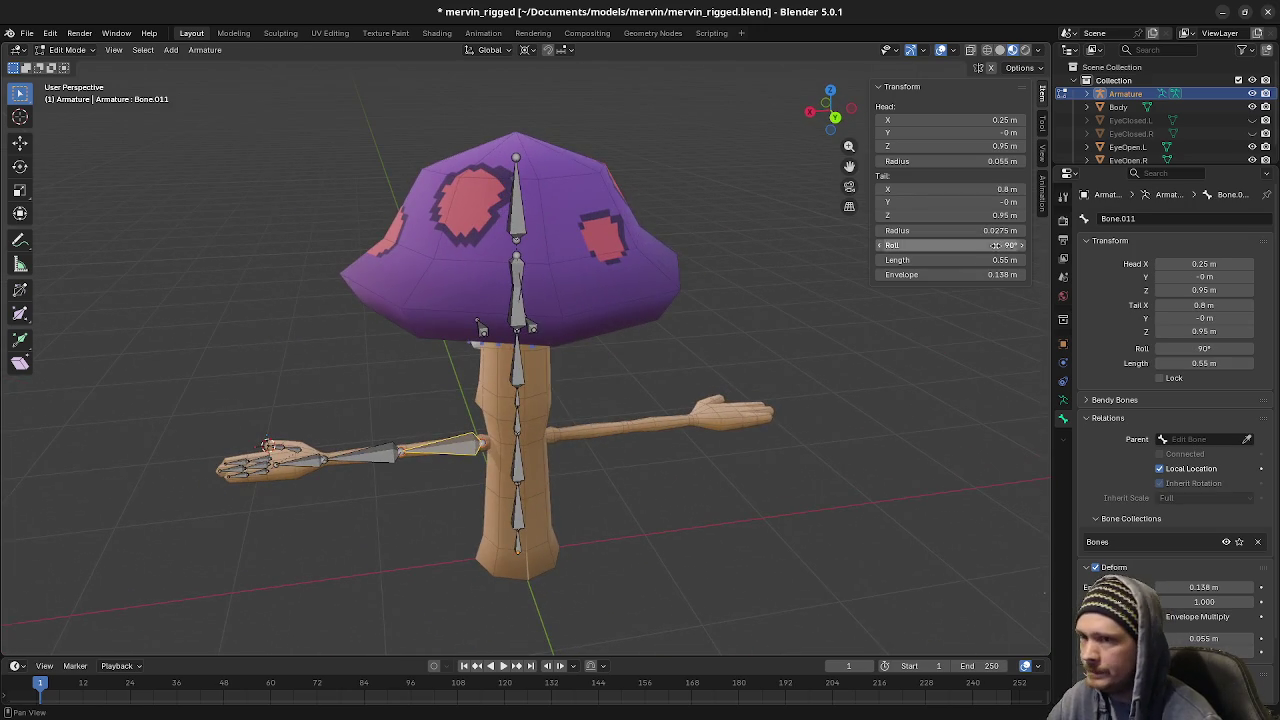
{"action": "left_click", "coordinate": [1147, 217]}
{"action": "type", "text": "Arm.L"}
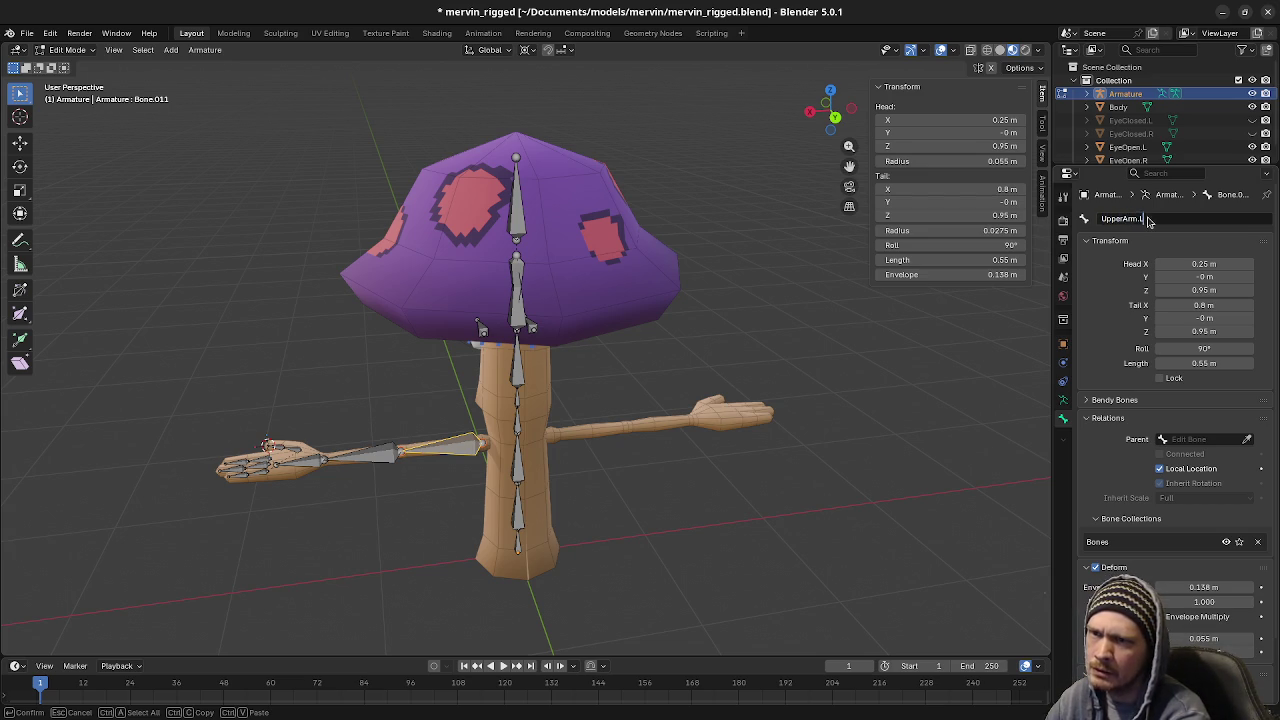
{"action": "key", "text": "Return"}
{"action": "left_click", "coordinate": [375, 456]}
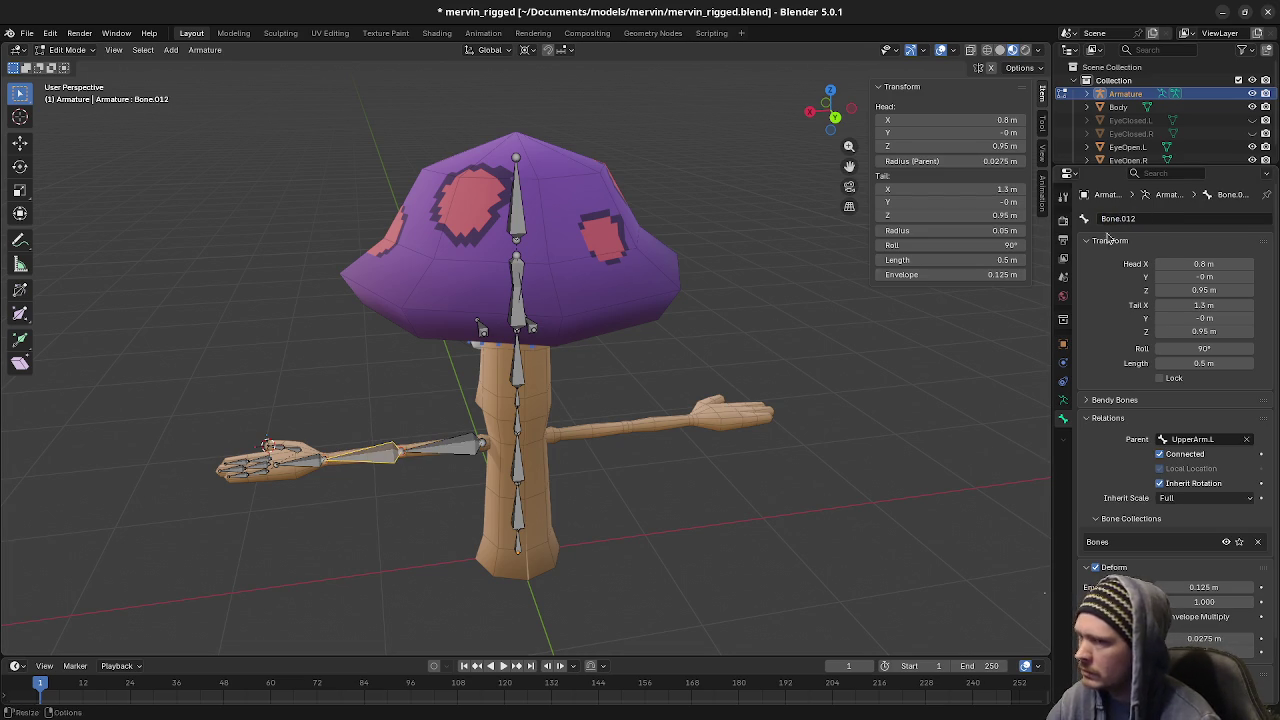
{"action": "left_click", "coordinate": [1154, 219]}
{"action": "type", "text": "LowerArm.L"}
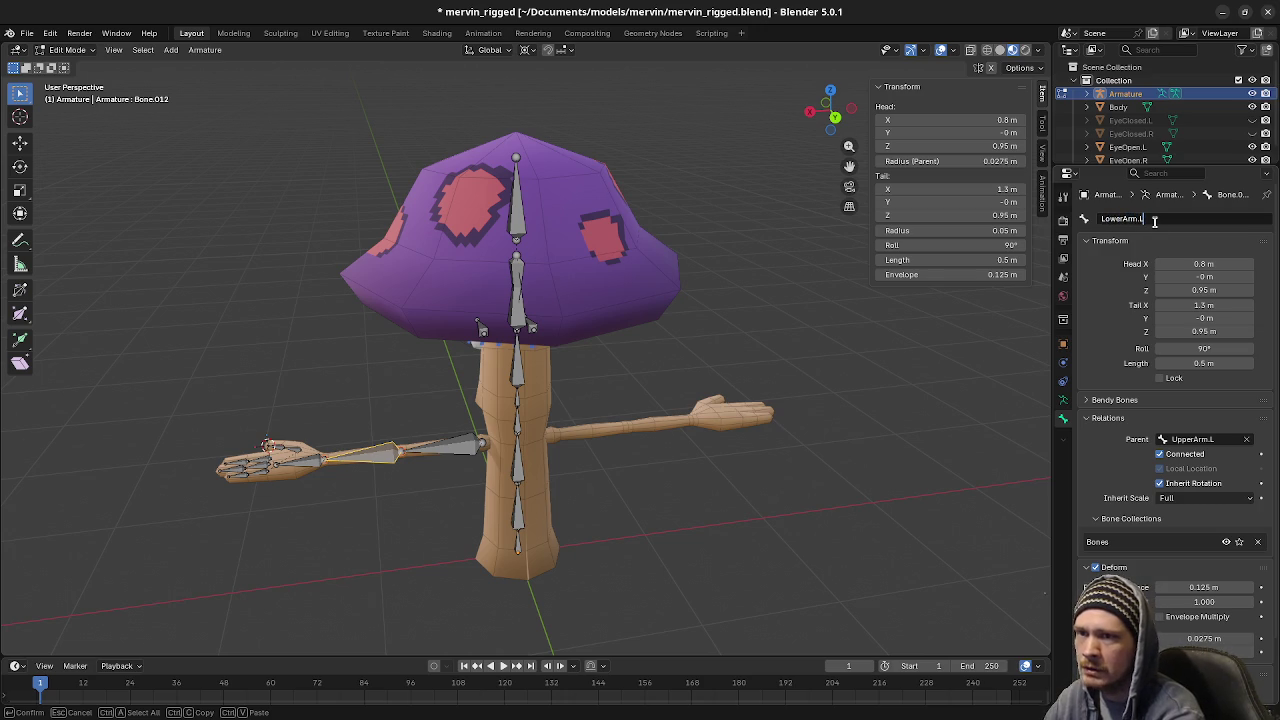
{"action": "key", "text": "Return"}
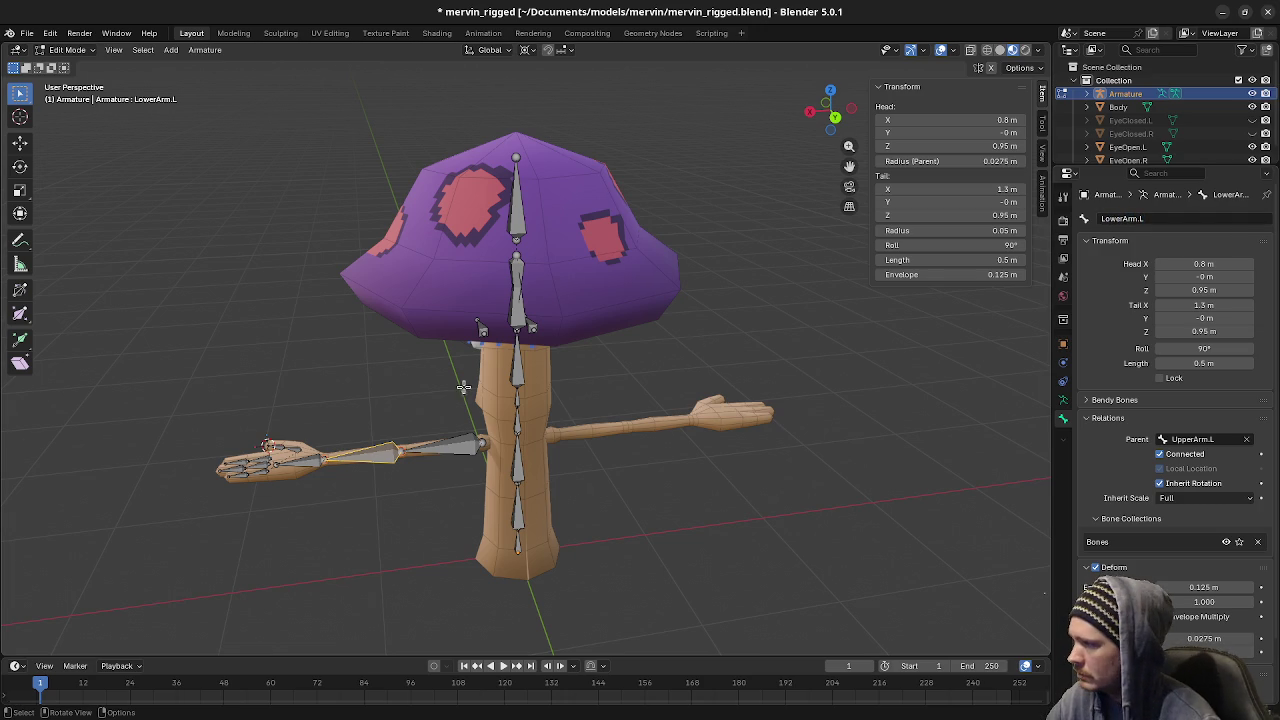
{"action": "left_click", "coordinate": [312, 462]}
{"action": "left_click", "coordinate": [1142, 214]}
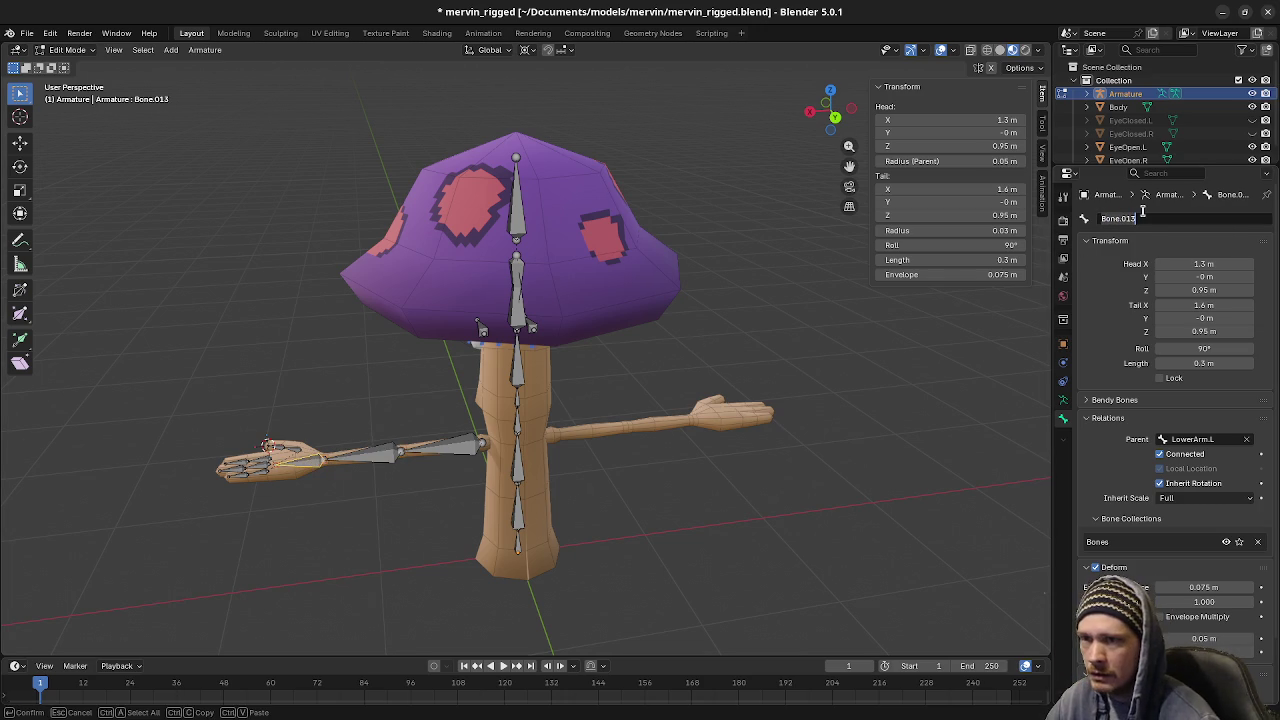
{"action": "type", "text": "Hand.L"}
{"action": "key", "text": "Return"}
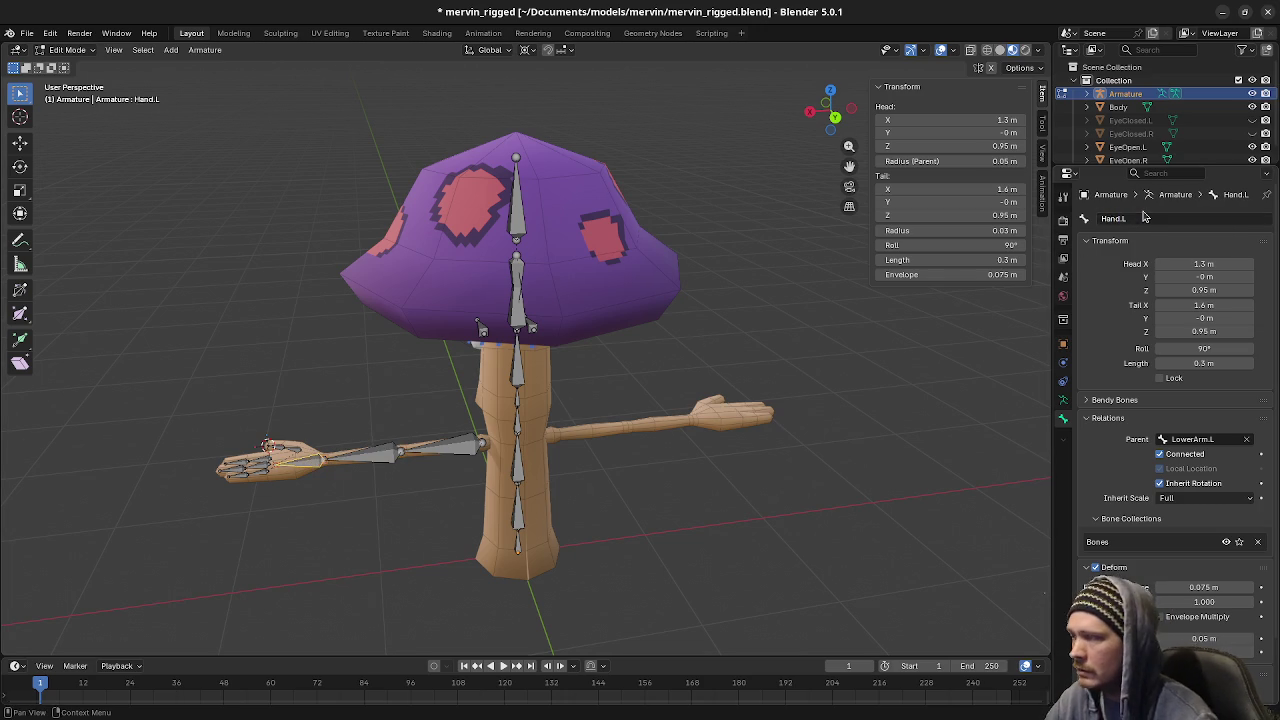
{"action": "mouse_move", "coordinate": [457, 406]}
{"action": "middle_mouse_down"}
{"action": "mouse_move", "coordinate": [421, 452]}
{"action": "mouse_move", "coordinate": [424, 401]}
{"action": "middle_mouse_up"}
Name the two thumb bones Thumb01.L and Thumb02.L
{"action": "scroll", "coordinate": [451, 420], "scroll_direction": "up", "scroll_amount": 2}
{"action": "left_click", "coordinate": [424, 401]}
{"action": "left_click", "coordinate": [1124, 218]}
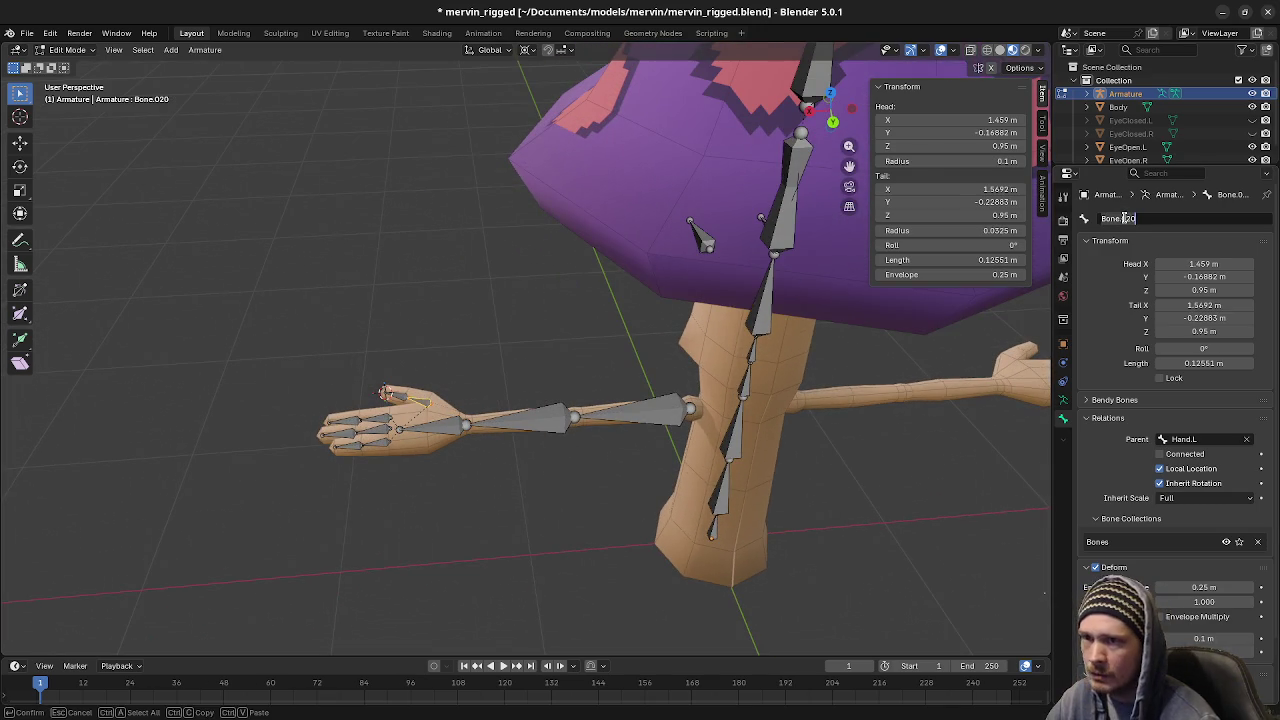
{"action": "type", "text": "Thumb01.L"}
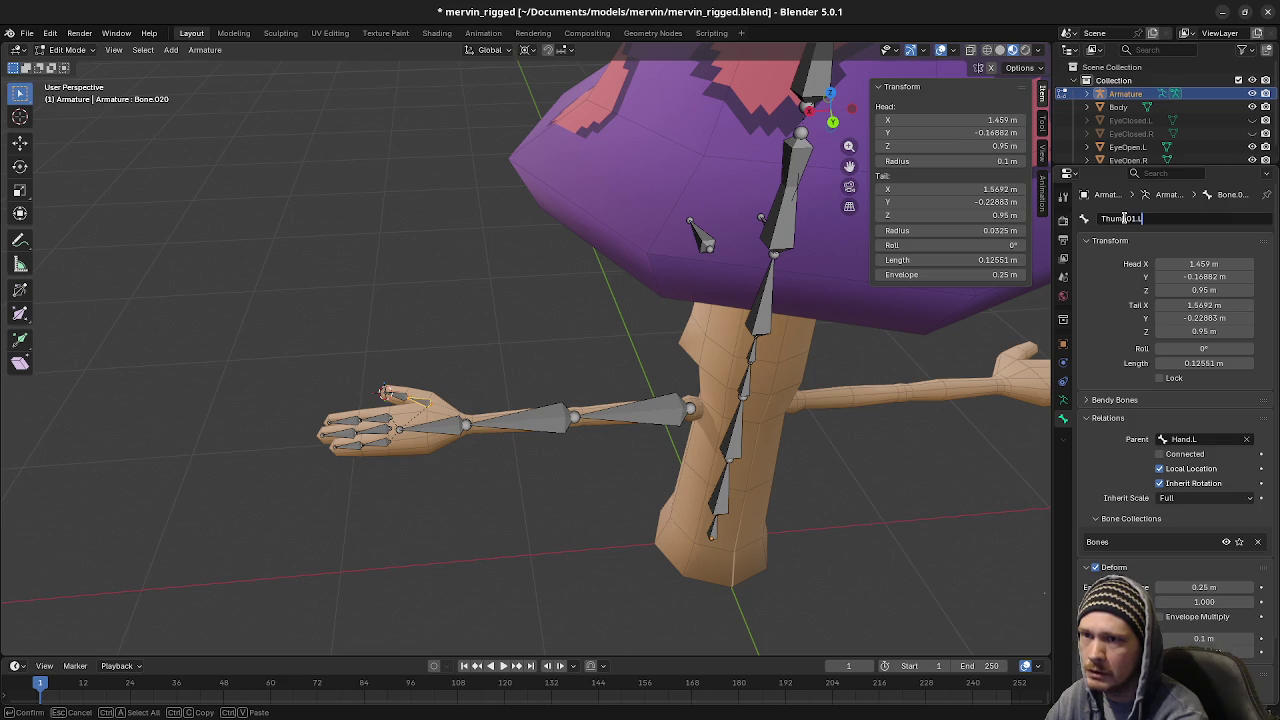
{"action": "key", "text": "Return"}
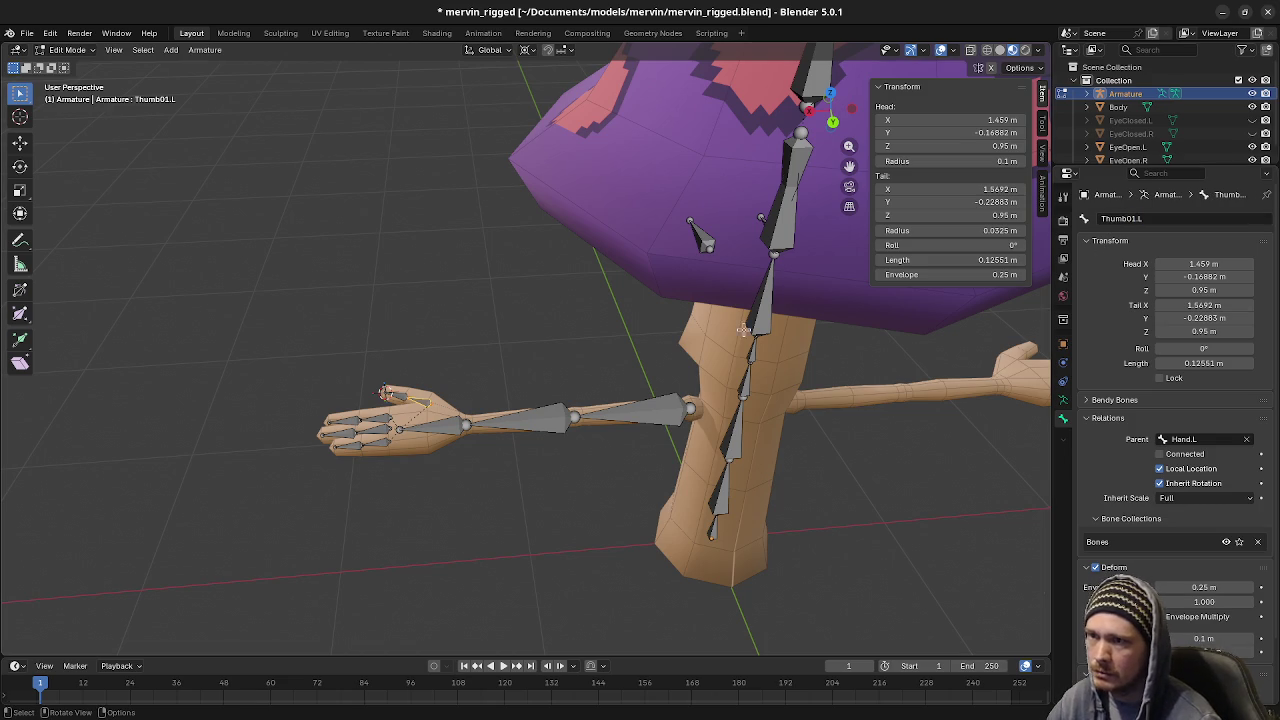
{"action": "key", "text": "e"}
{"action": "left_click", "coordinate": [395, 393]}
{"action": "double_click", "coordinate": [1120, 218]}
{"action": "type", "text": "Thumb02"}
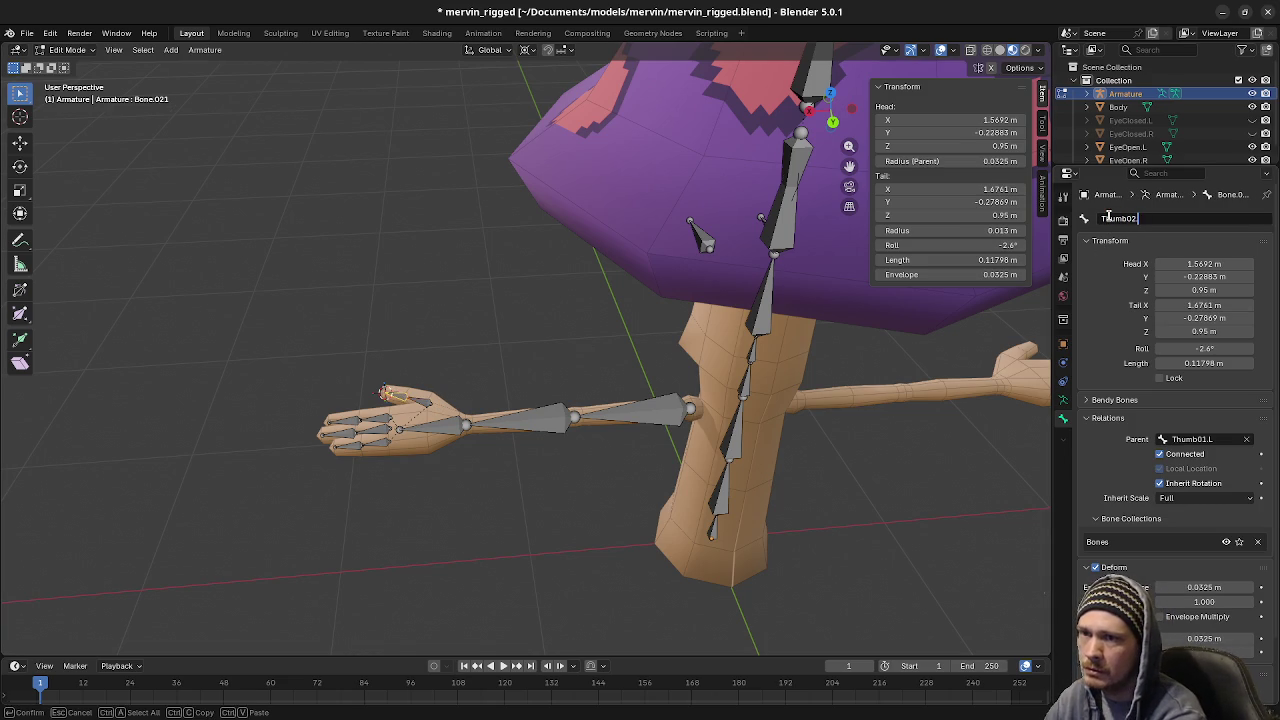
{"action": "type", "text": ".L"}
{"action": "key", "text": "Return"}
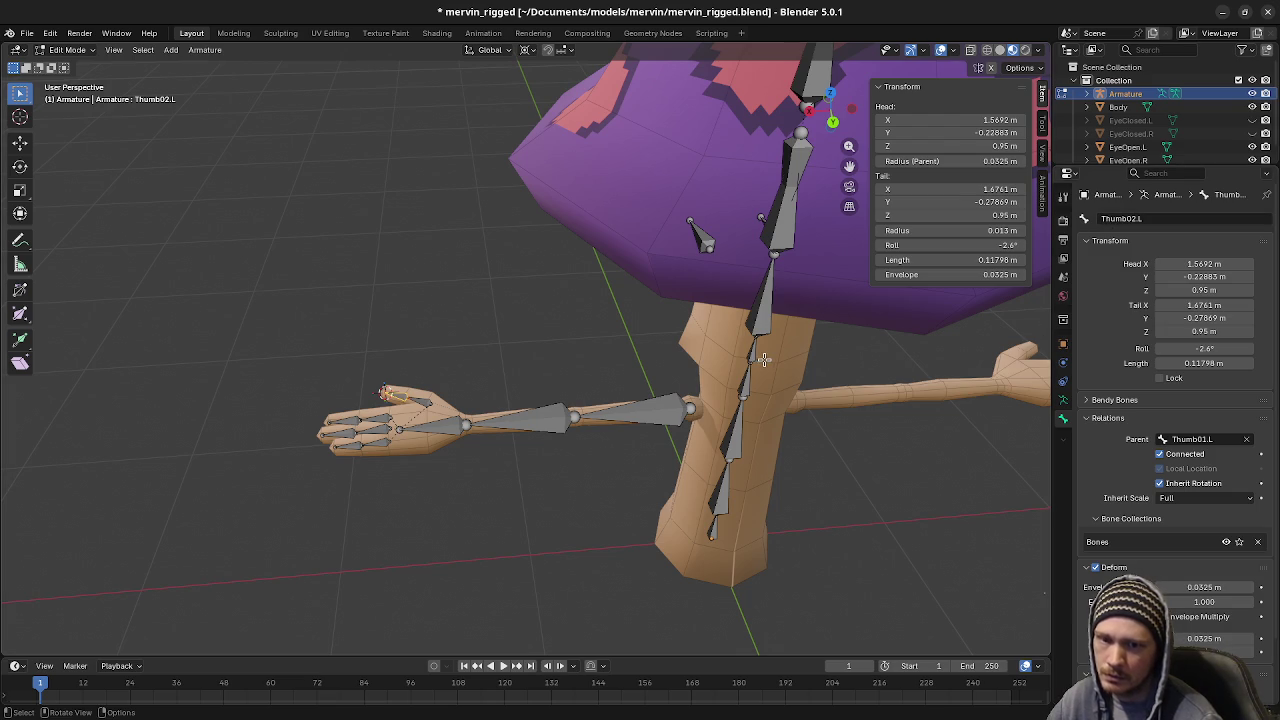
Name the pointer finger bones Pointer01.L and Pointer02.L
{"action": "left_click", "coordinate": [381, 428]}
{"action": "left_click", "coordinate": [1146, 217]}
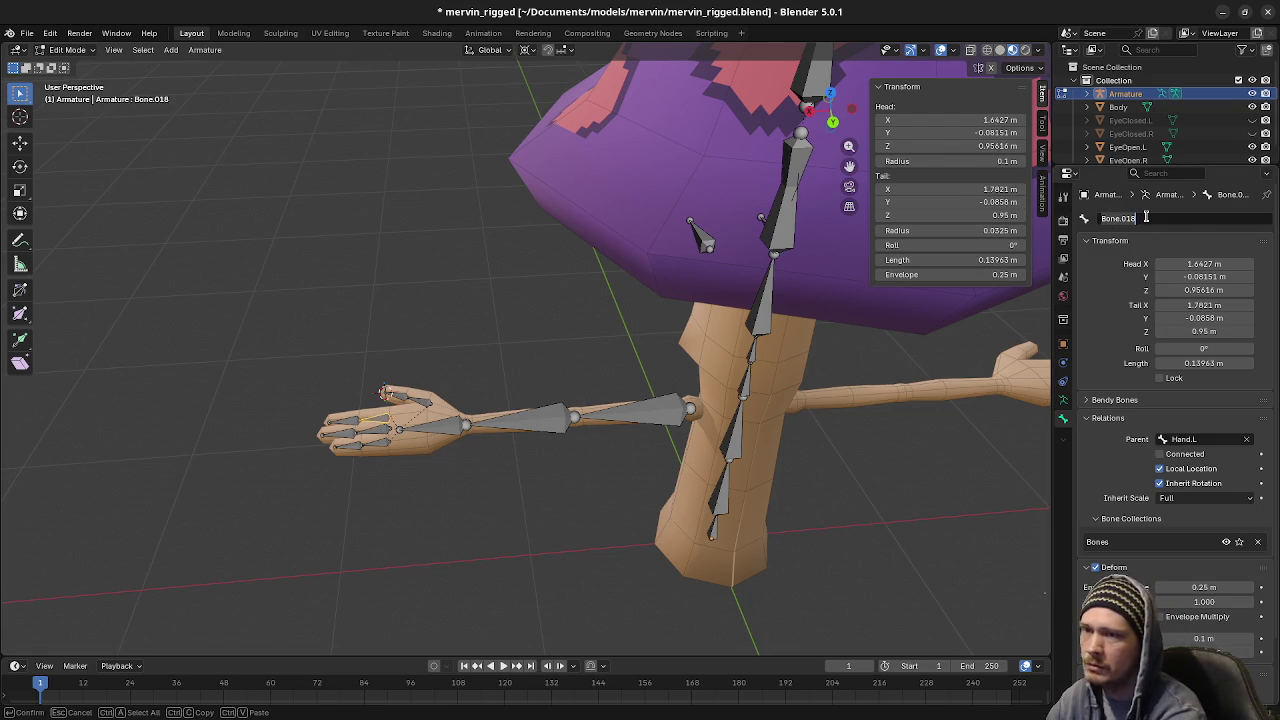
{"action": "type", "text": "Pointer01.L"}
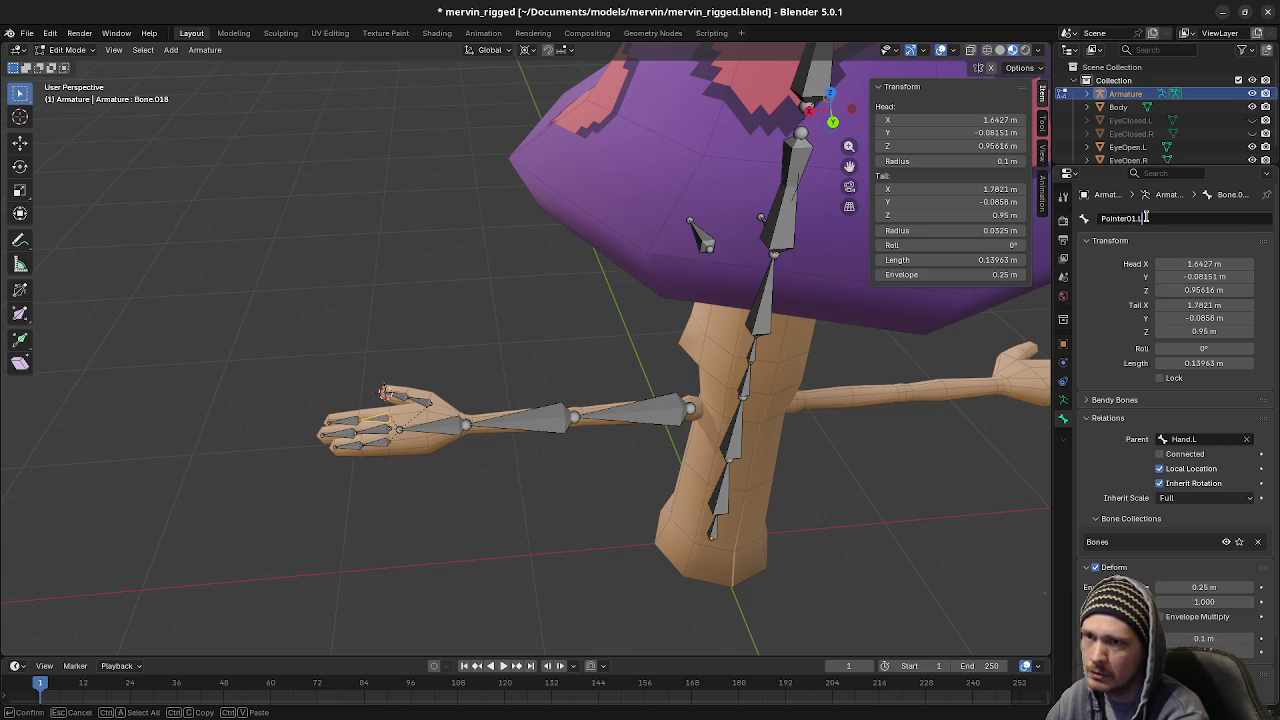
{"action": "key", "text": "Return"}
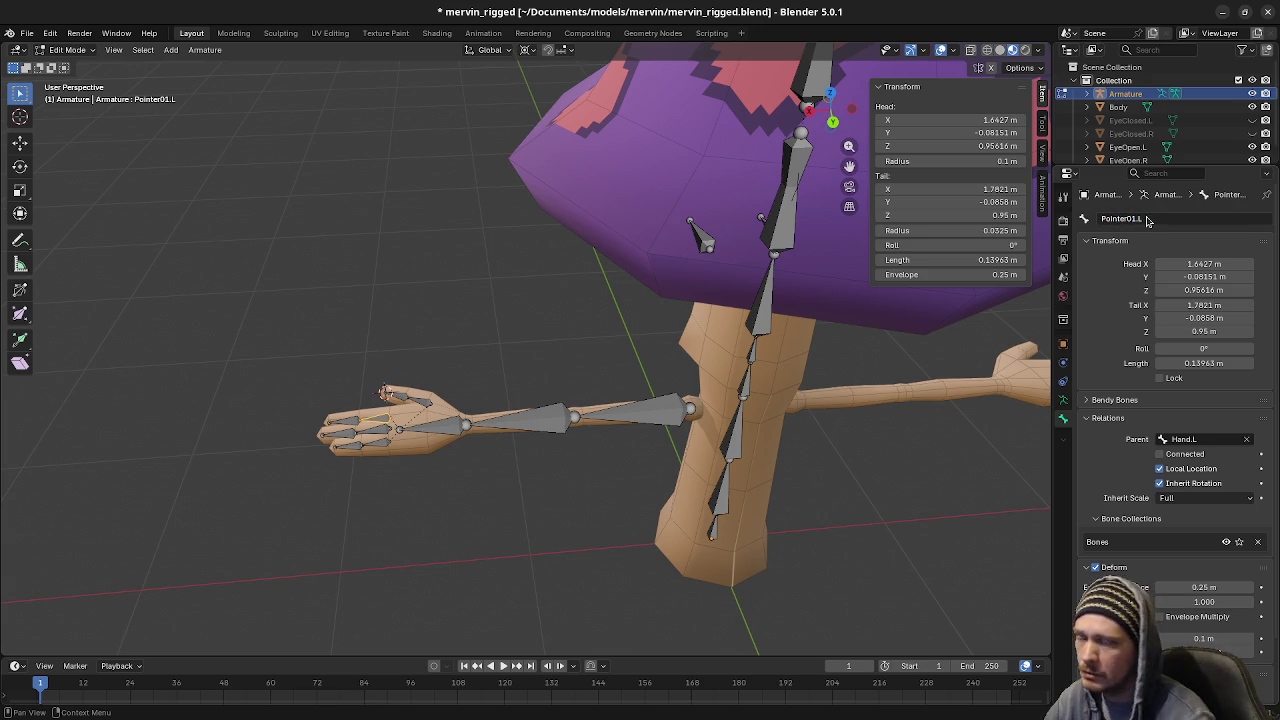
{"action": "left_click", "coordinate": [343, 420]}
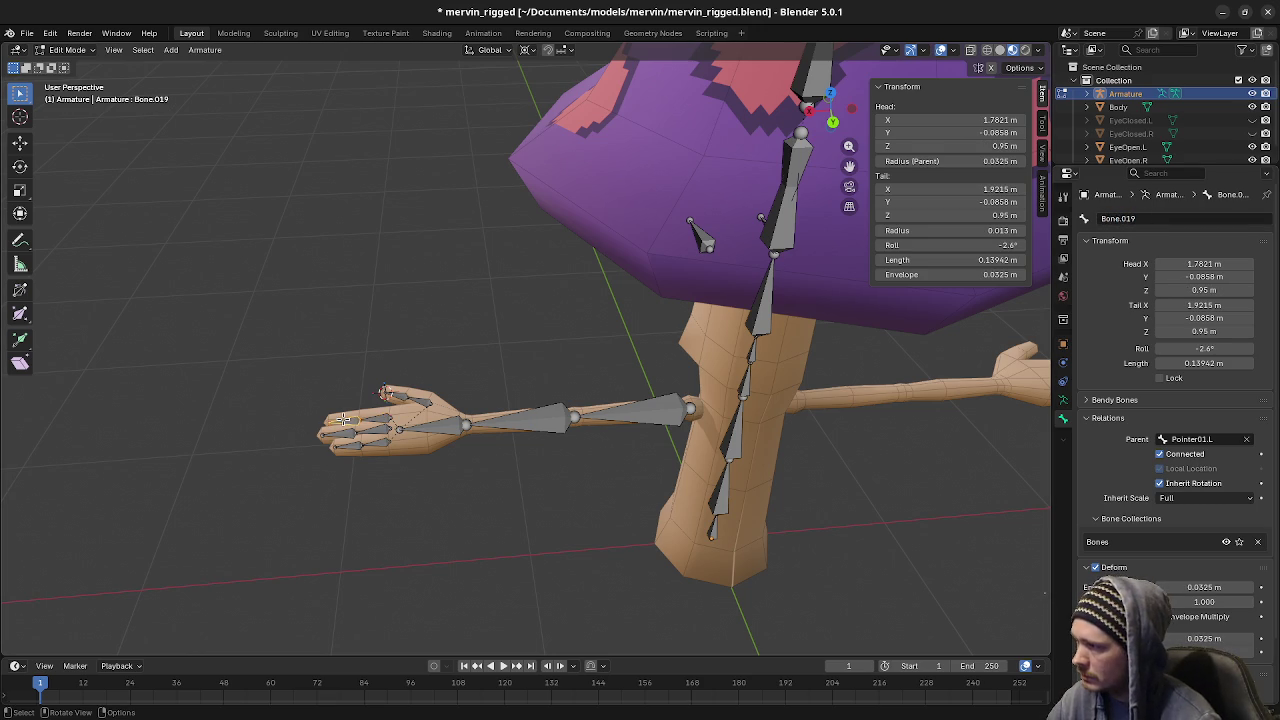
{"action": "left_click", "coordinate": [1155, 218]}
{"action": "type", "text": "Pointer02"}
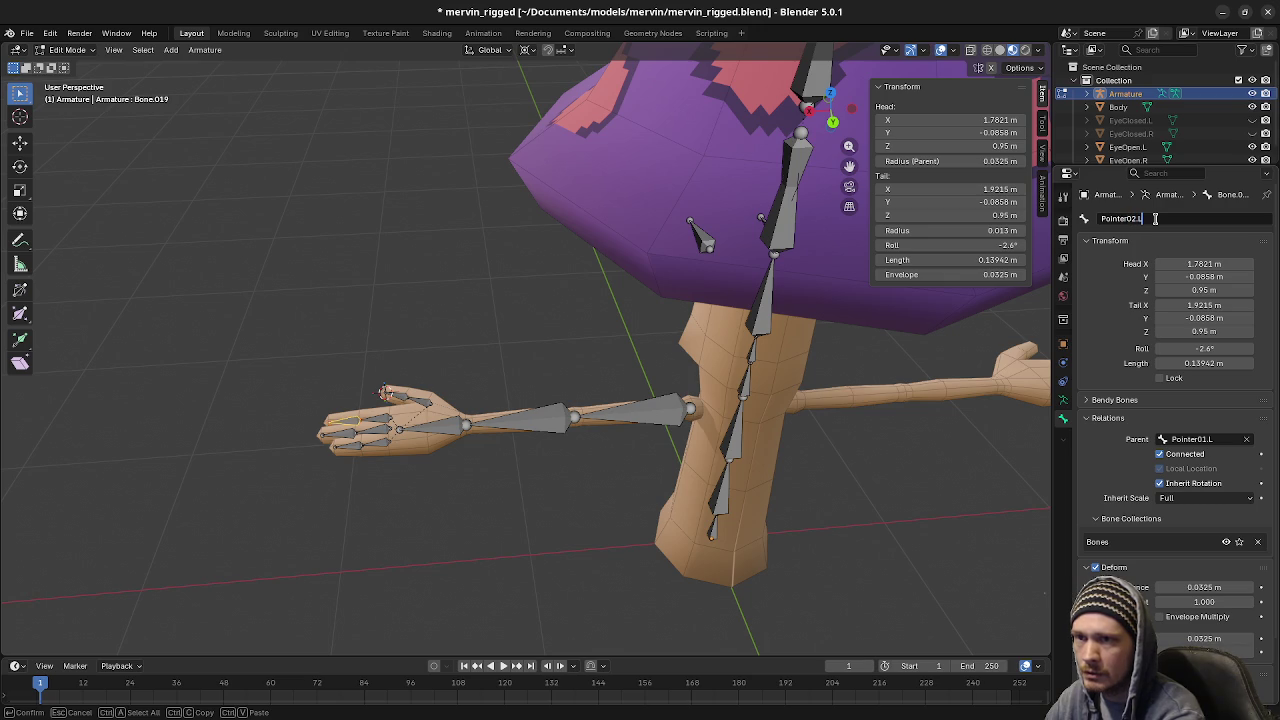
{"action": "key", "text": "Return"}
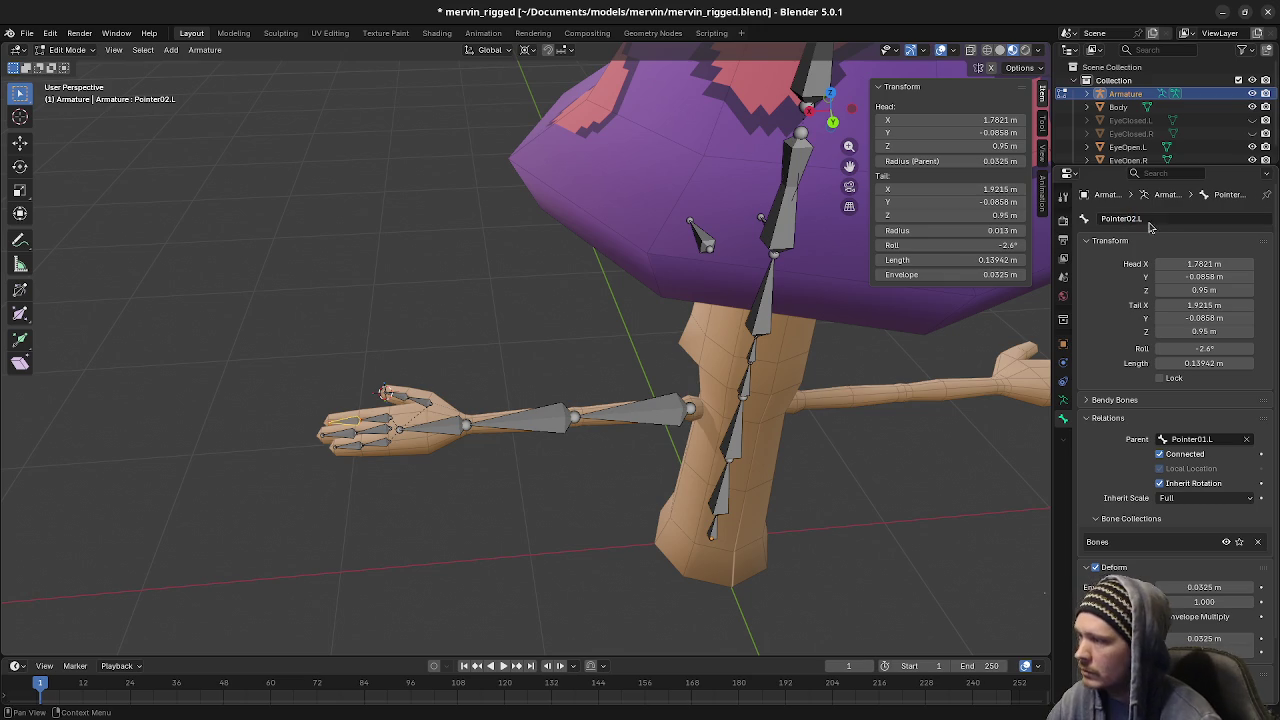
Name the middle finger bones Middle01.L and Middle02.L
{"action": "left_click", "coordinate": [383, 428]}
{"action": "left_click", "coordinate": [1155, 218]}
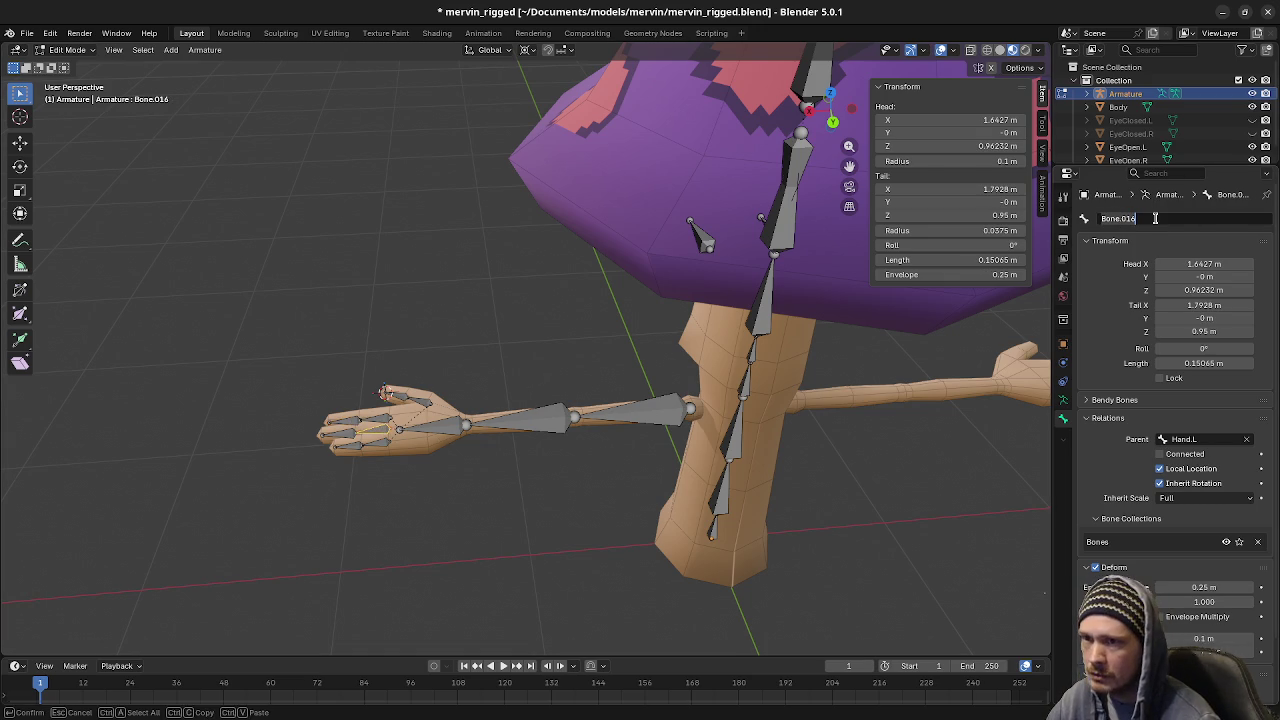
{"action": "type", "text": "Middle01"}
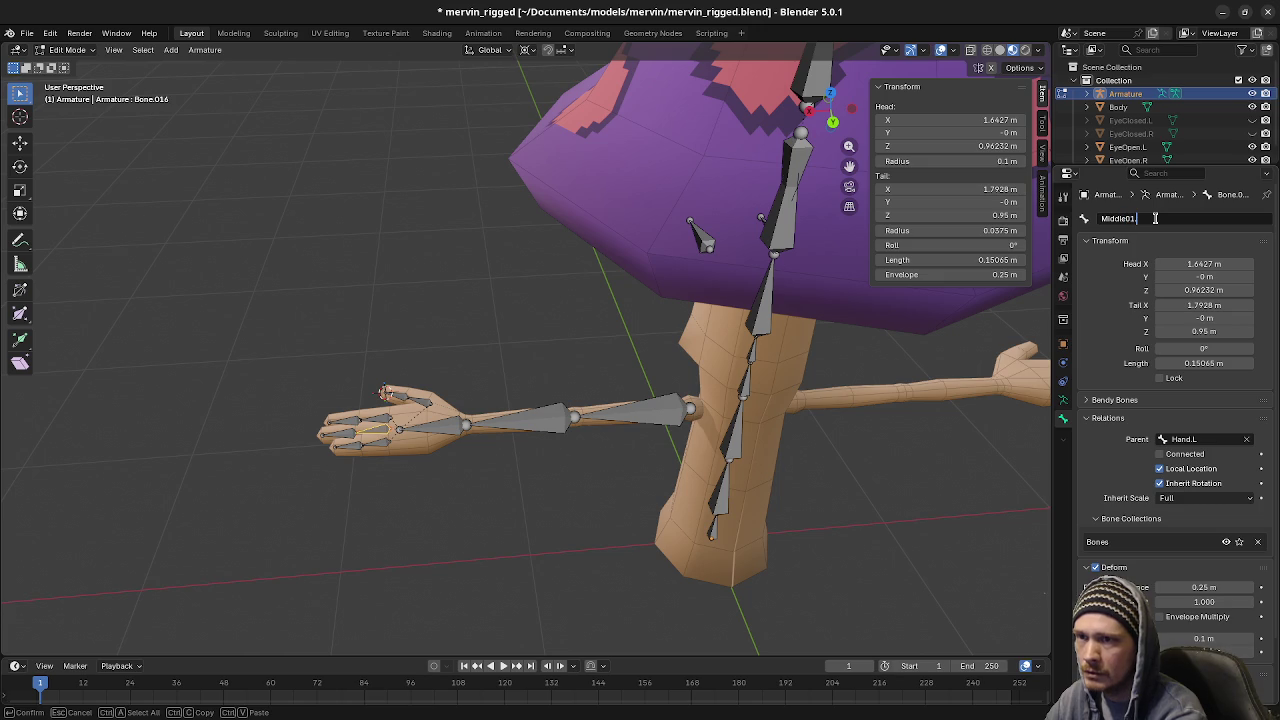
{"action": "type", "text": ".L"}
{"action": "key", "text": "Return"}
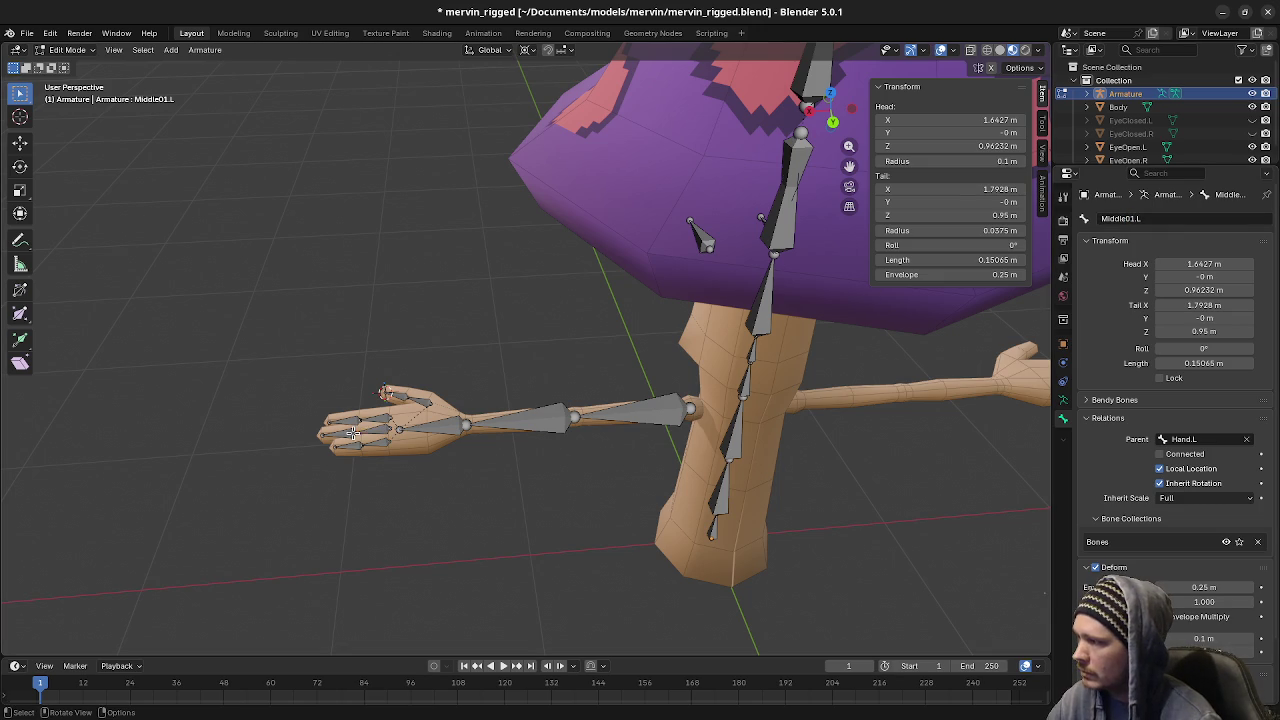
{"action": "left_click", "coordinate": [338, 432]}
{"action": "left_click", "coordinate": [1152, 219]}
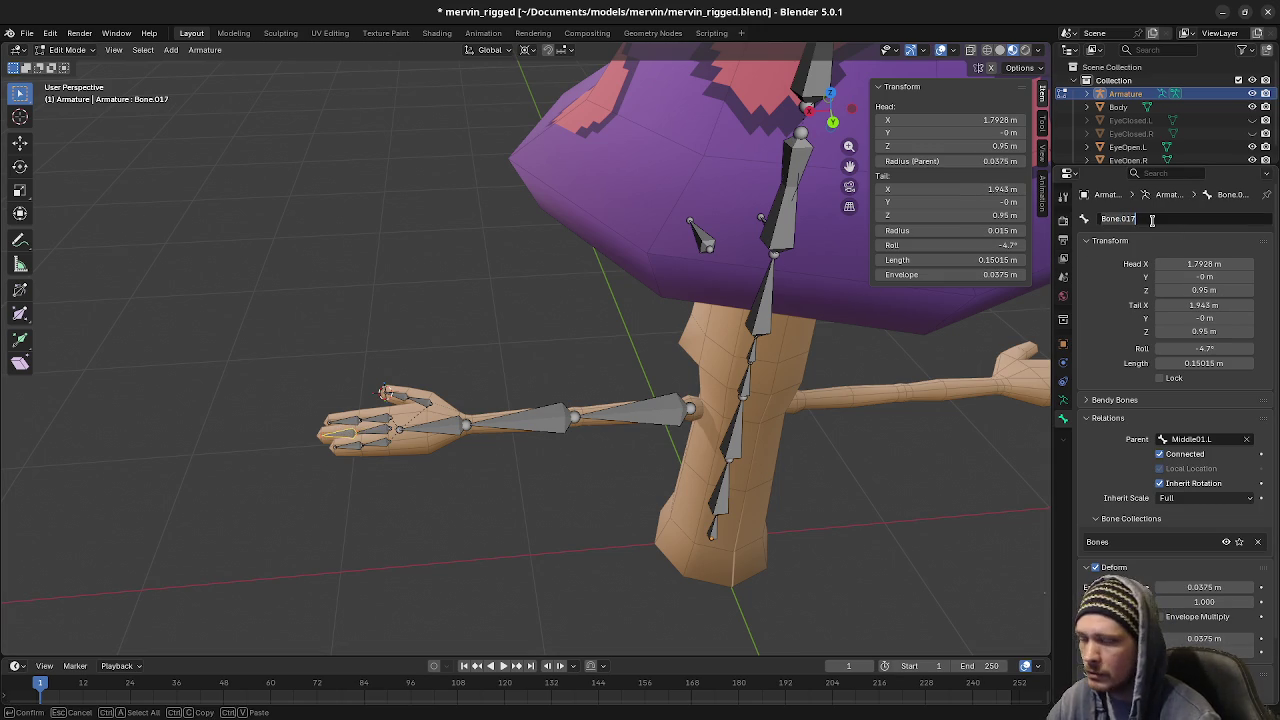
{"action": "type", "text": "Middle0"}
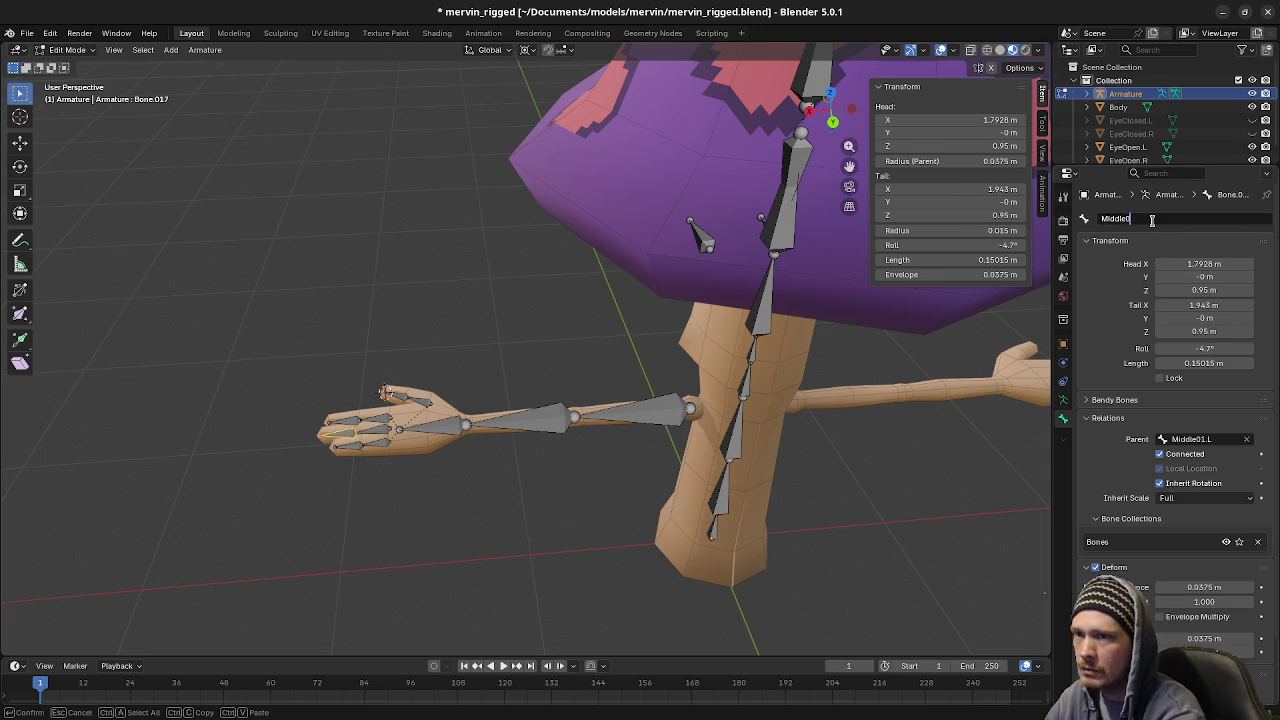
{"action": "type", "text": "2.L"}
{"action": "key", "text": "Return"}
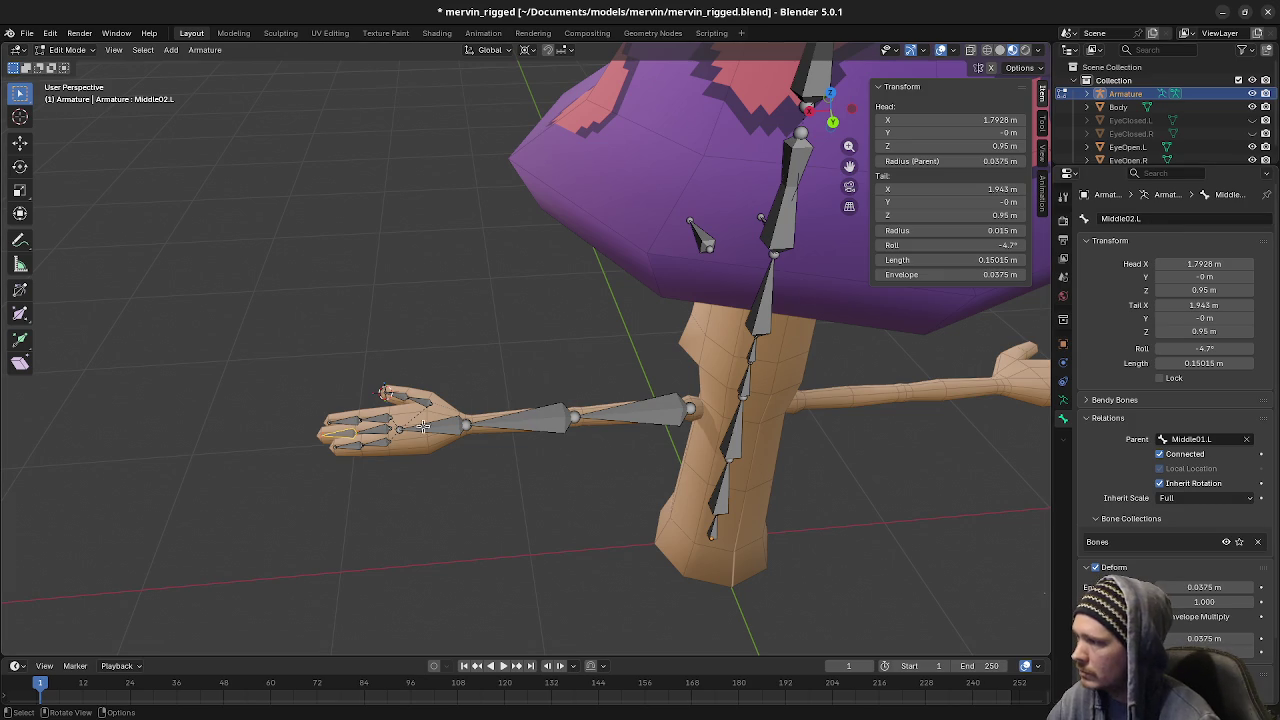
Name the pinky finger bones Pinky01.L and Pinky02.L
{"action": "left_click", "coordinate": [378, 441]}
{"action": "left_click", "coordinate": [1150, 218]}
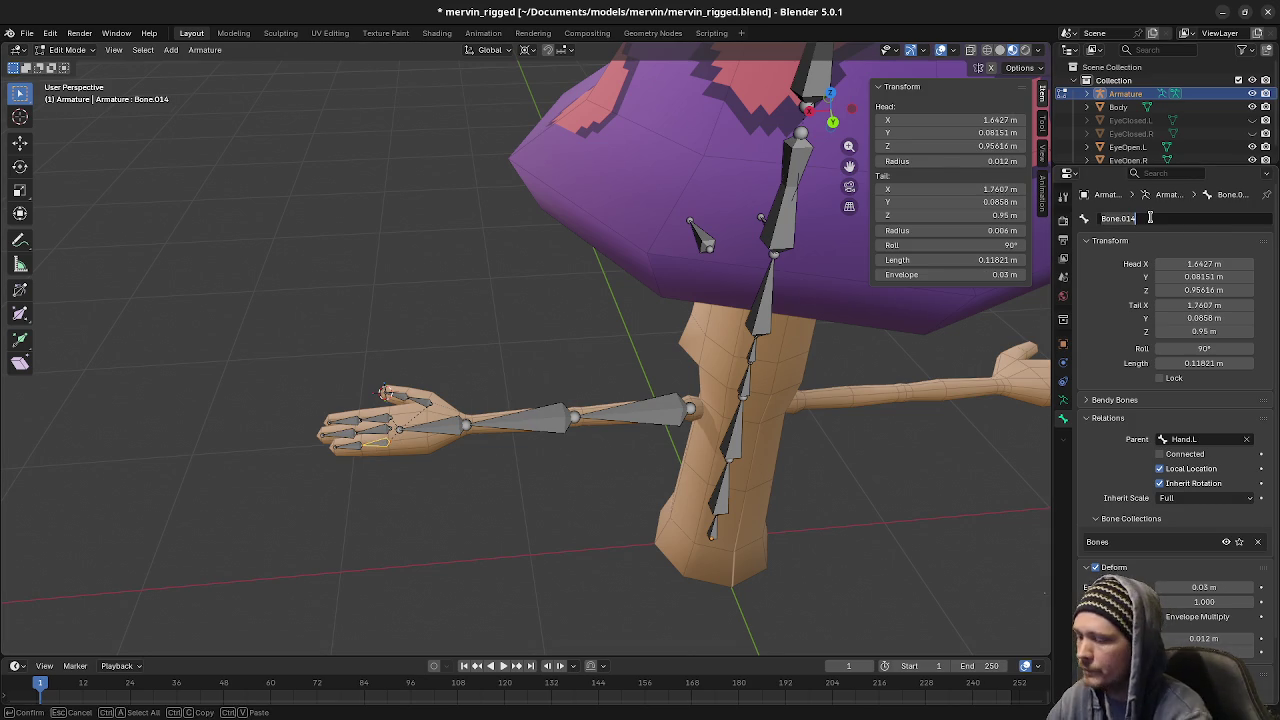
{"action": "type", "text": "Pinky01"}
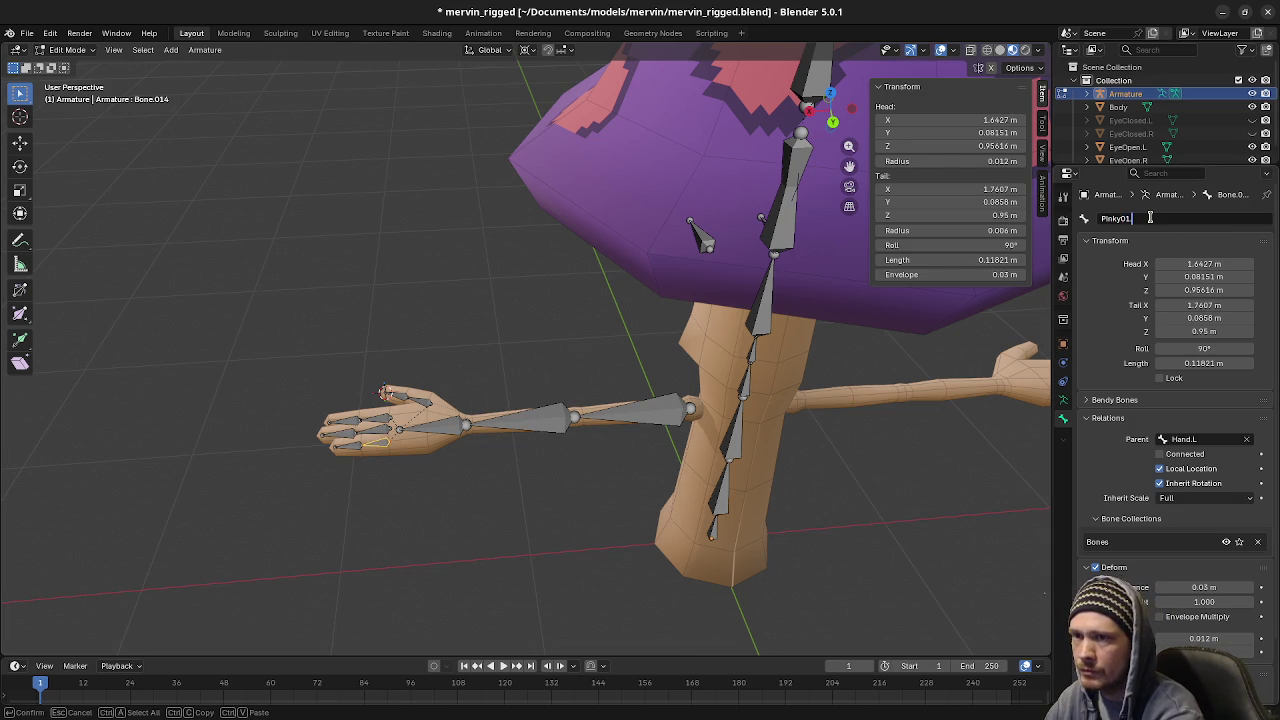
{"action": "type", "text": ".L"}
{"action": "key", "text": "Return"}
{"action": "left_click", "coordinate": [349, 449]}
{"action": "left_click", "coordinate": [1156, 217]}
{"action": "type", "text": "P"}
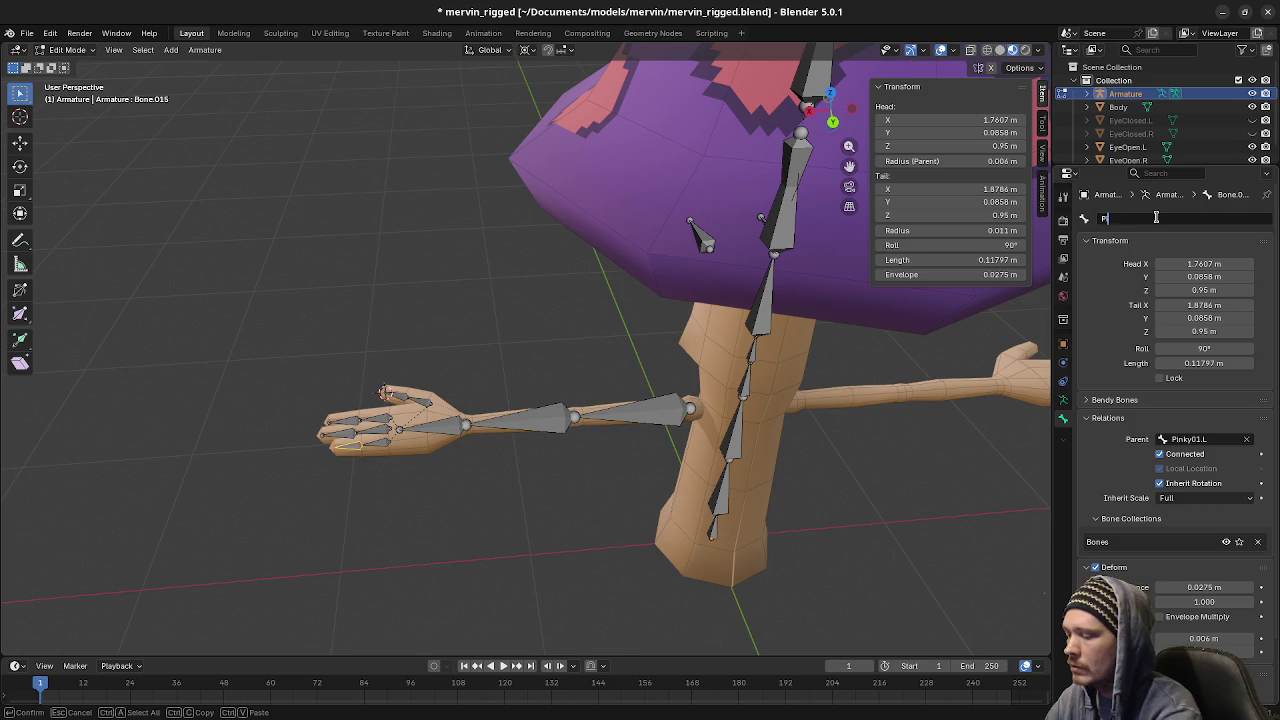
{"action": "type", "text": "inky02.L"}
{"action": "key", "text": "Return"}
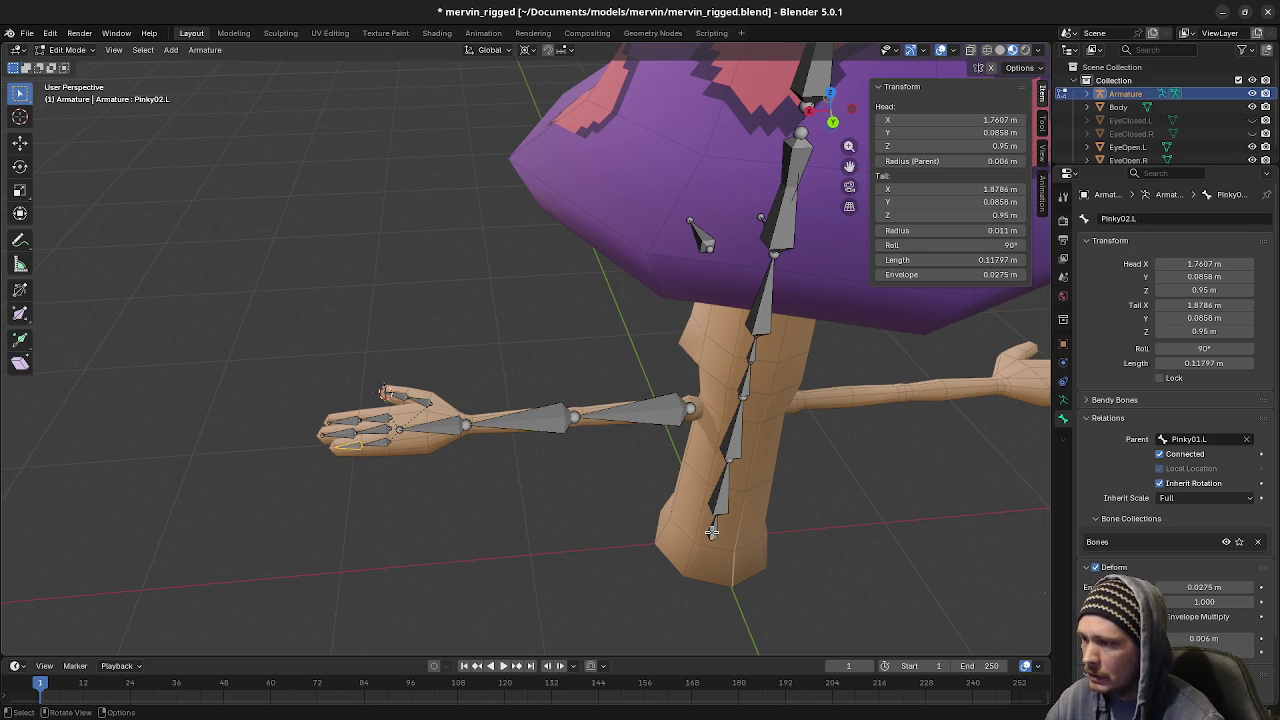
Rename Spine.01 and Spine.02 to Spine01 and Spine02
{"action": "left_click", "coordinate": [715, 500]}
{"action": "left_click", "coordinate": [1146, 216]}
{"action": "double_click", "coordinate": [1146, 216]}
{"action": "key", "text": "Return"}
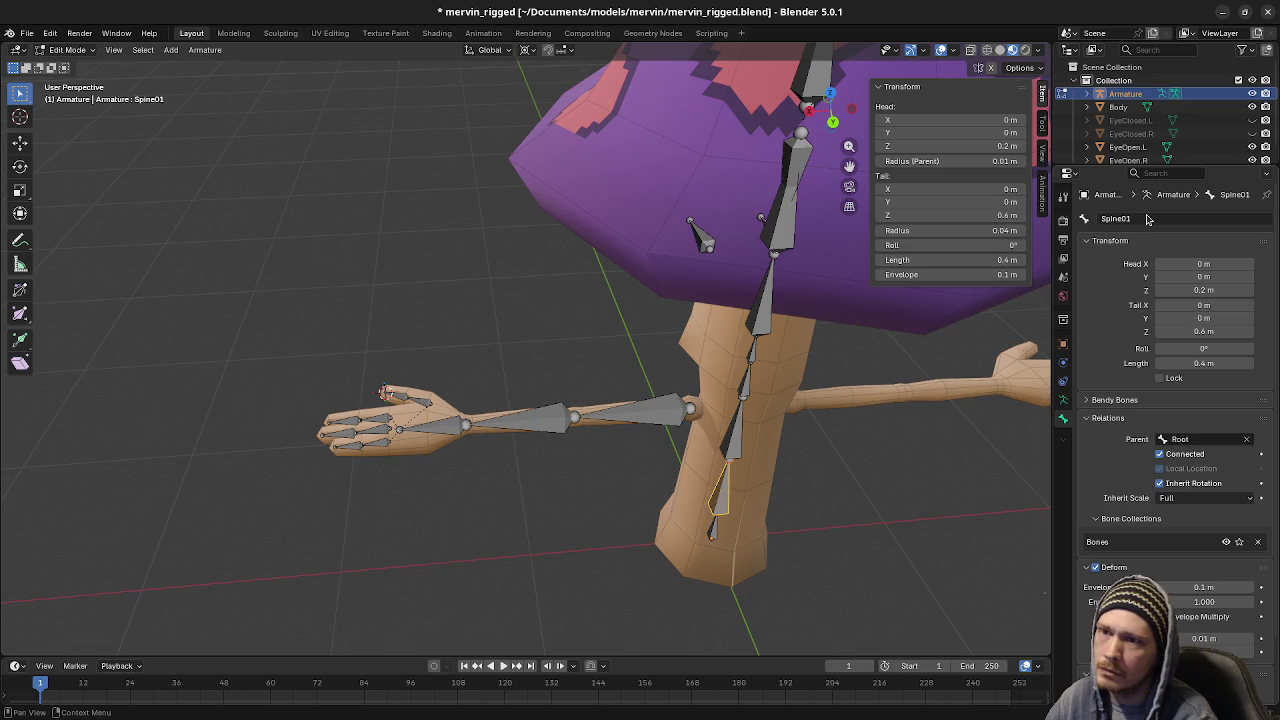
{"action": "left_click", "coordinate": [732, 433]}
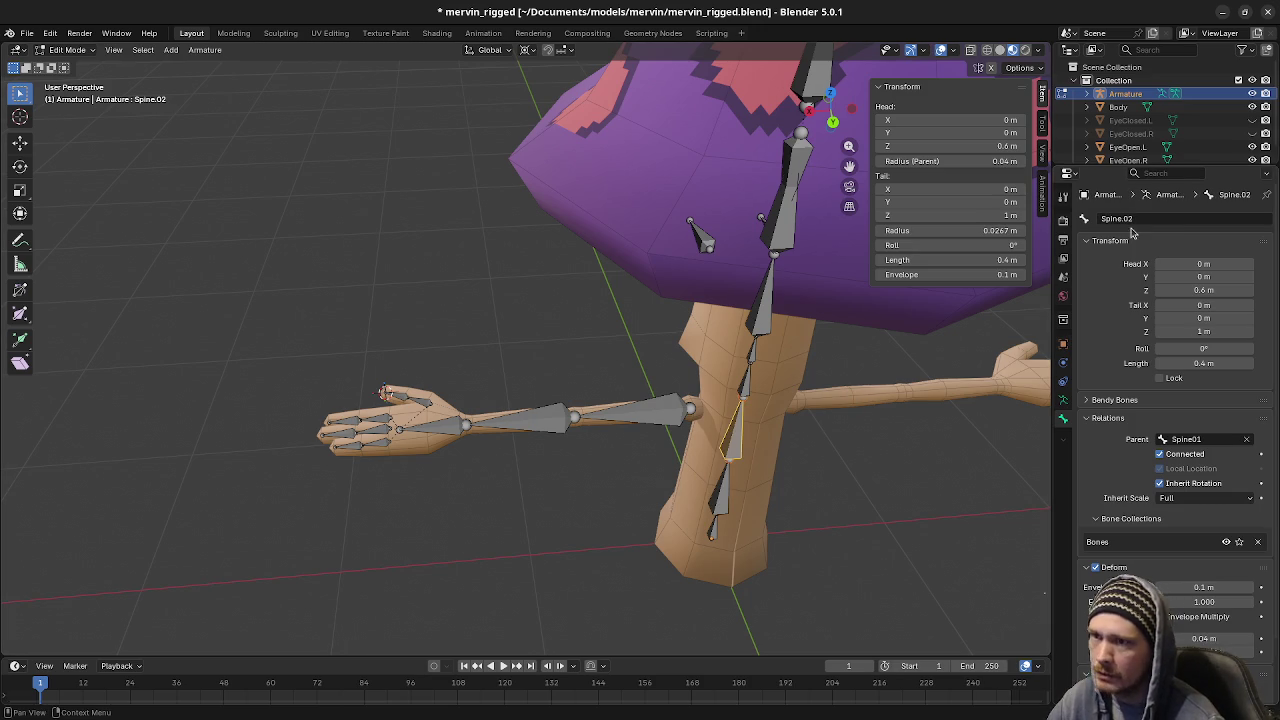
{"action": "left_click", "coordinate": [1157, 218]}
{"action": "left_click", "coordinate": [1157, 218]}
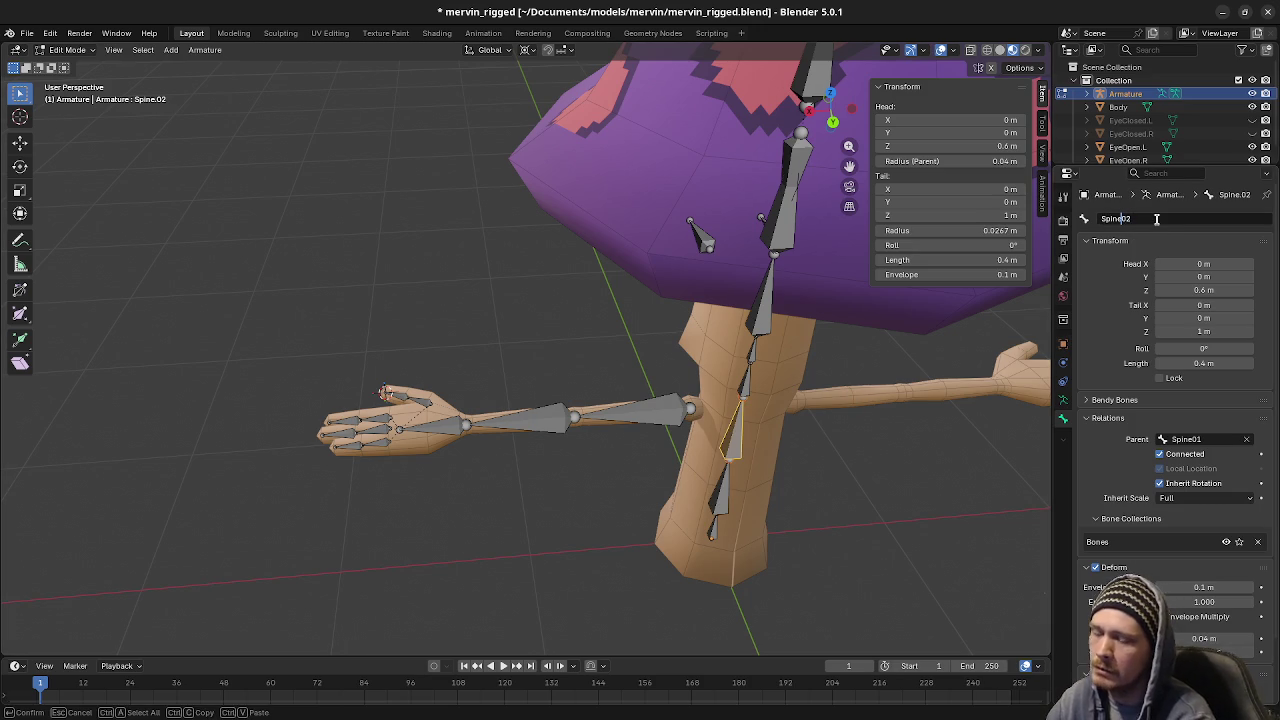
{"action": "key", "text": "Return"}
Rename Spine.03, Spine.04 and Spine.05 to Spine03, Spine04 and Spine05
{"action": "left_click", "coordinate": [745, 385]}
{"action": "double_click", "coordinate": [1162, 217]}
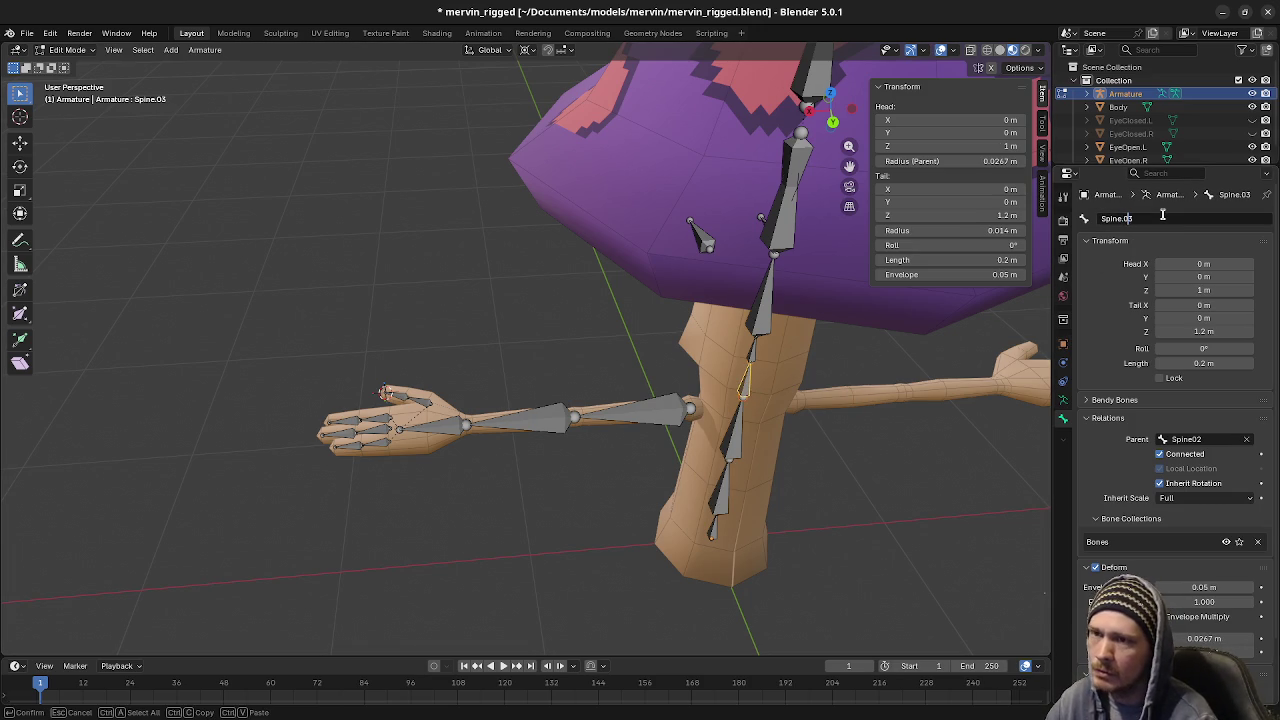
{"action": "key", "text": "Return"}
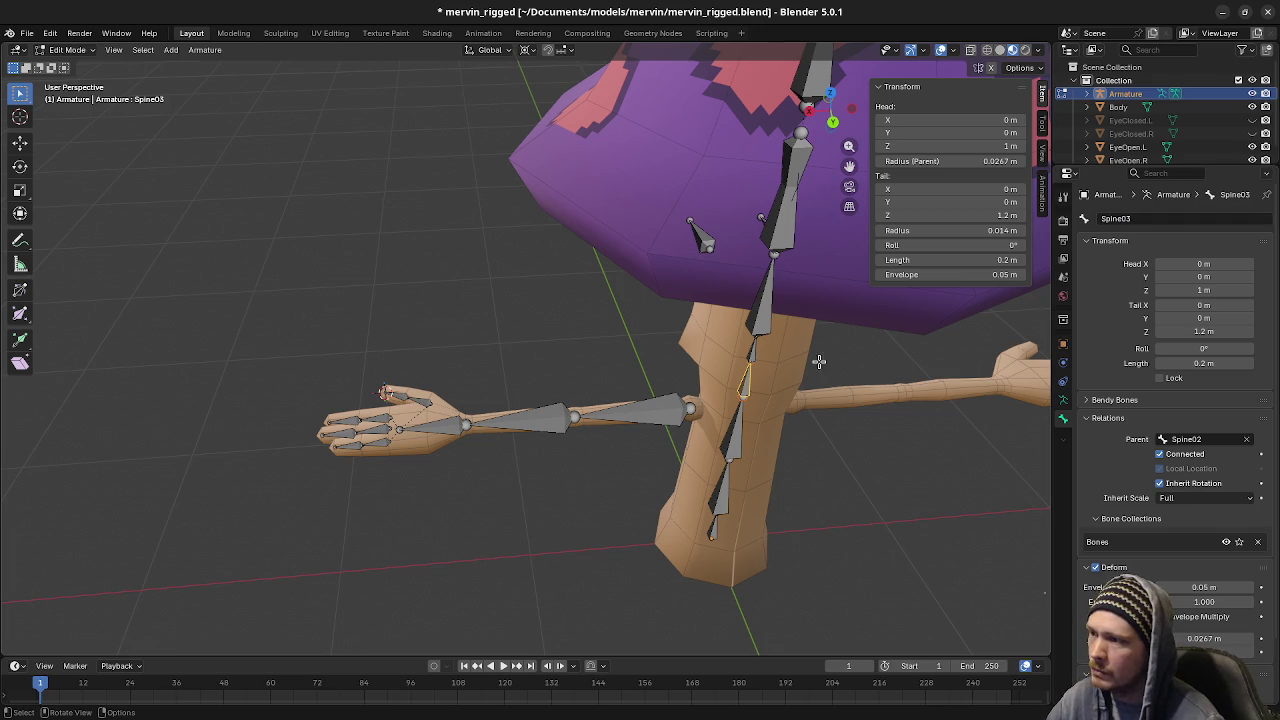
{"action": "left_click", "coordinate": [757, 352]}
{"action": "double_click", "coordinate": [1143, 217]}
{"action": "key", "text": "Left"}
{"action": "key", "text": "Left"}
{"action": "key", "text": "BackSpace"}
{"action": "key", "text": "Return"}
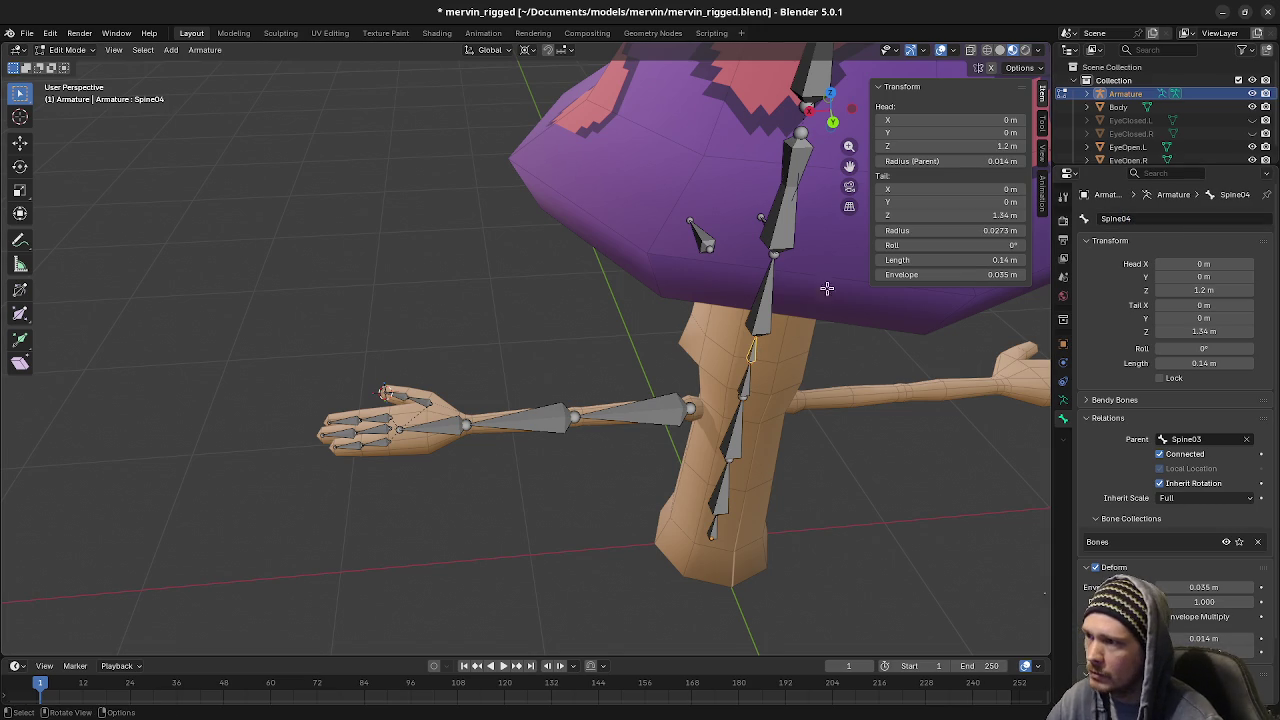
{"action": "left_click", "coordinate": [766, 314]}
{"action": "double_click", "coordinate": [1150, 218]}
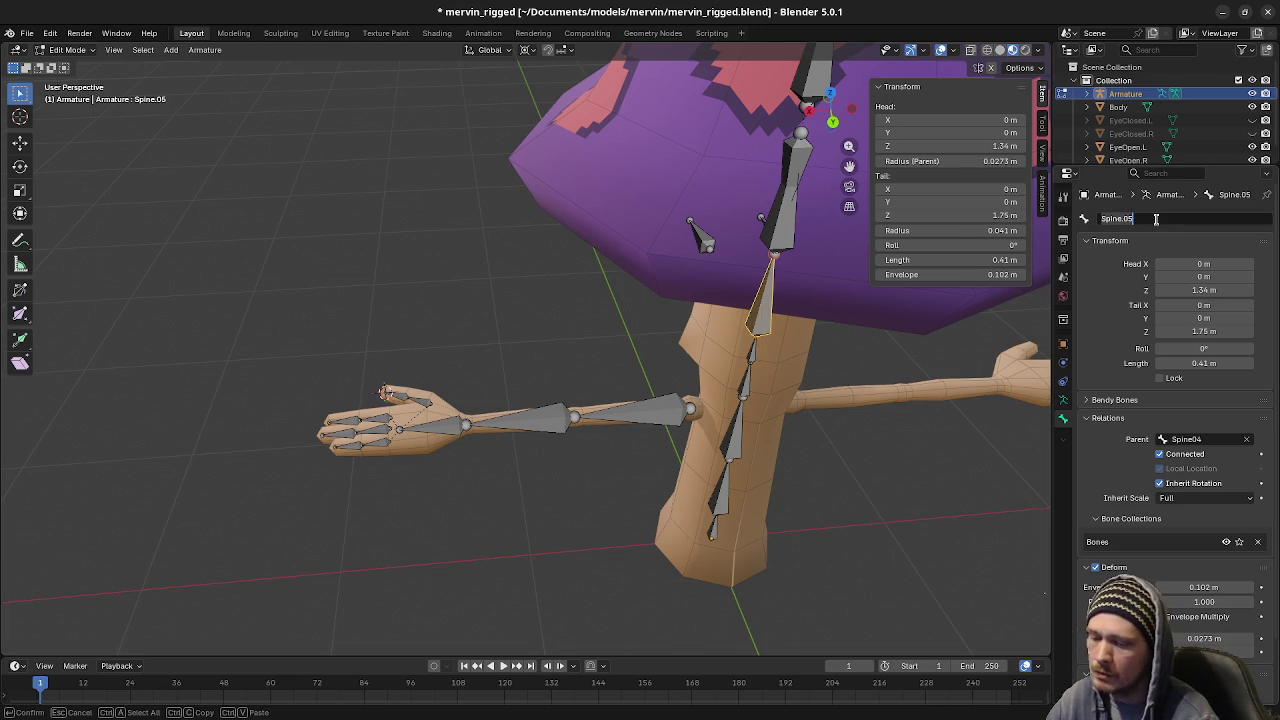
{"action": "key", "text": "Return"}
Rename Spine.06 to Spine06, then check the Hair and Top bones above it
{"action": "mouse_move", "coordinate": [780, 330]}
{"action": "middle_mouse_down"}
{"action": "mouse_move", "coordinate": [690, 387]}
{"action": "mouse_move", "coordinate": [680, 310]}
{"action": "middle_mouse_up"}
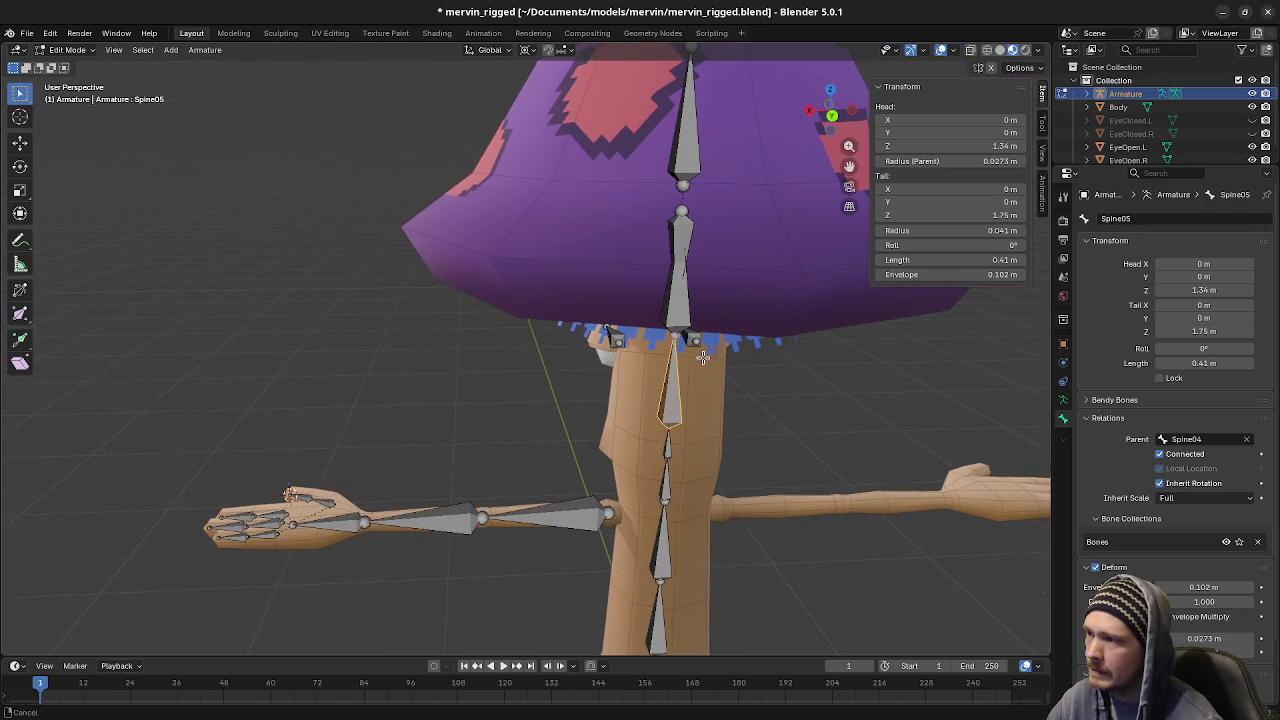
{"action": "left_click", "coordinate": [680, 310]}
{"action": "left_click", "coordinate": [686, 316]}
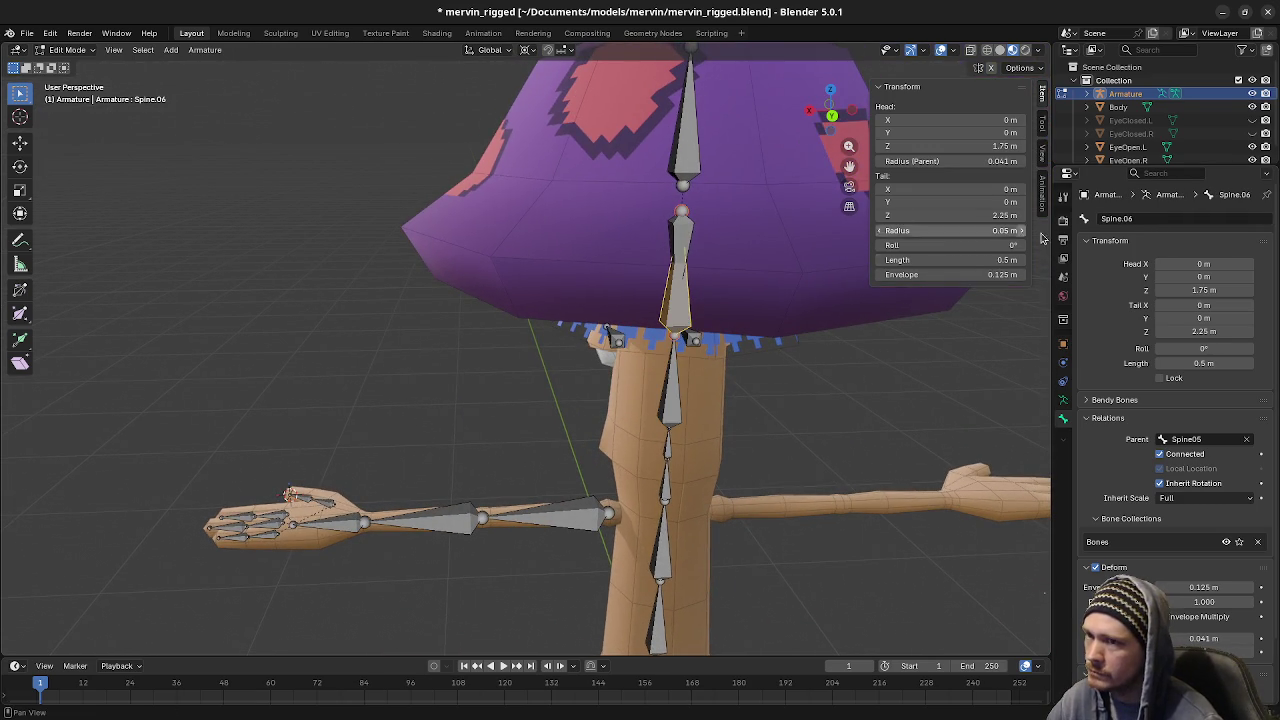
{"action": "double_click", "coordinate": [1125, 218]}
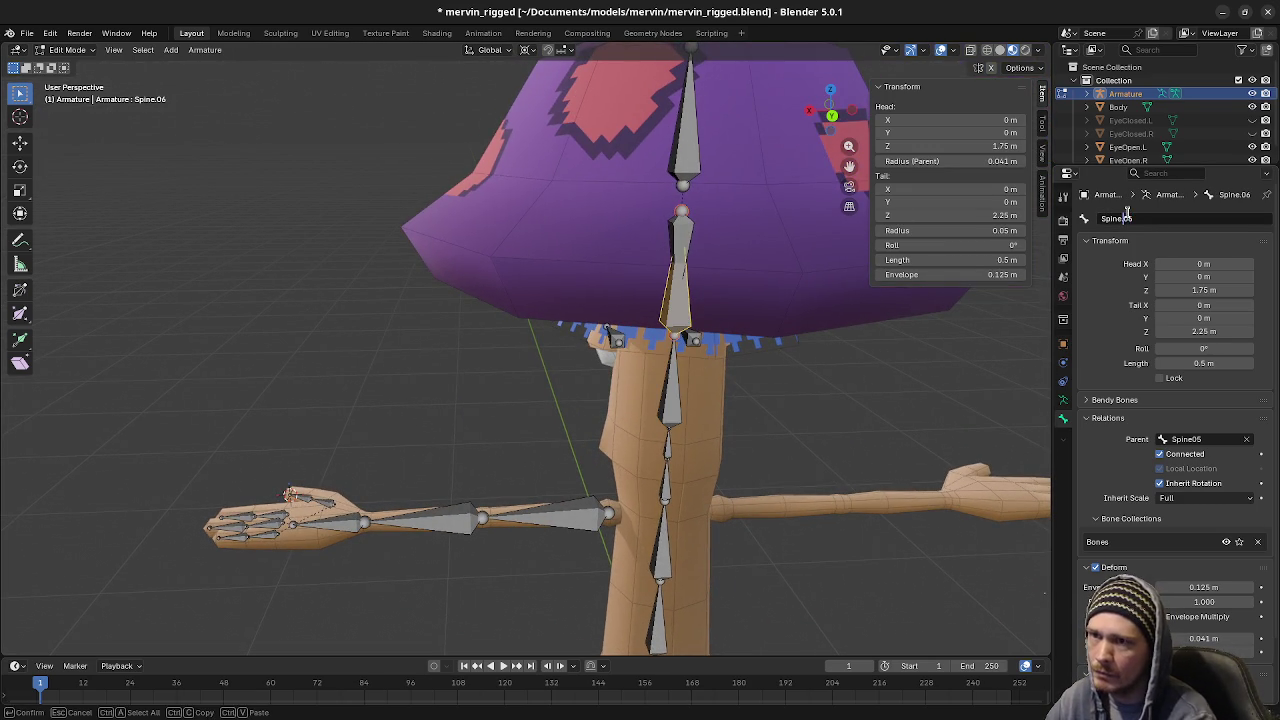
{"action": "key", "text": "Return"}
{"action": "left_click", "coordinate": [680, 232]}
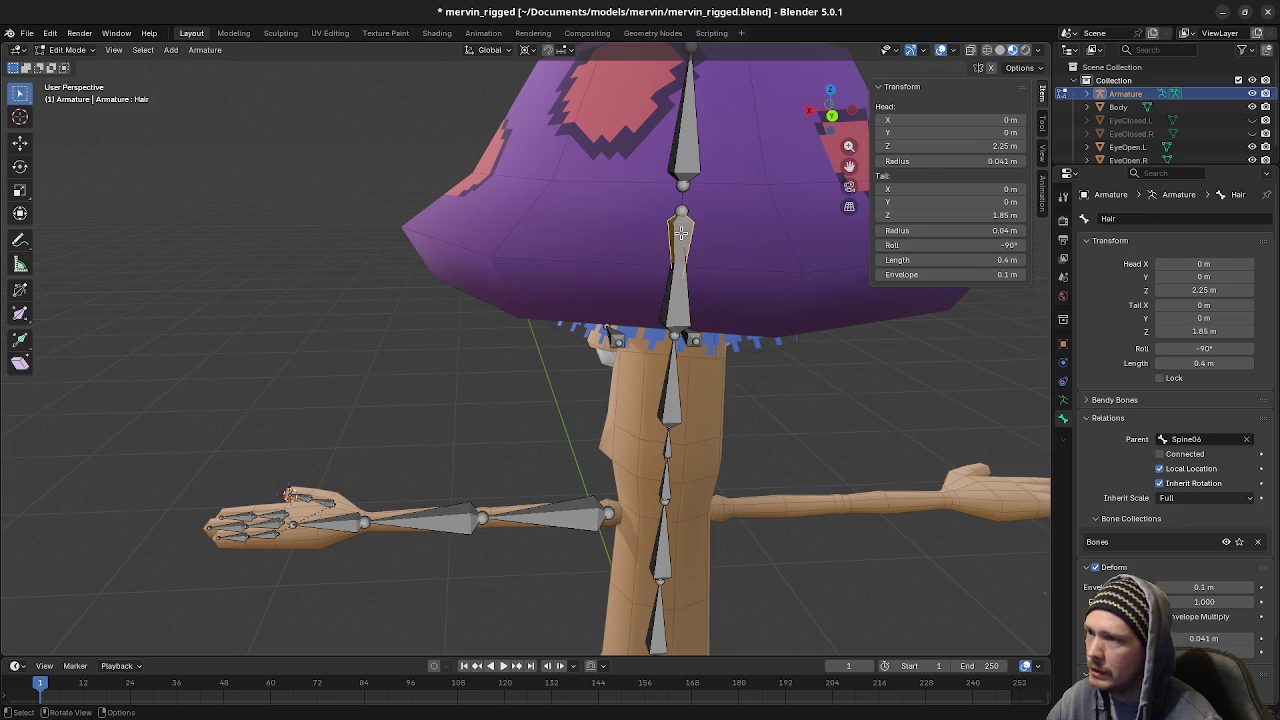
{"action": "left_click", "coordinate": [690, 170]}
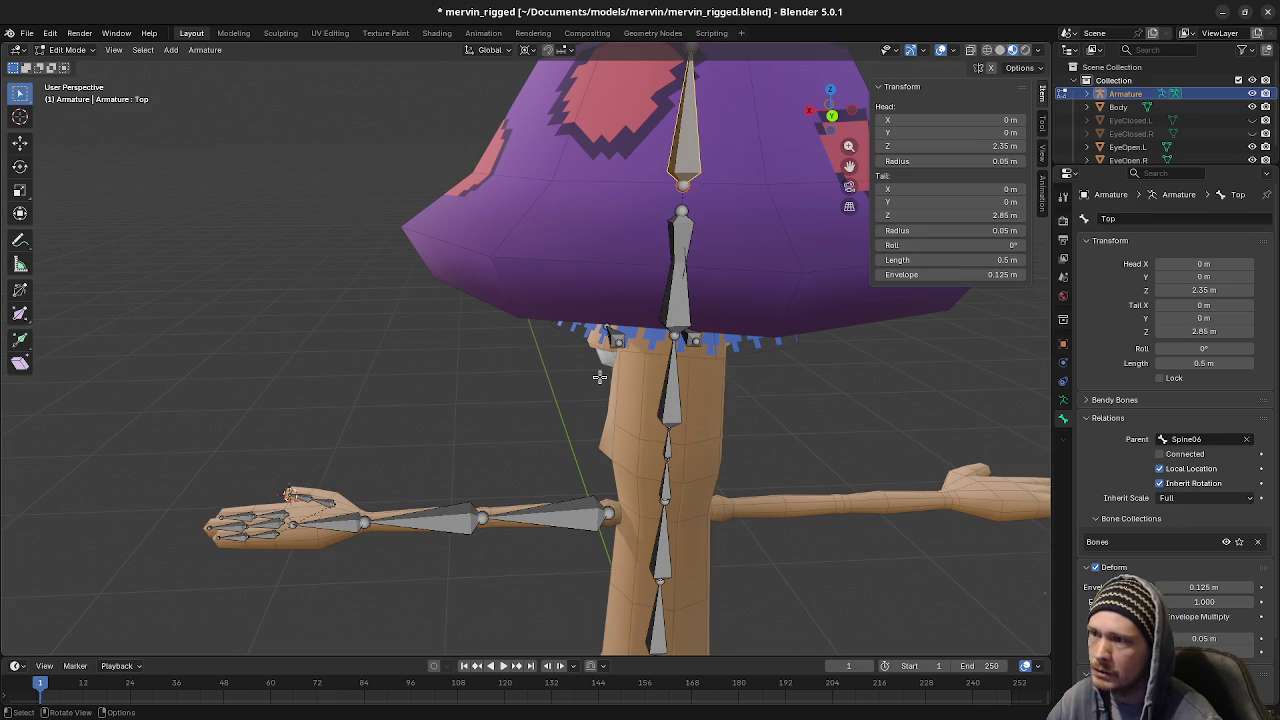
{"action": "middle_click_drag", "start_coordinate": [600, 377], "coordinate": [837, 377]}
Rename the eye bone Bone.009 to Eye.L in Bone properties
{"action": "left_click", "coordinate": [763, 470]}
{"action": "middle_click_drag", "start_coordinate": [640, 351], "coordinate": [680, 360]}
{"action": "double_click", "coordinate": [1147, 218]}
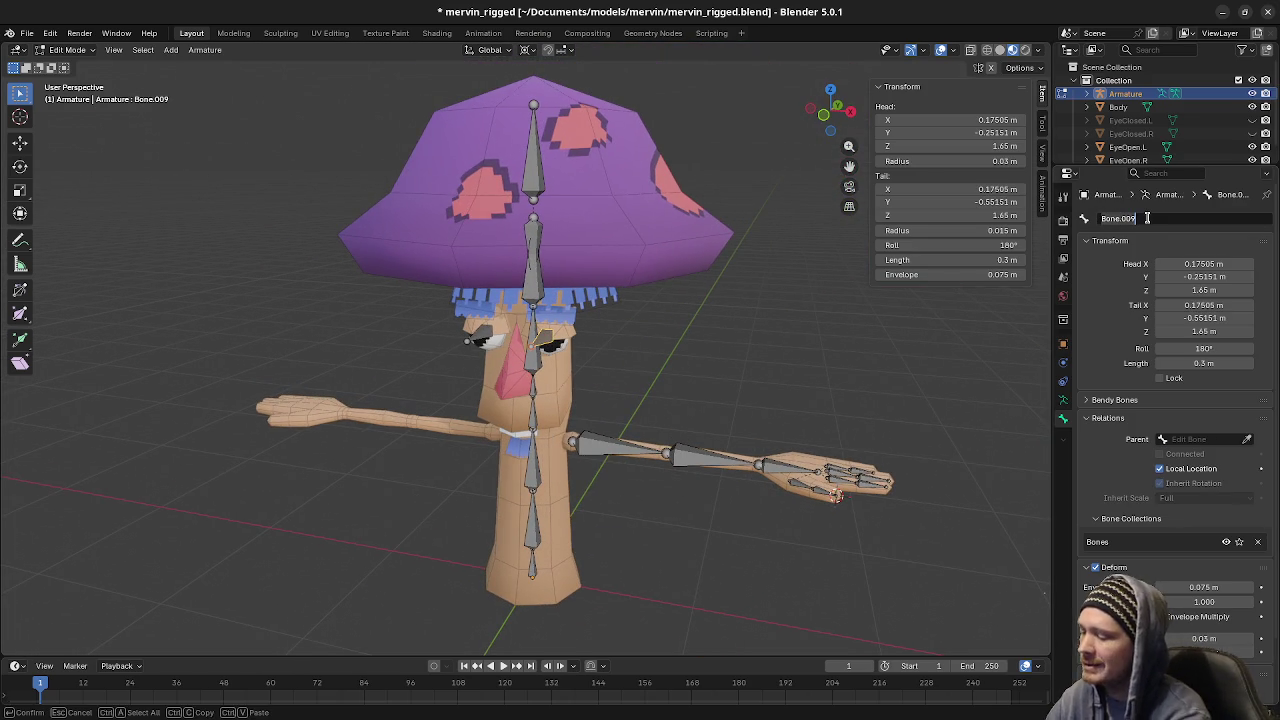
{"action": "type", "text": "Eye.L"}
{"action": "key", "text": "Return"}
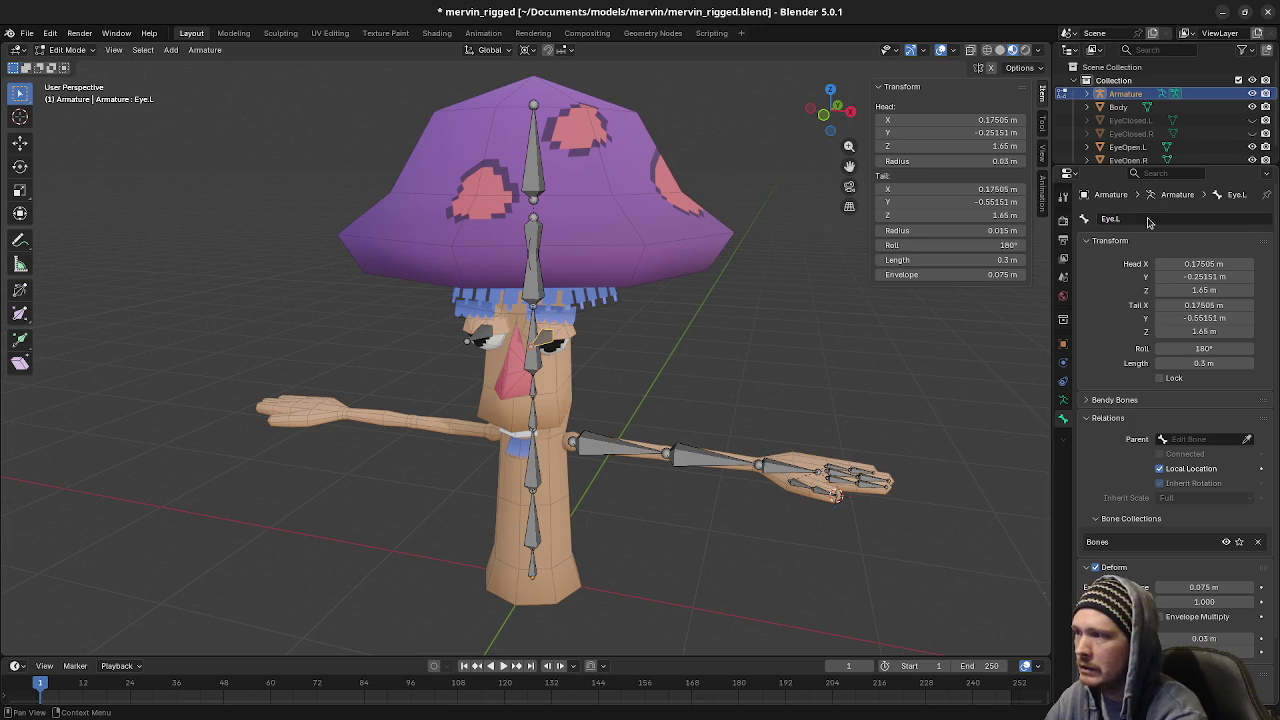
Rename the other eye bone to Eye.R, then box-select the arm and hand bones
{"action": "left_click", "coordinate": [481, 335]}
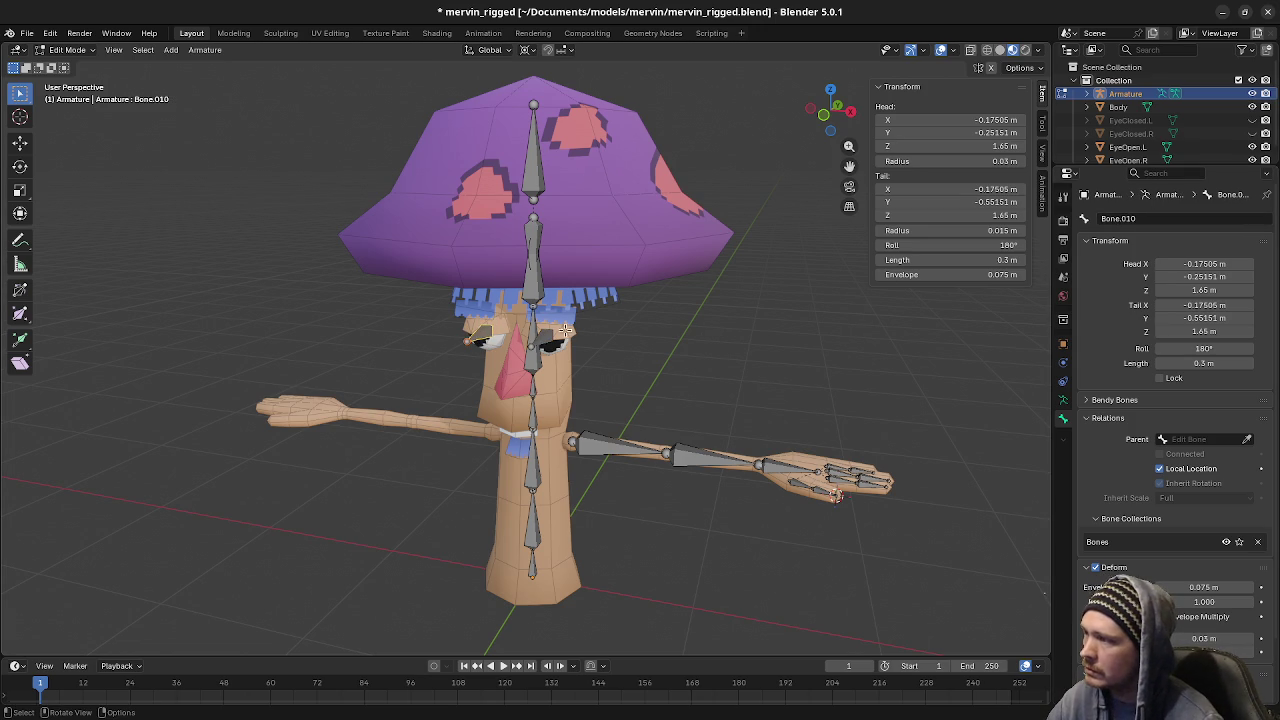
{"action": "double_click", "coordinate": [1145, 220]}
{"action": "type", "text": "Eye"}
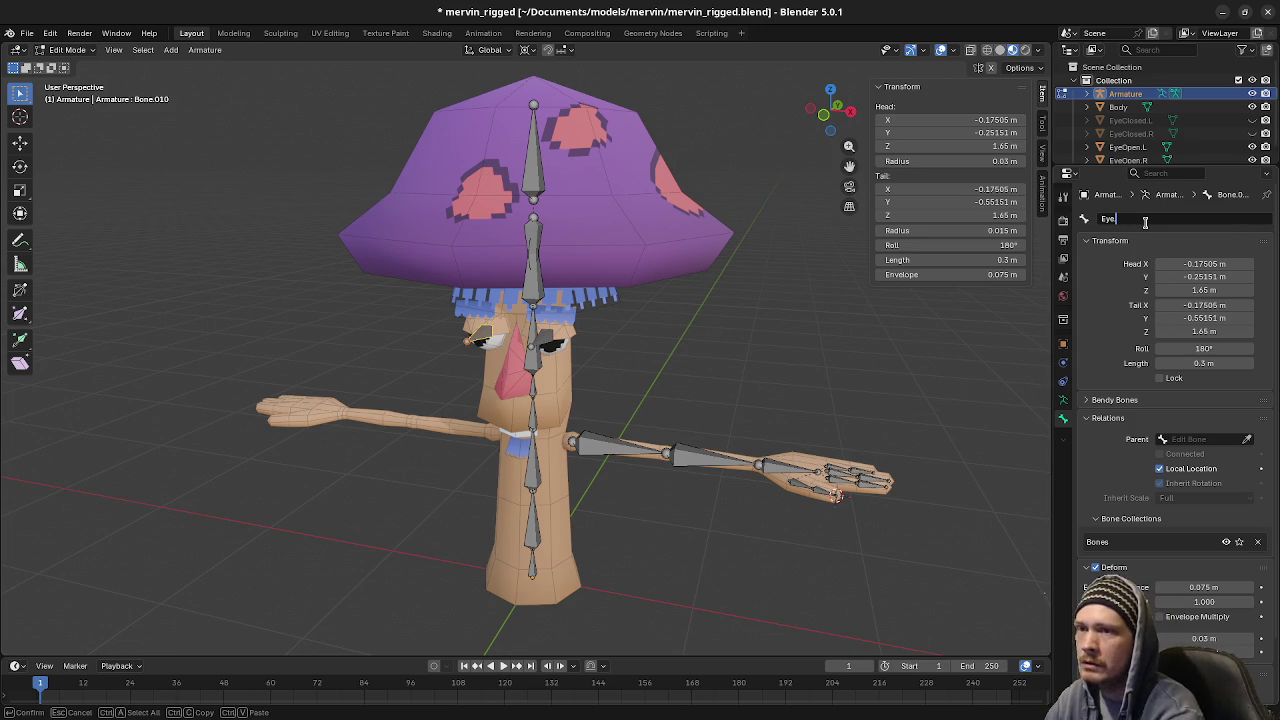
{"action": "type", "text": ".R"}
{"action": "key", "text": "Return"}
{"action": "left_click_drag", "start_coordinate": [593, 387], "coordinate": [997, 545]}
{"action": "left_click_drag", "start_coordinate": [568, 422], "coordinate": [937, 523]}
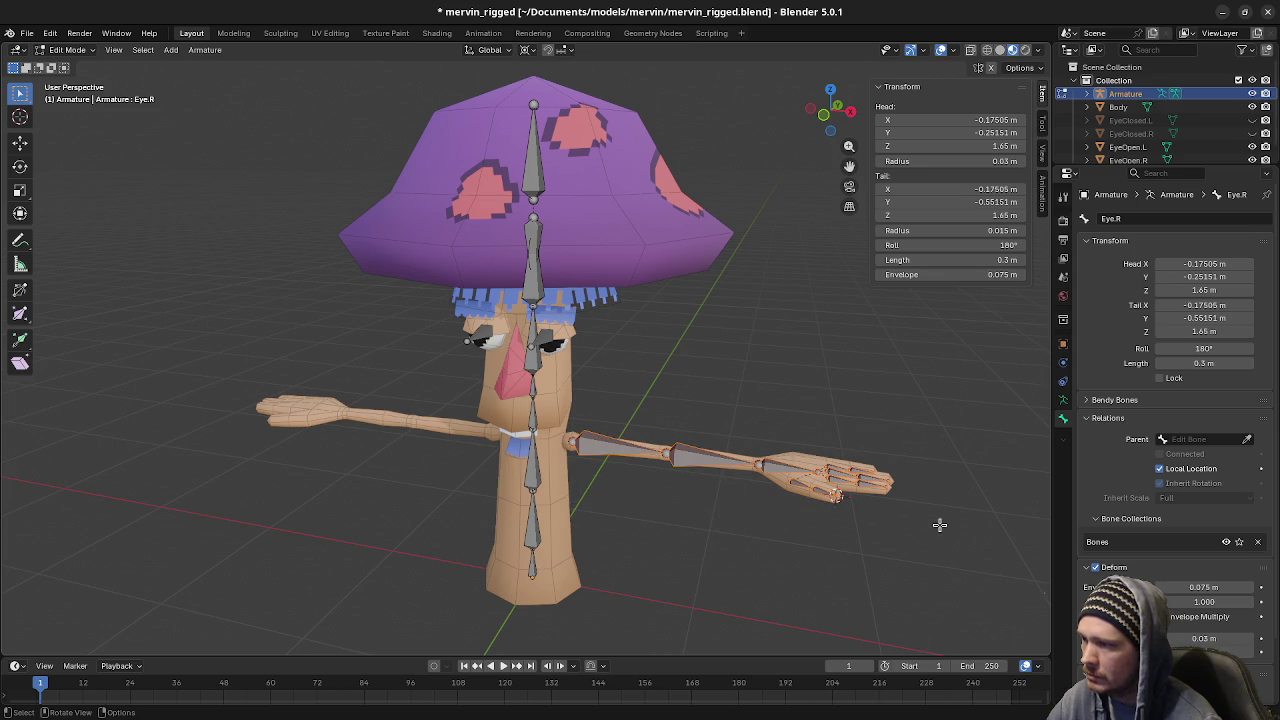
Symmetrize the selected arm bones and check the new UpperArm.R, LowerArm.R and Hand.R bones
{"action": "left_click", "coordinate": [204, 50]}
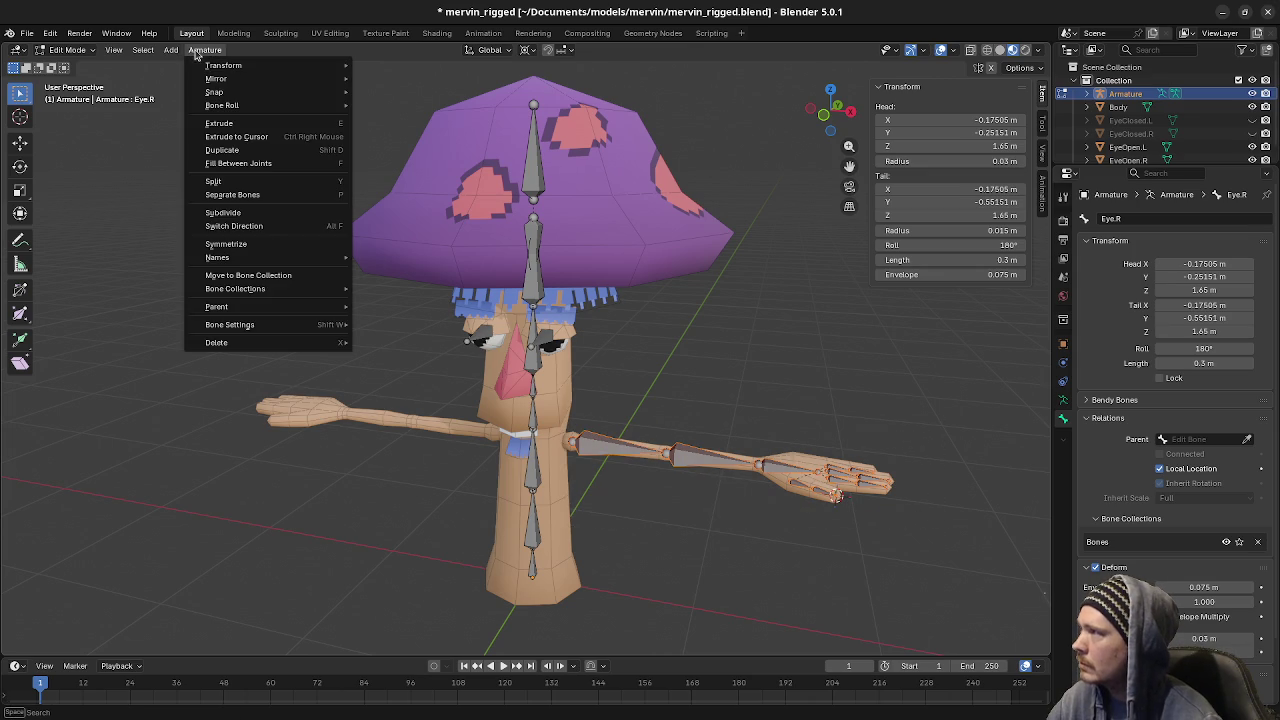
{"action": "left_click", "coordinate": [247, 244]}
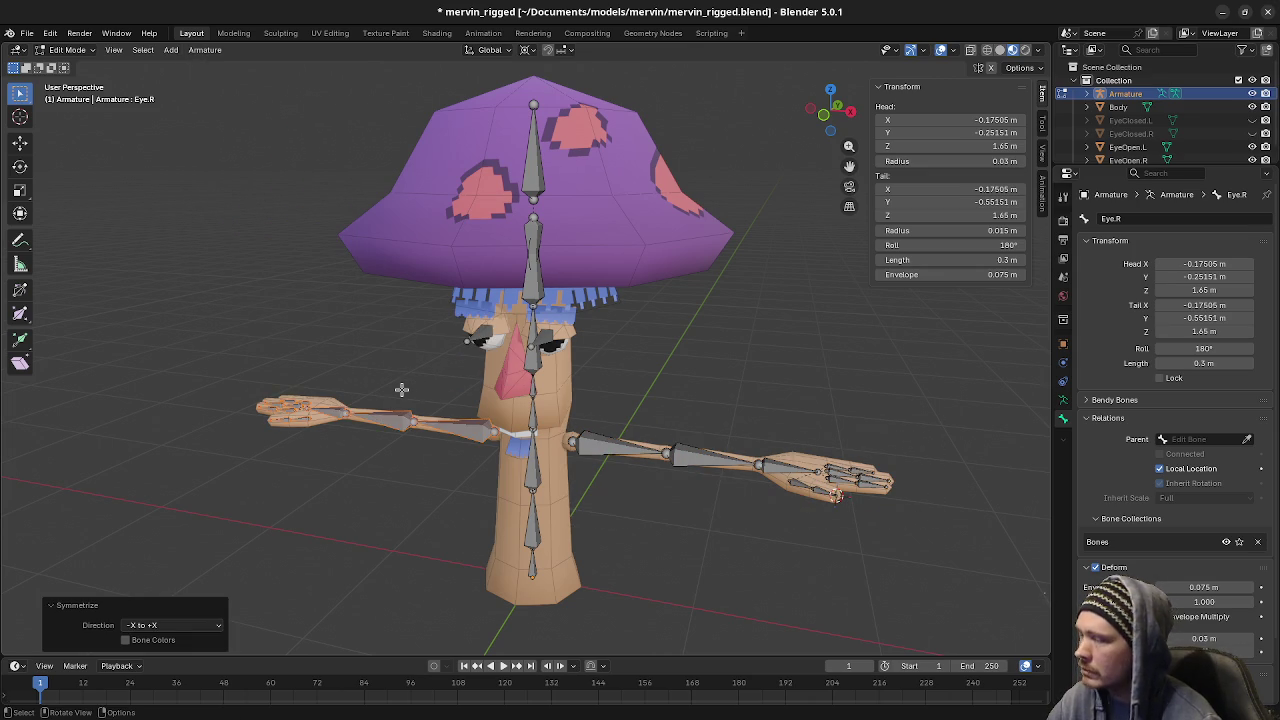
{"action": "left_click", "coordinate": [461, 435]}
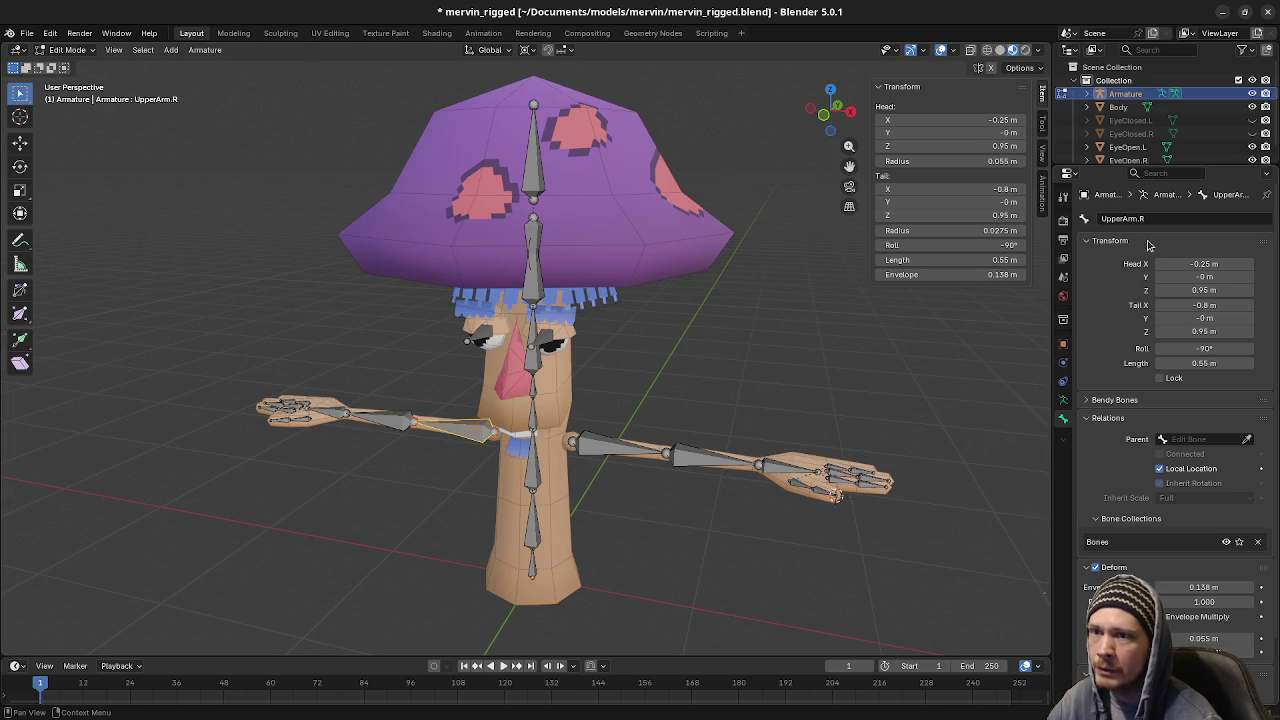
{"action": "left_click", "coordinate": [395, 420]}
{"action": "left_click", "coordinate": [331, 404]}
{"action": "middle_click_drag", "start_coordinate": [331, 404], "coordinate": [543, 437]}
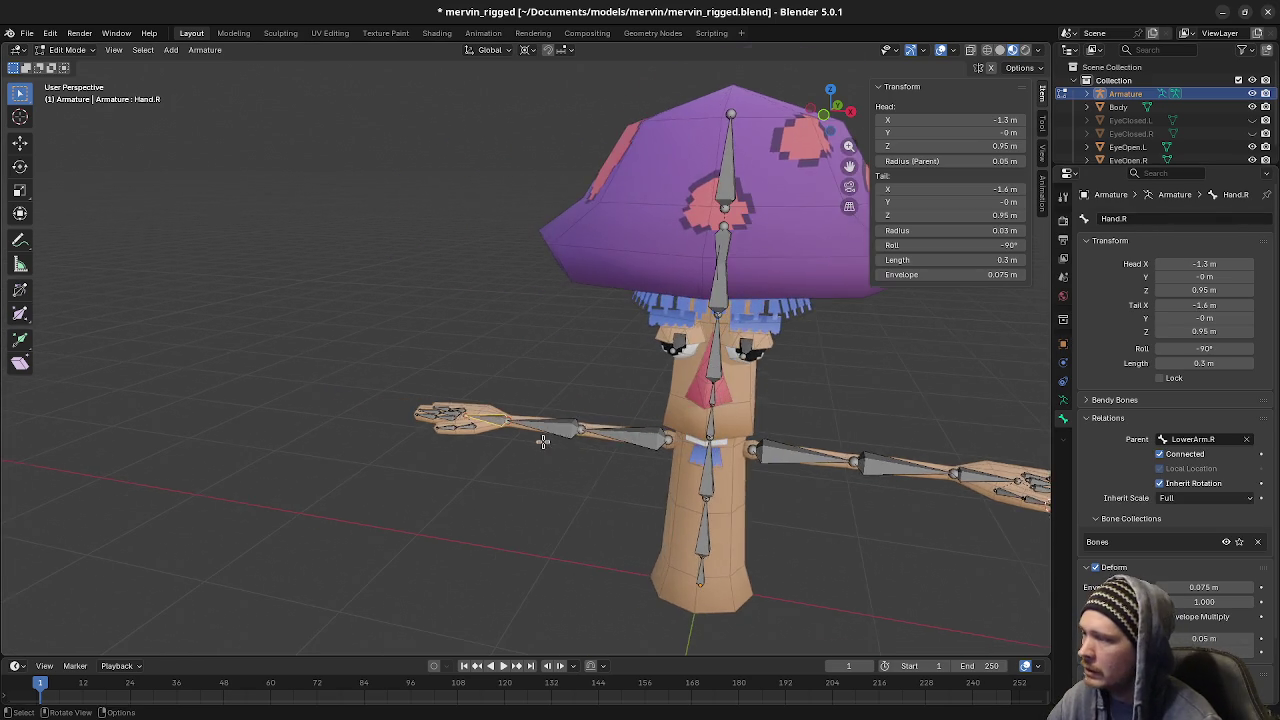
{"action": "scroll", "coordinate": [543, 437], "scroll_direction": "up", "scroll_amount": 2}
{"action": "scroll", "coordinate": [498, 432], "scroll_direction": "up", "scroll_amount": 2}
Check the mirrored right-hand finger bones: Thumb01.R, Pointer01/02.R, middle finger, Pinky01/02.R
{"action": "left_click", "coordinate": [465, 446]}
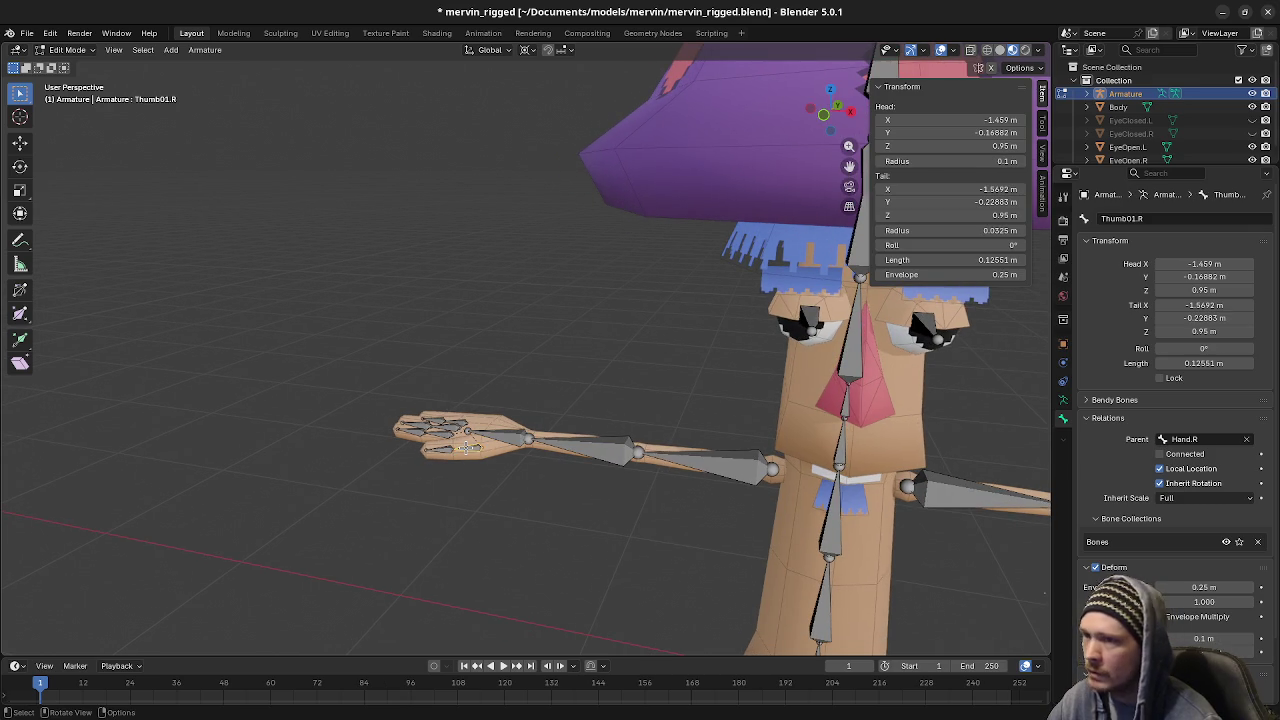
{"action": "left_click", "coordinate": [445, 436]}
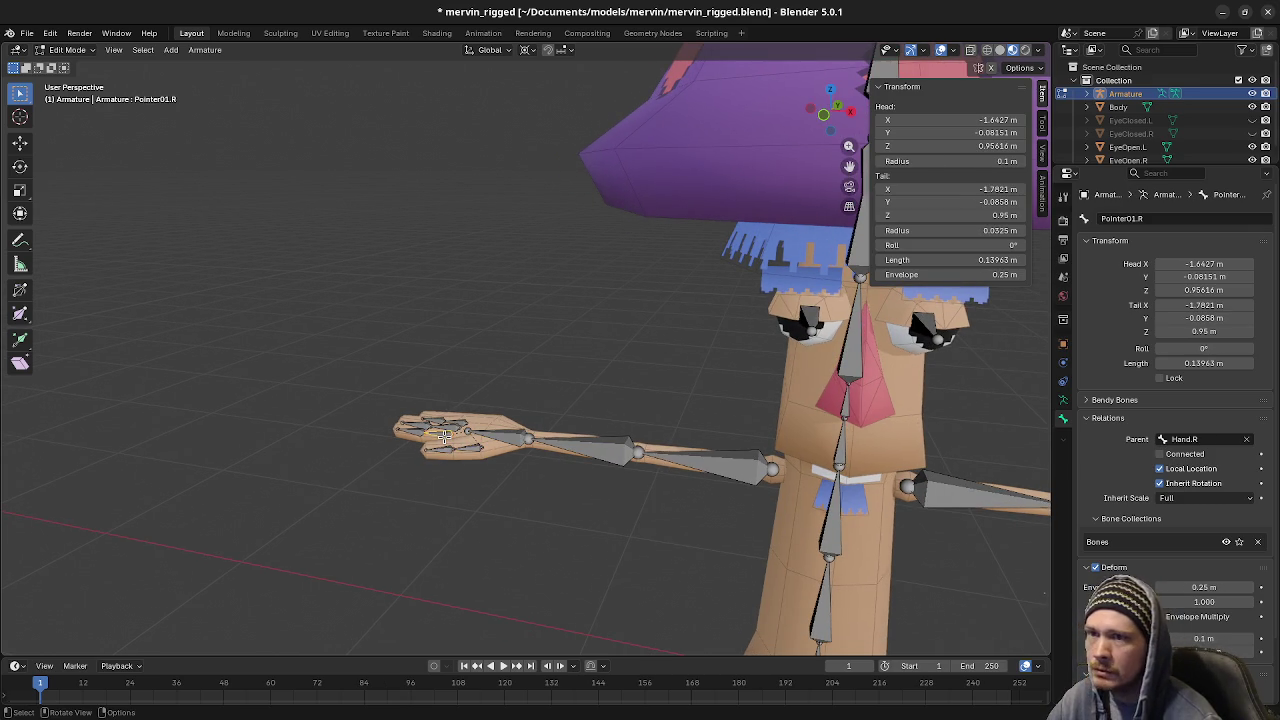
{"action": "left_click", "coordinate": [418, 434]}
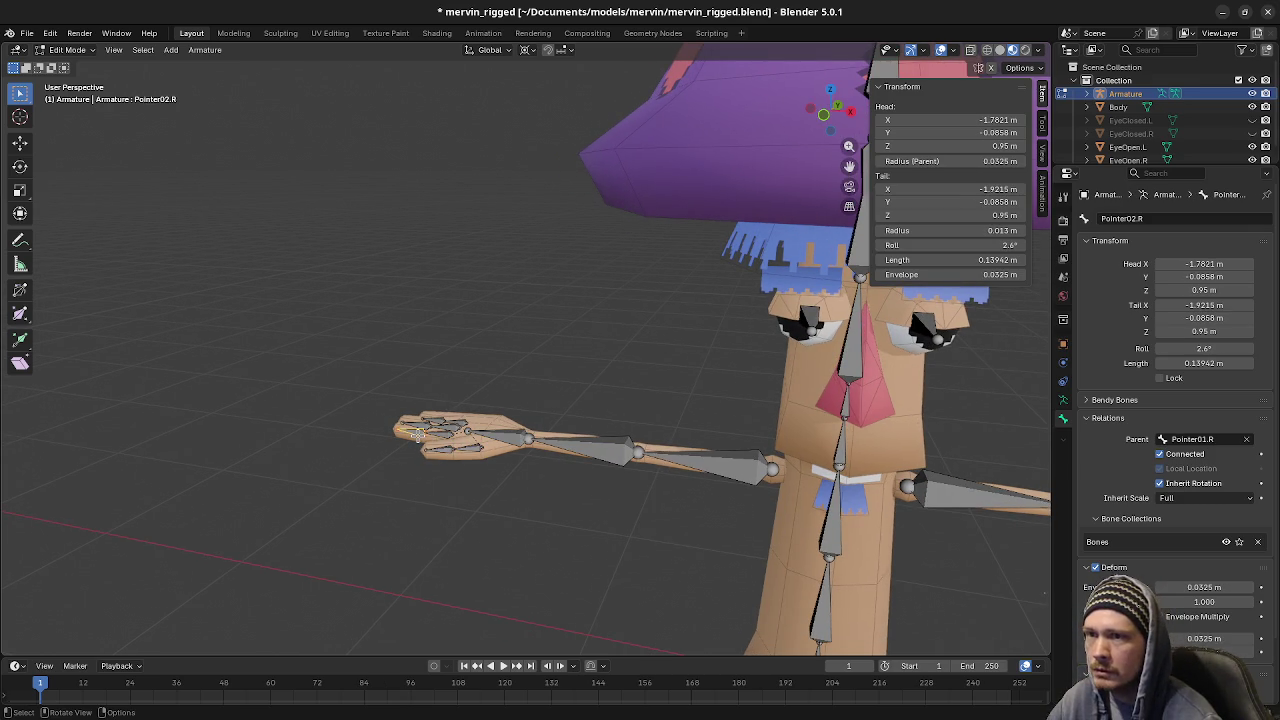
{"action": "left_click", "coordinate": [447, 428]}
{"action": "left_click", "coordinate": [438, 431]}
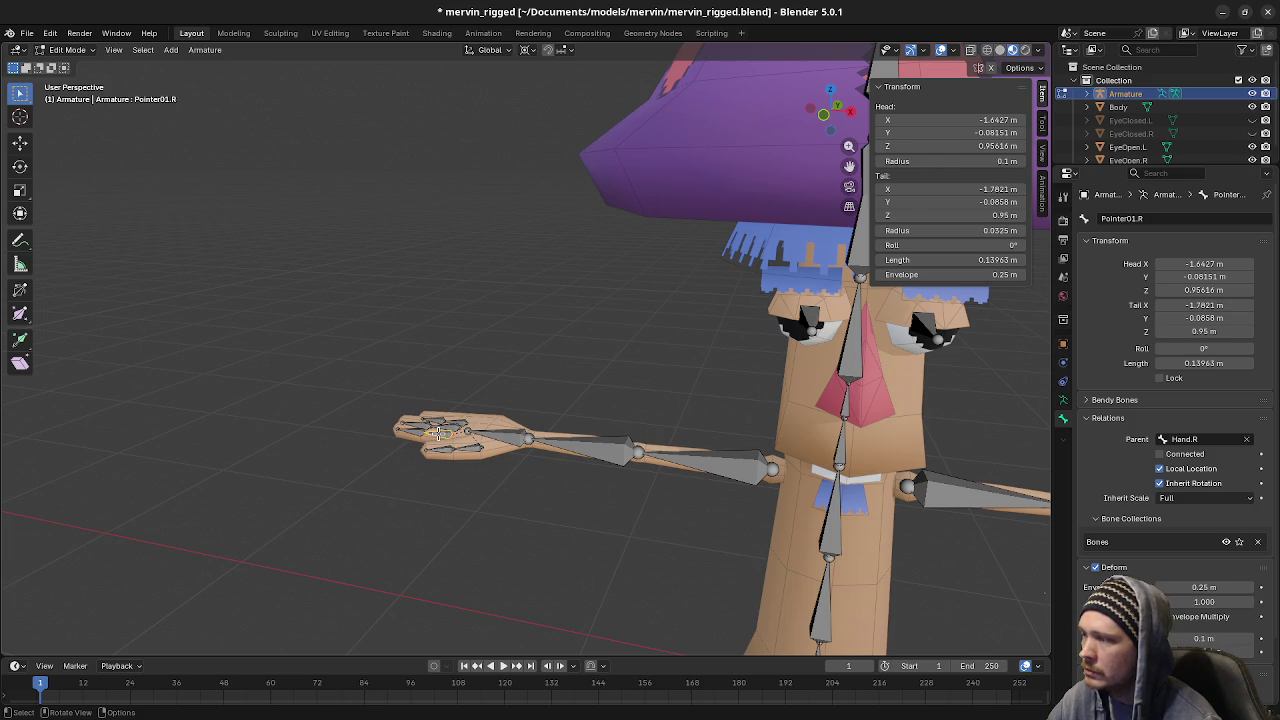
{"action": "scroll", "coordinate": [450, 447], "scroll_direction": "up", "scroll_amount": 2}
{"action": "left_click", "coordinate": [468, 458]}
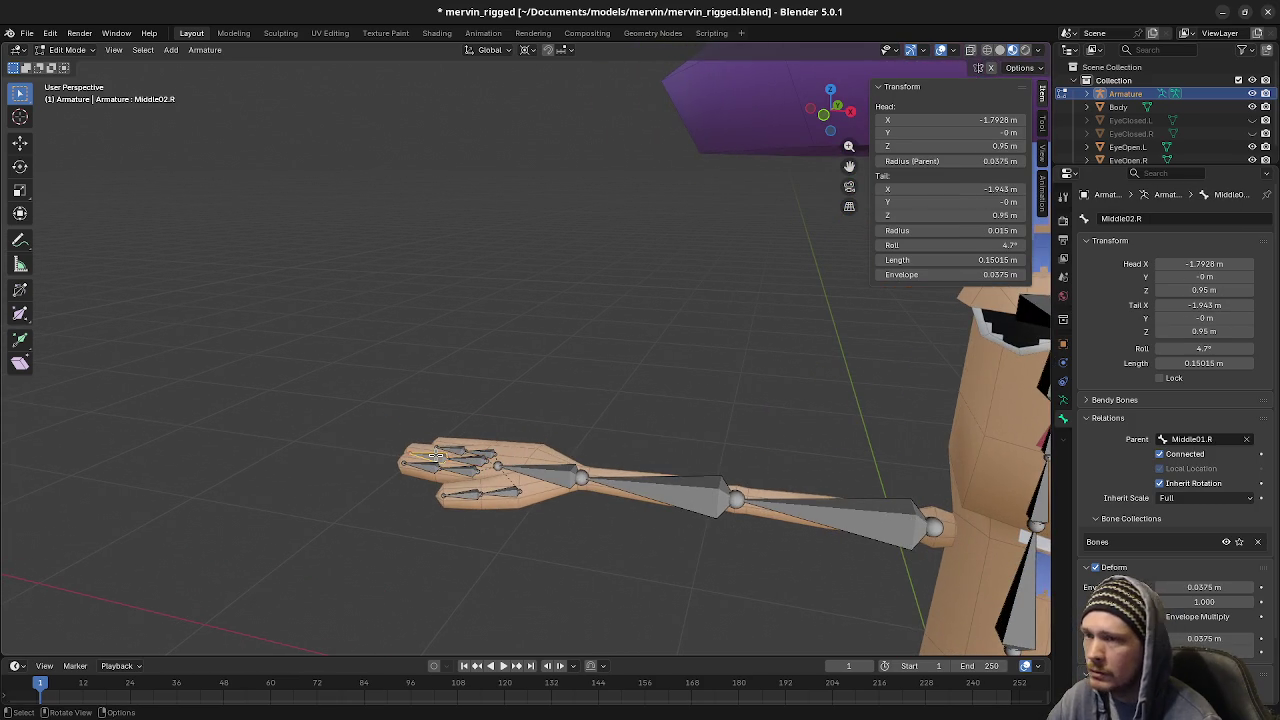
{"action": "left_click", "coordinate": [484, 451]}
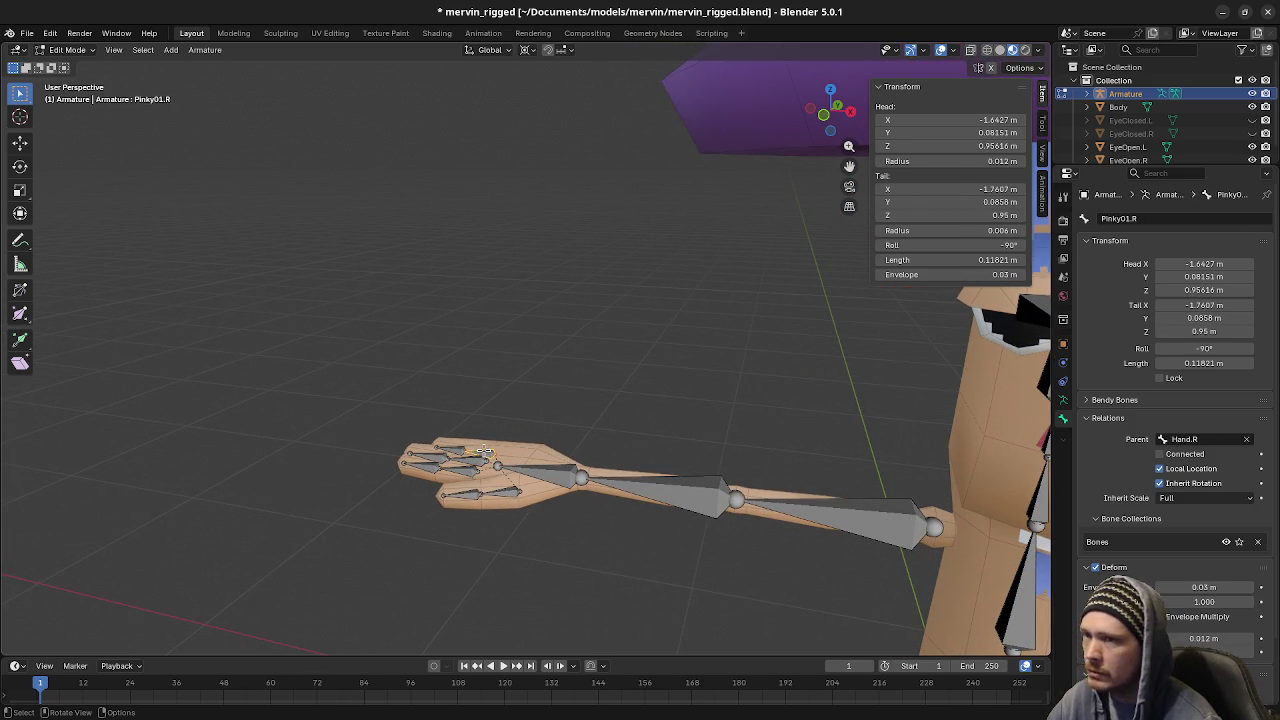
{"action": "left_click", "coordinate": [449, 449]}
Return to a front view, select Eye.R, and save mervin_rigged.blend
{"action": "mouse_move", "coordinate": [449, 449]}
{"action": "middle_mouse_down"}
{"action": "mouse_move", "coordinate": [843, 497]}
{"action": "mouse_move", "coordinate": [700, 445]}
{"action": "middle_mouse_up"}
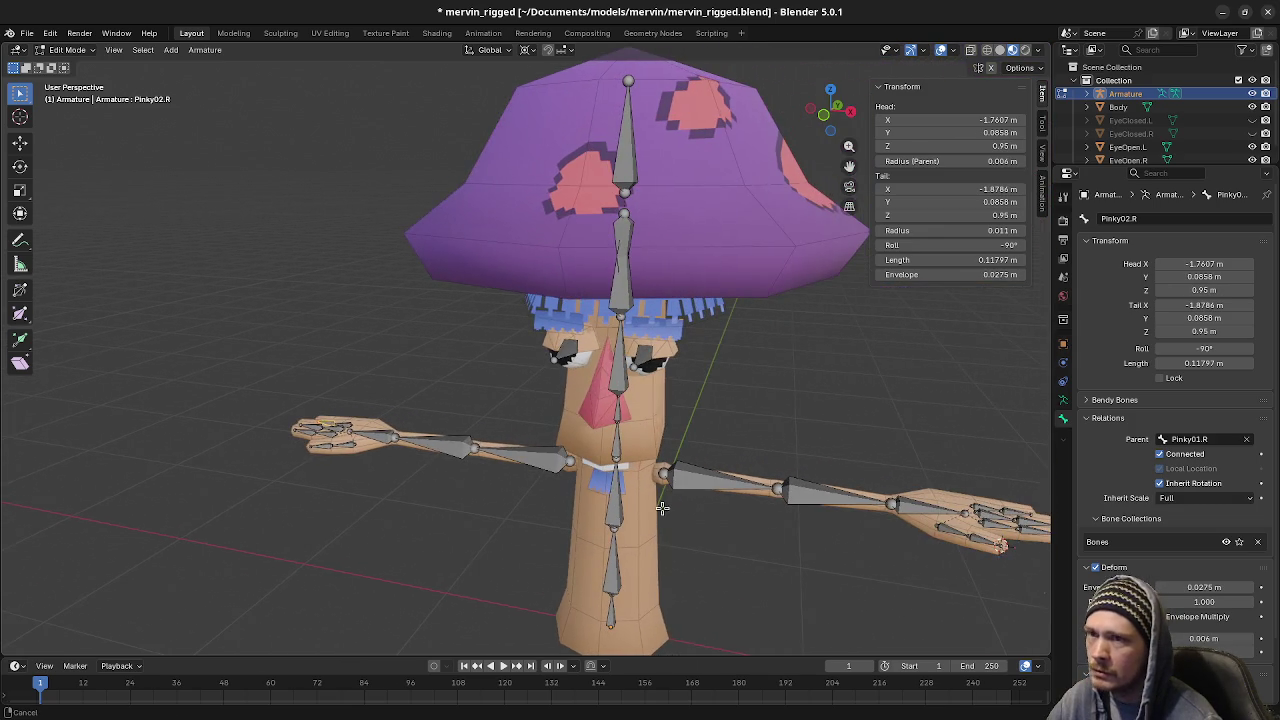
{"action": "left_click", "coordinate": [567, 355]}
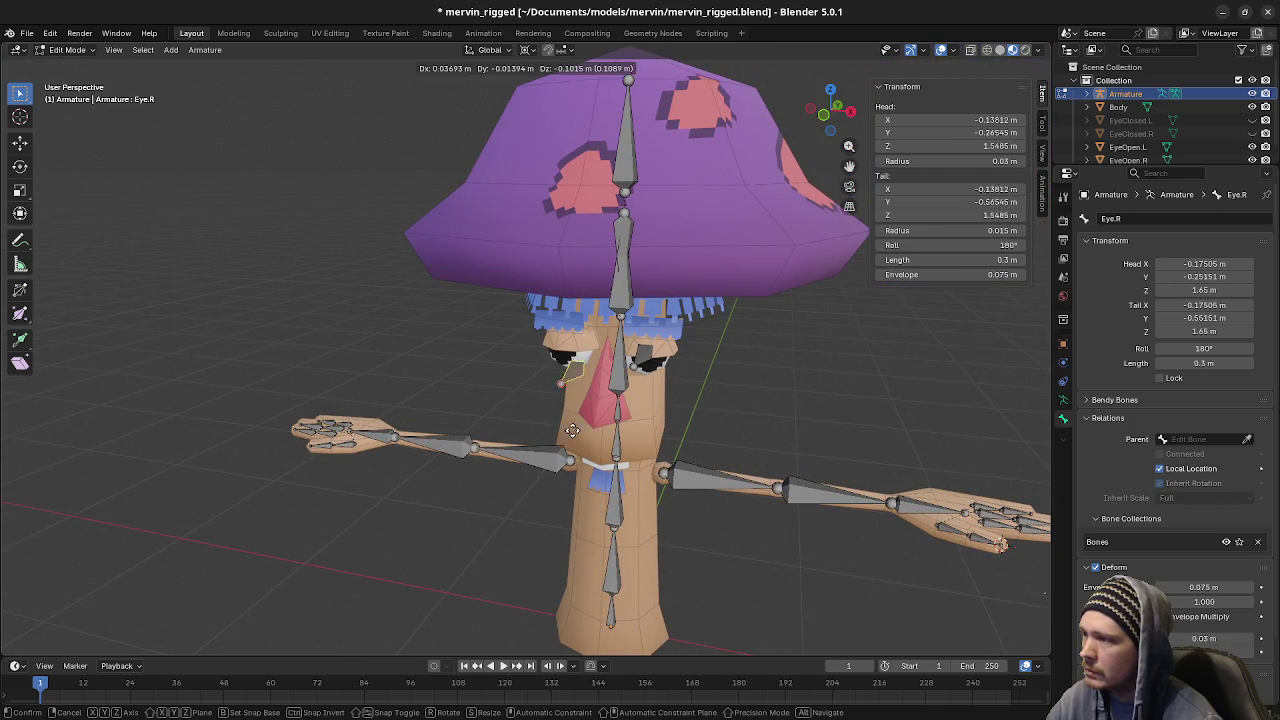
{"action": "scroll", "coordinate": [728, 455], "scroll_direction": "down", "scroll_amount": 3}
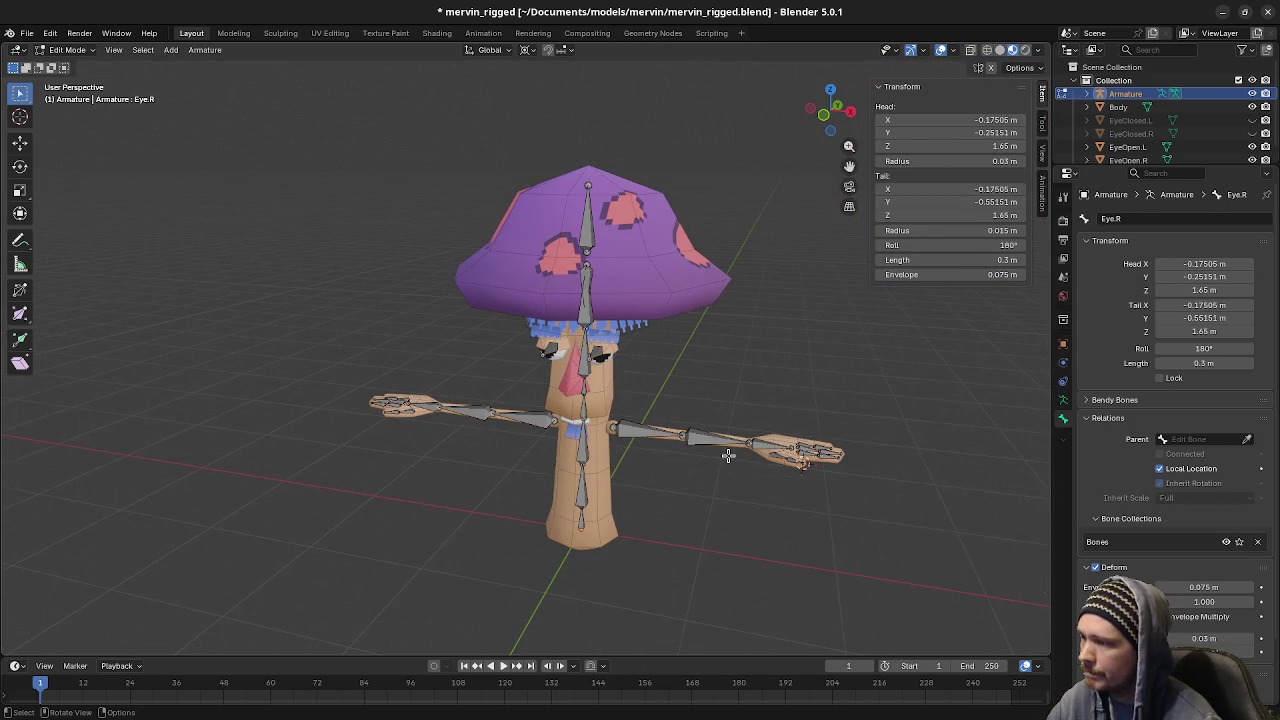
{"action": "middle_click_drag", "start_coordinate": [728, 455], "coordinate": [753, 447]}
{"action": "key", "text": "ctrl+s"}
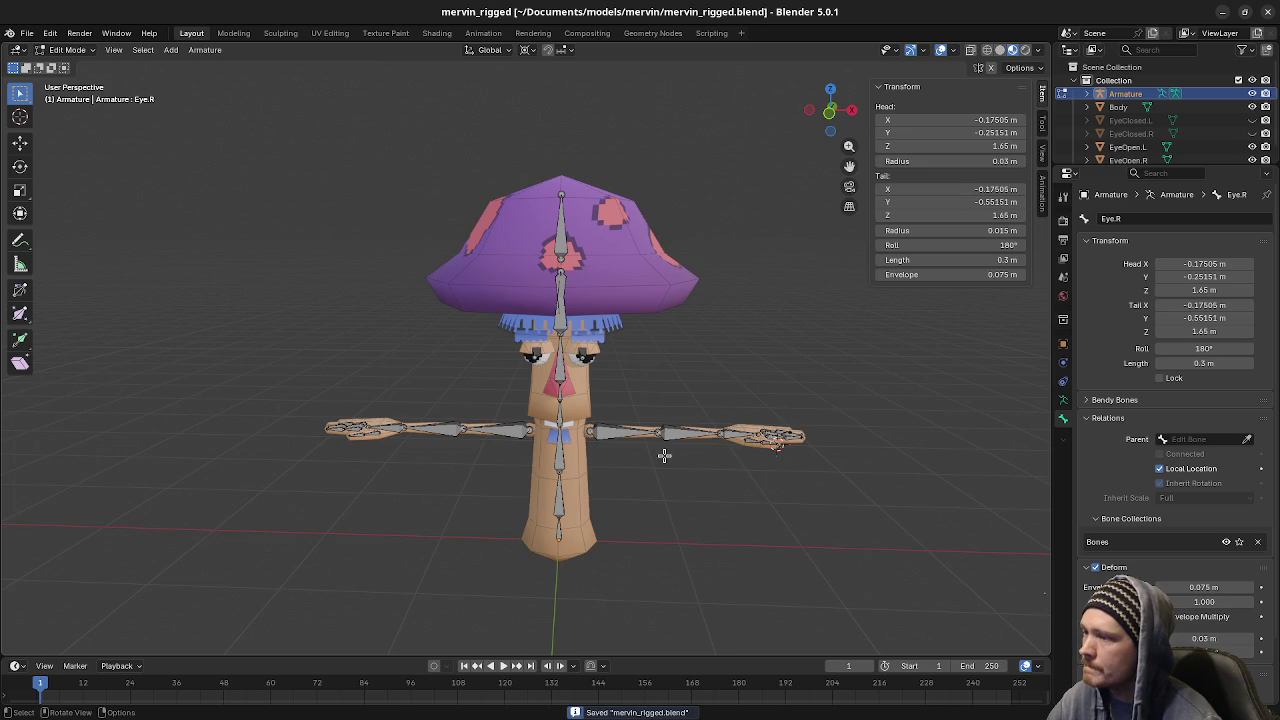
Orbit to a near-front, slightly downward view and inspect the UpperArm.R bone
{"action": "middle_click_drag", "start_coordinate": [663, 451], "coordinate": [716, 459]}
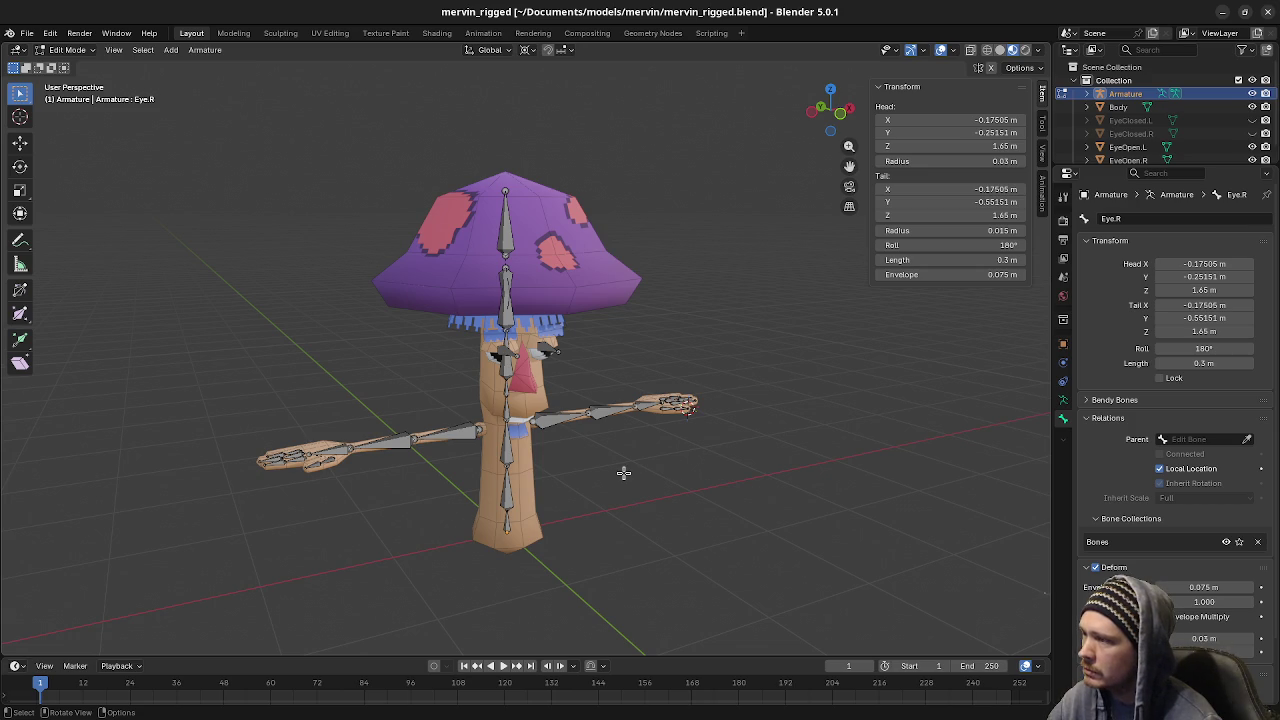
{"action": "middle_click_drag", "start_coordinate": [622, 472], "coordinate": [580, 472]}
{"action": "scroll", "coordinate": [556, 466], "scroll_direction": "up", "scroll_amount": 2}
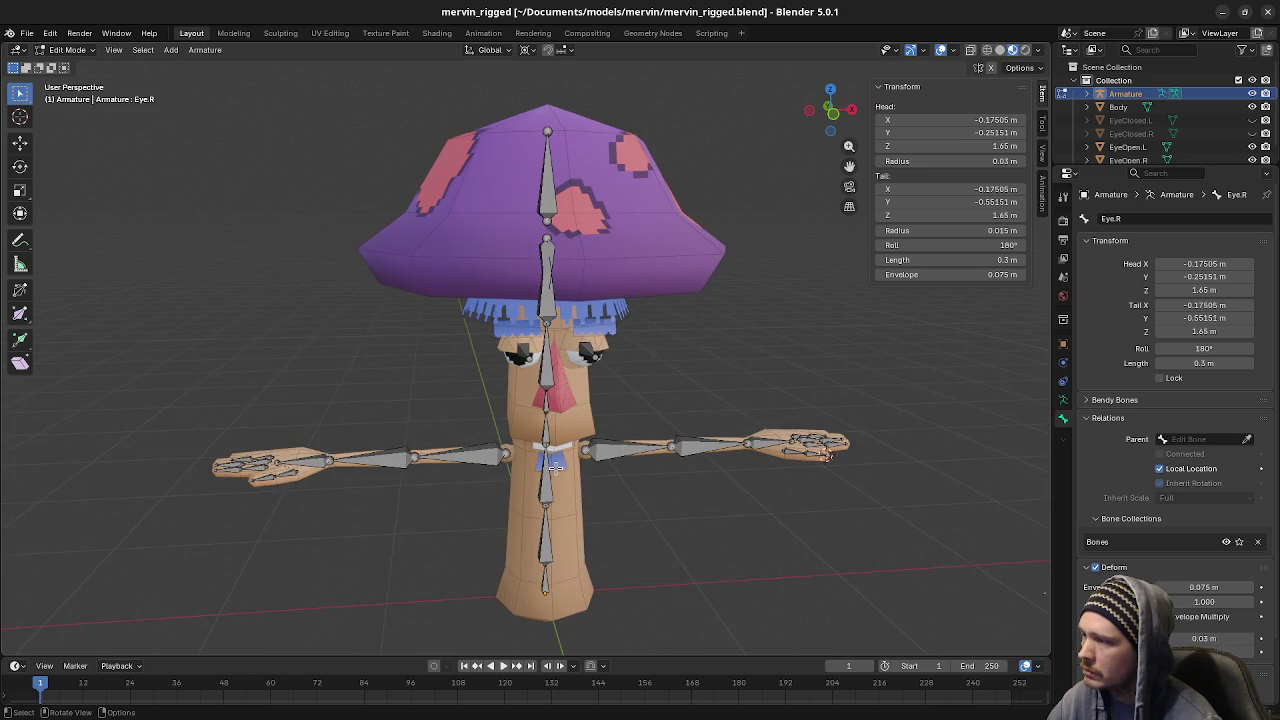
{"action": "middle_click_drag", "start_coordinate": [556, 466], "coordinate": [640, 500]}
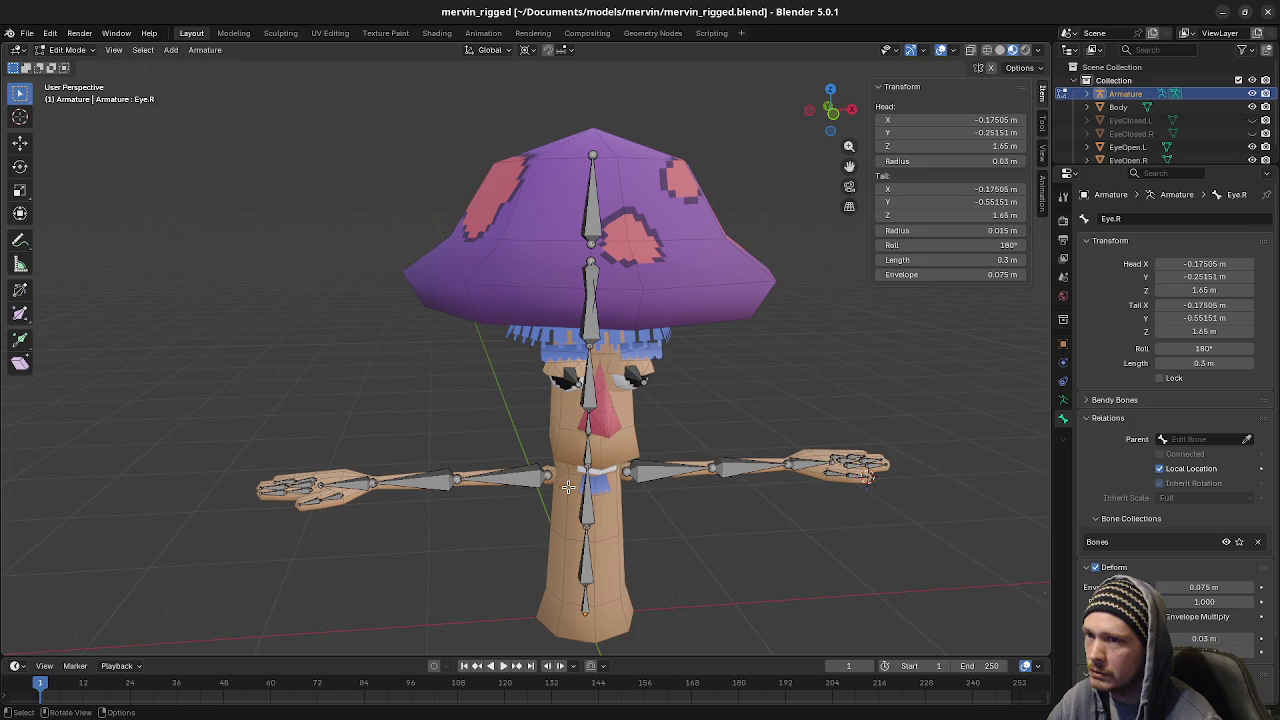
{"action": "left_click", "coordinate": [526, 485]}
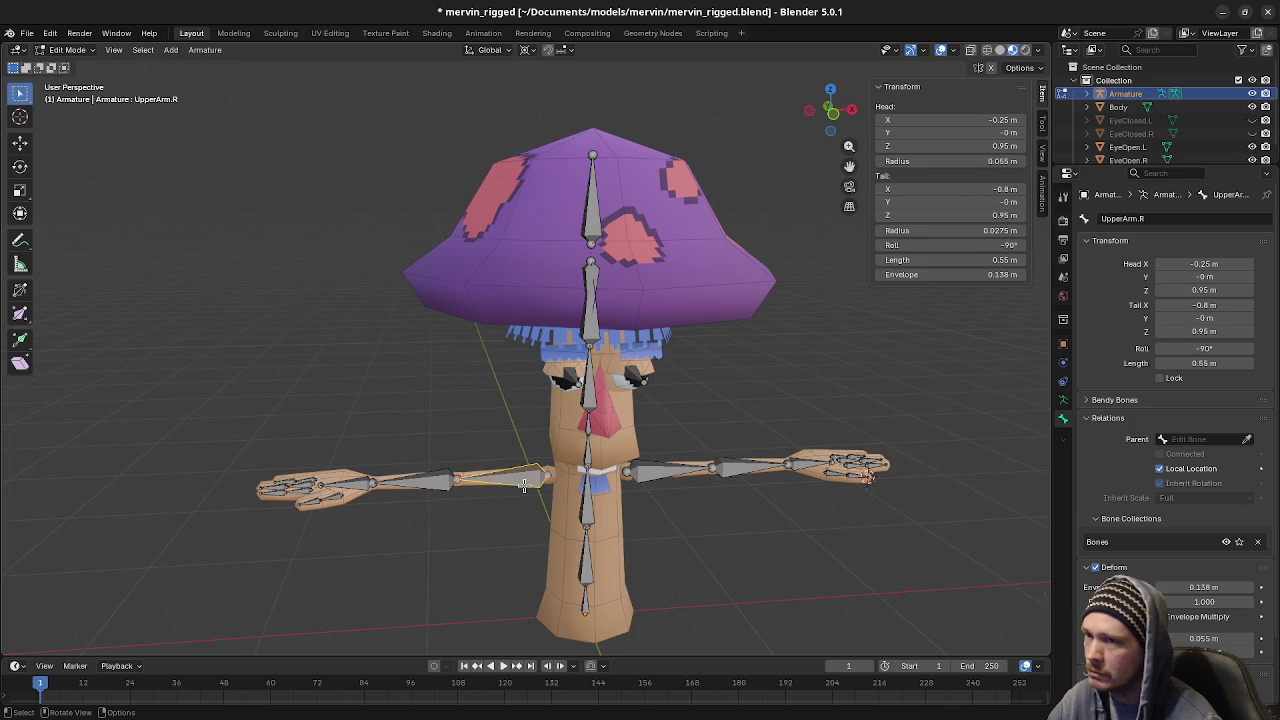
Inspect the left arm bones down to Hand.L and orbit around the character
{"action": "left_click", "coordinate": [660, 472]}
{"action": "left_click", "coordinate": [750, 466]}
{"action": "left_click", "coordinate": [805, 464]}
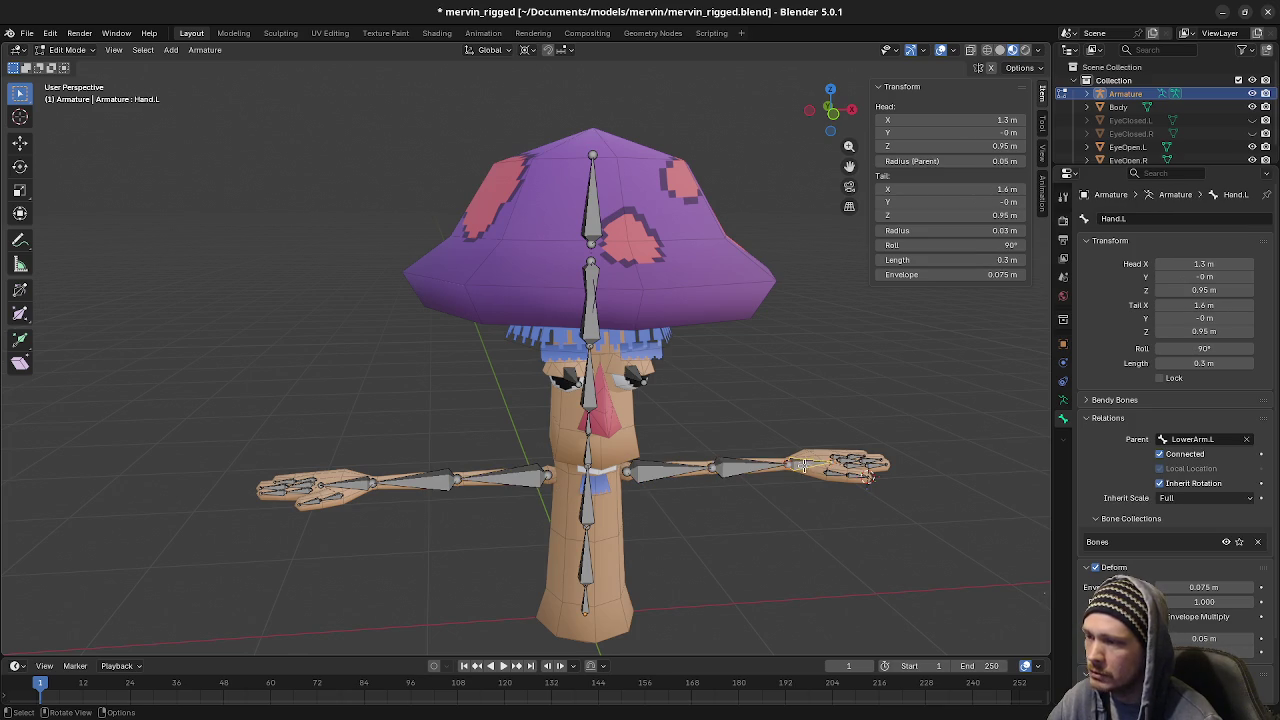
{"action": "mouse_move", "coordinate": [783, 500]}
{"action": "middle_mouse_down"}
{"action": "mouse_move", "coordinate": [781, 533]}
{"action": "mouse_move", "coordinate": [595, 519]}
{"action": "middle_mouse_up"}
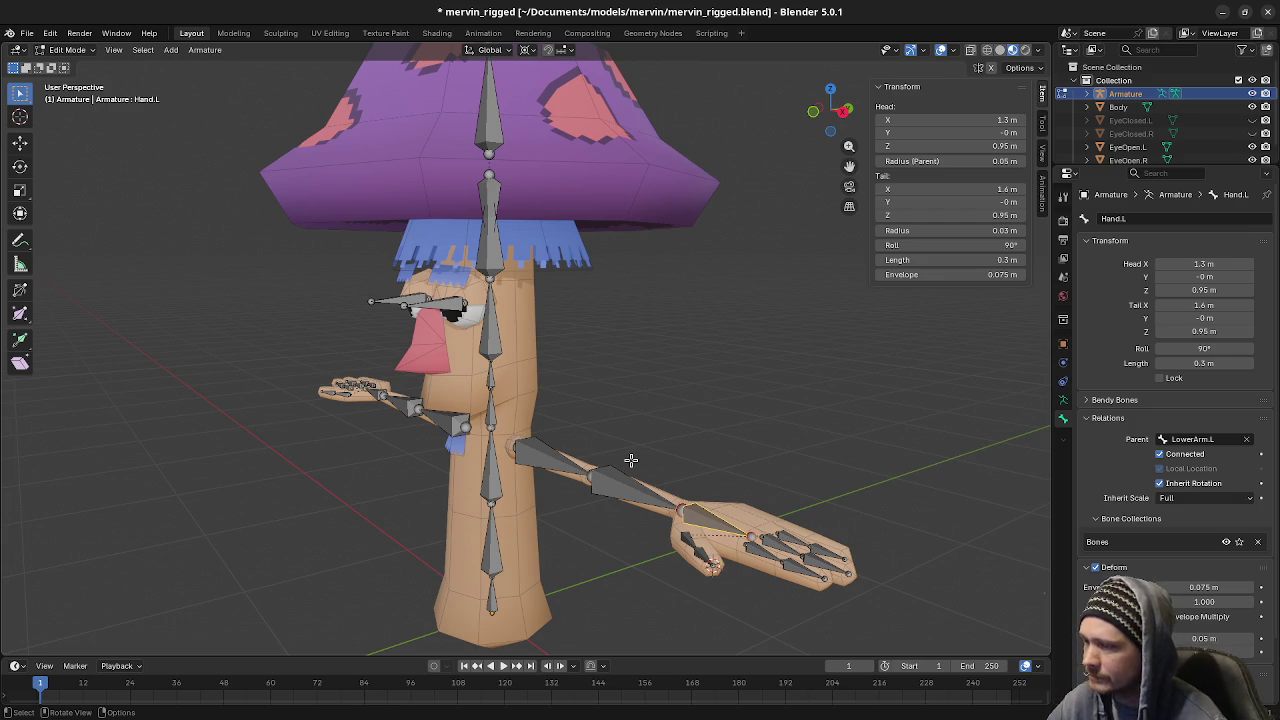
{"action": "middle_click_drag", "start_coordinate": [588, 421], "coordinate": [560, 420]}
Parent Eye.L and Eye.R to Spine05 using the Parent eyedropper
{"action": "left_click", "coordinate": [420, 303]}
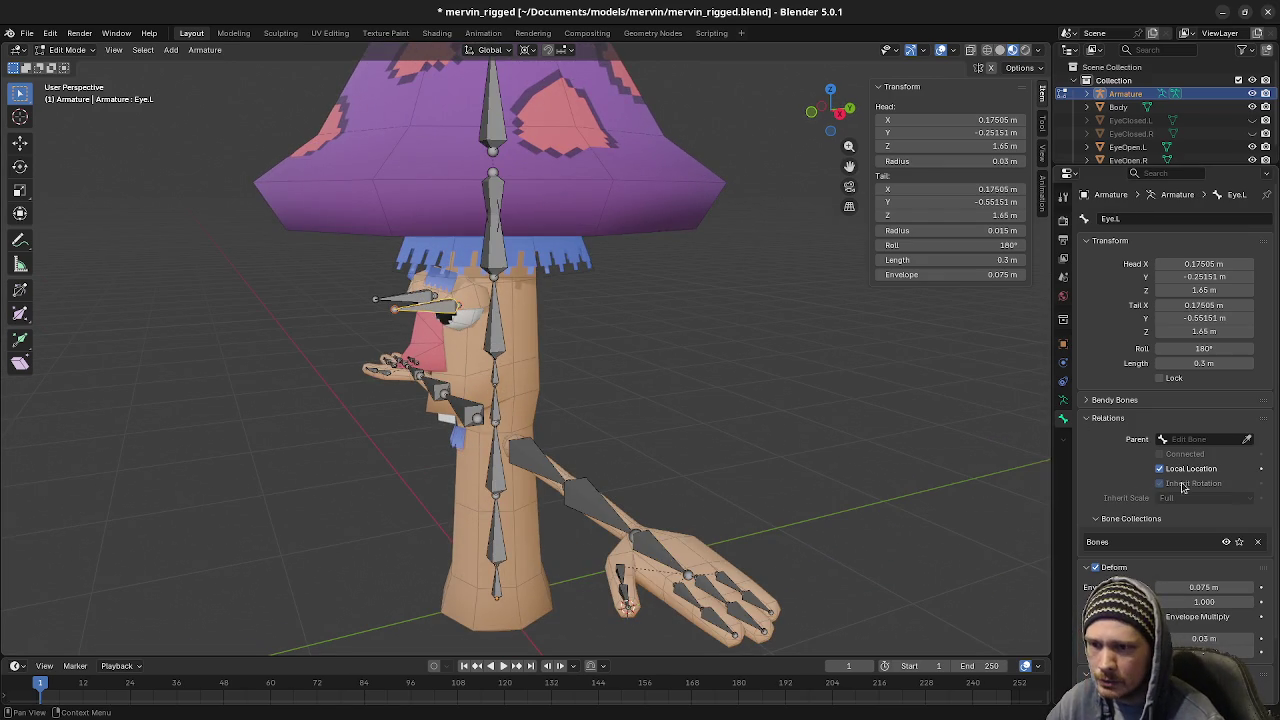
{"action": "left_click", "coordinate": [1247, 439]}
{"action": "left_click", "coordinate": [498, 316]}
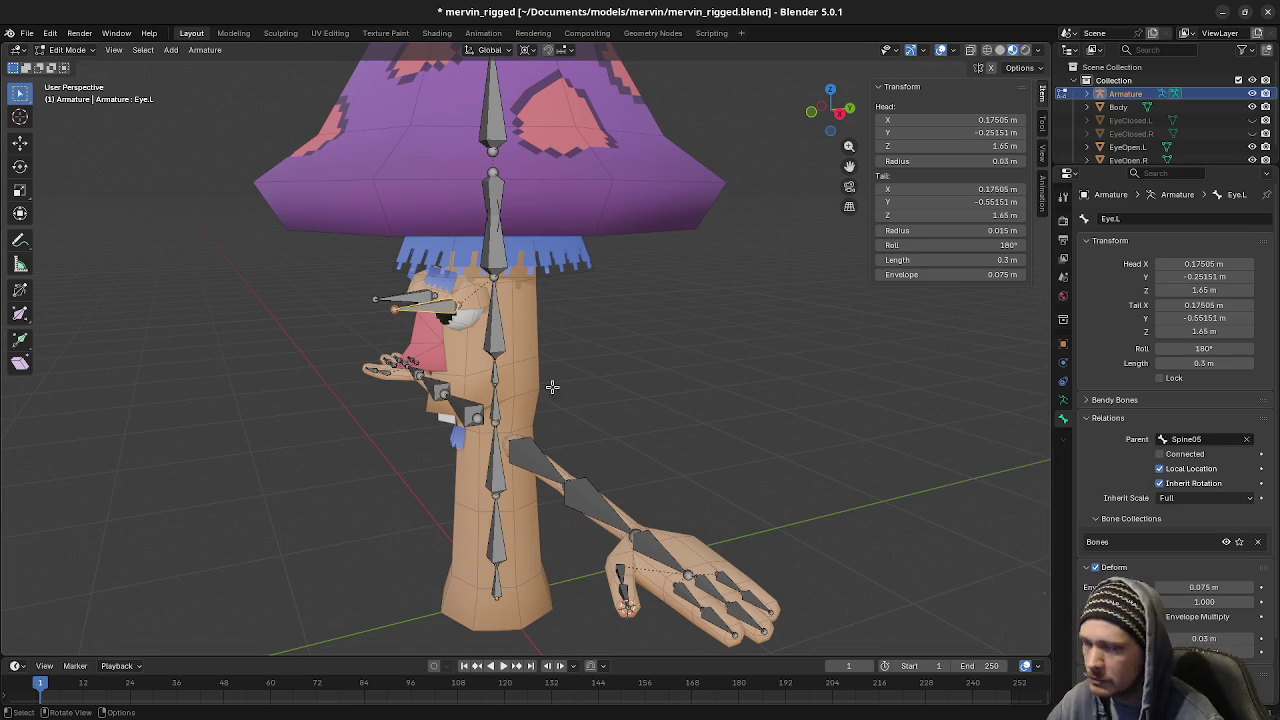
{"action": "left_click", "coordinate": [406, 298]}
{"action": "left_click", "coordinate": [1249, 441]}
{"action": "left_click", "coordinate": [500, 320]}
Parent UpperArm.L and UpperArm.R to Spine02 using the Parent eyedropper
{"action": "mouse_move", "coordinate": [497, 415]}
{"action": "middle_mouse_down"}
{"action": "mouse_move", "coordinate": [590, 457]}
{"action": "mouse_move", "coordinate": [570, 454]}
{"action": "middle_mouse_up"}
{"action": "left_click", "coordinate": [590, 455]}
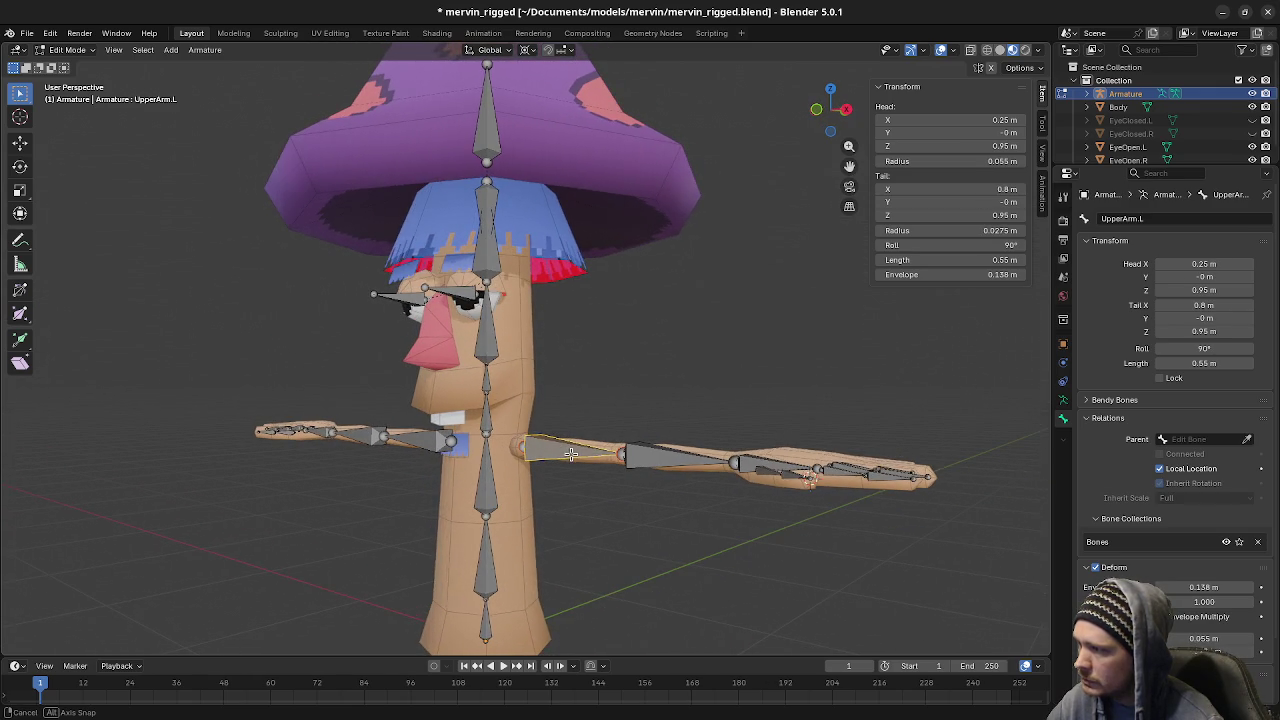
{"action": "left_click", "coordinate": [1247, 439]}
{"action": "left_click", "coordinate": [505, 455]}
{"action": "mouse_move", "coordinate": [505, 460]}
{"action": "middle_mouse_down"}
{"action": "mouse_move", "coordinate": [563, 471]}
{"action": "mouse_move", "coordinate": [640, 460]}
{"action": "middle_mouse_up"}
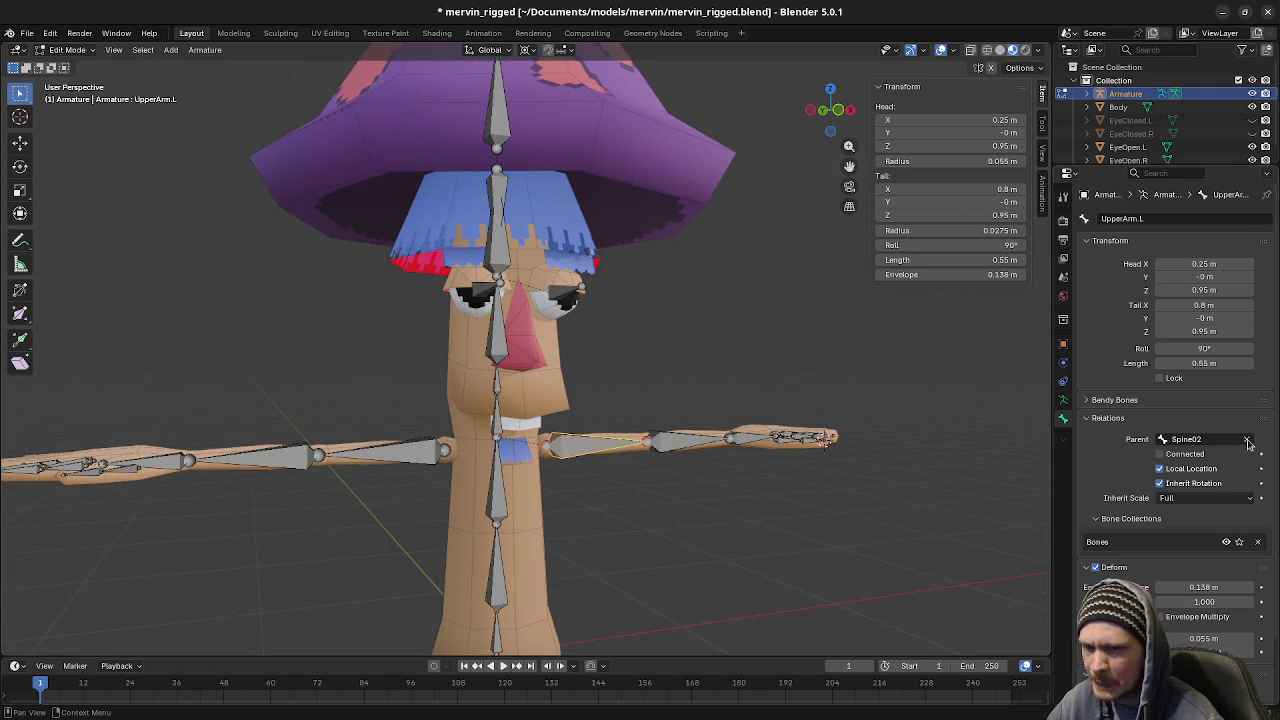
{"action": "left_click", "coordinate": [390, 452]}
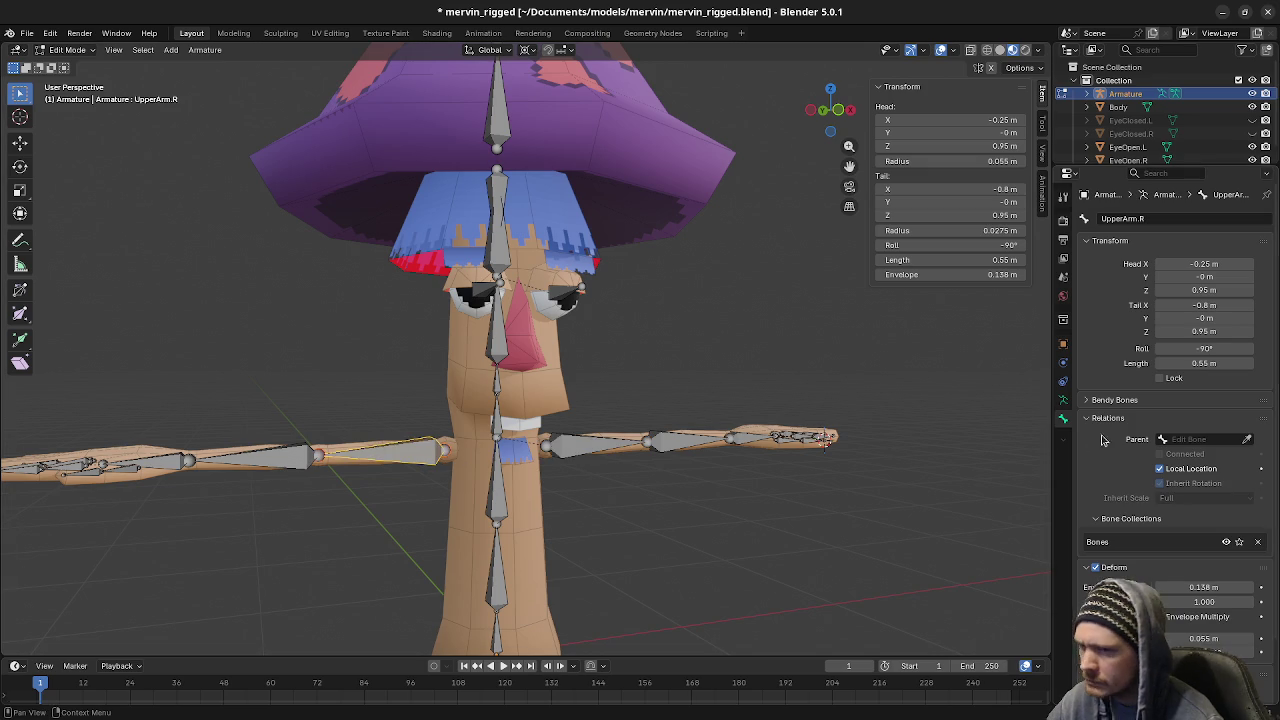
{"action": "left_click", "coordinate": [1247, 439]}
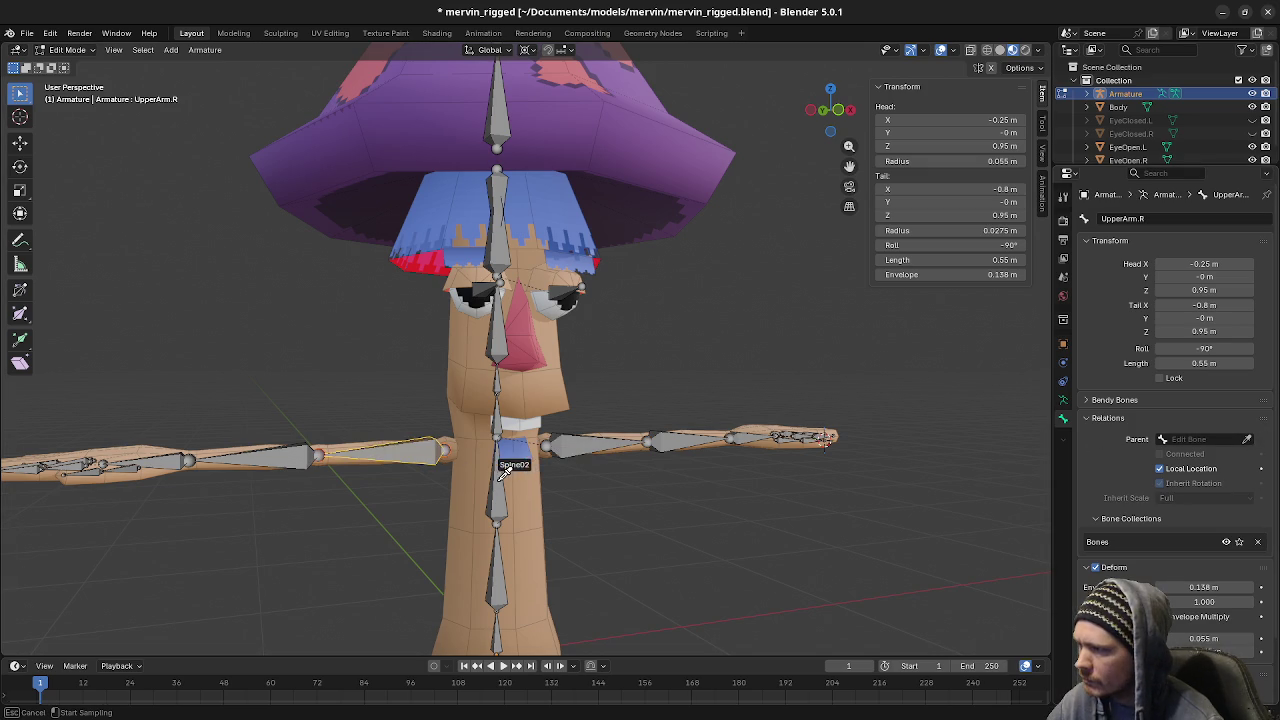
{"action": "left_click", "coordinate": [505, 468]}
{"action": "mouse_move", "coordinate": [616, 500]}
{"action": "middle_mouse_down"}
{"action": "mouse_move", "coordinate": [596, 399]}
{"action": "mouse_move", "coordinate": [586, 402]}
{"action": "middle_mouse_up"}
{"action": "left_click", "coordinate": [562, 377]}
{"action": "key", "text": "g"}
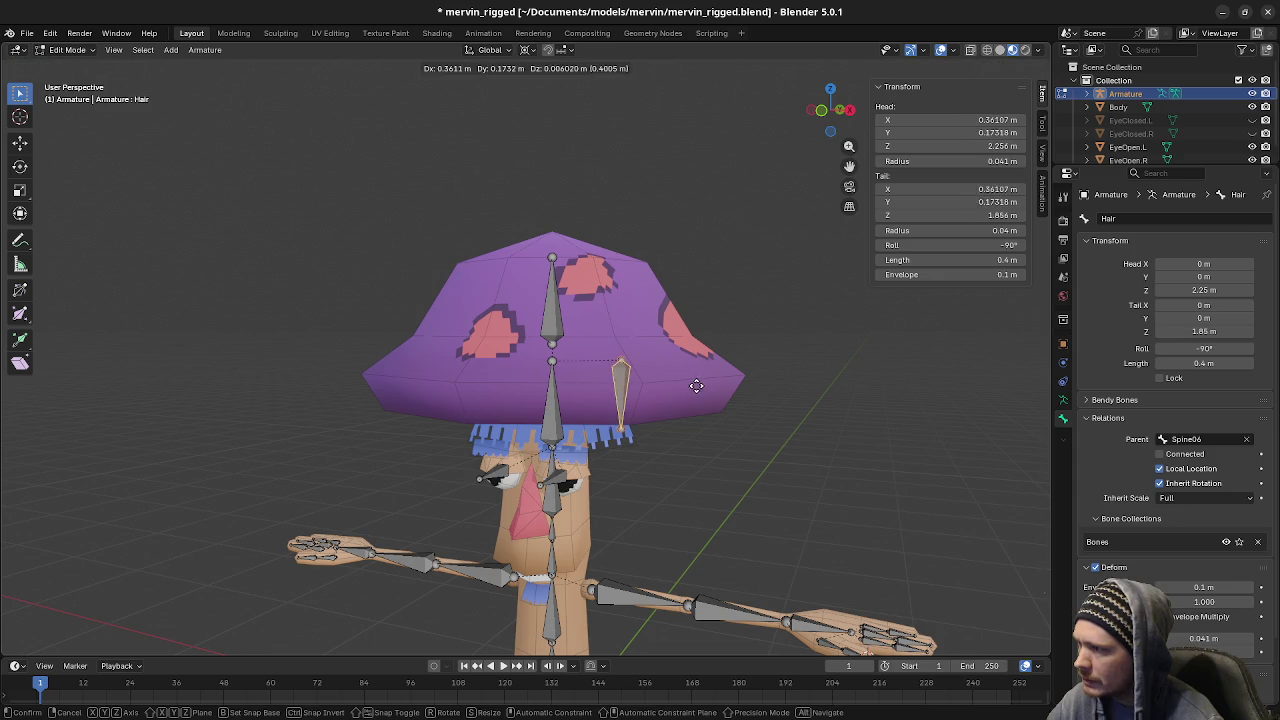
{"action": "key", "text": "Escape"}
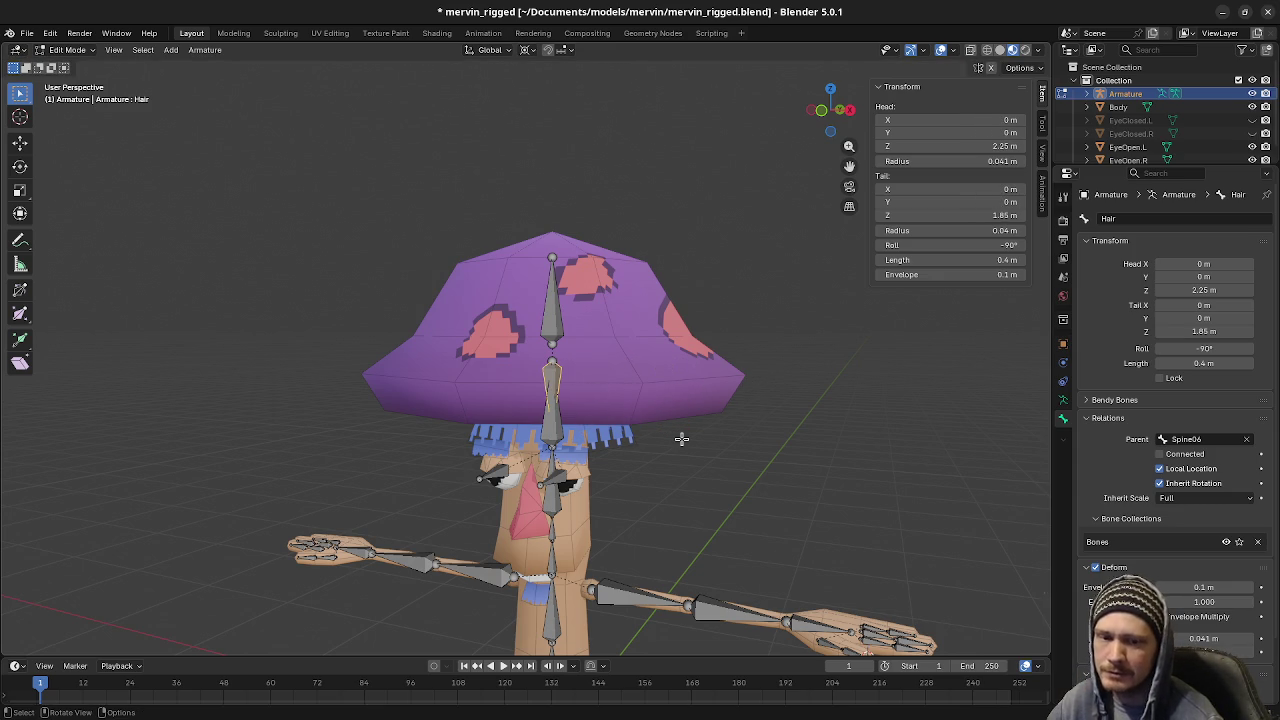
{"action": "mouse_move", "coordinate": [681, 440]}
{"action": "middle_mouse_down"}
{"action": "mouse_move", "coordinate": [669, 526]}
{"action": "mouse_move", "coordinate": [651, 437]}
{"action": "mouse_move", "coordinate": [743, 457]}
{"action": "mouse_move", "coordinate": [743, 486]}
{"action": "mouse_move", "coordinate": [737, 469]}
{"action": "mouse_move", "coordinate": [754, 480]}
{"action": "mouse_move", "coordinate": [743, 473]}
{"action": "middle_mouse_up"}
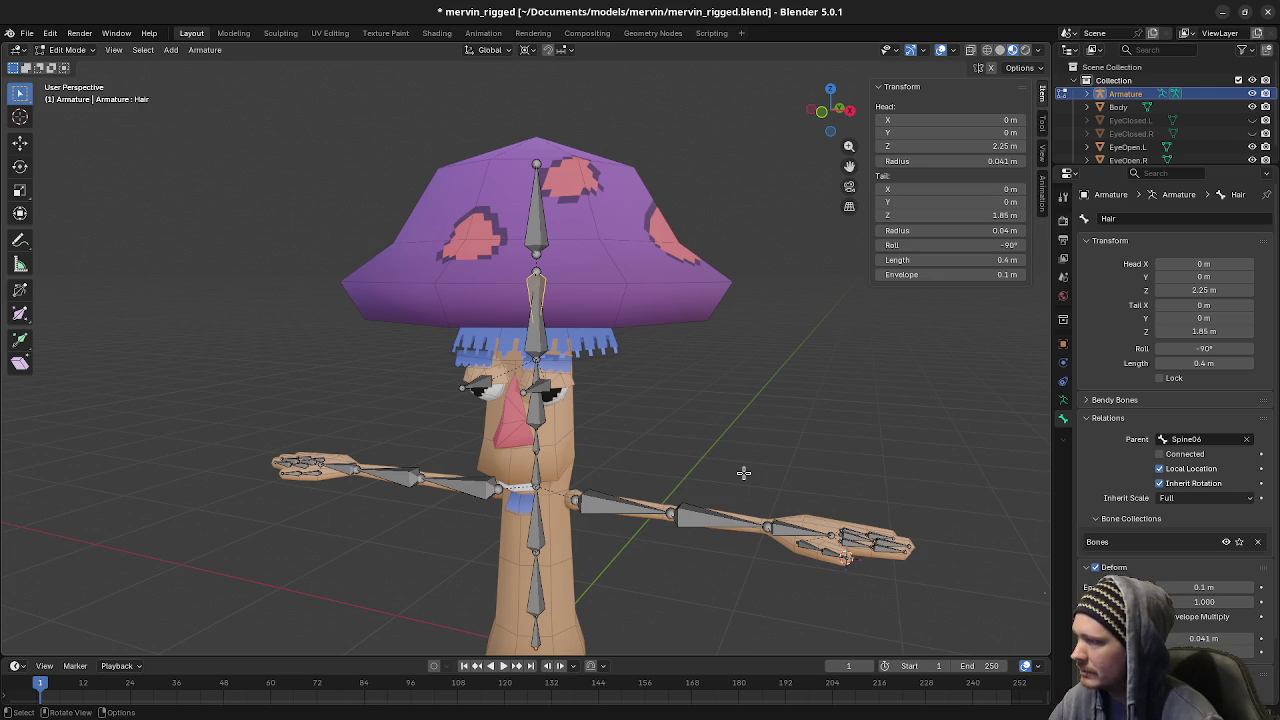
{"action": "mouse_move", "coordinate": [304, 480]}
{"action": "middle_mouse_down"}
{"action": "mouse_move", "coordinate": [376, 525]}
{"action": "mouse_move", "coordinate": [639, 497]}
{"action": "mouse_move", "coordinate": [485, 481]}
{"action": "middle_mouse_up"}
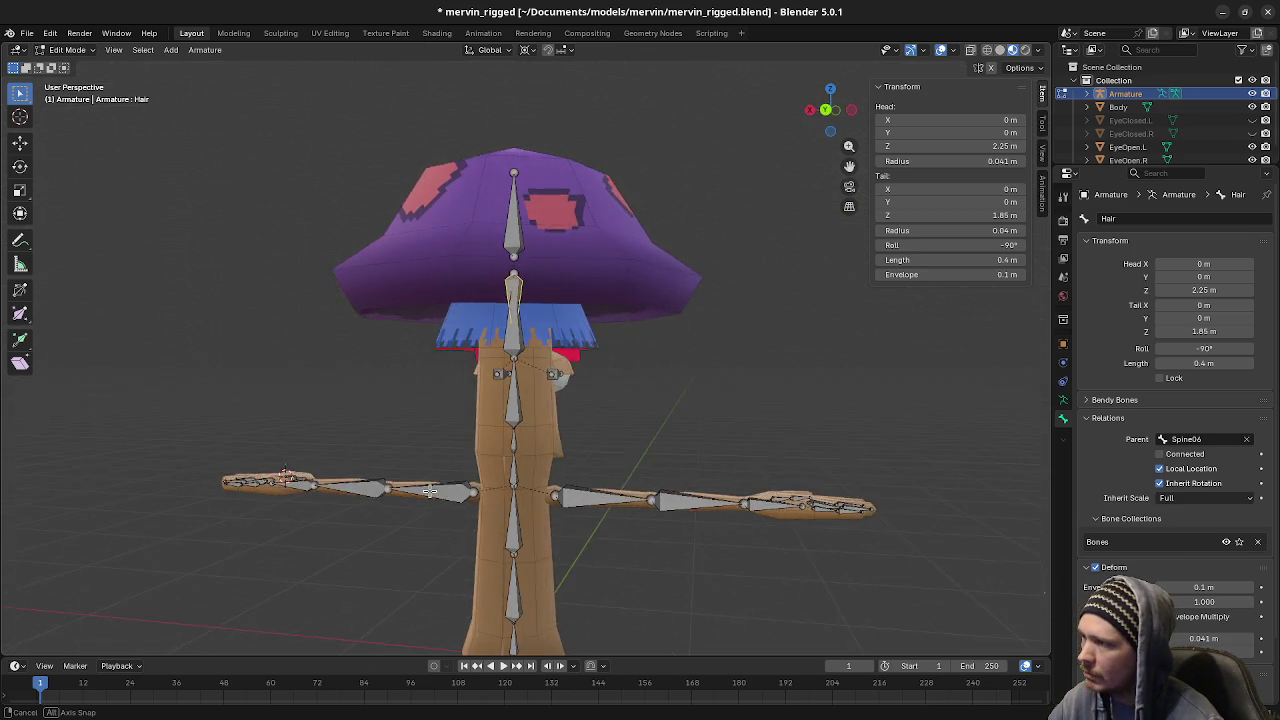
{"action": "middle_click_drag", "start_coordinate": [485, 481], "coordinate": [592, 505]}
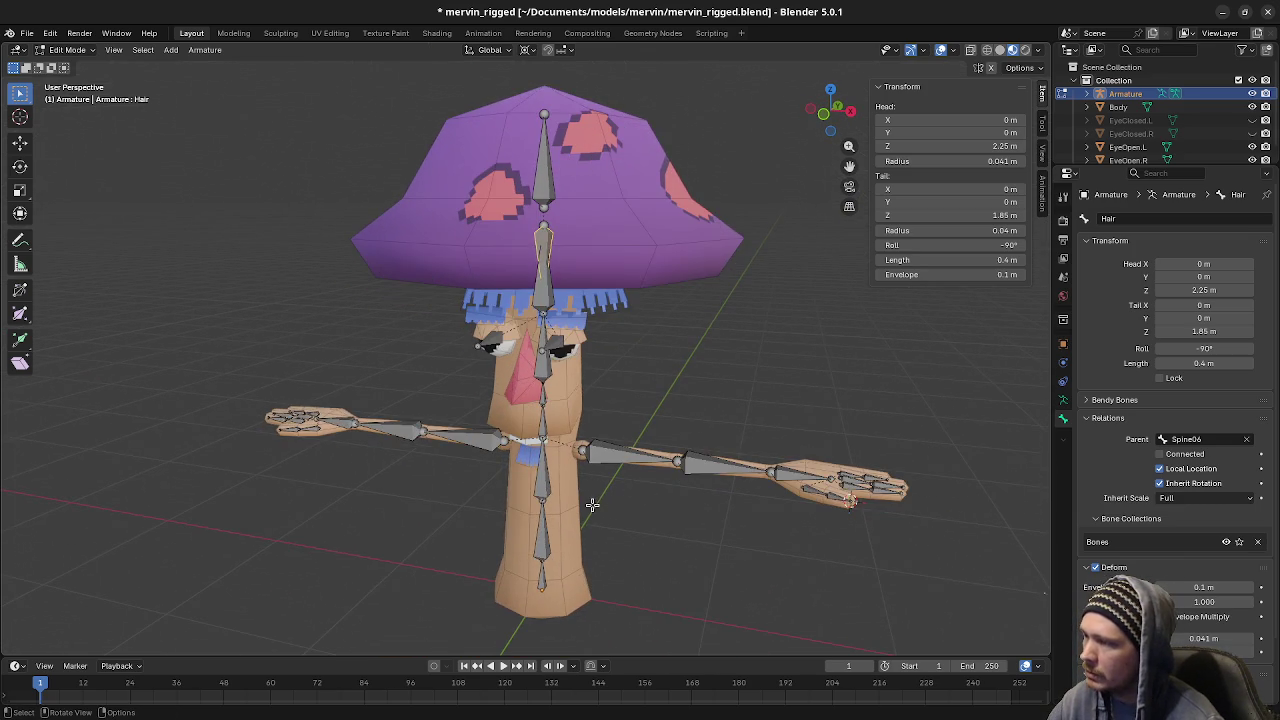
{"action": "key", "text": "Tab"}
{"action": "left_click", "coordinate": [566, 518]}
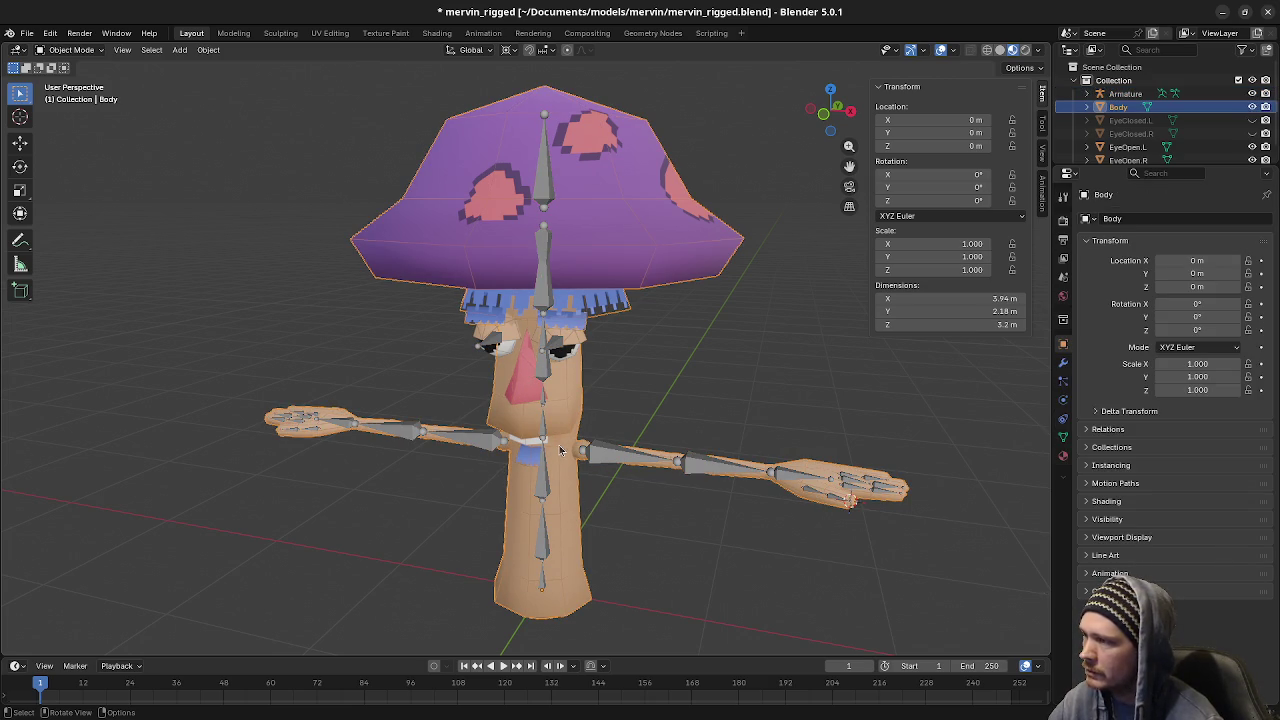
Orbit and zoom to inspect the character's head from front and side, then switch to the browser
{"action": "middle_click_drag", "start_coordinate": [575, 450], "coordinate": [540, 410]}
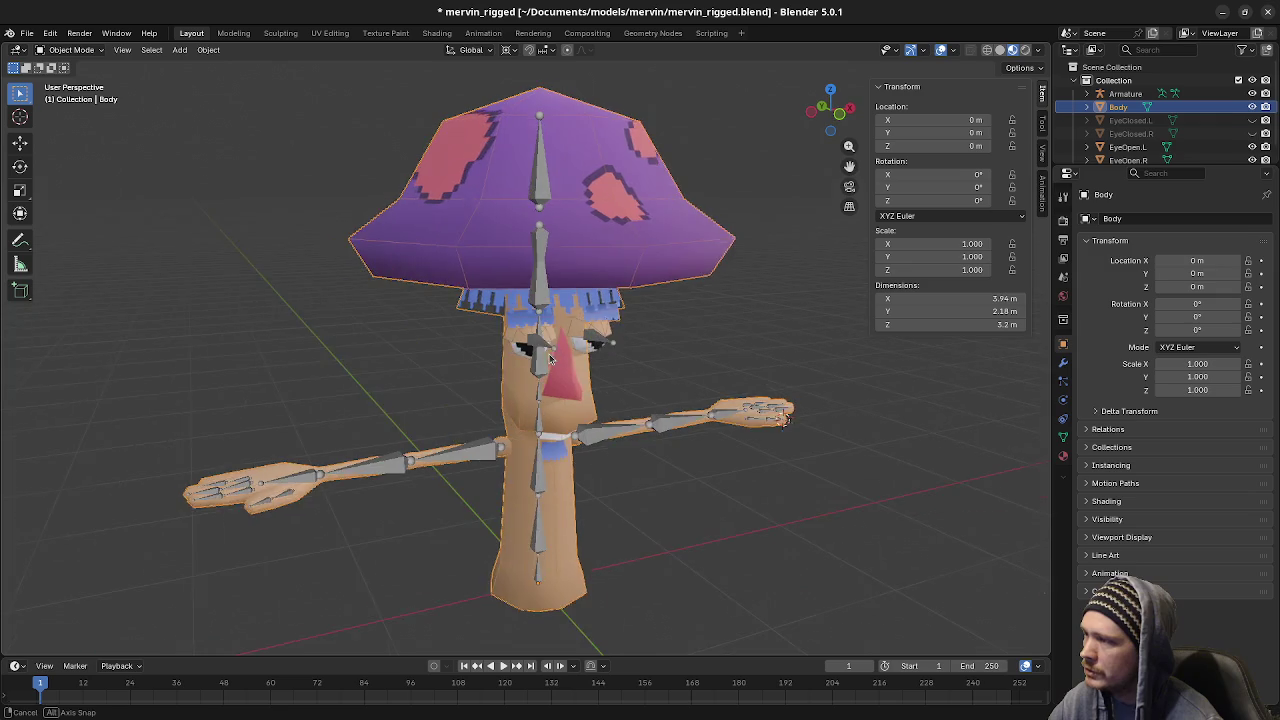
{"action": "scroll", "coordinate": [535, 405], "scroll_direction": "up", "scroll_amount": 3}
{"action": "middle_click_drag", "start_coordinate": [468, 366], "coordinate": [564, 358]}
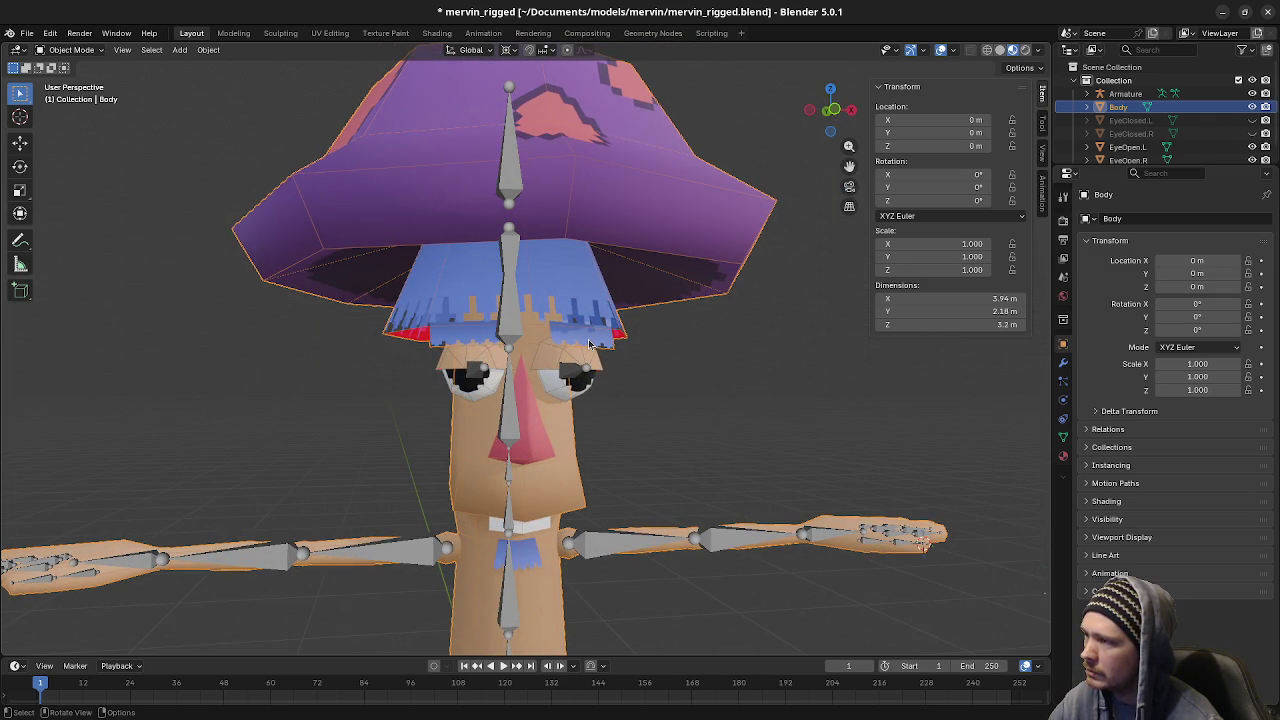
{"action": "mouse_move", "coordinate": [590, 343]}
{"action": "middle_mouse_down"}
{"action": "mouse_move", "coordinate": [612, 367]}
{"action": "mouse_move", "coordinate": [597, 360]}
{"action": "middle_mouse_up"}
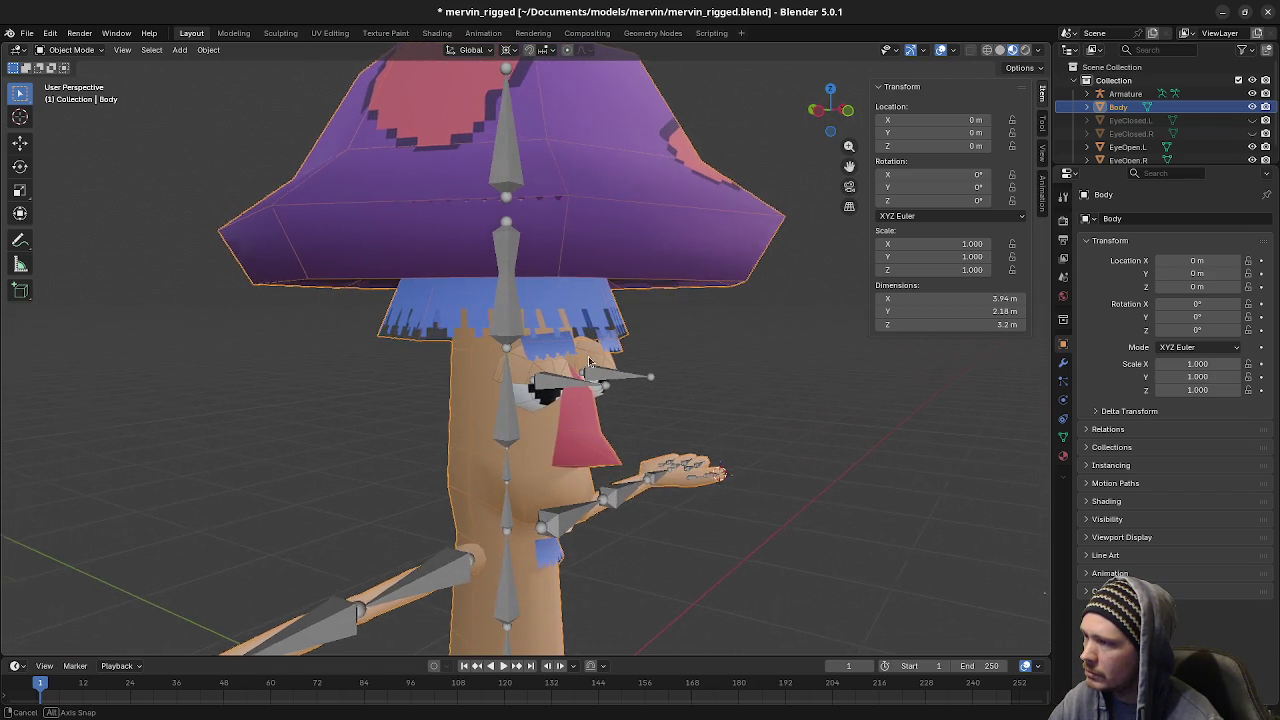
{"action": "middle_click_drag", "start_coordinate": [596, 360], "coordinate": [598, 360]}
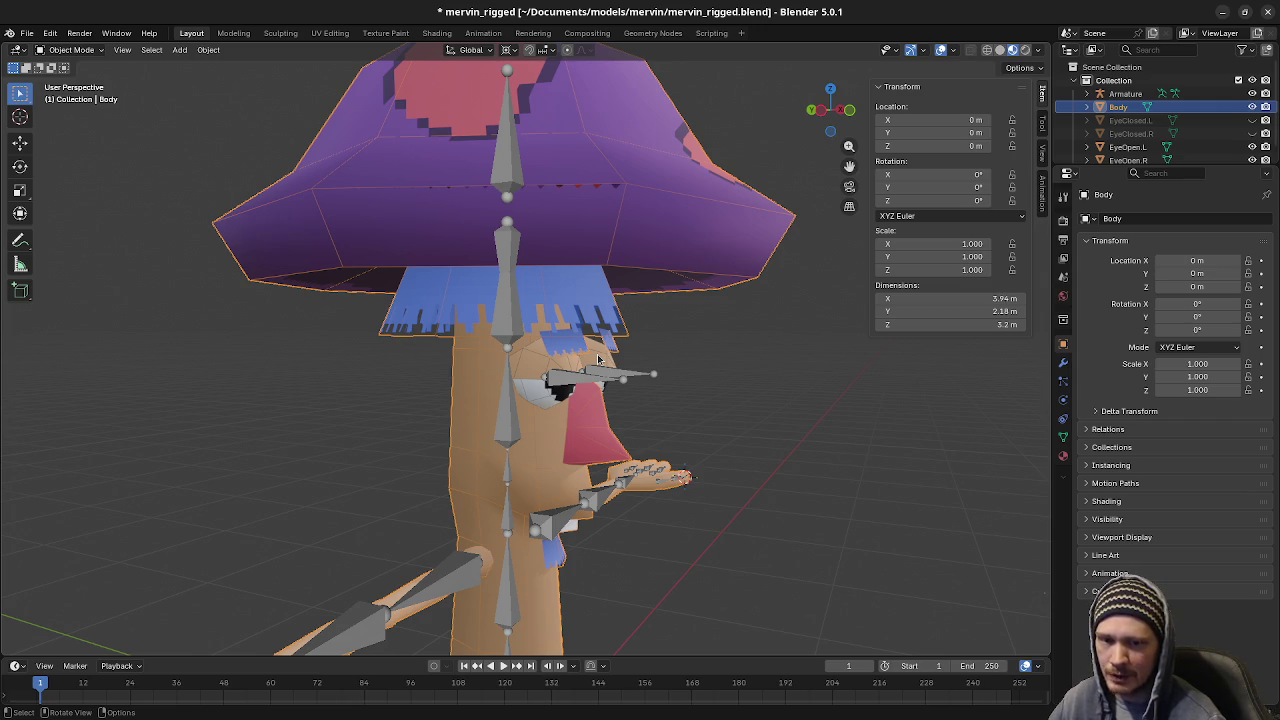
{"action": "mouse_move", "coordinate": [819, 475]}
{"action": "middle_mouse_down"}
{"action": "mouse_move", "coordinate": [790, 470]}
{"action": "mouse_move", "coordinate": [708, 561]}
{"action": "mouse_move", "coordinate": [730, 563]}
{"action": "mouse_move", "coordinate": [716, 558]}
{"action": "middle_mouse_up"}
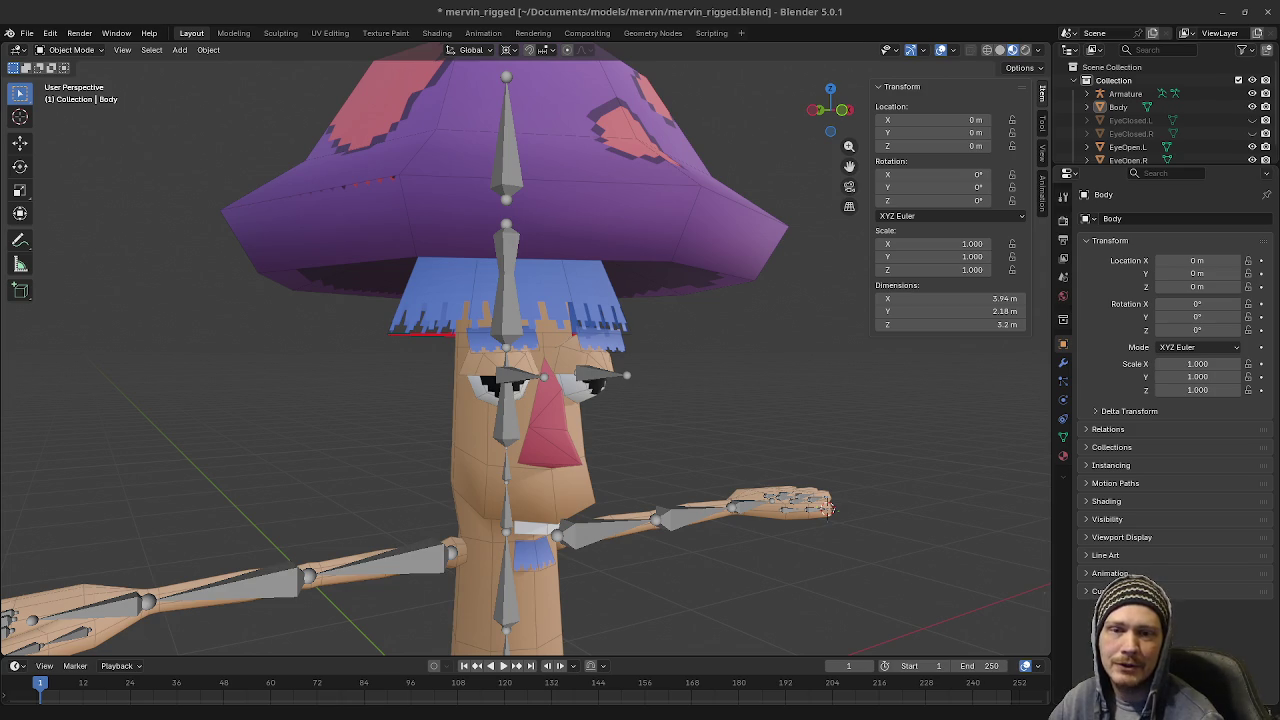
{"action": "key", "text": "alt+Tab"}
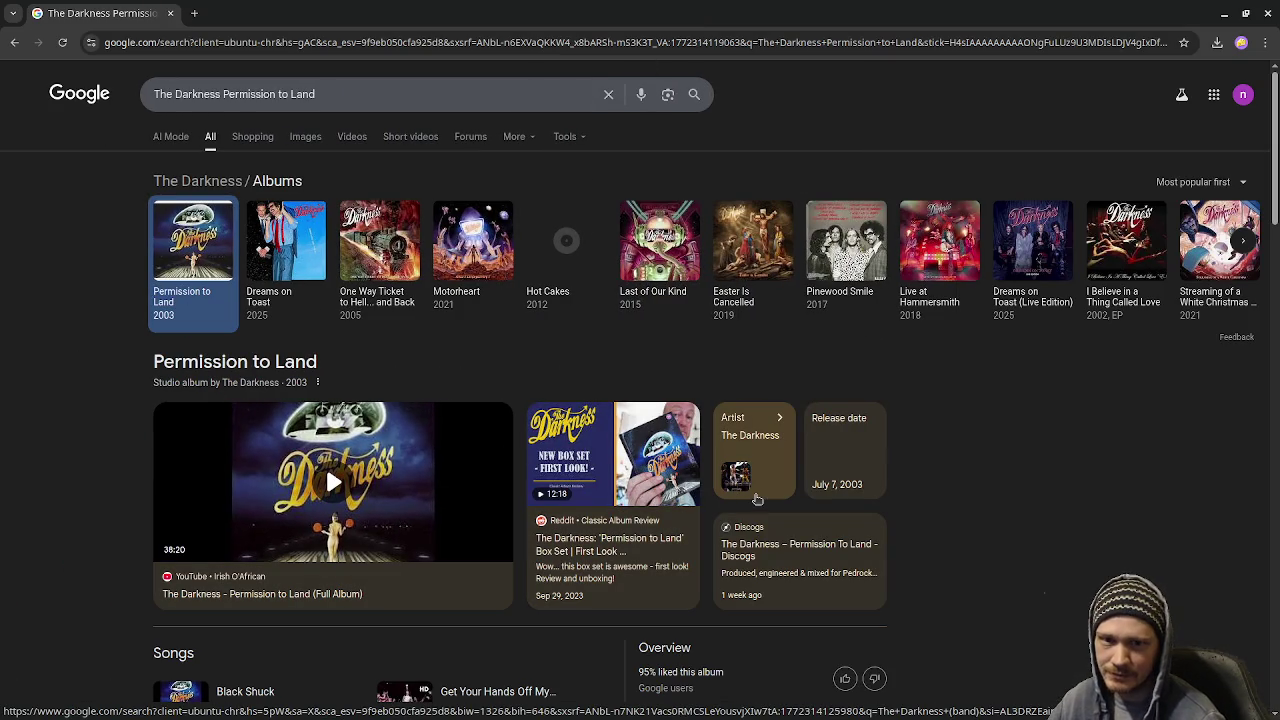
Expand and scroll the Permission to Land song list, then open the album's Wikipedia article
{"action": "scroll", "coordinate": [700, 495], "scroll_direction": "down", "scroll_amount": 2}
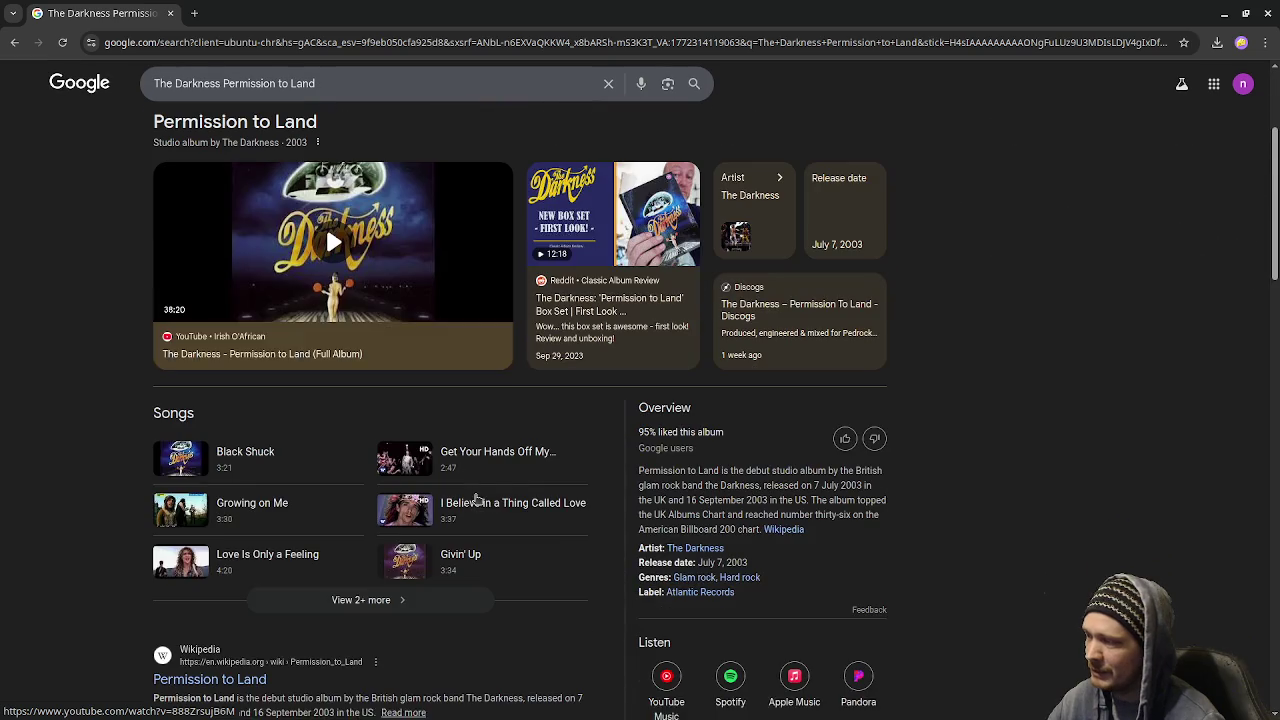
{"action": "left_click", "coordinate": [395, 600]}
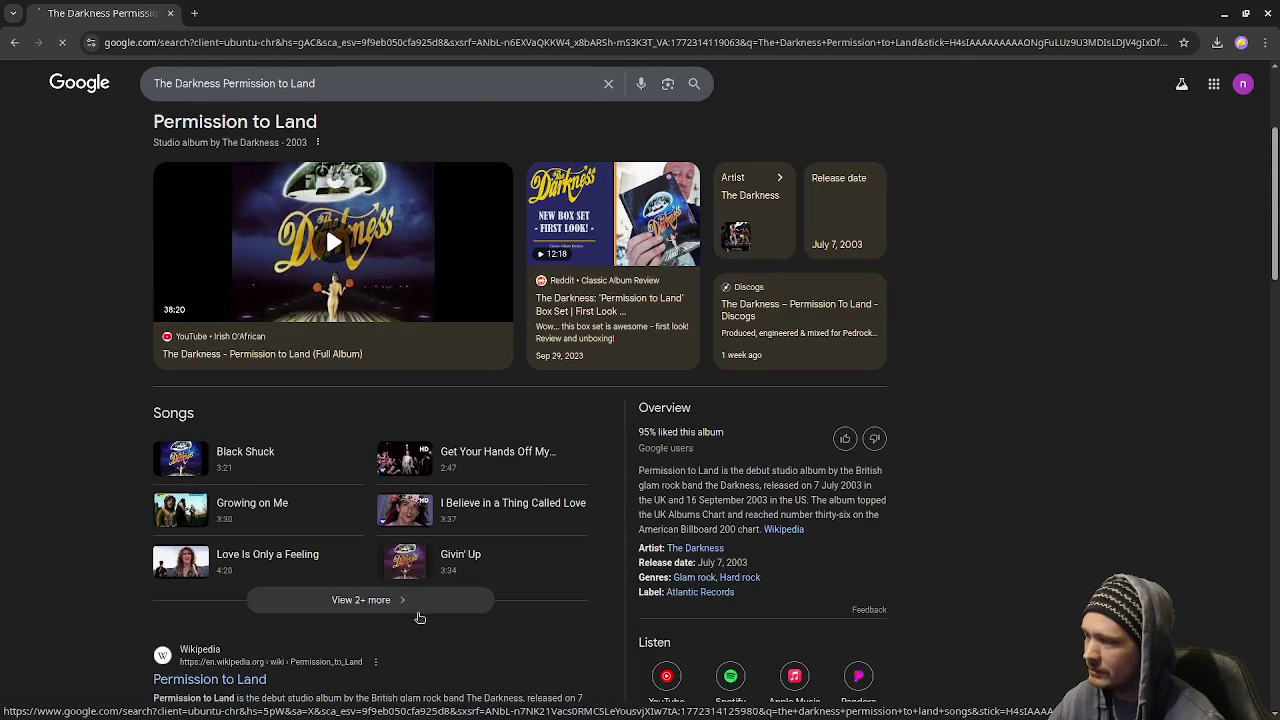
{"action": "scroll", "coordinate": [590, 583], "scroll_direction": "down", "scroll_amount": 1}
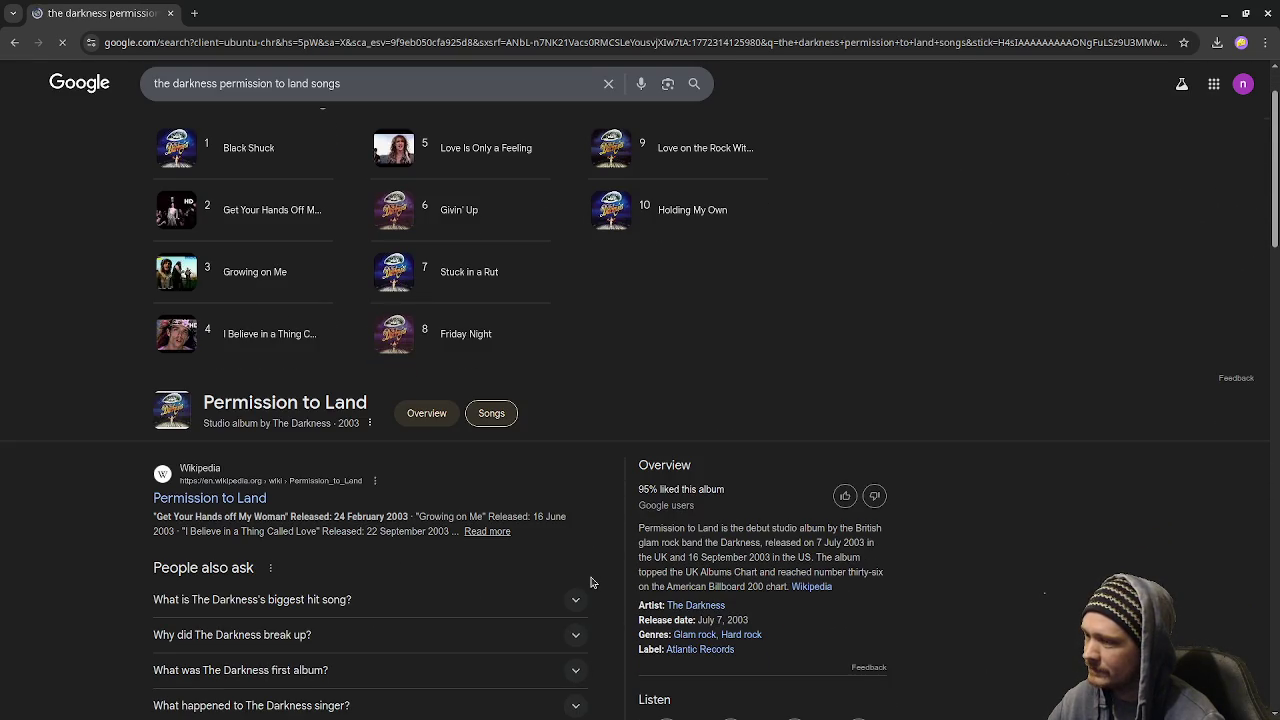
{"action": "scroll", "coordinate": [590, 583], "scroll_direction": "down", "scroll_amount": 1}
{"action": "scroll", "coordinate": [590, 583], "scroll_direction": "down", "scroll_amount": 1}
{"action": "scroll", "coordinate": [590, 583], "scroll_direction": "down", "scroll_amount": 2}
{"action": "scroll", "coordinate": [590, 583], "scroll_direction": "down", "scroll_amount": 1}
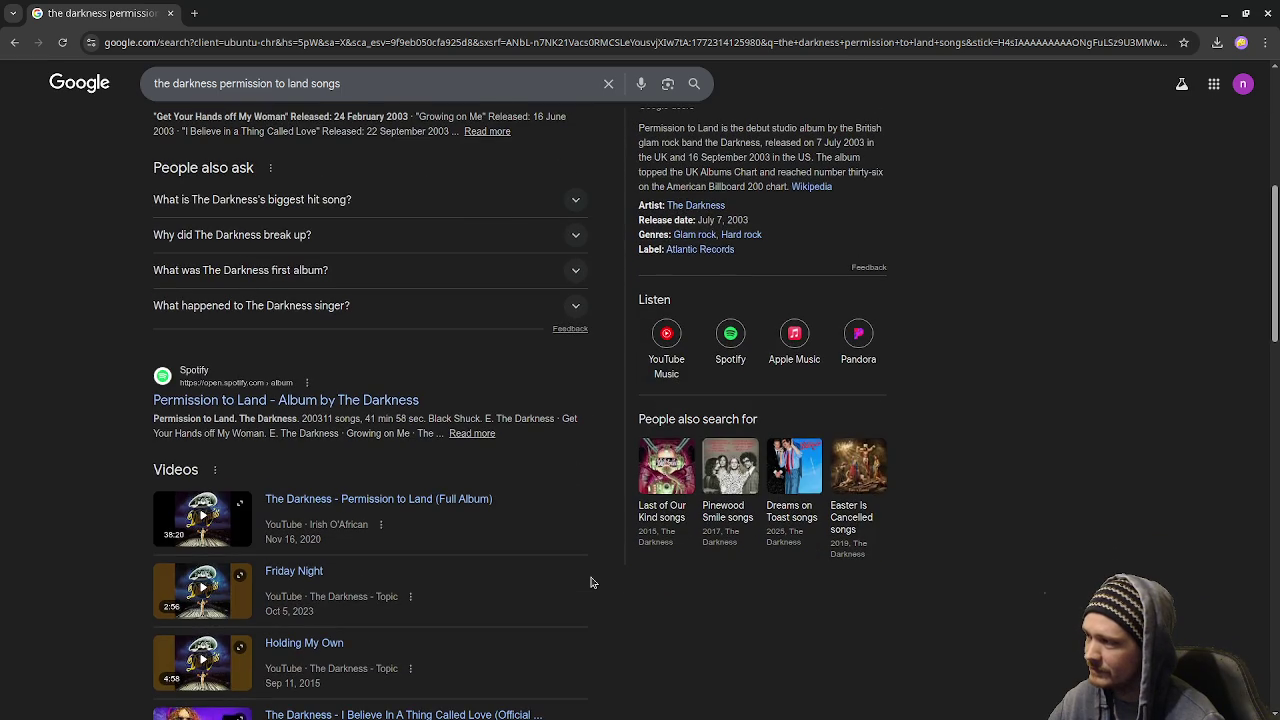
{"action": "scroll", "coordinate": [590, 583], "scroll_direction": "down", "scroll_amount": 2}
{"action": "scroll", "coordinate": [590, 583], "scroll_direction": "down", "scroll_amount": 2}
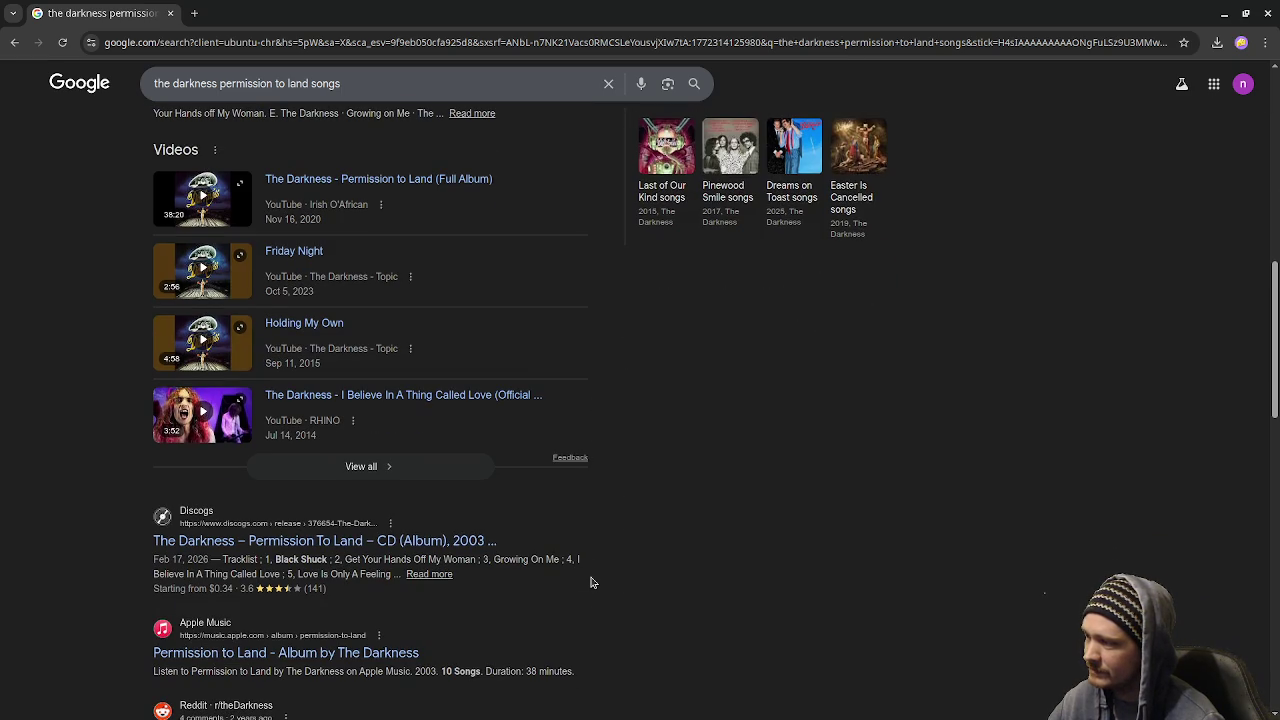
{"action": "scroll", "coordinate": [590, 583], "scroll_direction": "up", "scroll_amount": 3}
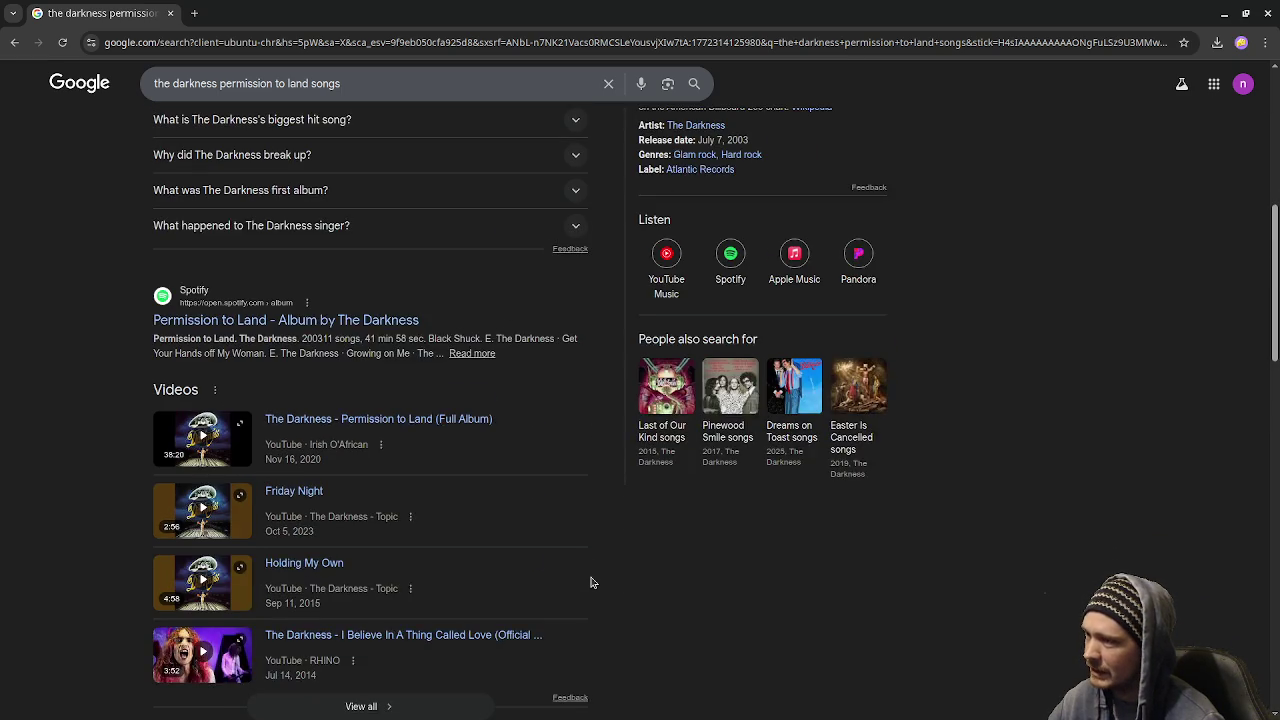
{"action": "scroll", "coordinate": [590, 583], "scroll_direction": "up", "scroll_amount": 2}
{"action": "scroll", "coordinate": [590, 583], "scroll_direction": "up", "scroll_amount": 3}
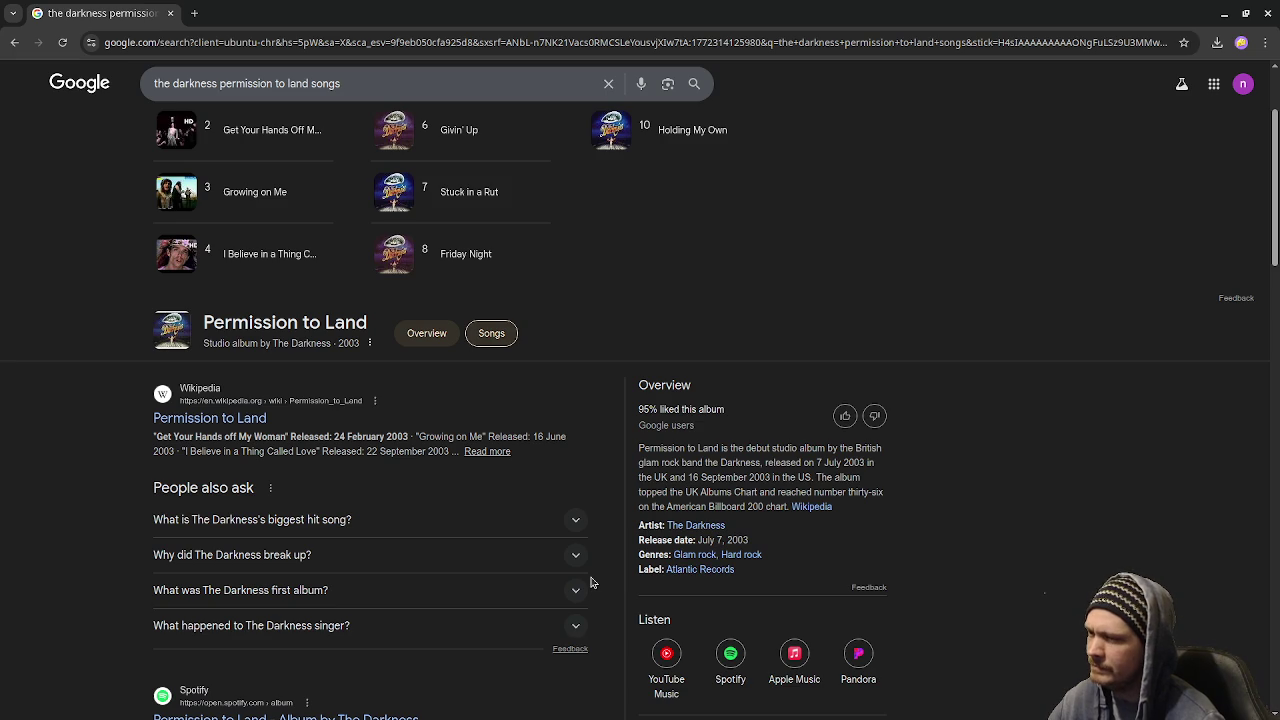
{"action": "left_click", "coordinate": [811, 506]}
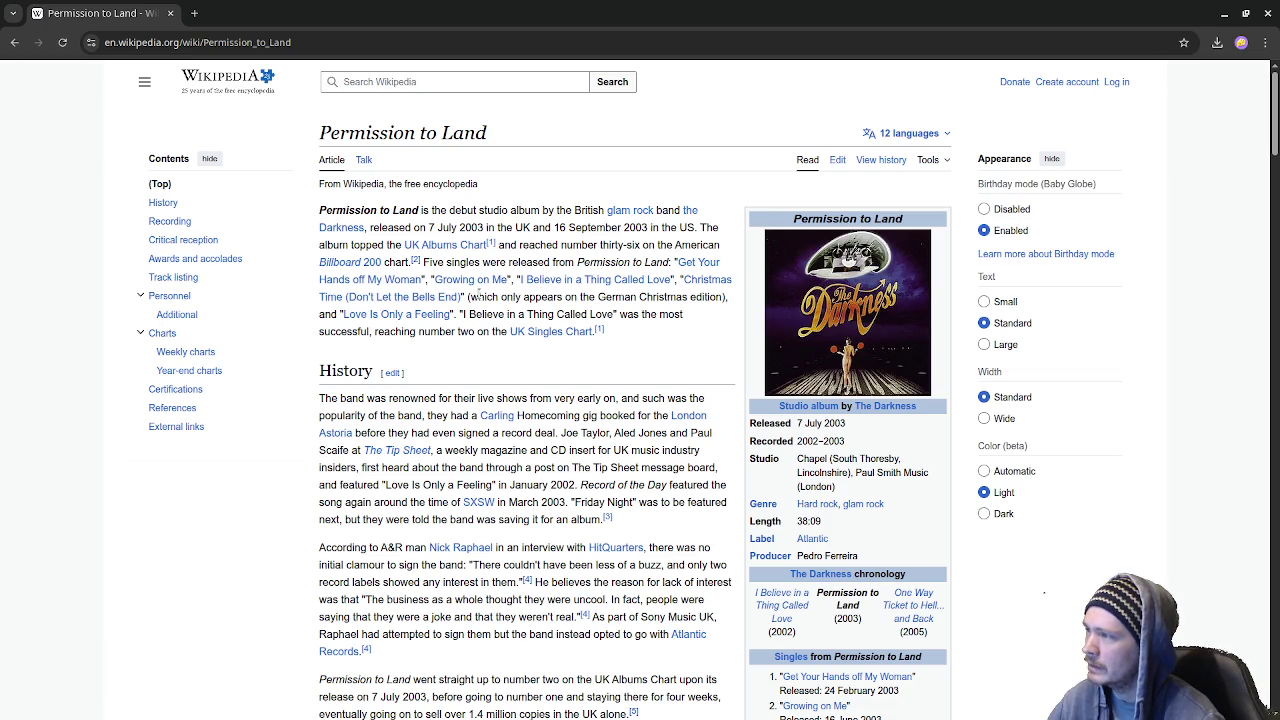
Scroll the article through Track listing, B-sides, Personnel and Charts, then return to Blender
{"action": "scroll", "coordinate": [857, 603], "scroll_direction": "down", "scroll_amount": 3}
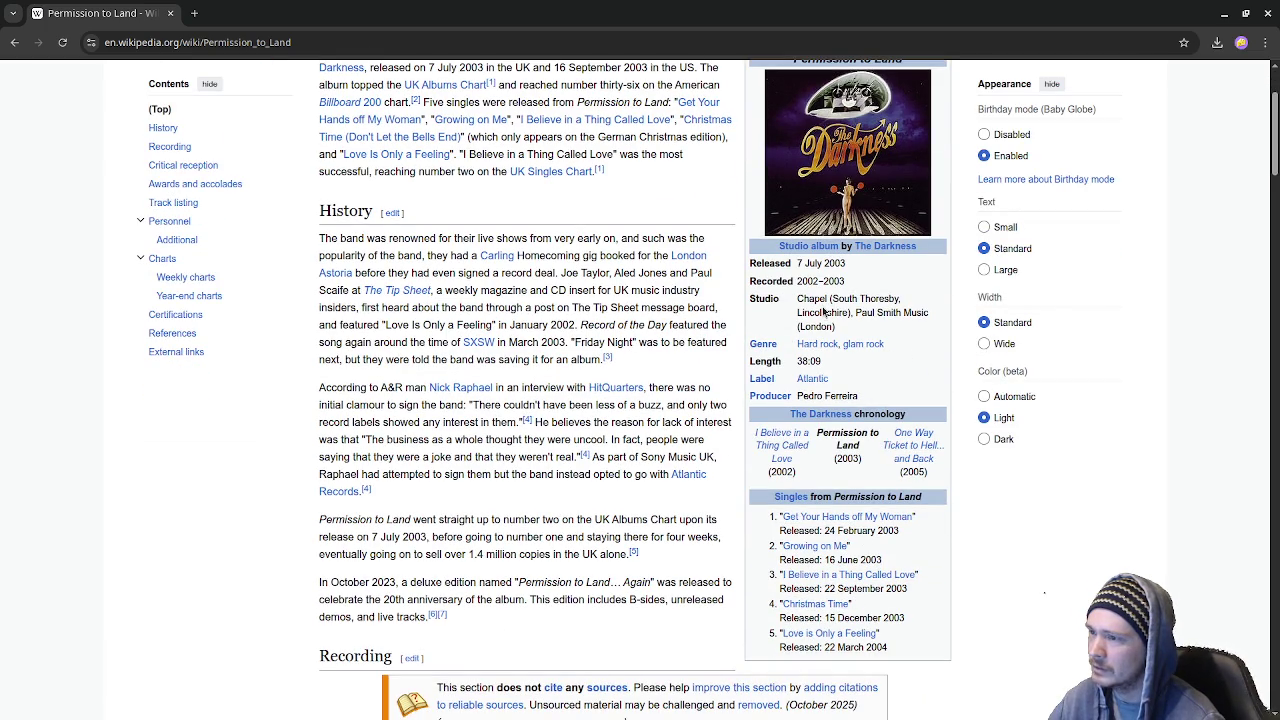
{"action": "scroll", "coordinate": [780, 430], "scroll_direction": "down", "scroll_amount": 3}
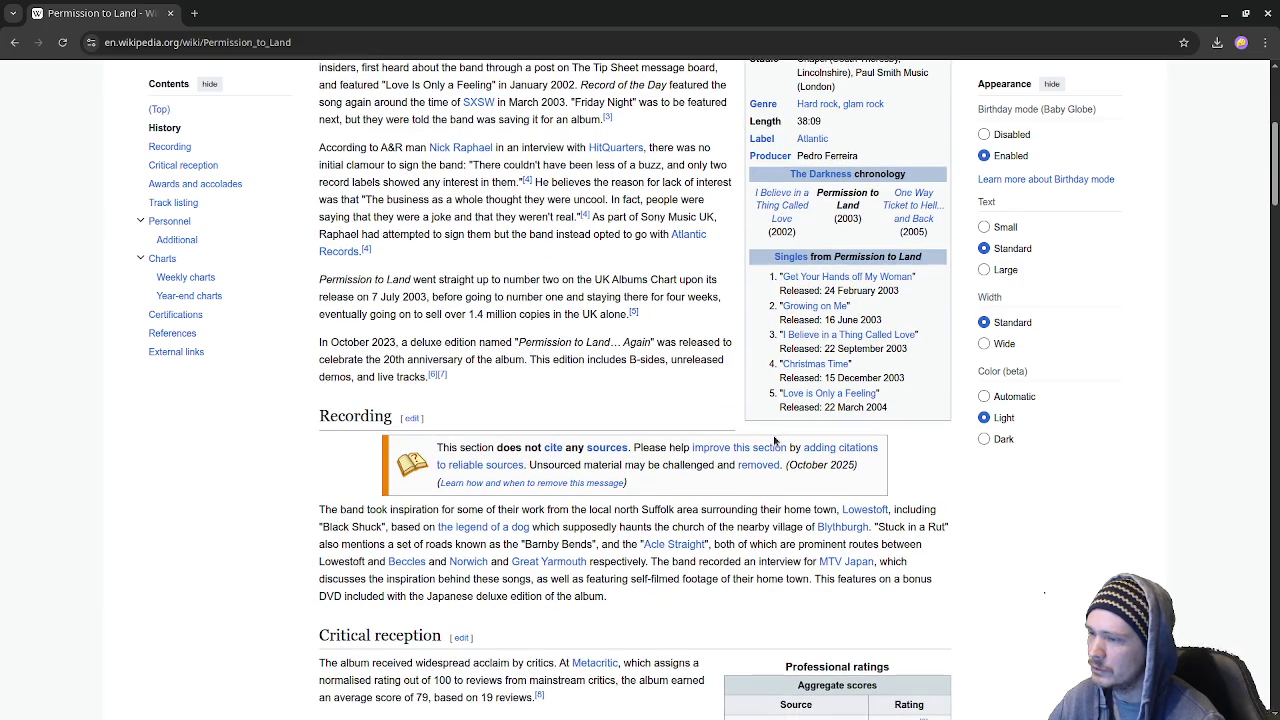
{"action": "scroll", "coordinate": [773, 440], "scroll_direction": "down", "scroll_amount": 1}
{"action": "scroll", "coordinate": [773, 440], "scroll_direction": "down", "scroll_amount": 1}
{"action": "scroll", "coordinate": [773, 440], "scroll_direction": "down", "scroll_amount": 1}
{"action": "scroll", "coordinate": [773, 440], "scroll_direction": "down", "scroll_amount": 3}
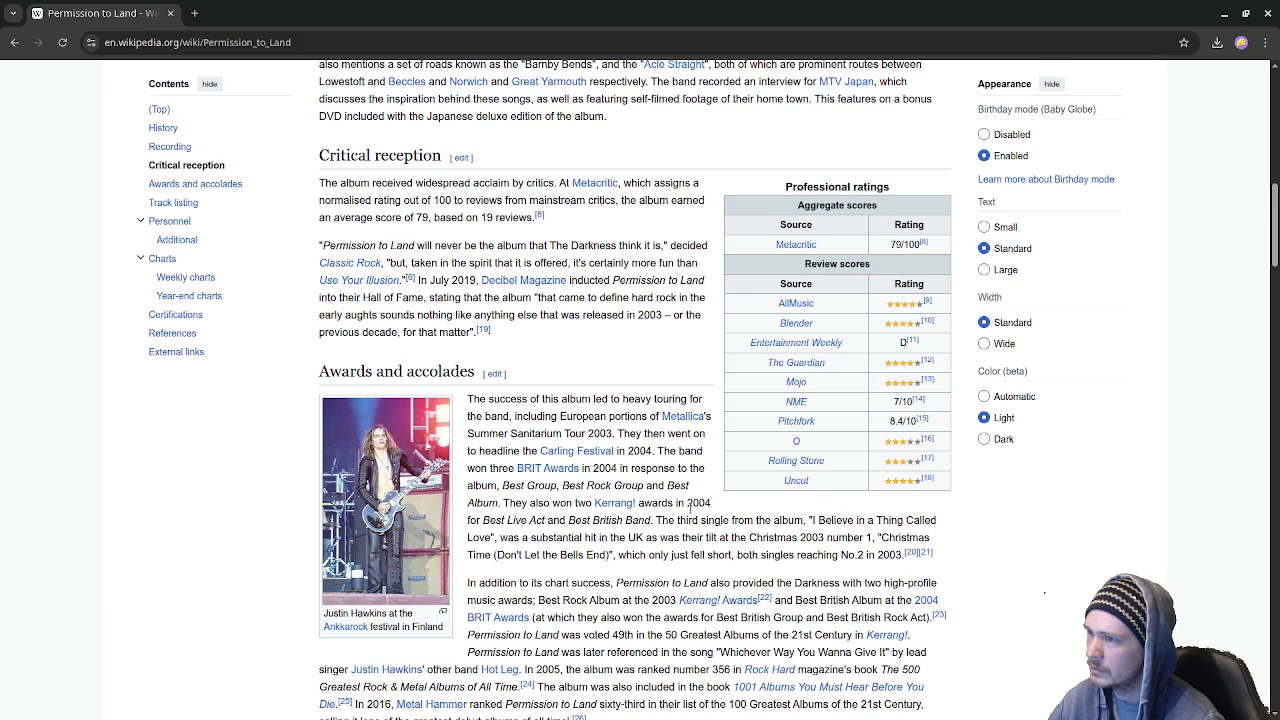
{"action": "scroll", "coordinate": [616, 552], "scroll_direction": "down", "scroll_amount": 5}
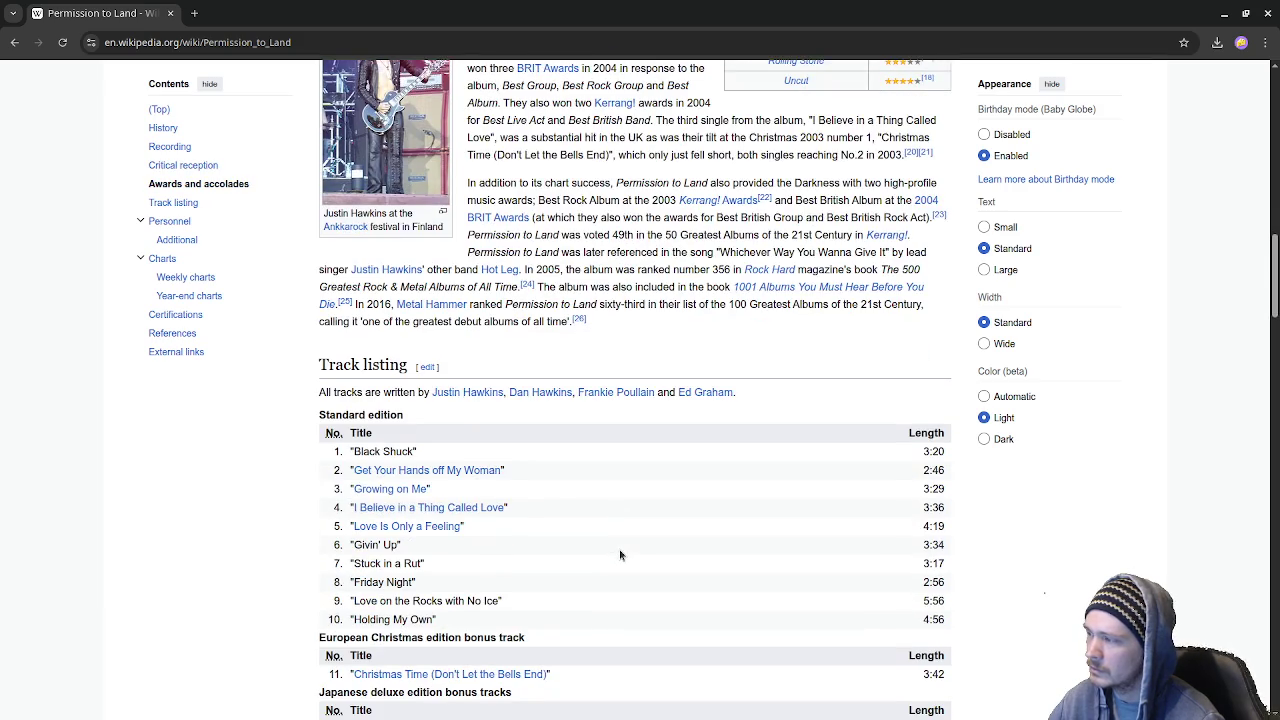
{"action": "scroll", "coordinate": [351, 384], "scroll_direction": "down", "scroll_amount": 1}
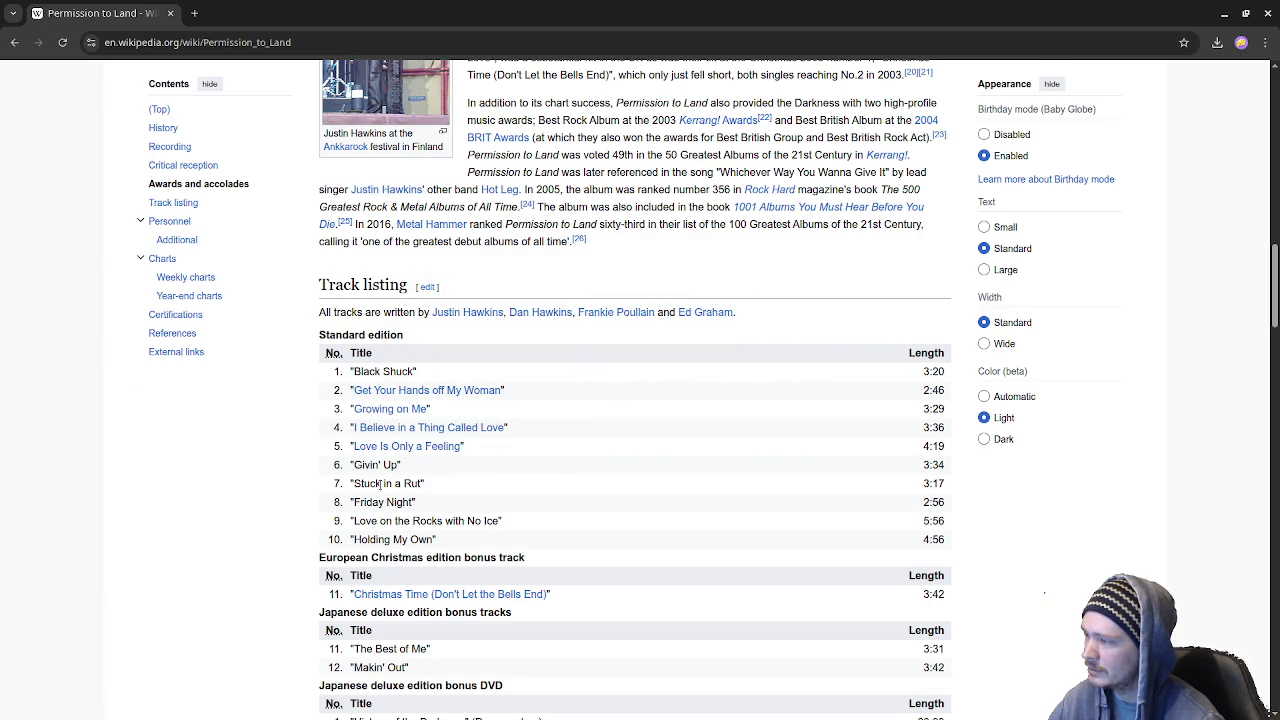
{"action": "scroll", "coordinate": [646, 490], "scroll_direction": "down", "scroll_amount": 1}
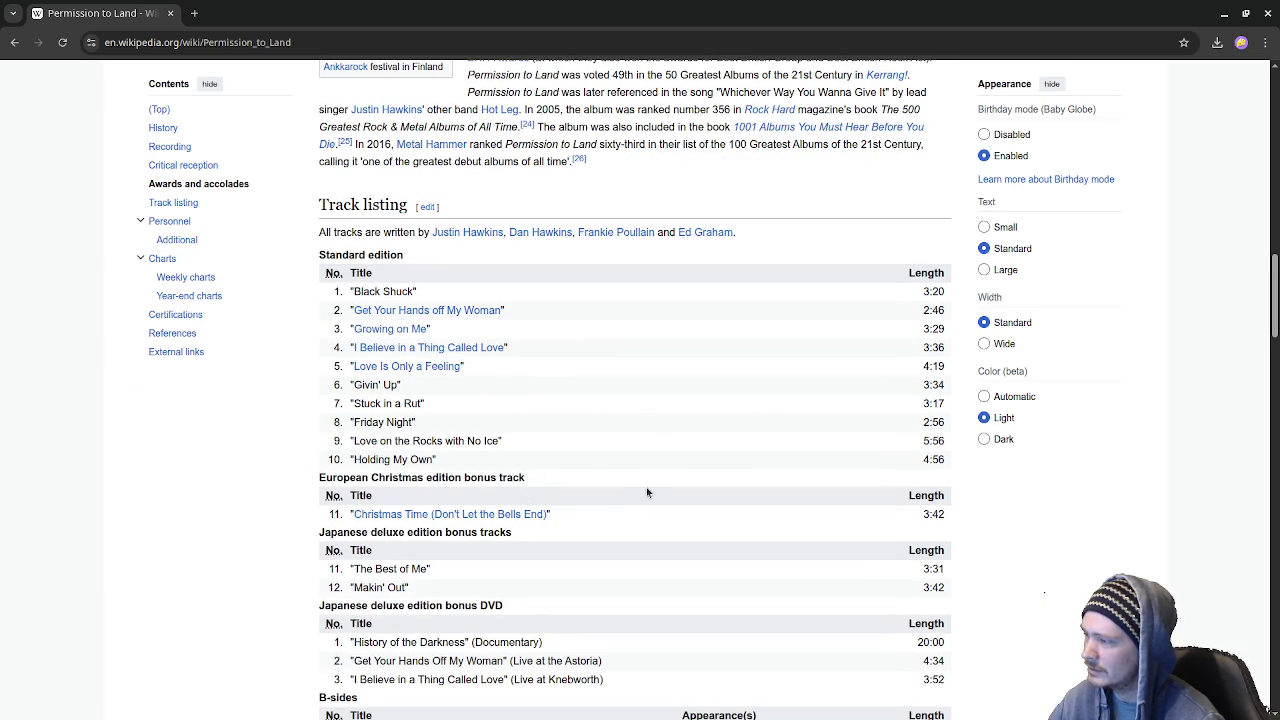
{"action": "scroll", "coordinate": [646, 487], "scroll_direction": "down", "scroll_amount": 2}
{"action": "scroll", "coordinate": [646, 487], "scroll_direction": "down", "scroll_amount": 2}
{"action": "scroll", "coordinate": [646, 487], "scroll_direction": "down", "scroll_amount": 2}
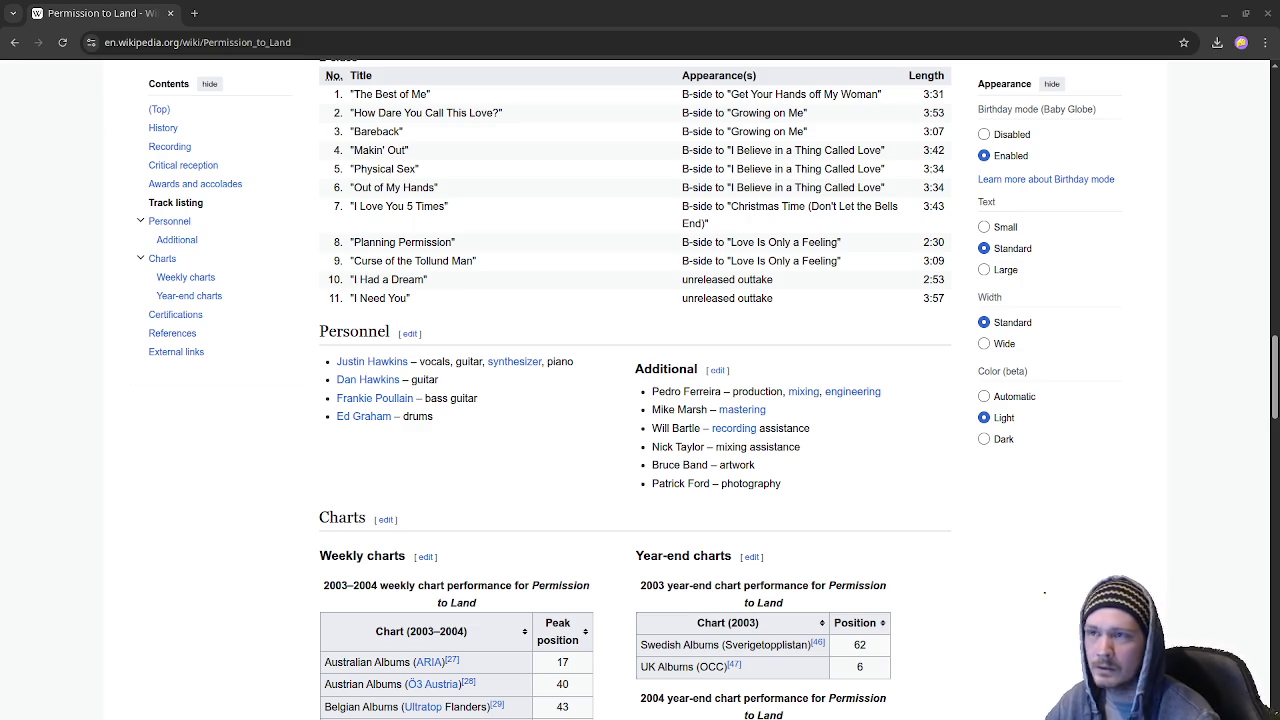
{"action": "key", "text": "alt+Tab"}
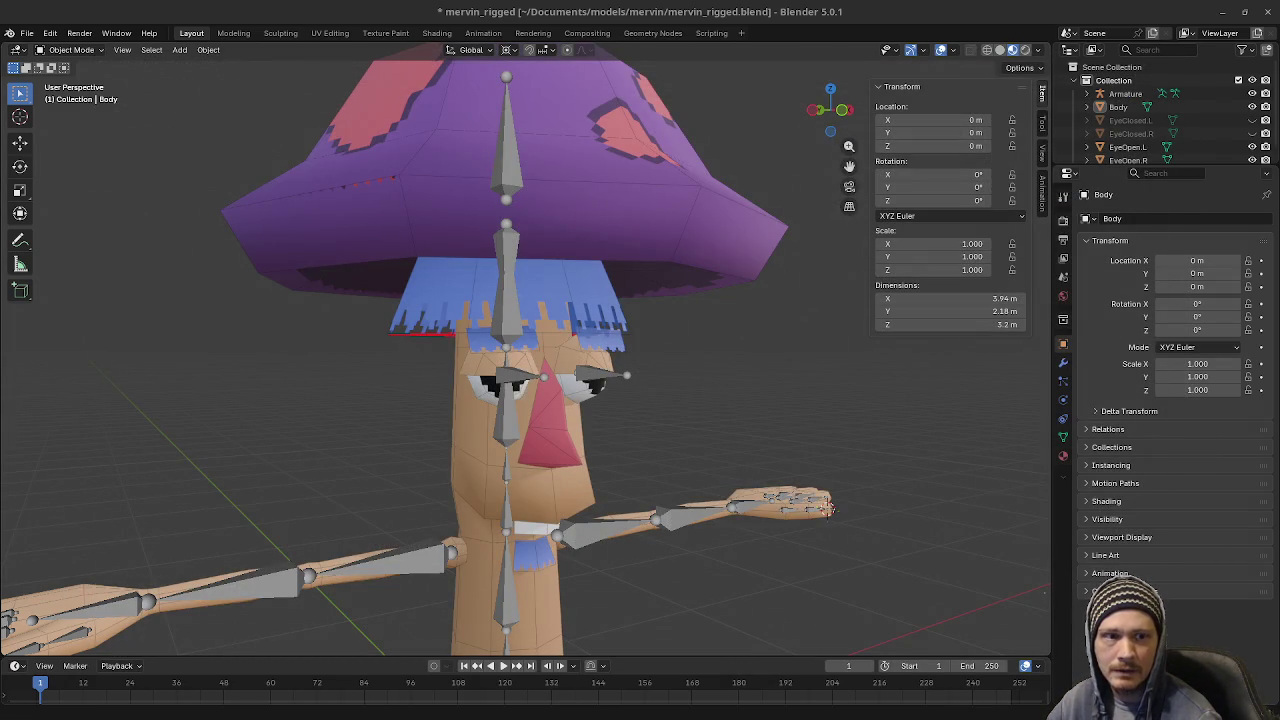
Switch from Blender back to the browser's YouTube channel page
{"action": "key", "text": "alt+Tab"}
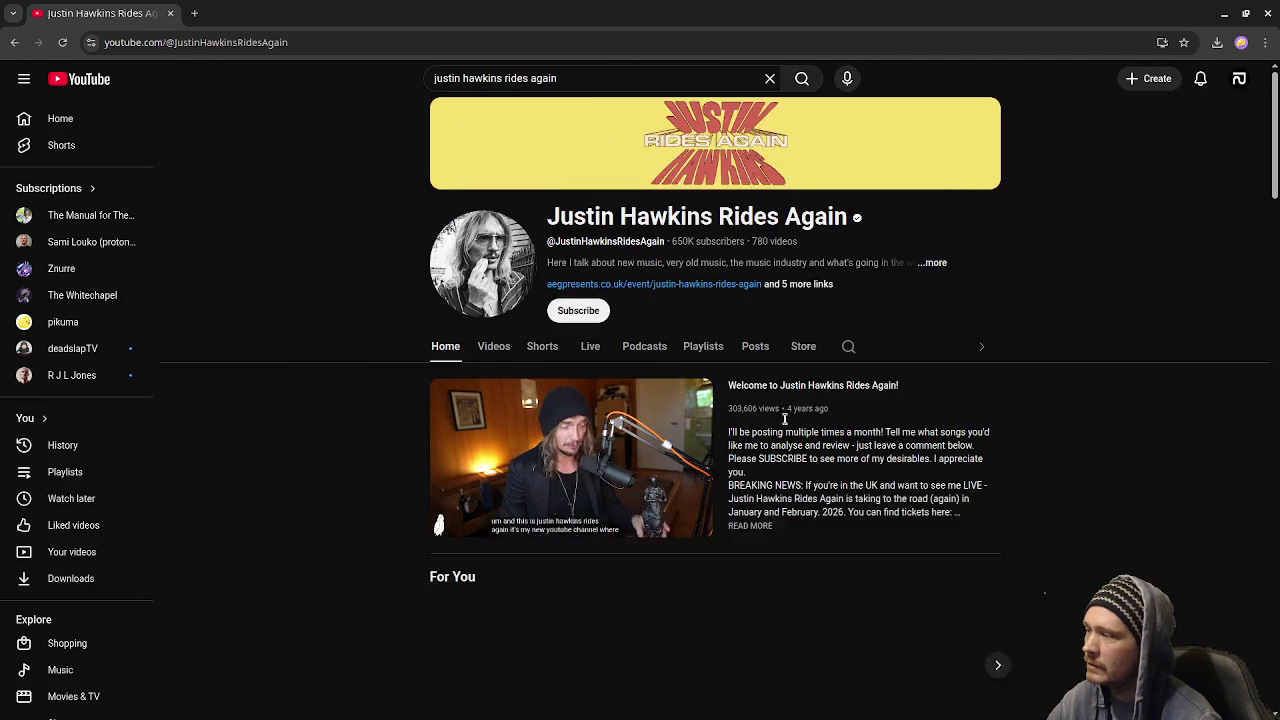
Browse the channel's Videos grid and open the 'Remembering Ozzy Osbourne' video
{"action": "left_click", "coordinate": [349, 392]}
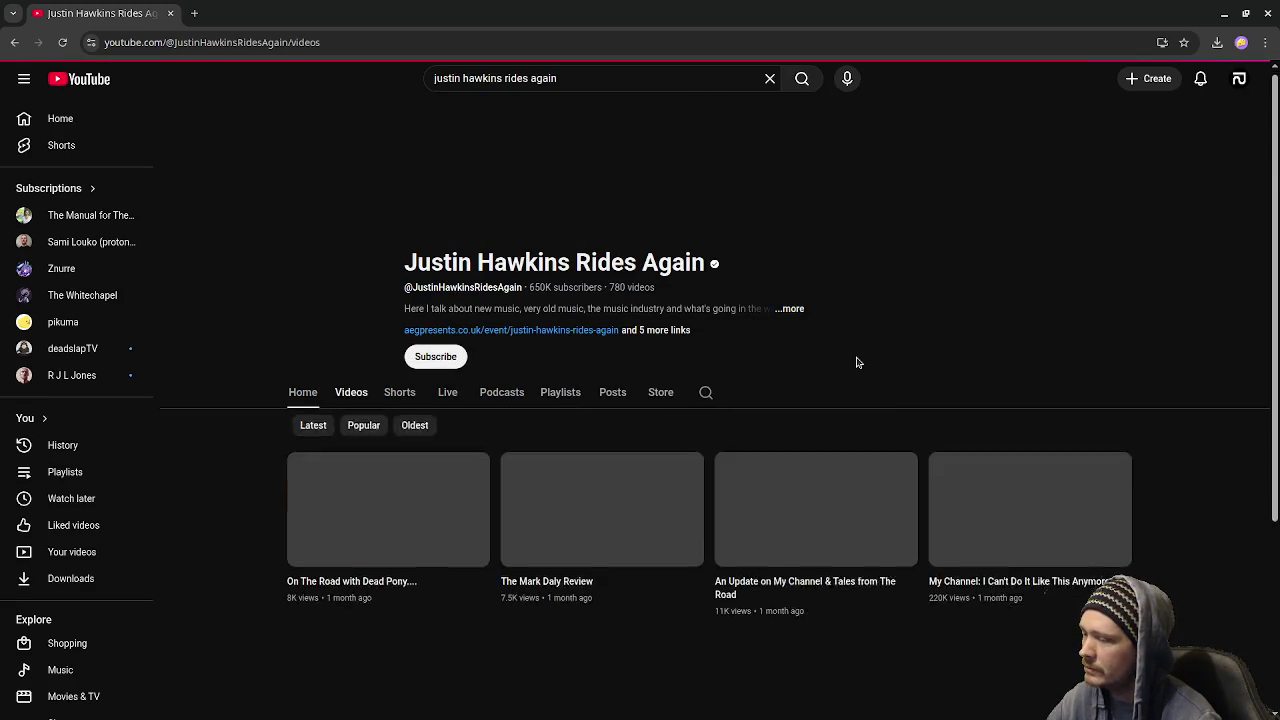
{"action": "scroll", "coordinate": [760, 517], "scroll_direction": "down", "scroll_amount": 2}
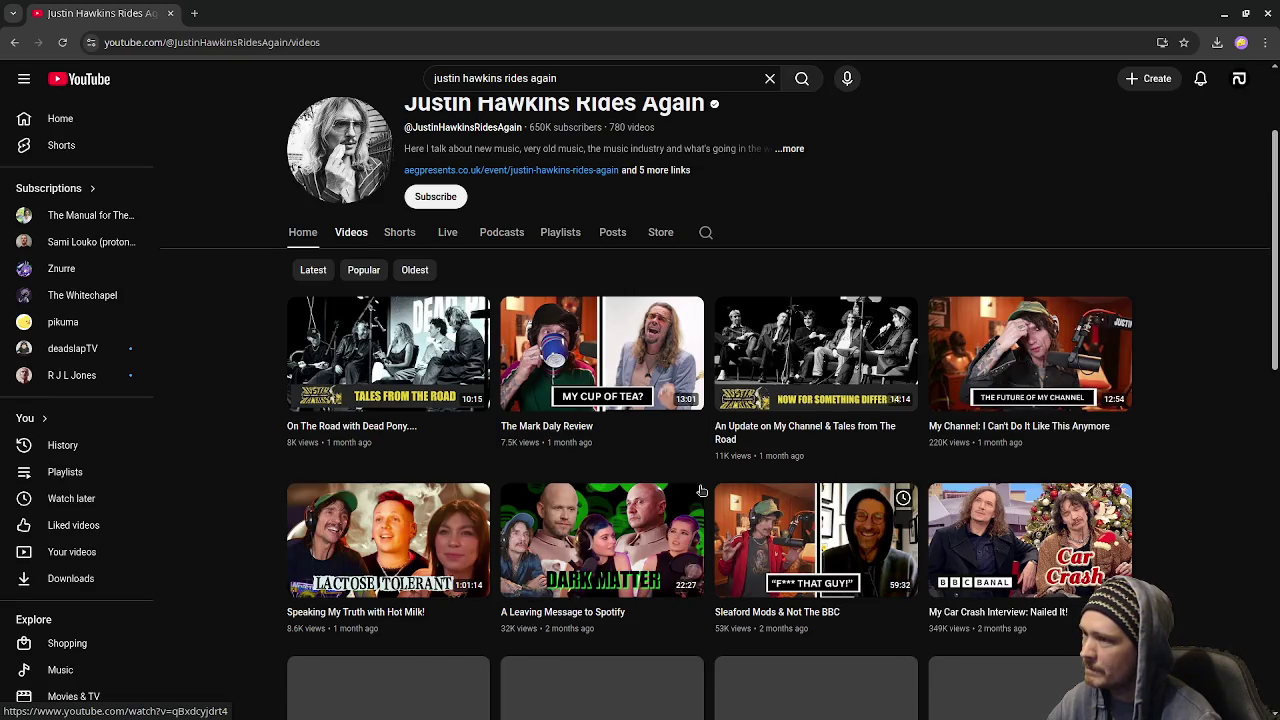
{"action": "scroll", "coordinate": [688, 644], "scroll_direction": "down", "scroll_amount": 3}
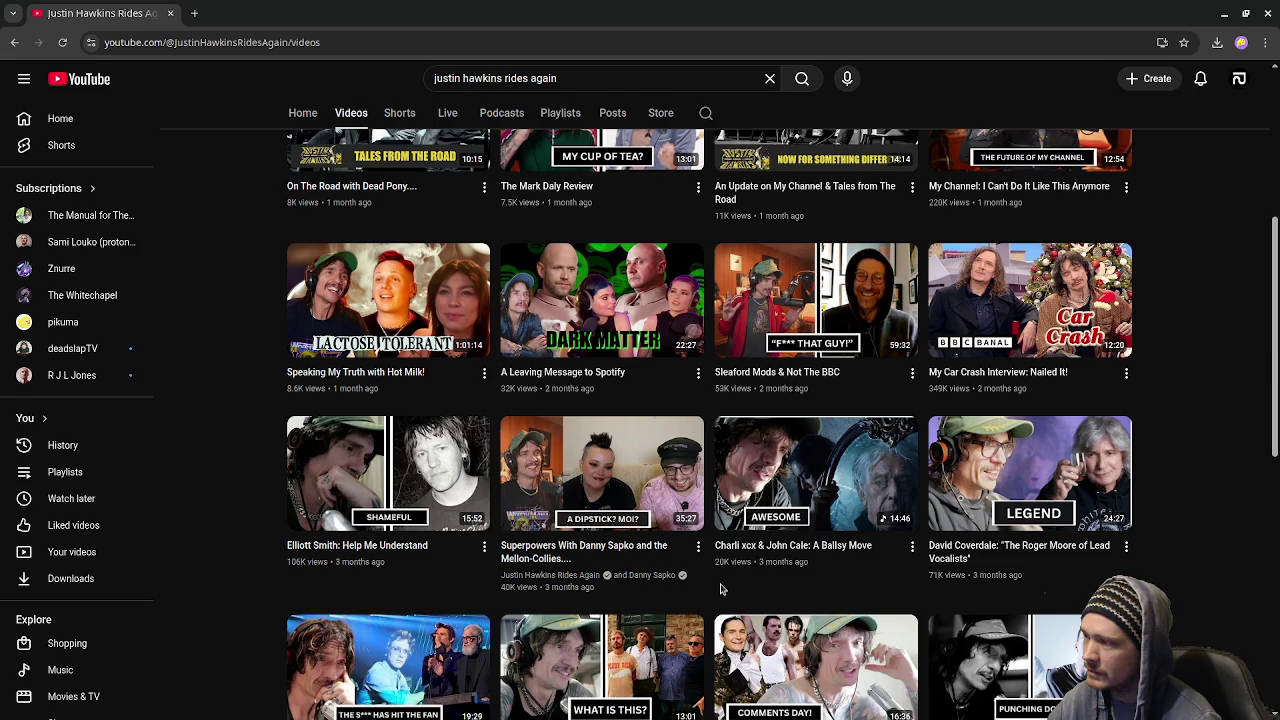
{"action": "scroll", "coordinate": [720, 590], "scroll_direction": "down", "scroll_amount": 2}
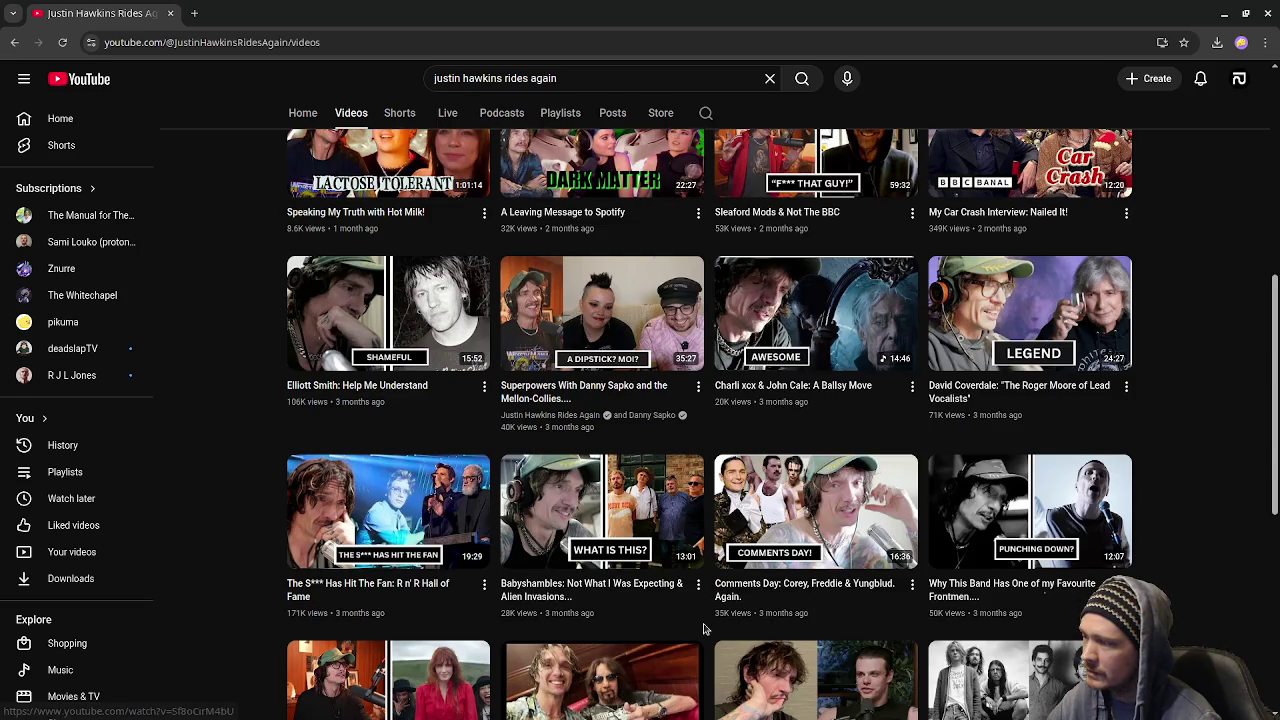
{"action": "scroll", "coordinate": [703, 628], "scroll_direction": "down", "scroll_amount": 3}
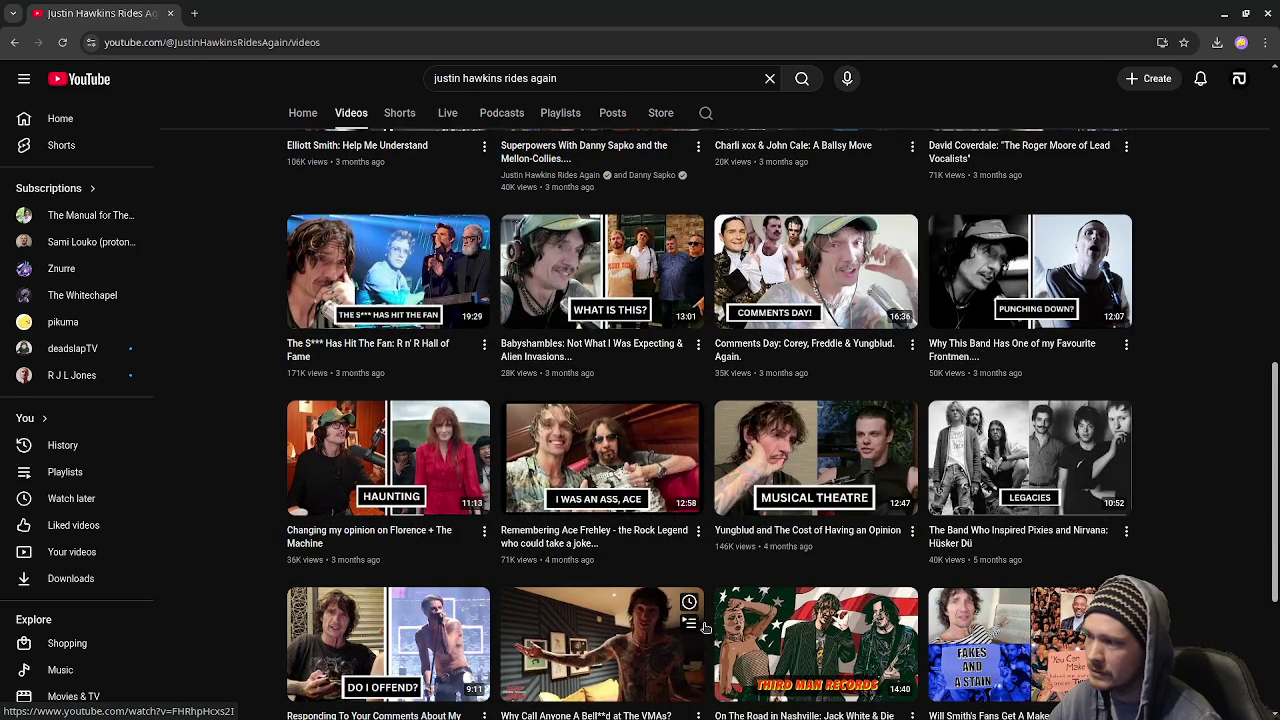
{"action": "scroll", "coordinate": [703, 628], "scroll_direction": "down", "scroll_amount": 3}
{"action": "scroll", "coordinate": [703, 628], "scroll_direction": "down", "scroll_amount": 1}
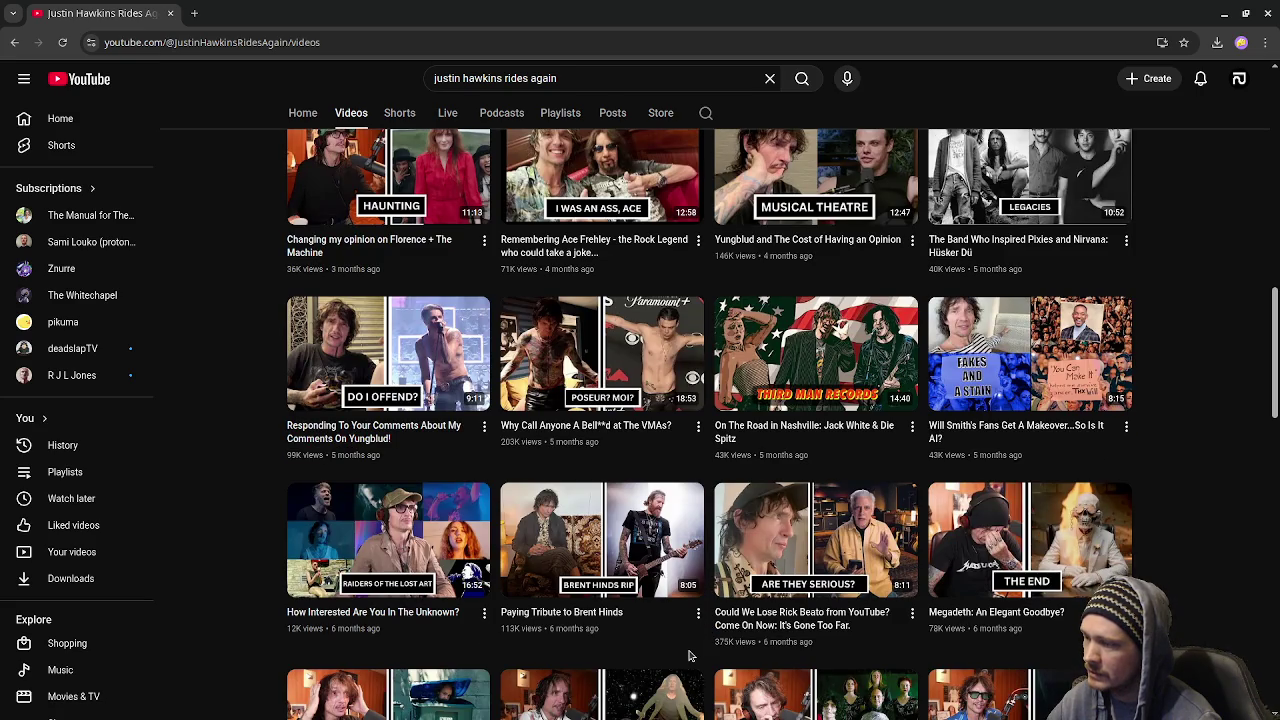
{"action": "scroll", "coordinate": [688, 655], "scroll_direction": "down", "scroll_amount": 2}
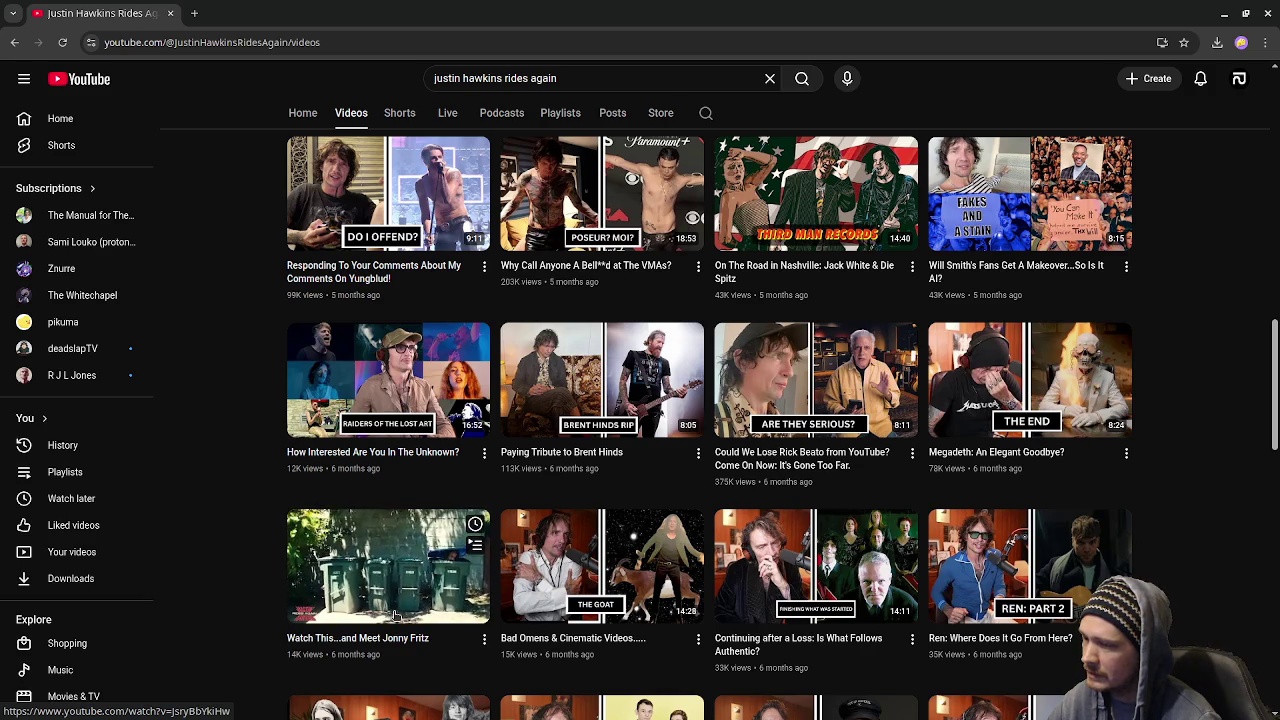
{"action": "scroll", "coordinate": [720, 622], "scroll_direction": "down", "scroll_amount": 1}
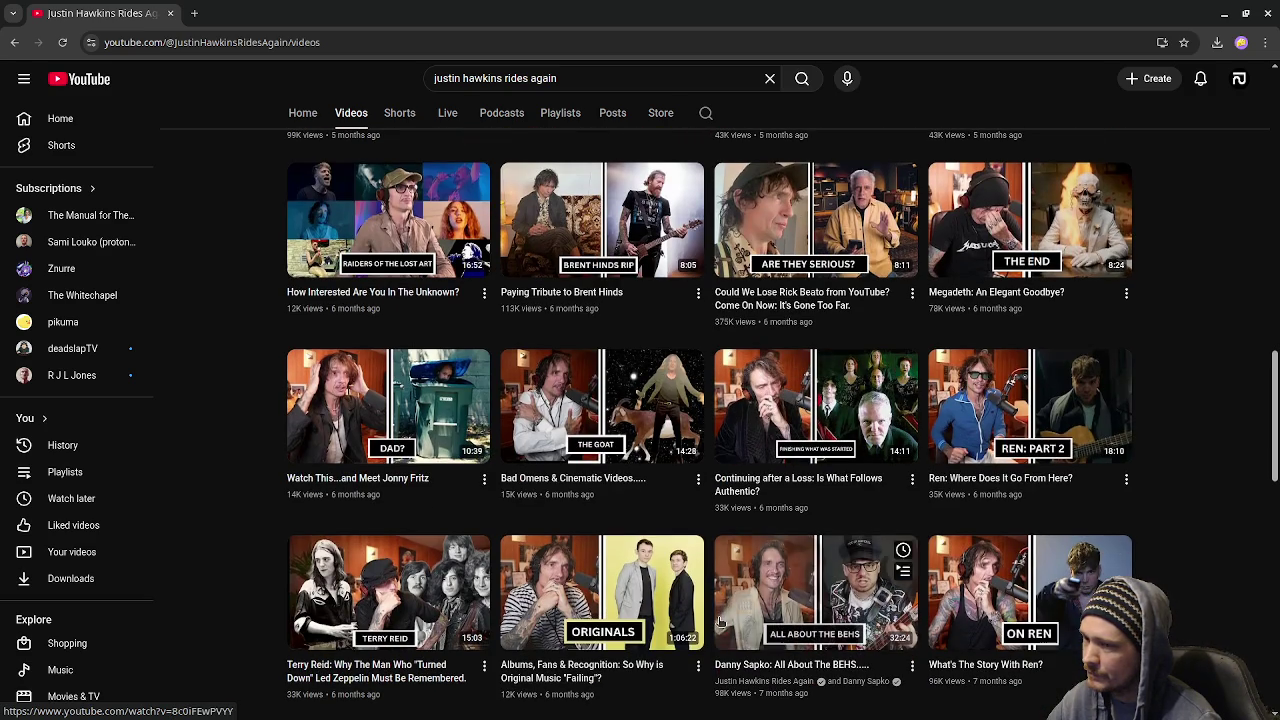
{"action": "scroll", "coordinate": [719, 621], "scroll_direction": "down", "scroll_amount": 2}
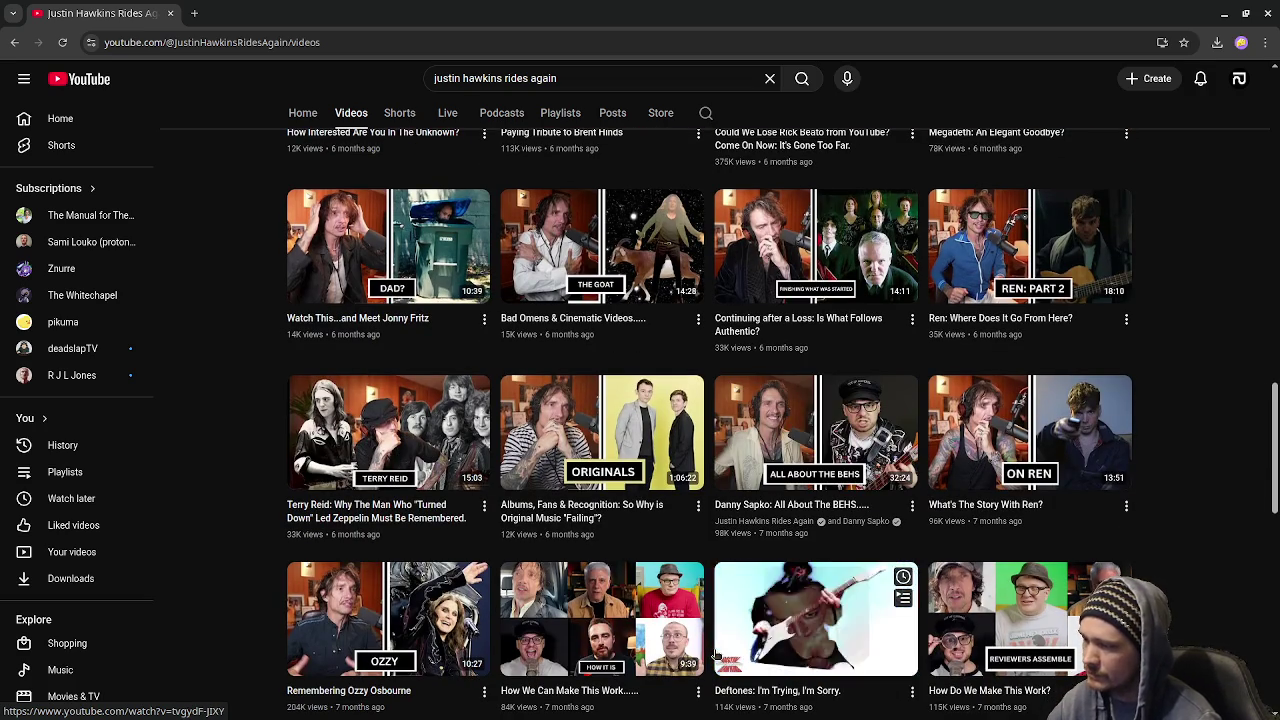
{"action": "left_click", "coordinate": [390, 611]}
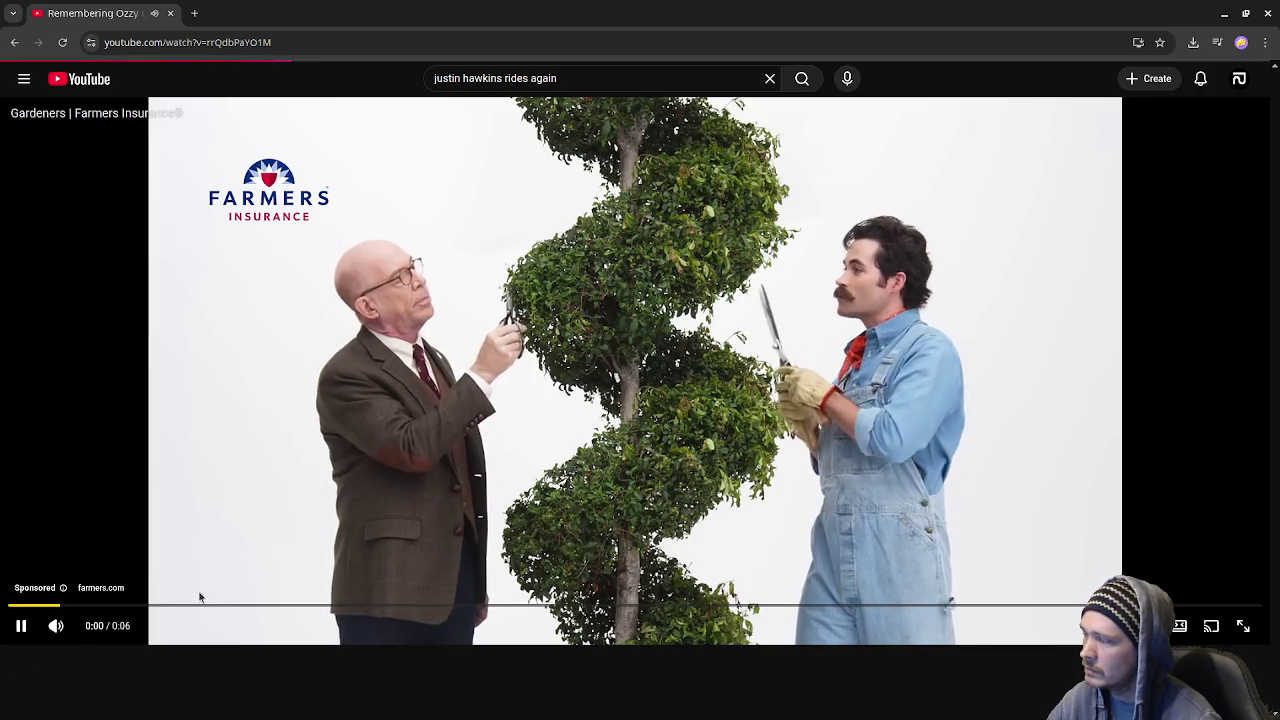
Mute the ad, then unmute so the tribute video plays with sound
{"action": "left_click", "coordinate": [68, 627]}
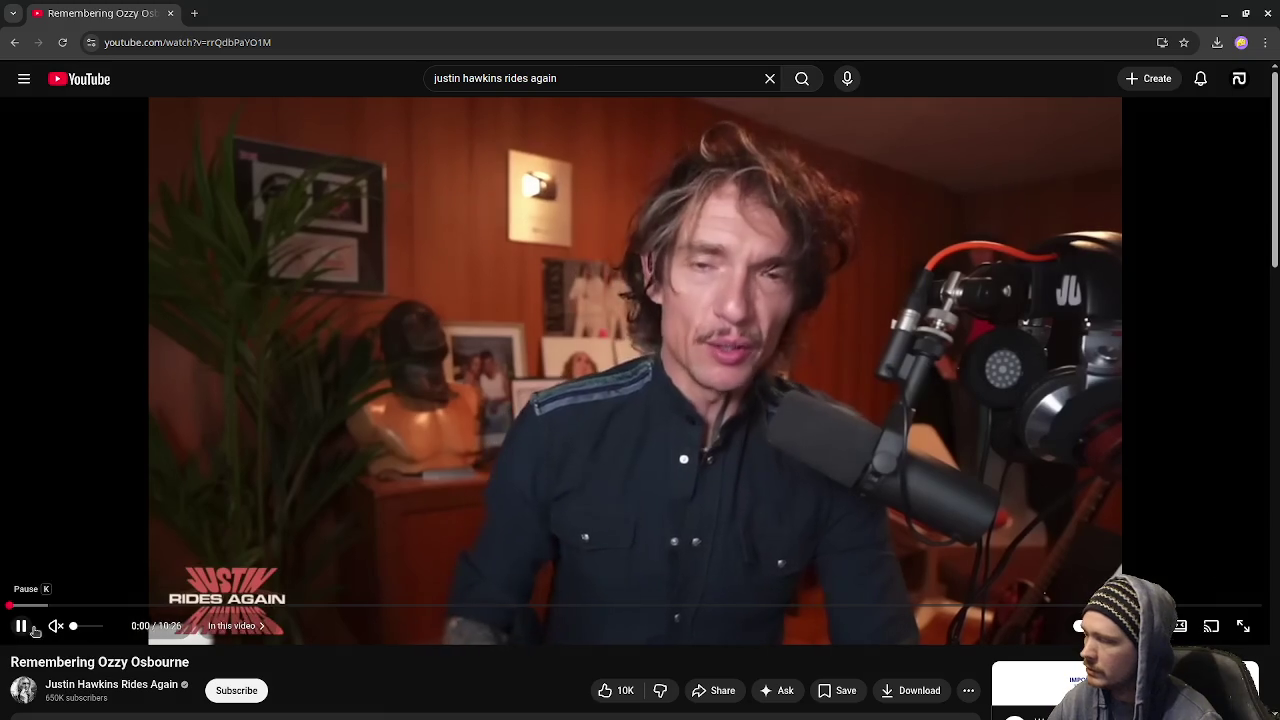
{"action": "left_click", "coordinate": [56, 627]}
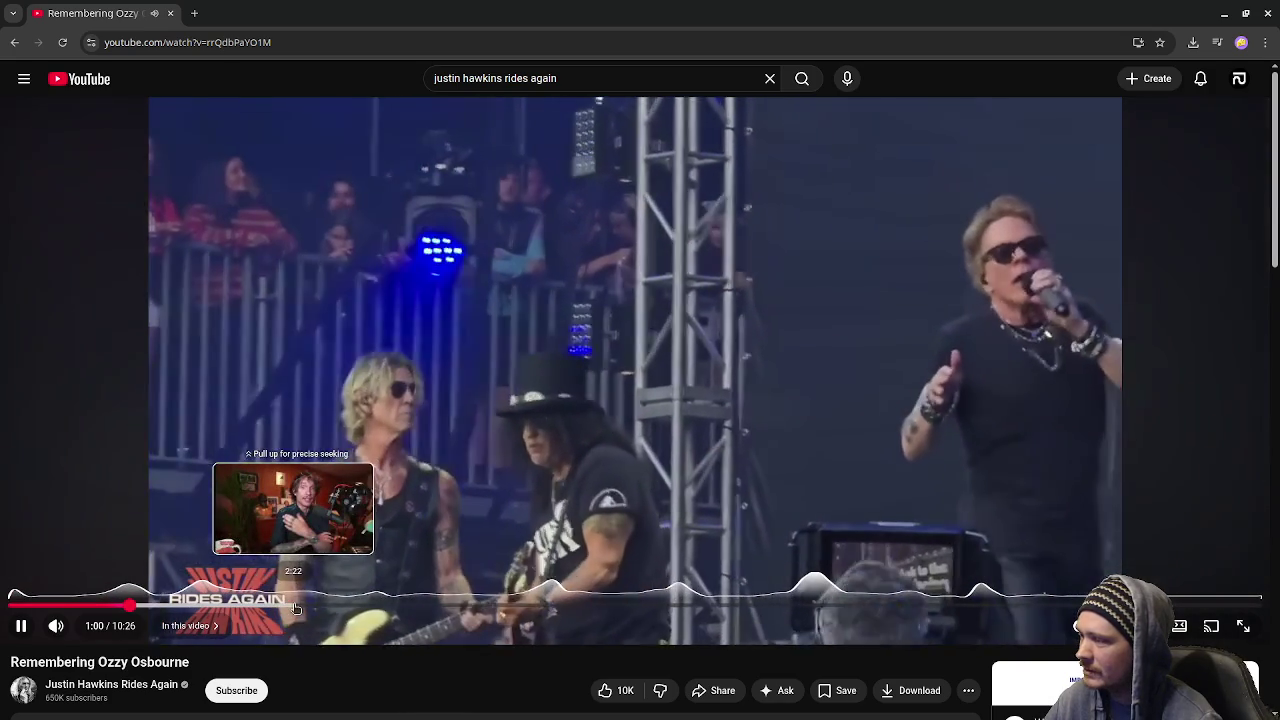
{"action": "scroll", "coordinate": [400, 560], "scroll_direction": "down", "scroll_amount": 2}
Seek the tribute video to about 1:52, then close the browser window
{"action": "scroll", "coordinate": [500, 540], "scroll_direction": "down", "scroll_amount": 2}
{"action": "scroll", "coordinate": [540, 530], "scroll_direction": "up", "scroll_amount": 2}
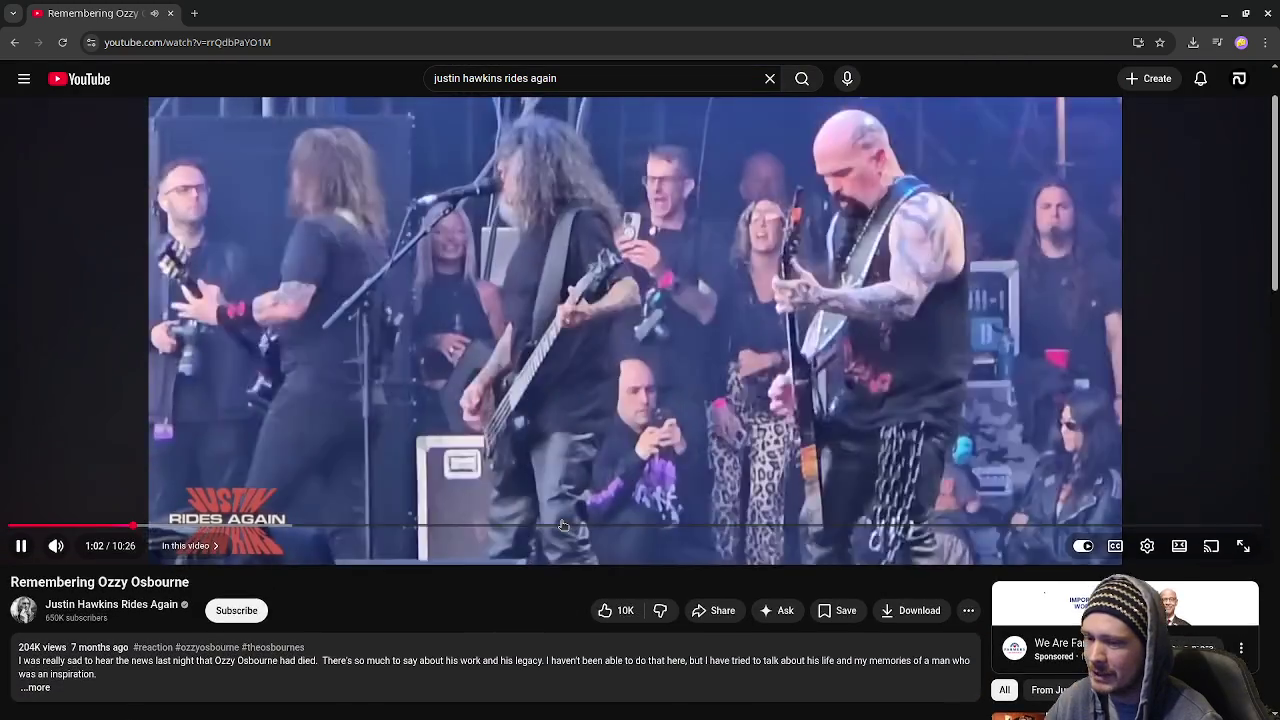
{"action": "scroll", "coordinate": [563, 526], "scroll_direction": "down", "scroll_amount": 2}
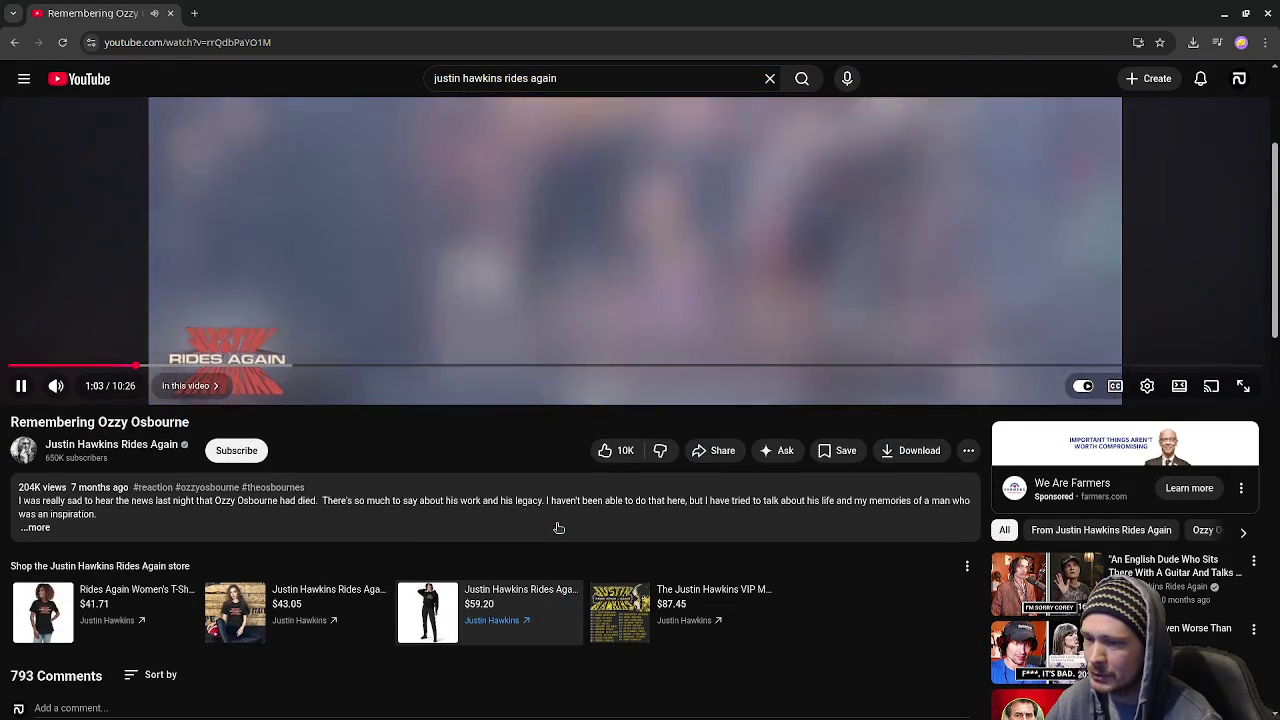
{"action": "scroll", "coordinate": [558, 527], "scroll_direction": "up", "scroll_amount": 2}
{"action": "scroll", "coordinate": [575, 520], "scroll_direction": "up", "scroll_amount": 1}
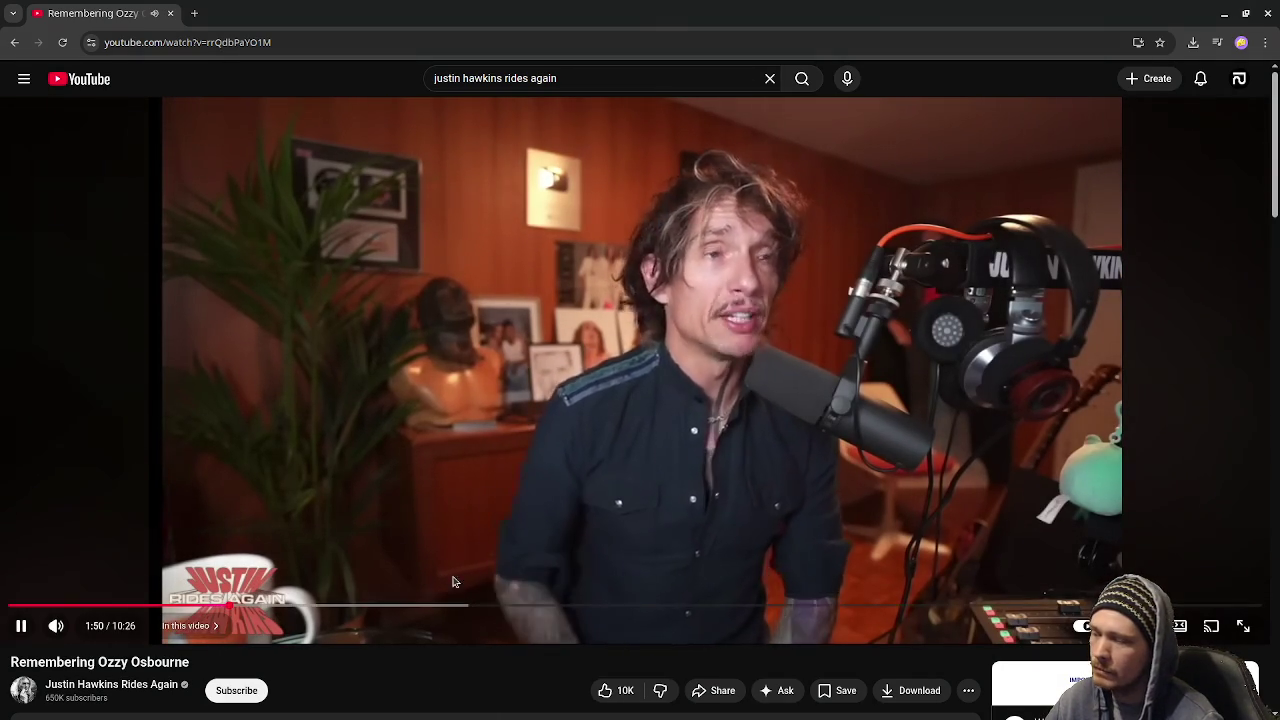
{"action": "left_click", "coordinate": [232, 604]}
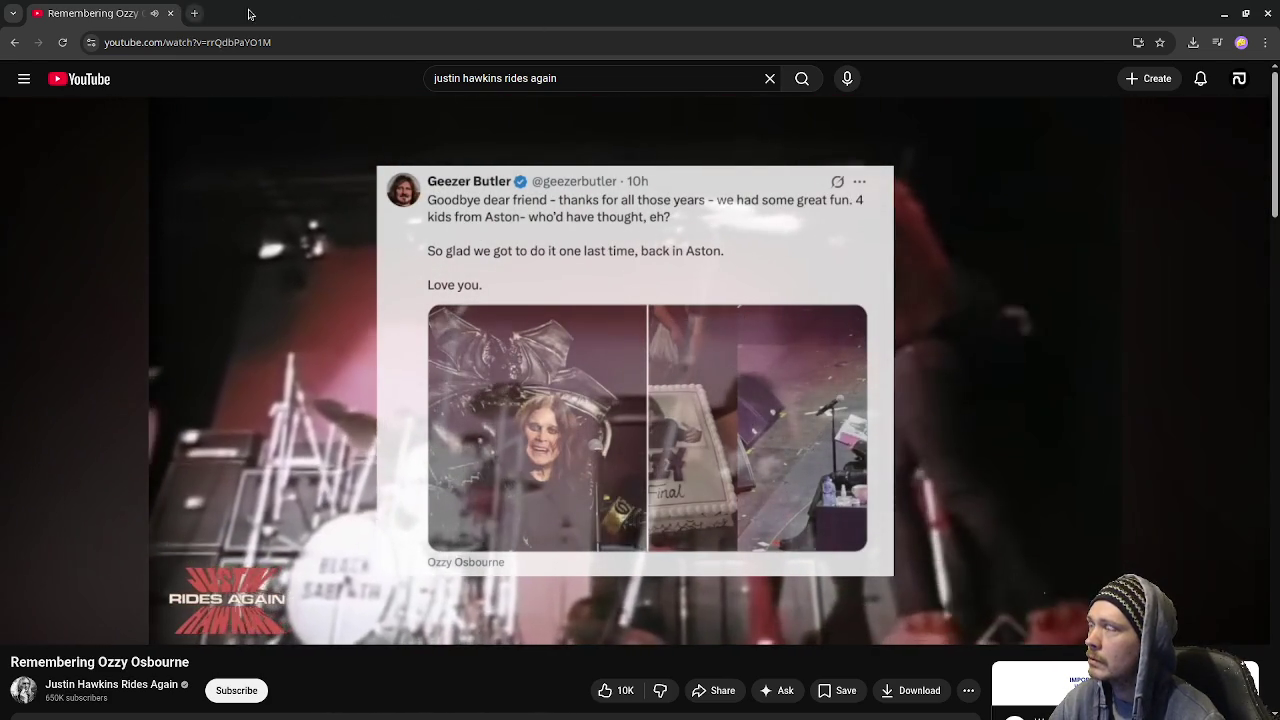
{"action": "left_click", "coordinate": [171, 13]}
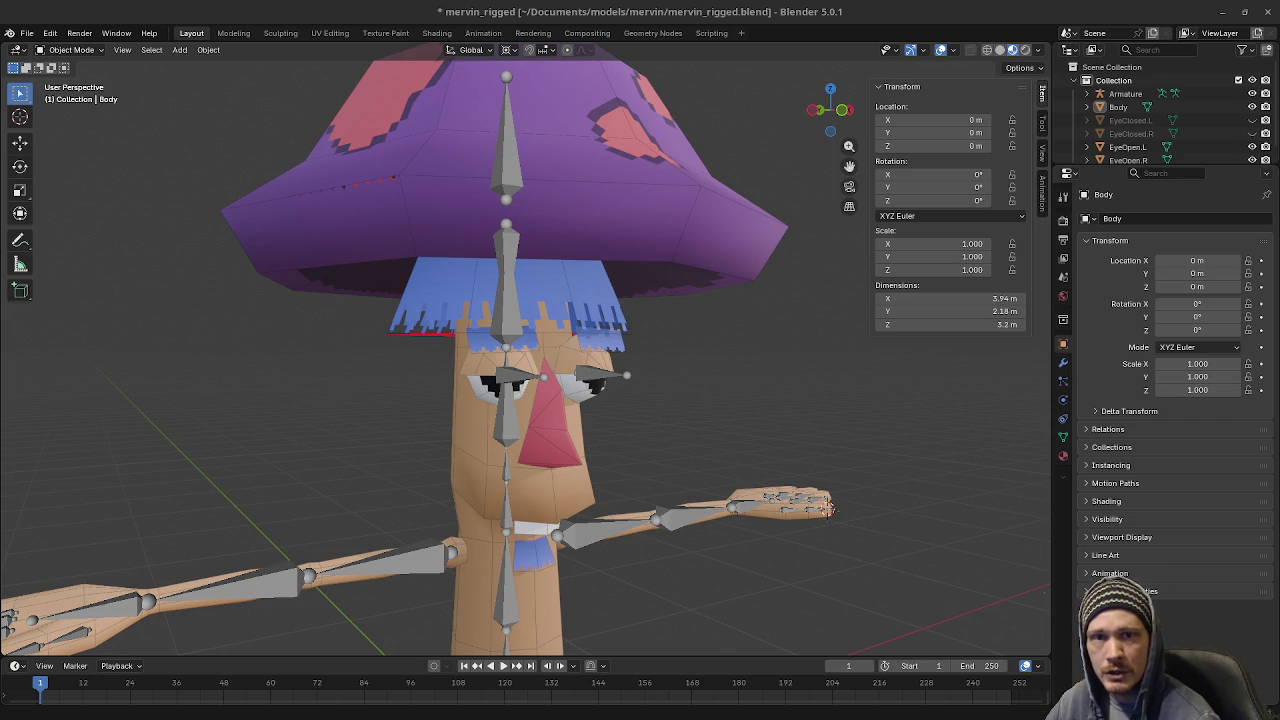
Bring the Chrome window playing the music video forward and maximize it to fill the screen
{"action": "key", "text": "alt+Tab"}
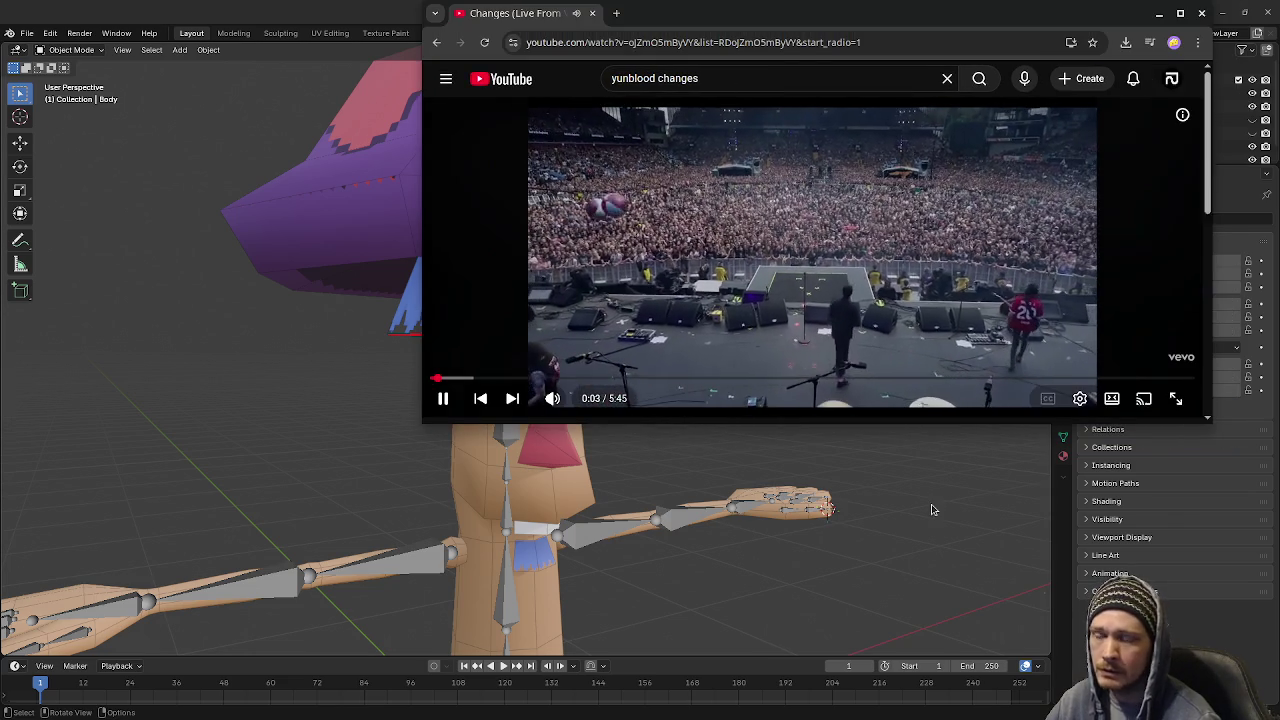
{"action": "left_click_drag", "start_coordinate": [921, 4], "coordinate": [821, 4]}
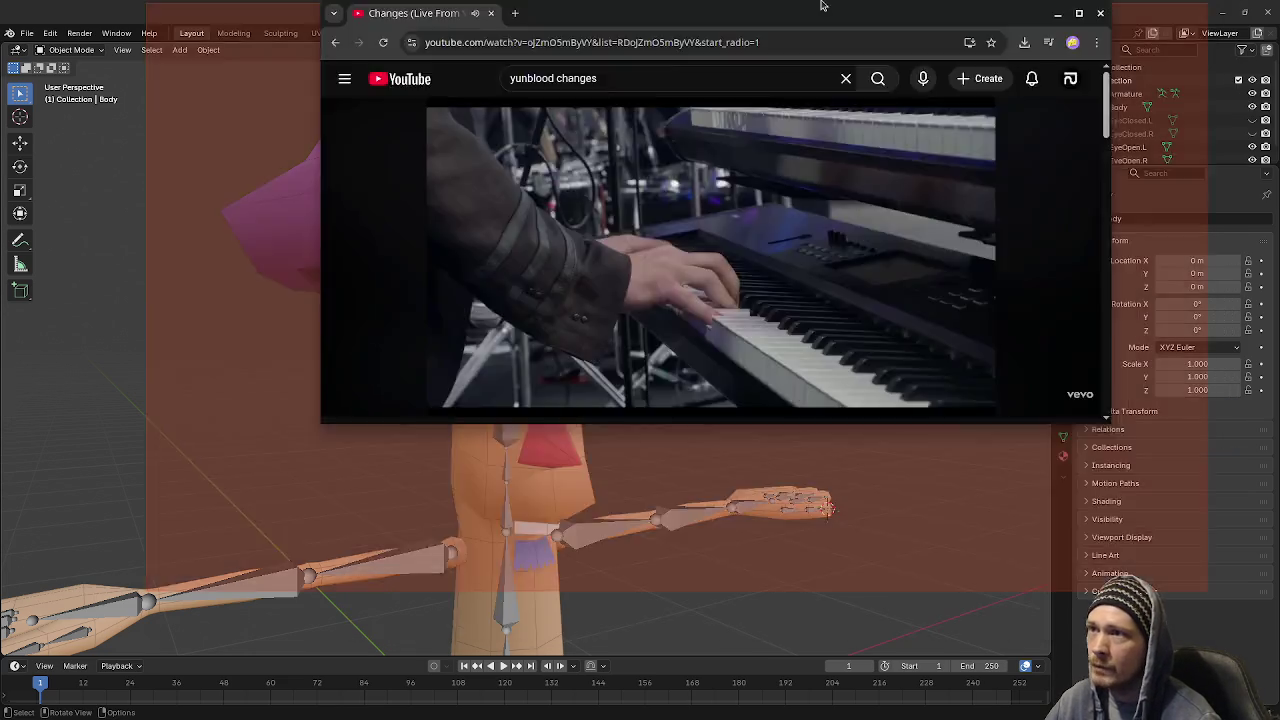
{"action": "double_click", "coordinate": [821, 4]}
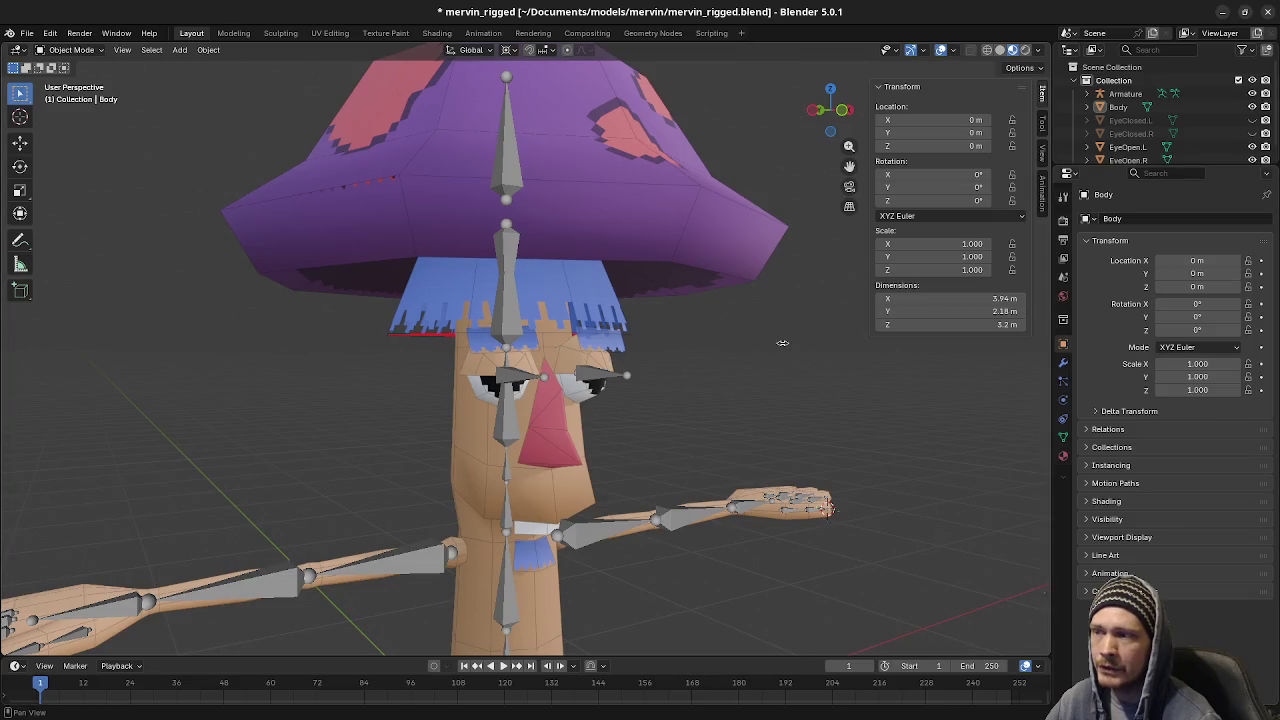
{"action": "left_click", "coordinate": [1230, 10]}
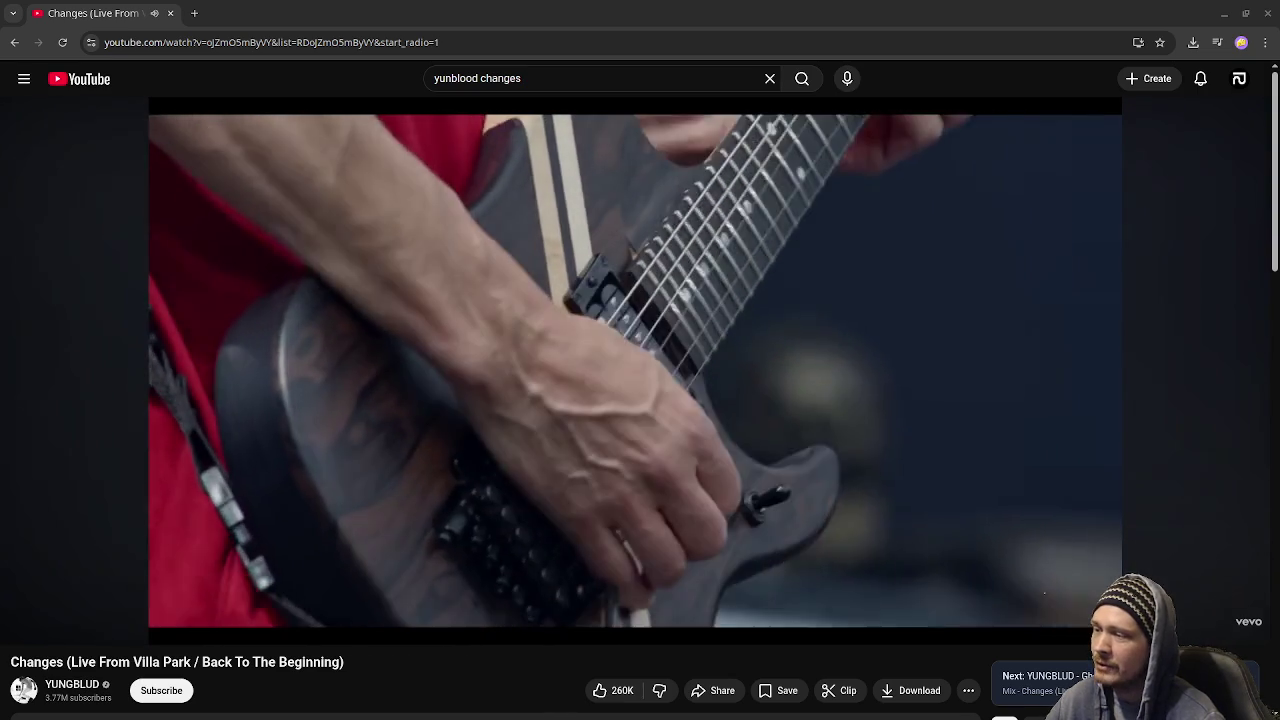
Pause YUNGBLUD's live 'Changes' video at 1:54
{"action": "scroll", "coordinate": [700, 410], "scroll_direction": "down", "scroll_amount": 1}
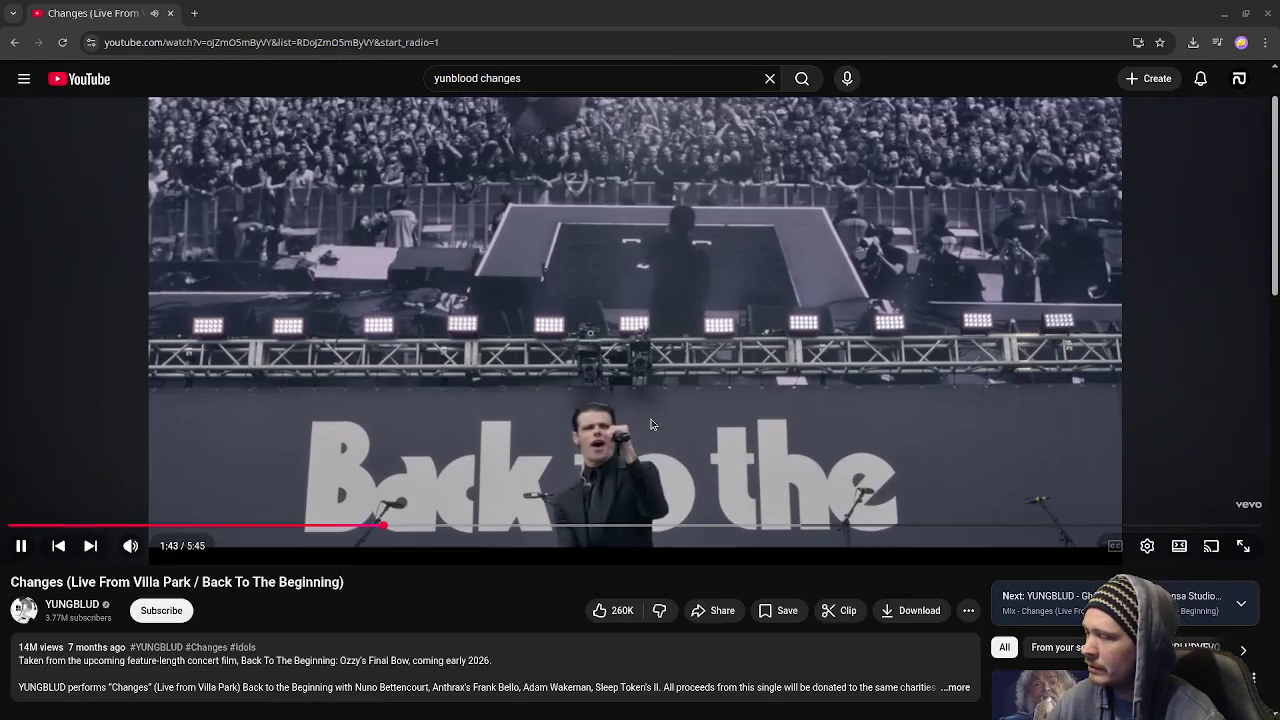
{"action": "scroll", "coordinate": [651, 425], "scroll_direction": "up", "scroll_amount": 1}
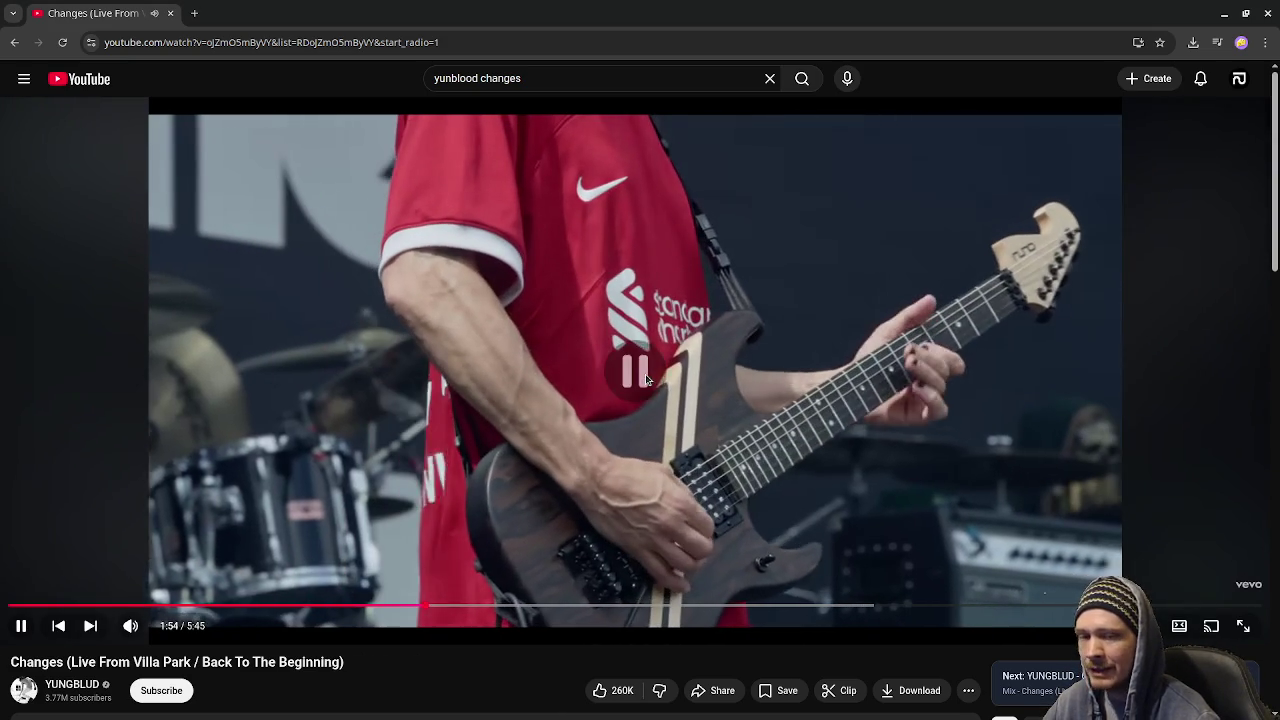
{"action": "left_click", "coordinate": [646, 378]}
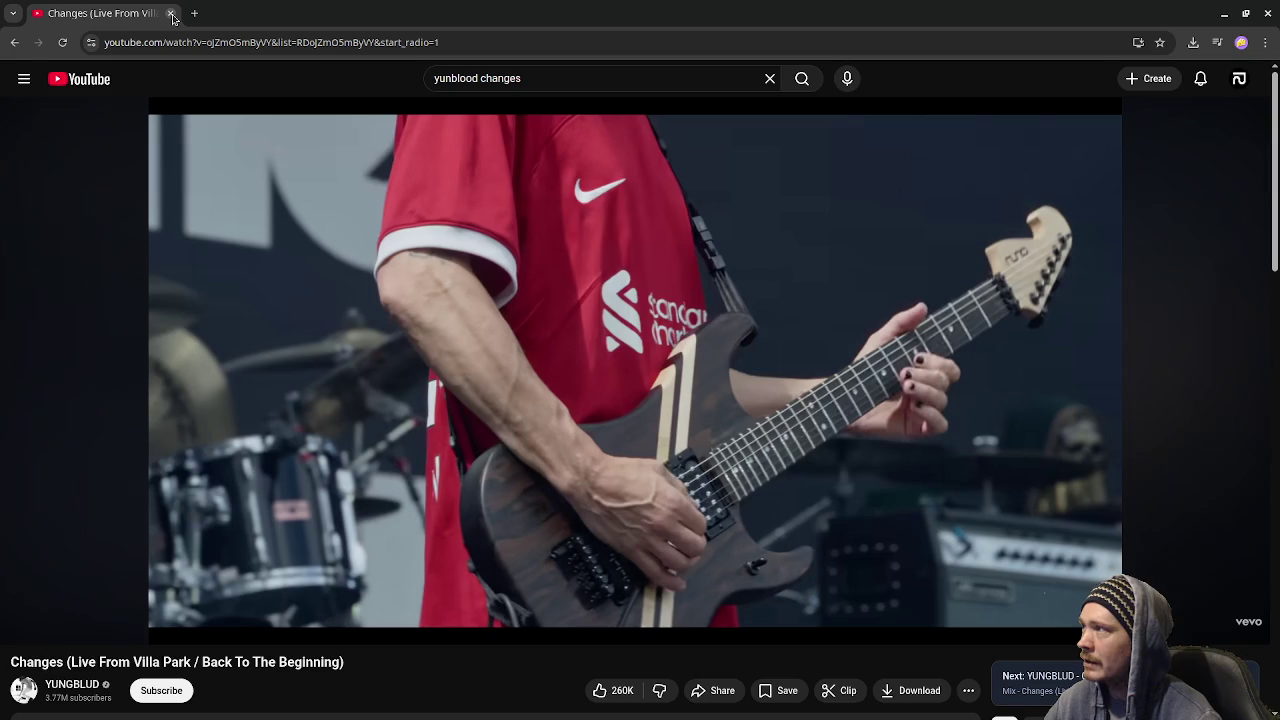
{"action": "mouse_move", "coordinate": [551, 363]}
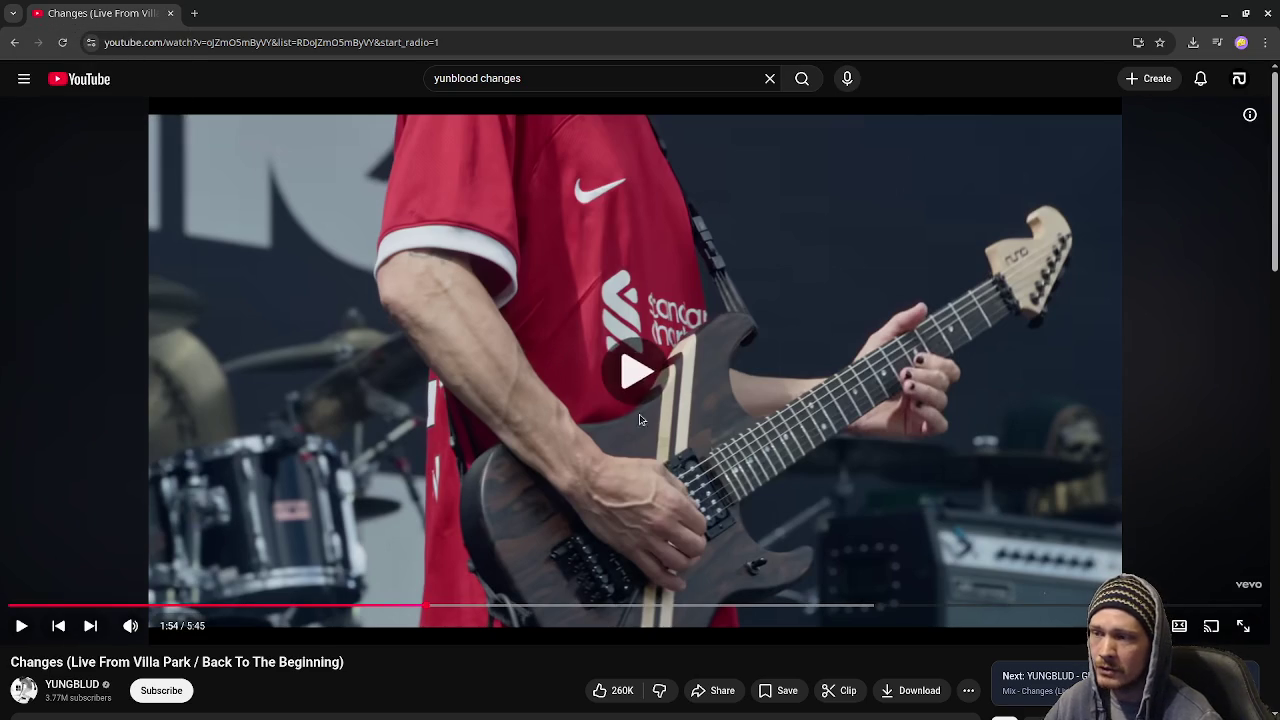
Resume playback of YUNGBLUD's live 'Changes' video
{"action": "left_click", "coordinate": [579, 389]}
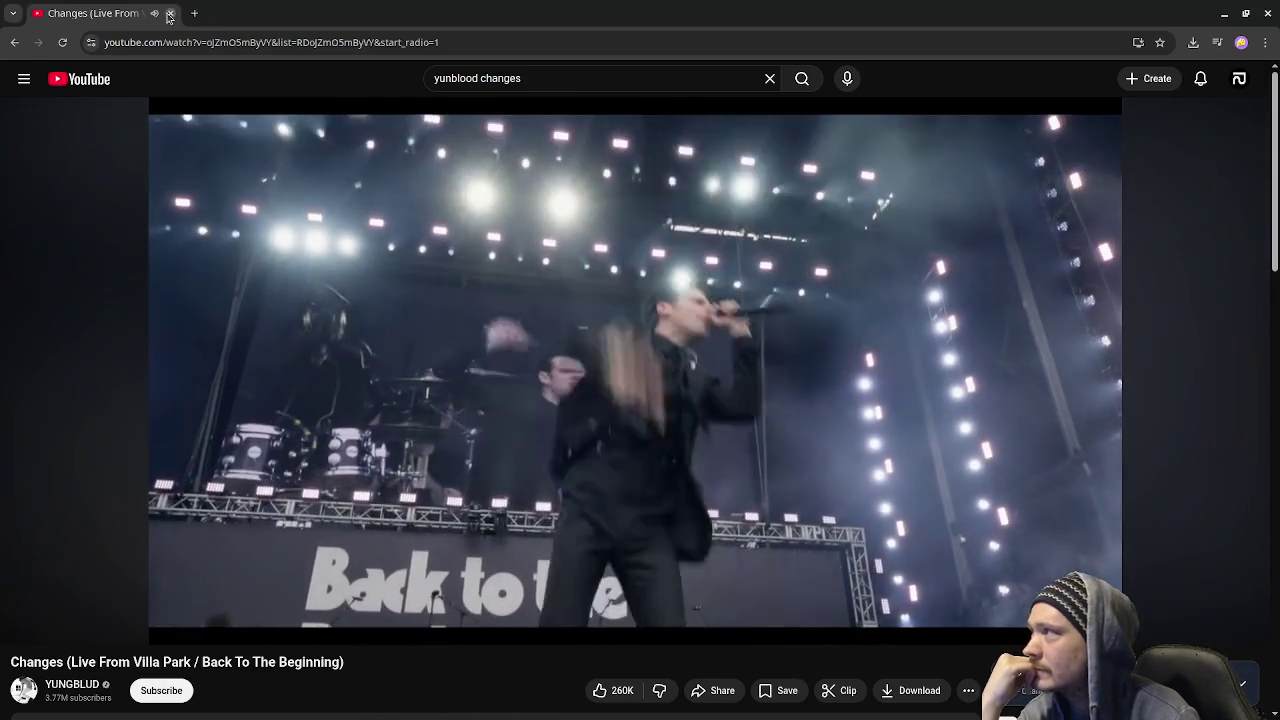
{"action": "left_click", "coordinate": [171, 13]}
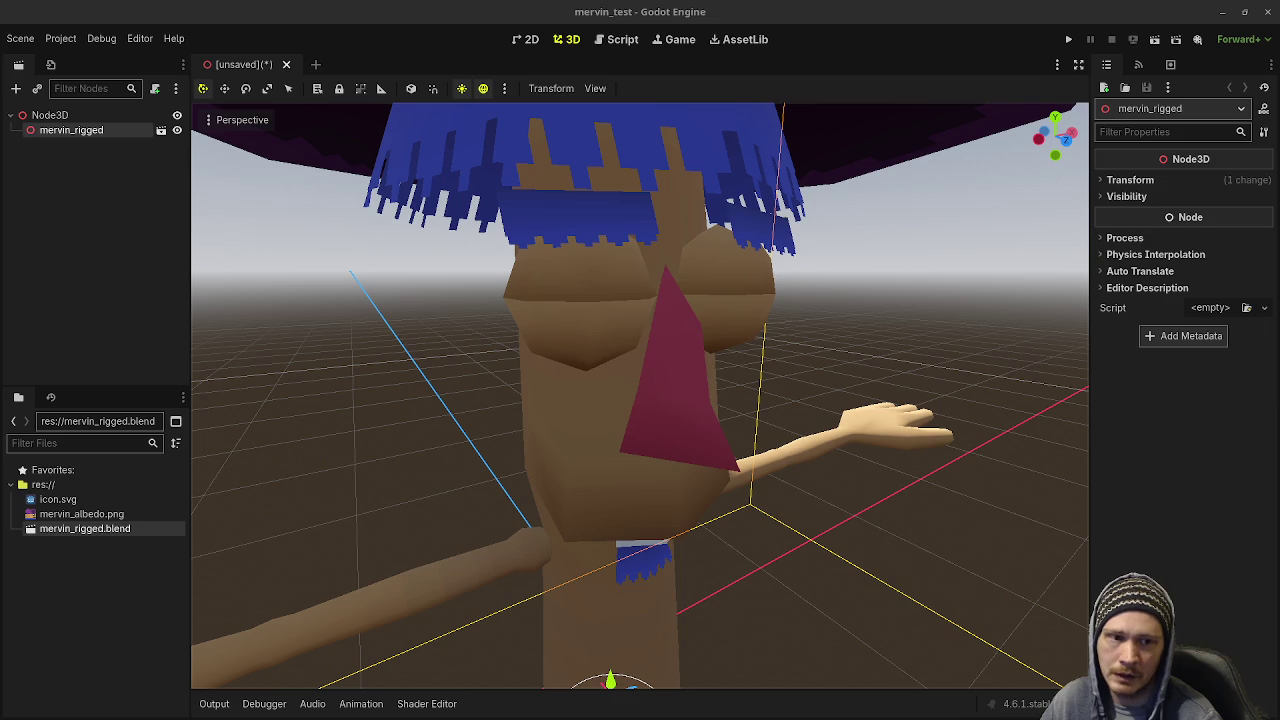
Switch from the Godot editor to the TikTok video in Chrome
{"action": "key", "text": "alt+Tab"}
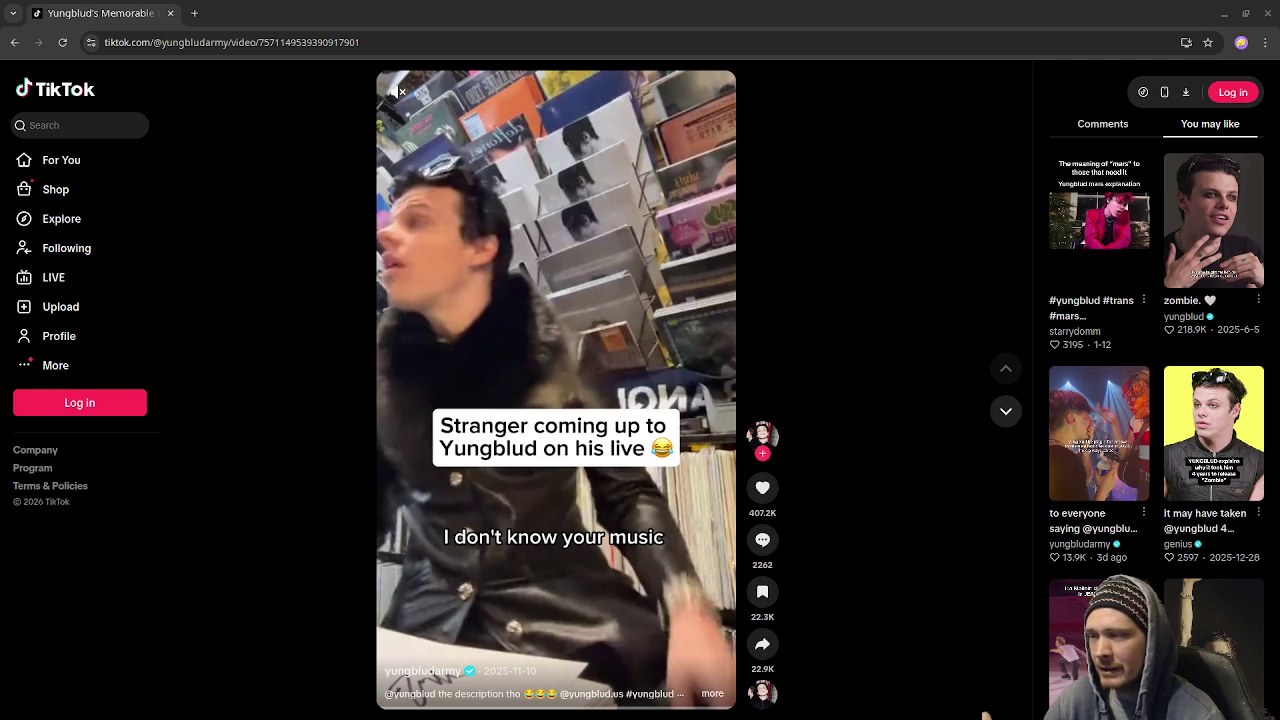
Unmute and play the TikTok clip, rewinding it to the start twice
{"action": "left_click", "coordinate": [397, 92]}
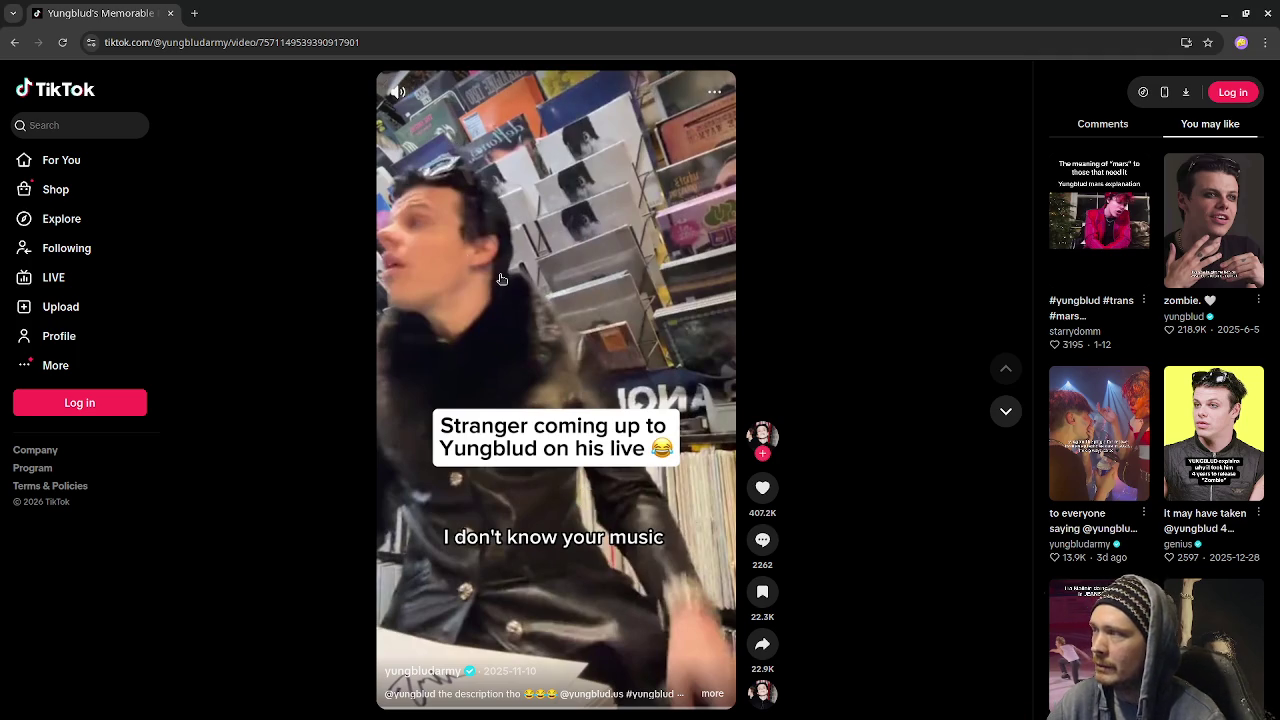
{"action": "left_click", "coordinate": [590, 485]}
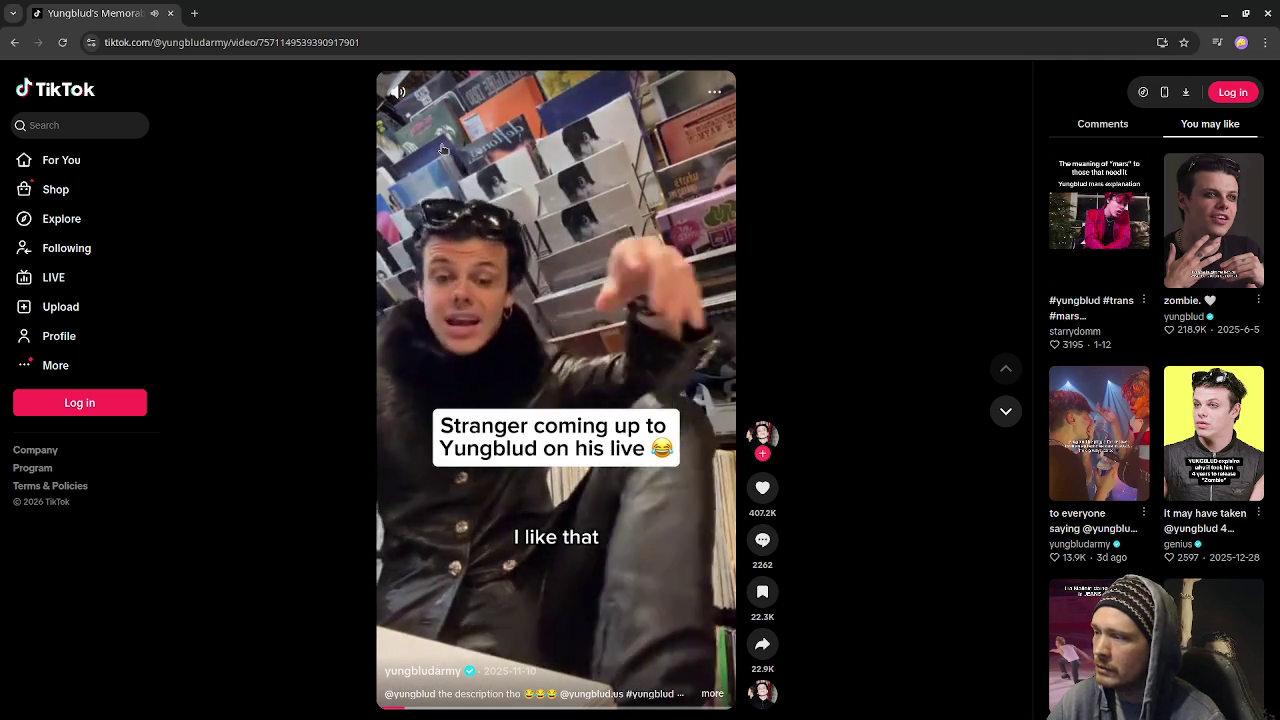
{"action": "left_click_drag", "start_coordinate": [405, 707], "coordinate": [358, 710]}
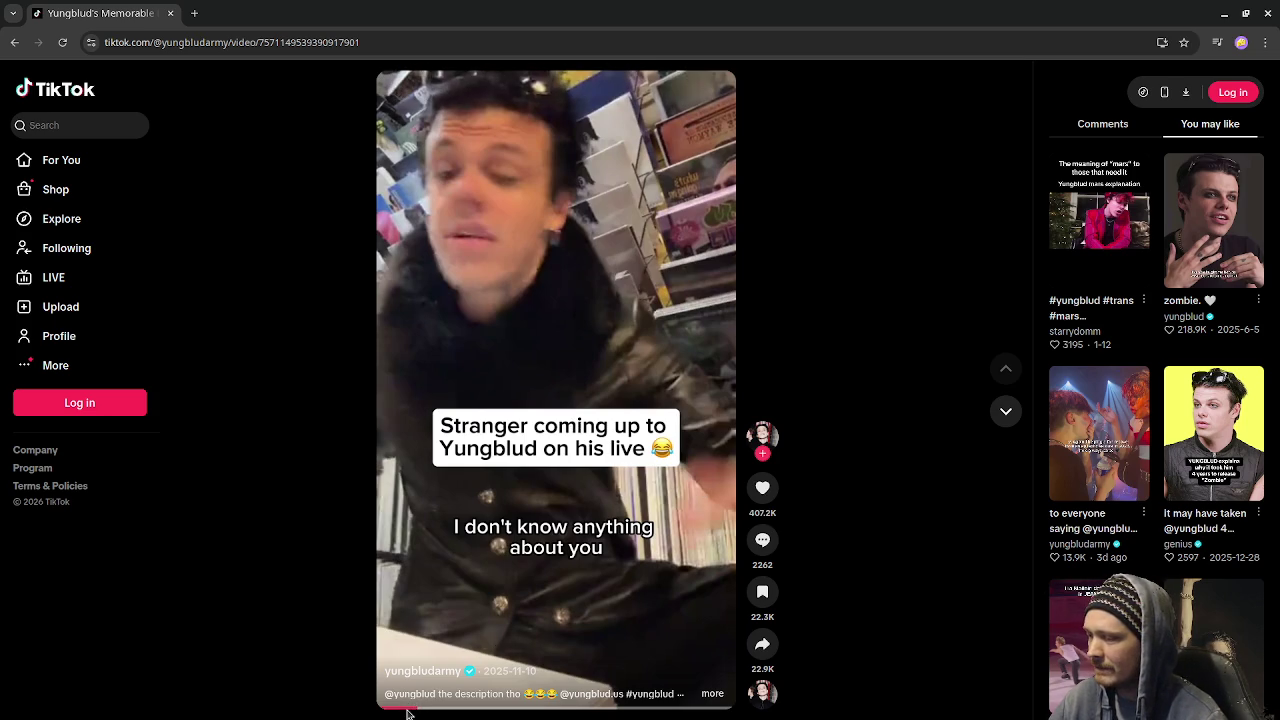
{"action": "left_click_drag", "start_coordinate": [409, 706], "coordinate": [375, 708]}
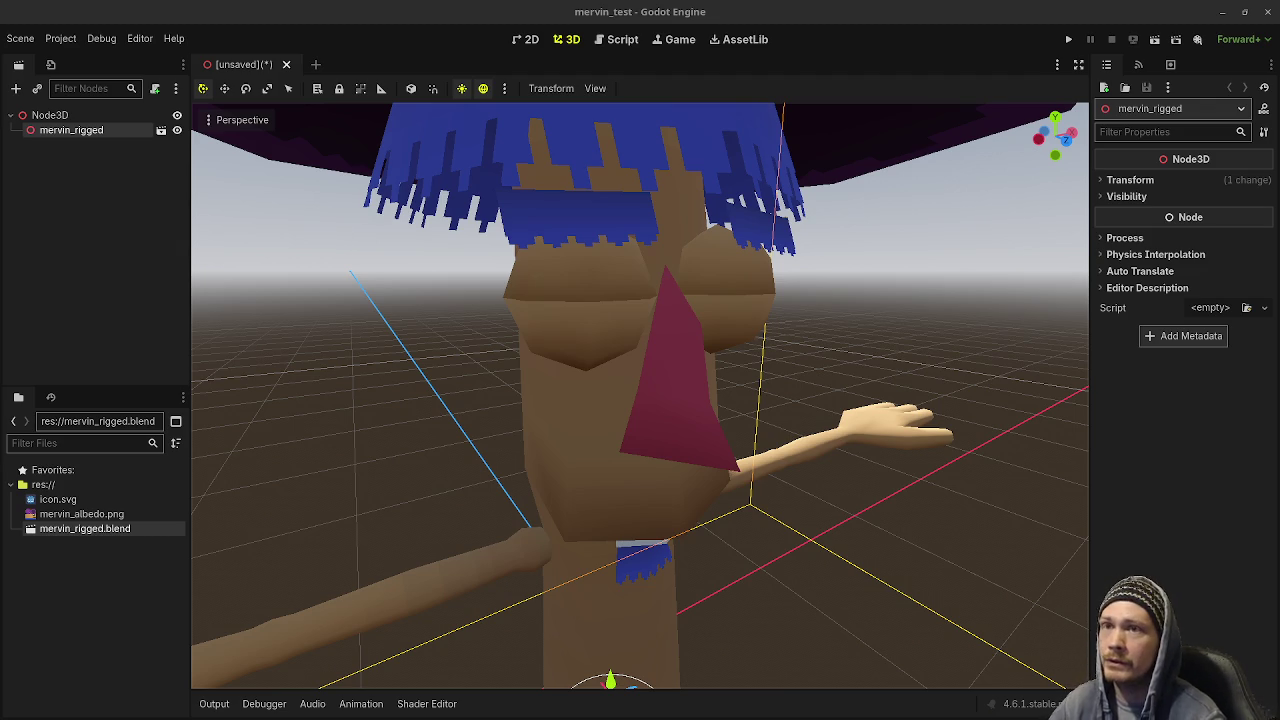
Minimize Godot, reframe Mervin in Blender, and snap the 3D cursor to the world origin
{"action": "left_click", "coordinate": [1222, 13]}
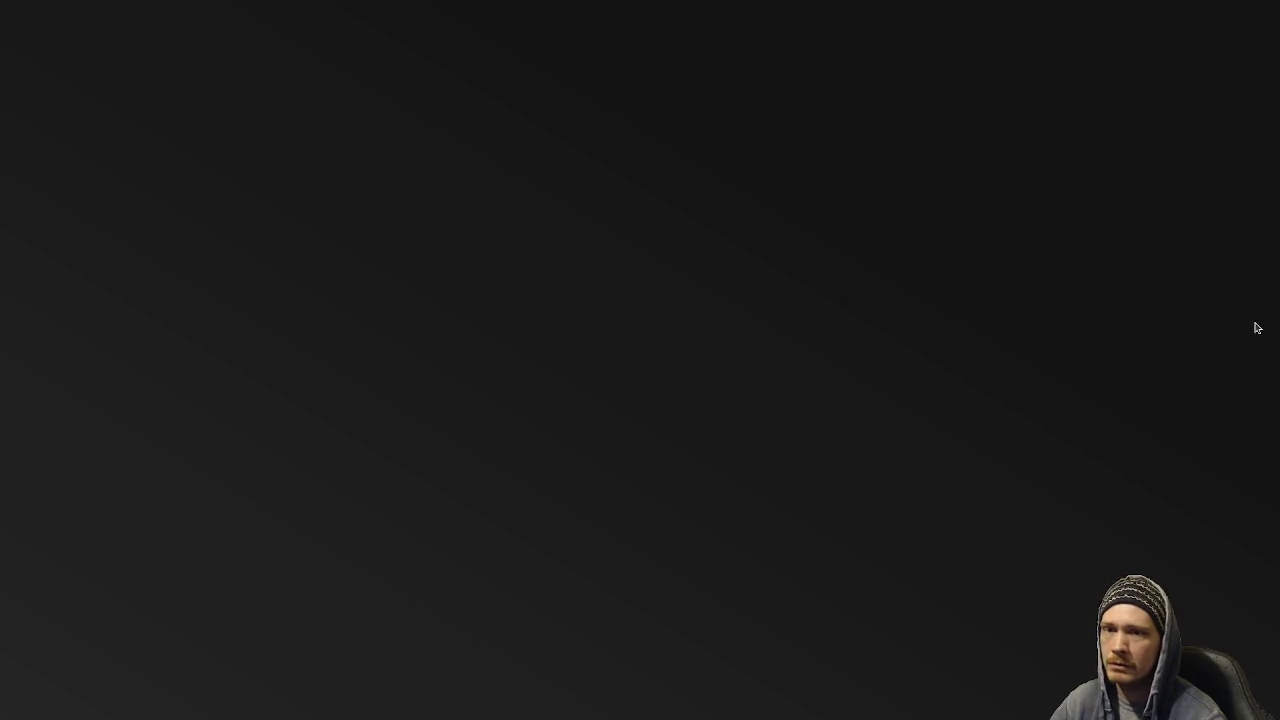
{"action": "key", "text": "alt+Tab"}
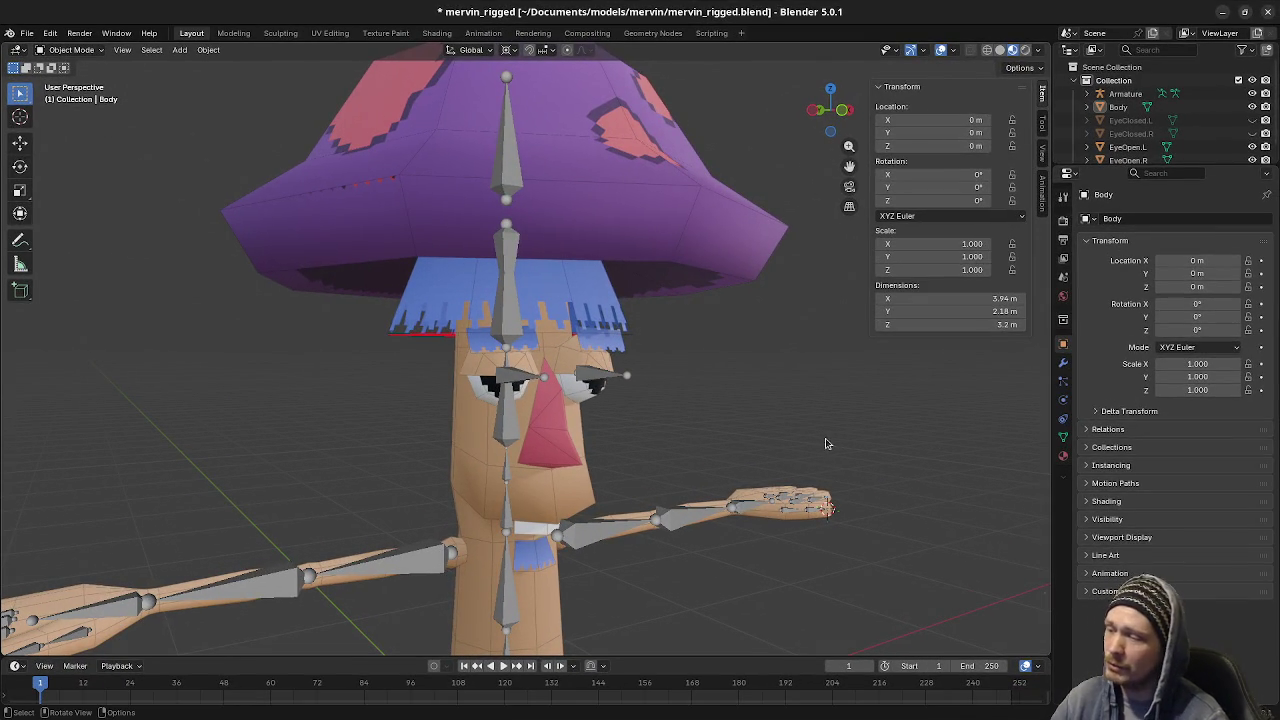
{"action": "mouse_move", "coordinate": [779, 442]}
{"action": "middle_mouse_down"}
{"action": "mouse_move", "coordinate": [748, 453]}
{"action": "mouse_move", "coordinate": [820, 460]}
{"action": "middle_mouse_up"}
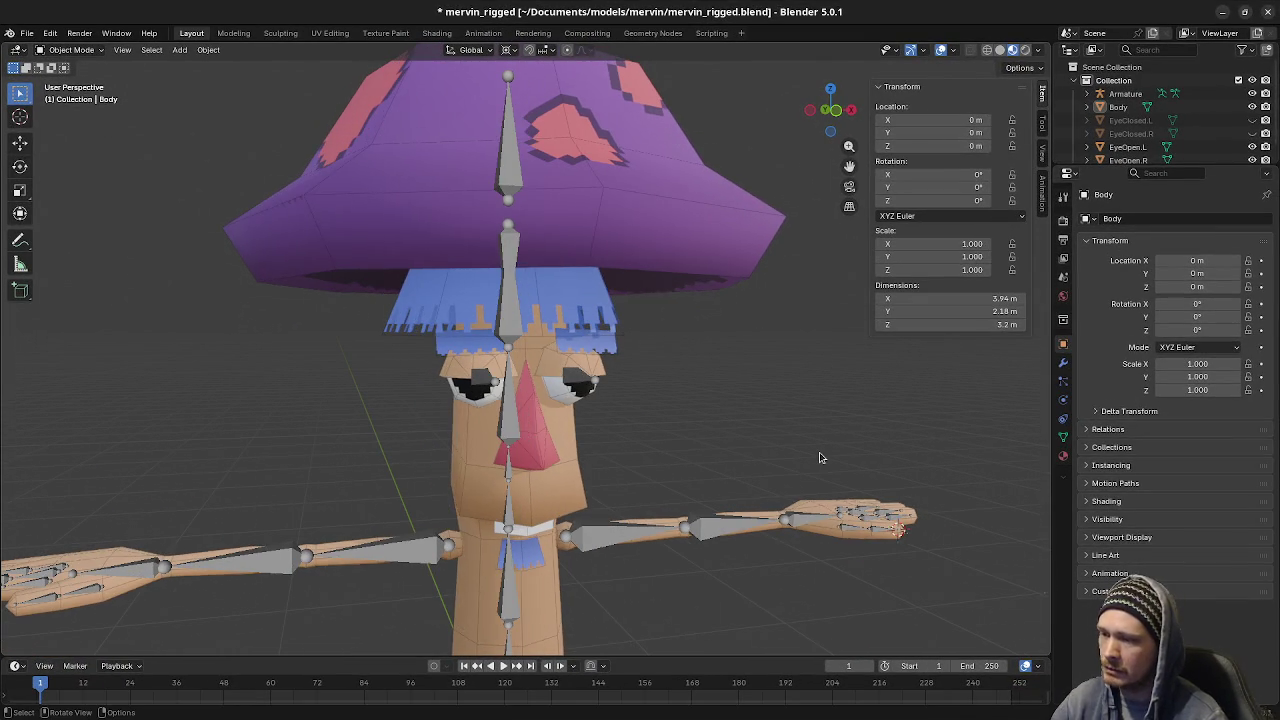
{"action": "scroll", "coordinate": [725, 530], "scroll_direction": "down", "scroll_amount": 2}
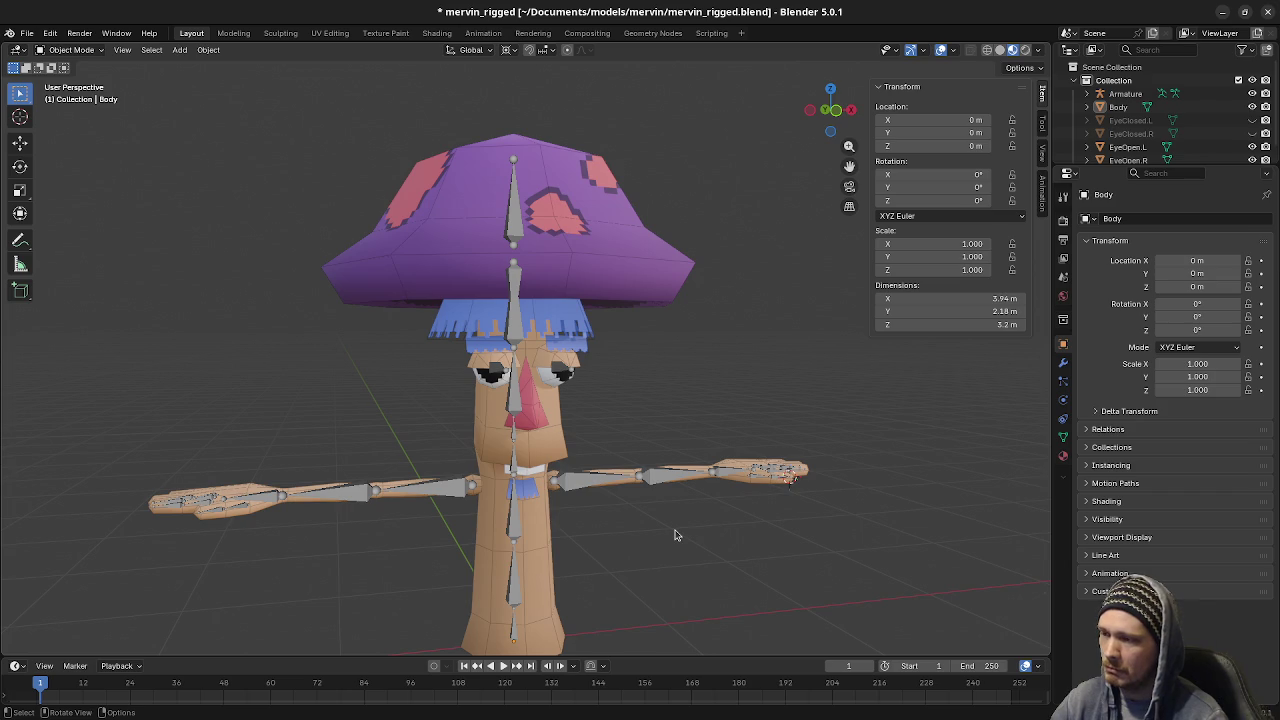
{"action": "key", "text": "shift+s"}
{"action": "left_click", "coordinate": [606, 578]}
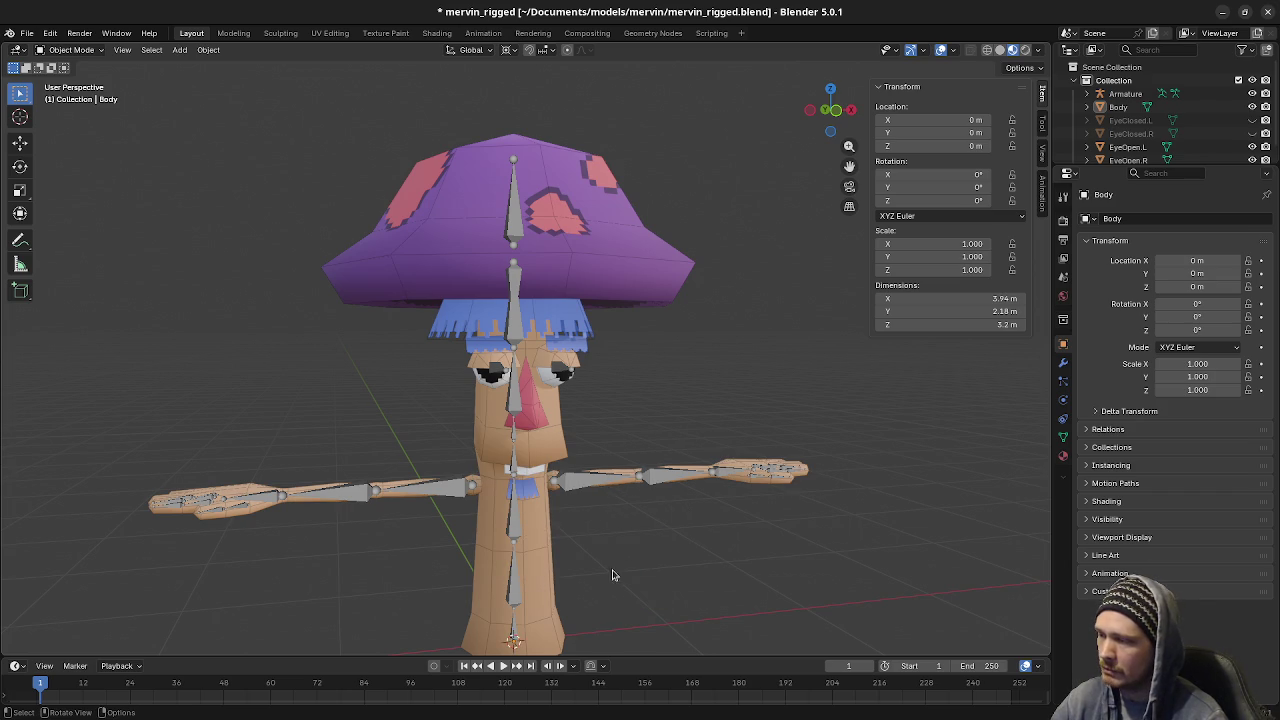